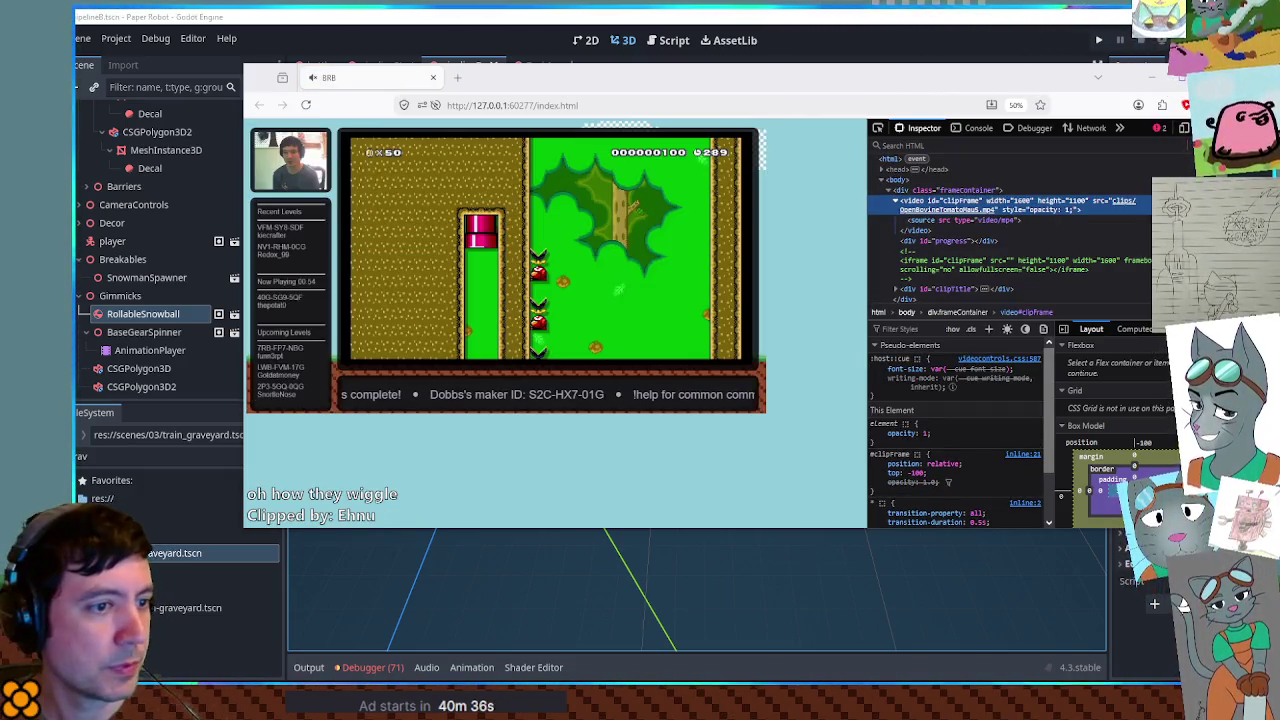
- Select div#progress and give its inline style a red background-color
{"action": "left_click", "coordinate": [950, 241]}
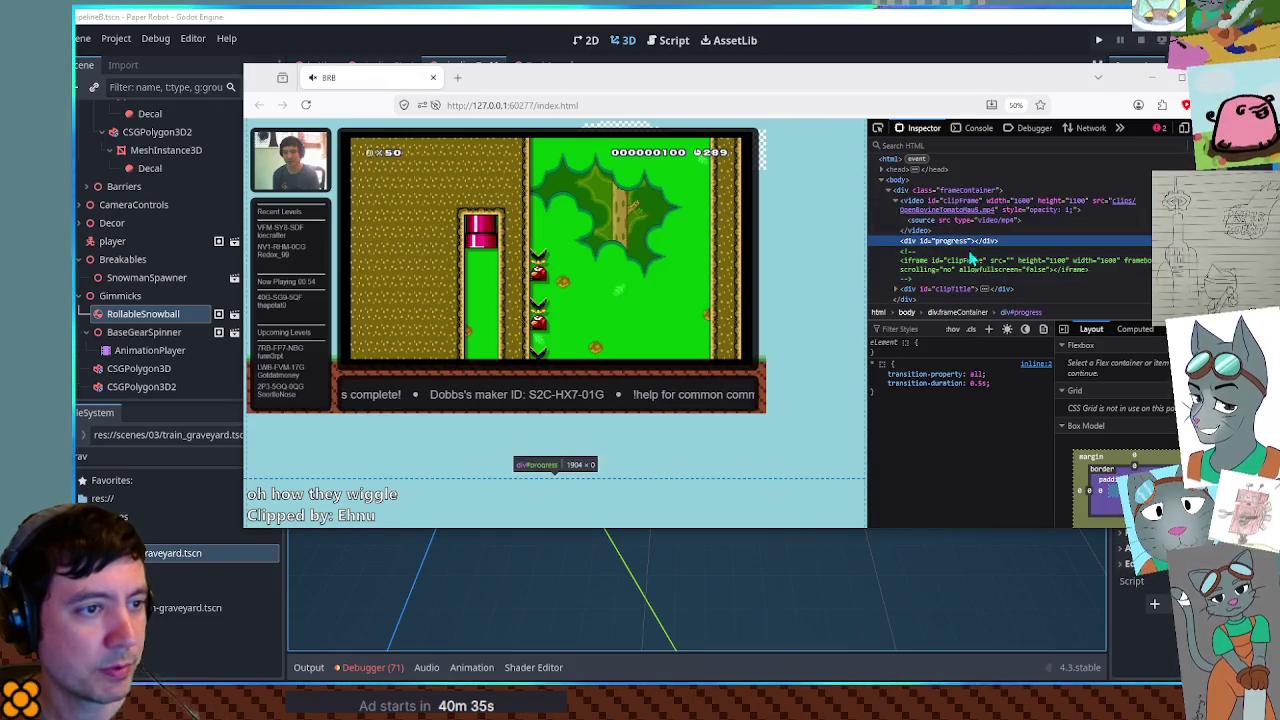
{"action": "left_click", "coordinate": [957, 354]}
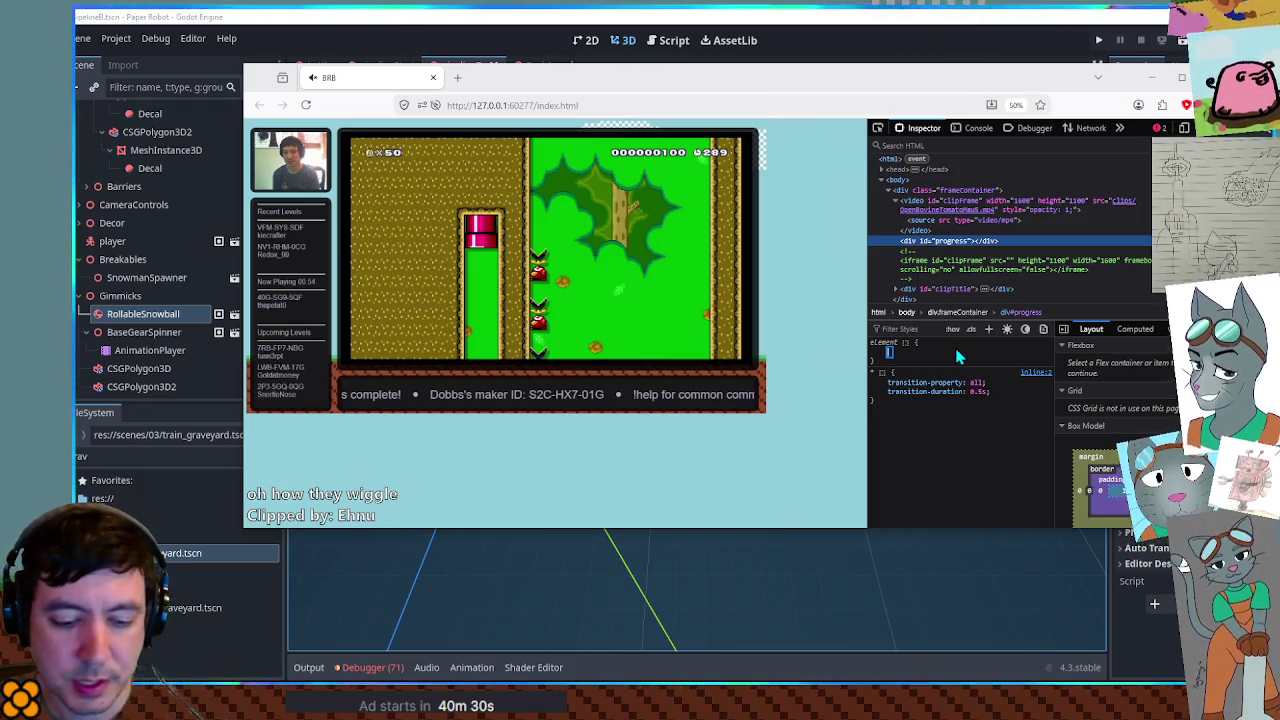
{"action": "type", "text": "background"}
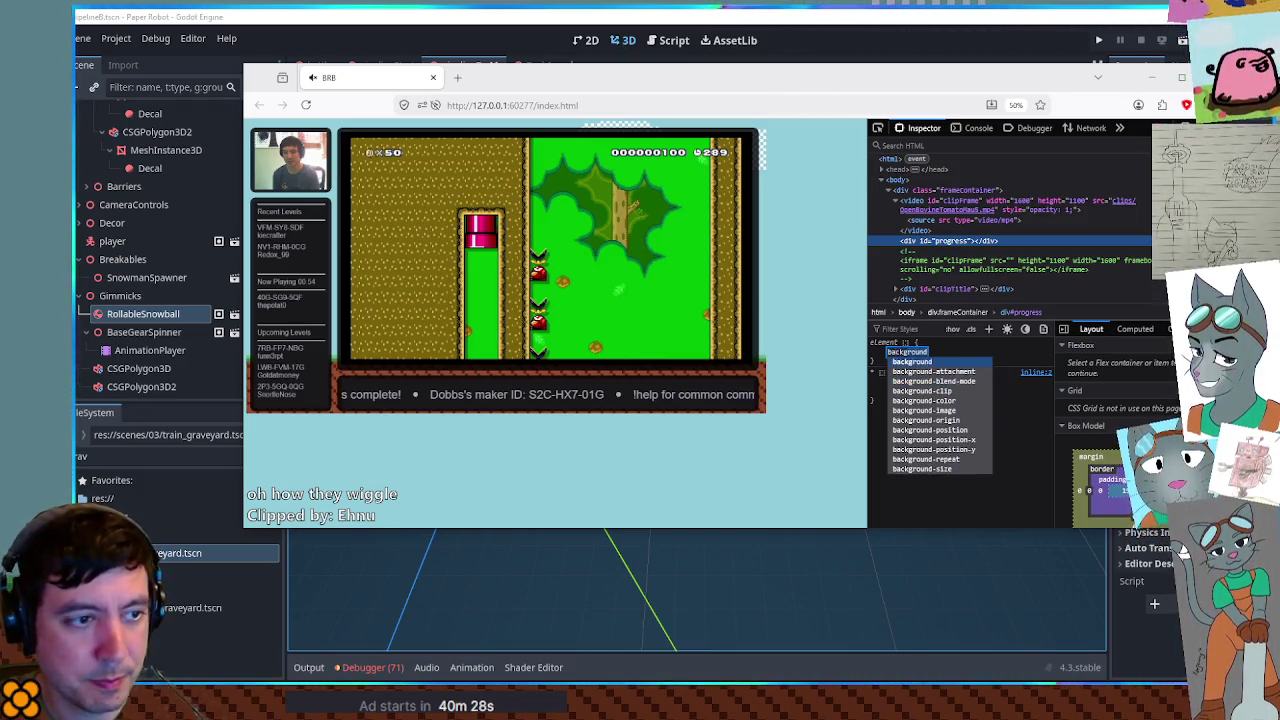
{"action": "key", "text": "Tab"}
{"action": "key", "text": "shift+Tab"}
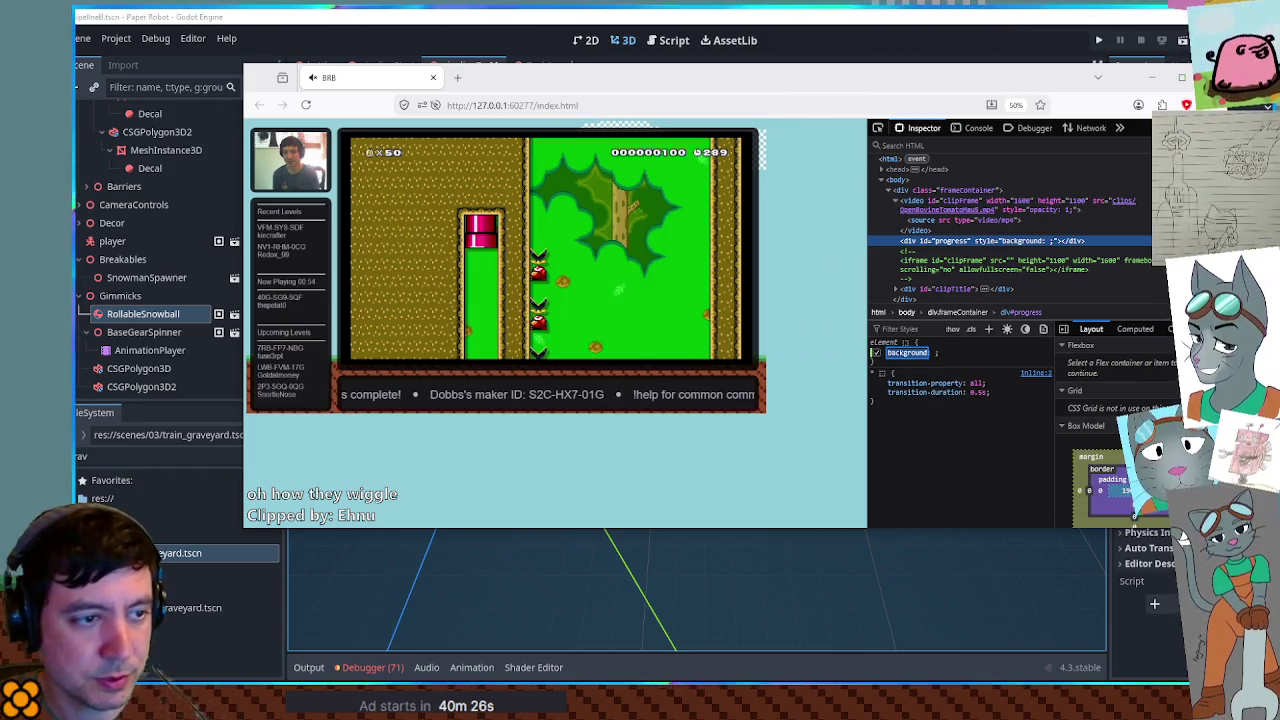
{"action": "type", "text": "b"}
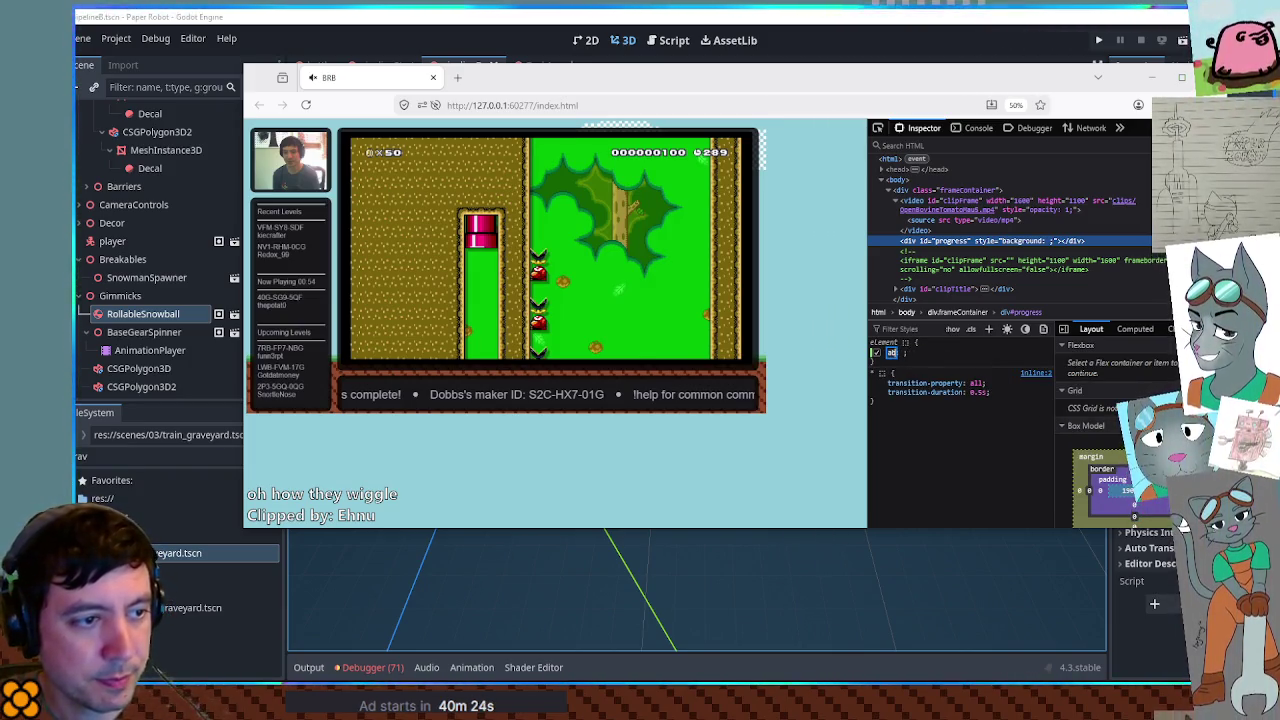
{"action": "type", "text": "ackground-color"}
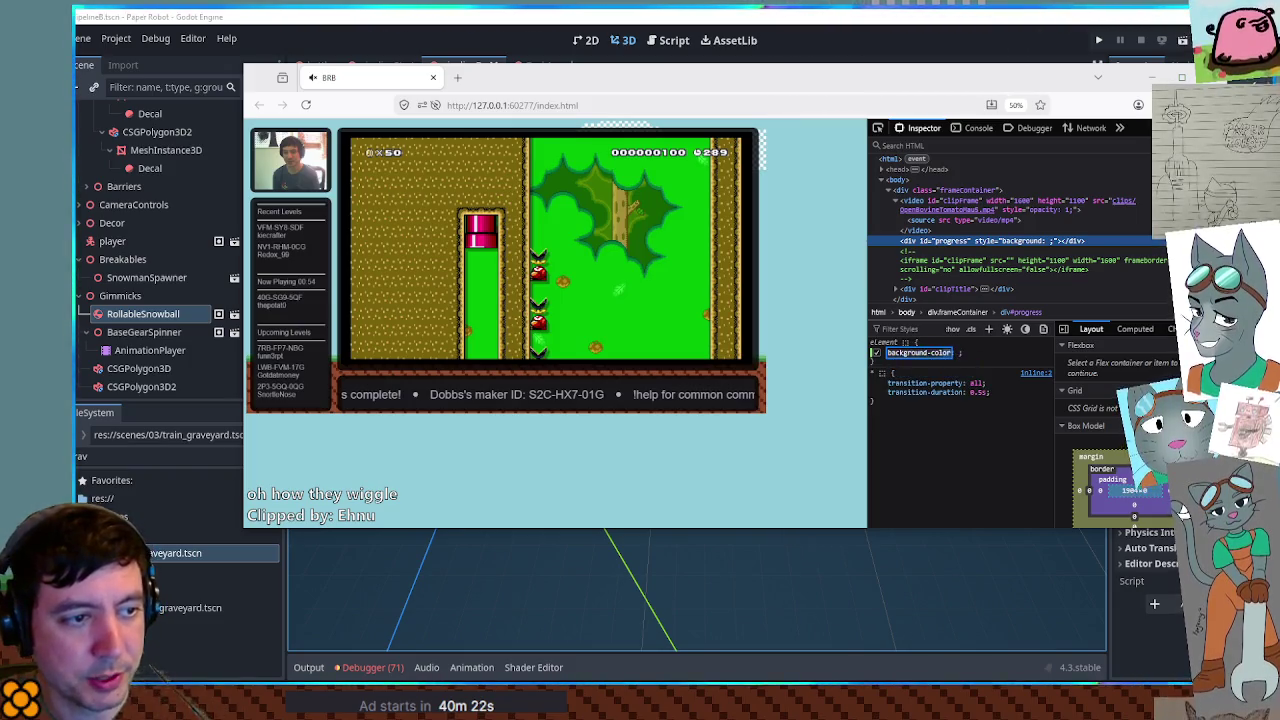
{"action": "key", "text": "Tab"}
{"action": "type", "text": "red"}
{"action": "key", "text": "Return"}
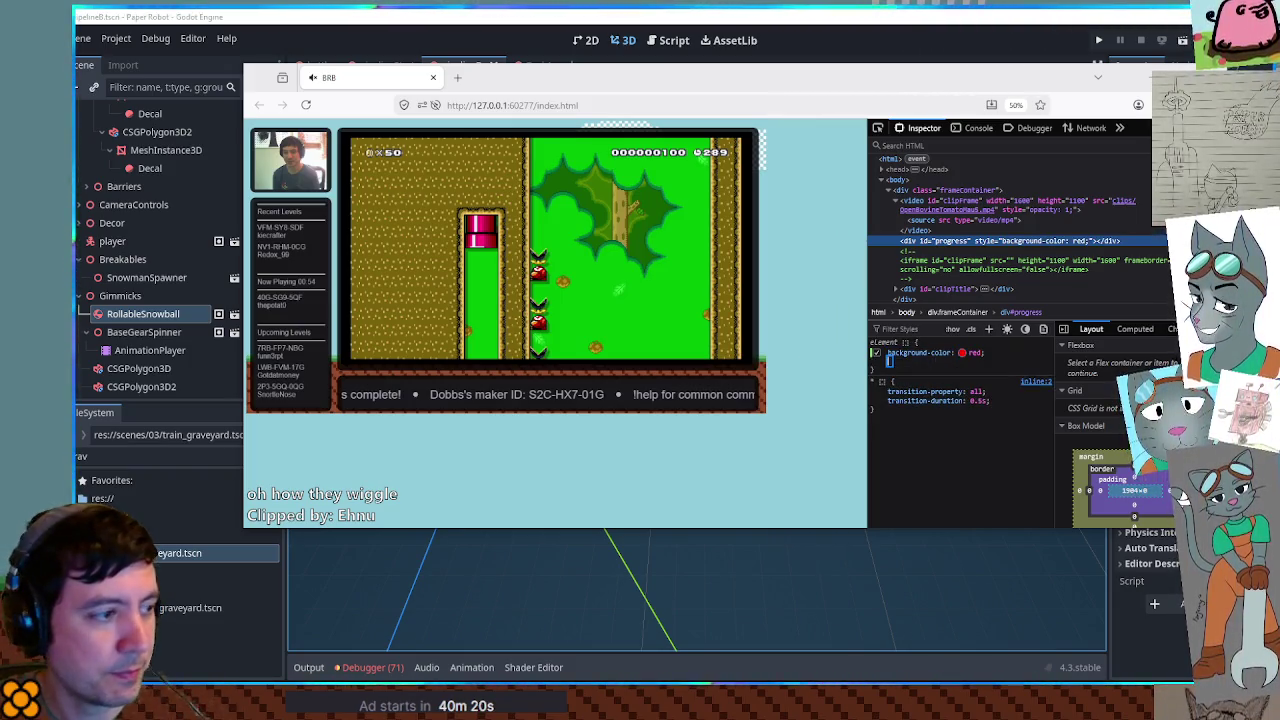
- Add height: 5px and width: 5px to the progress div's inline style
{"action": "type", "text": "height"}
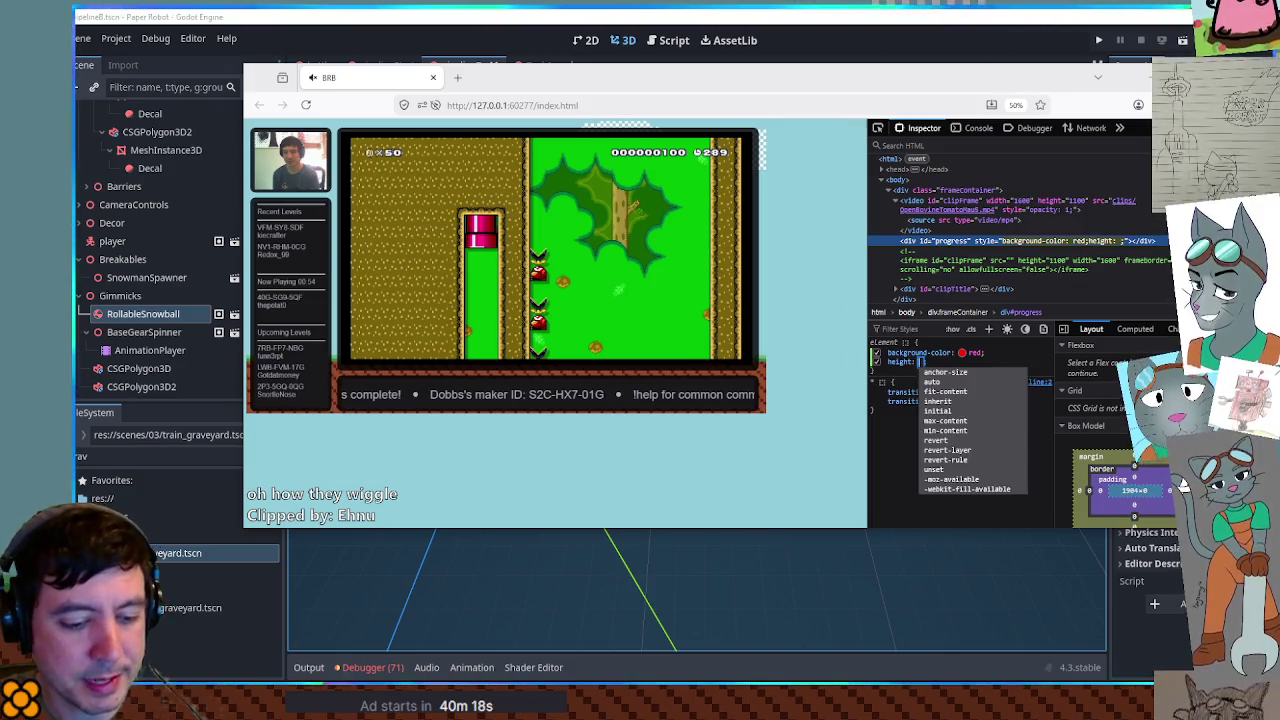
{"action": "key", "text": "Tab"}
{"action": "type", "text": "5px"}
{"action": "key", "text": "Return"}
{"action": "type", "text": "width"}
{"action": "key", "text": "Tab"}
{"action": "type", "text": "5px"}
{"action": "key", "text": "Return"}
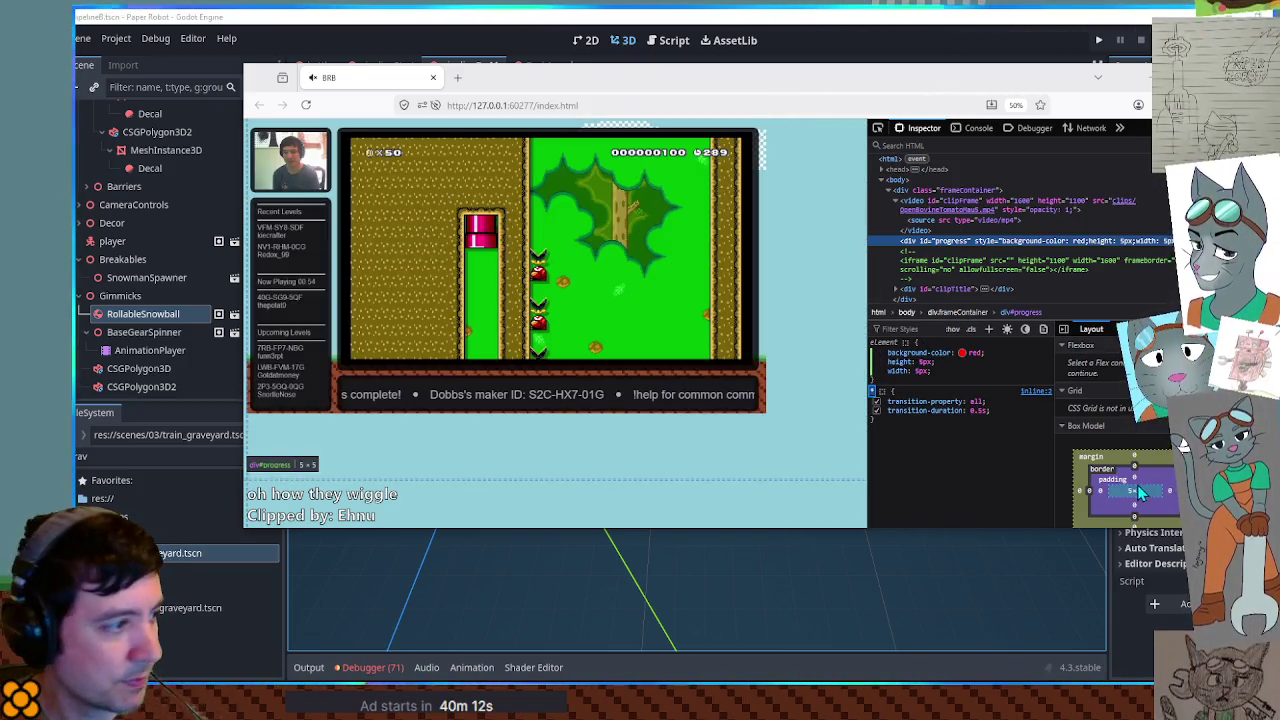
{"action": "left_click", "coordinate": [948, 379]}
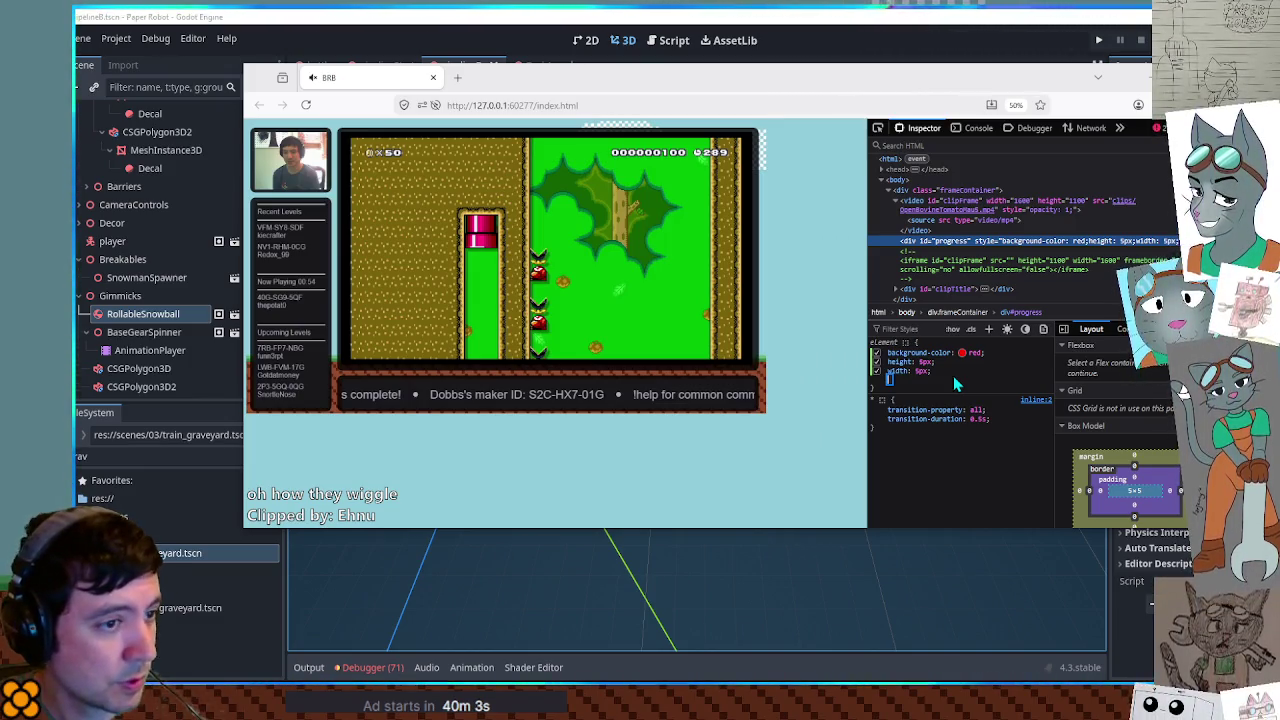
- Add display: block and resize the progress div to 50px height and 50px width
{"action": "type", "text": "display:b"}
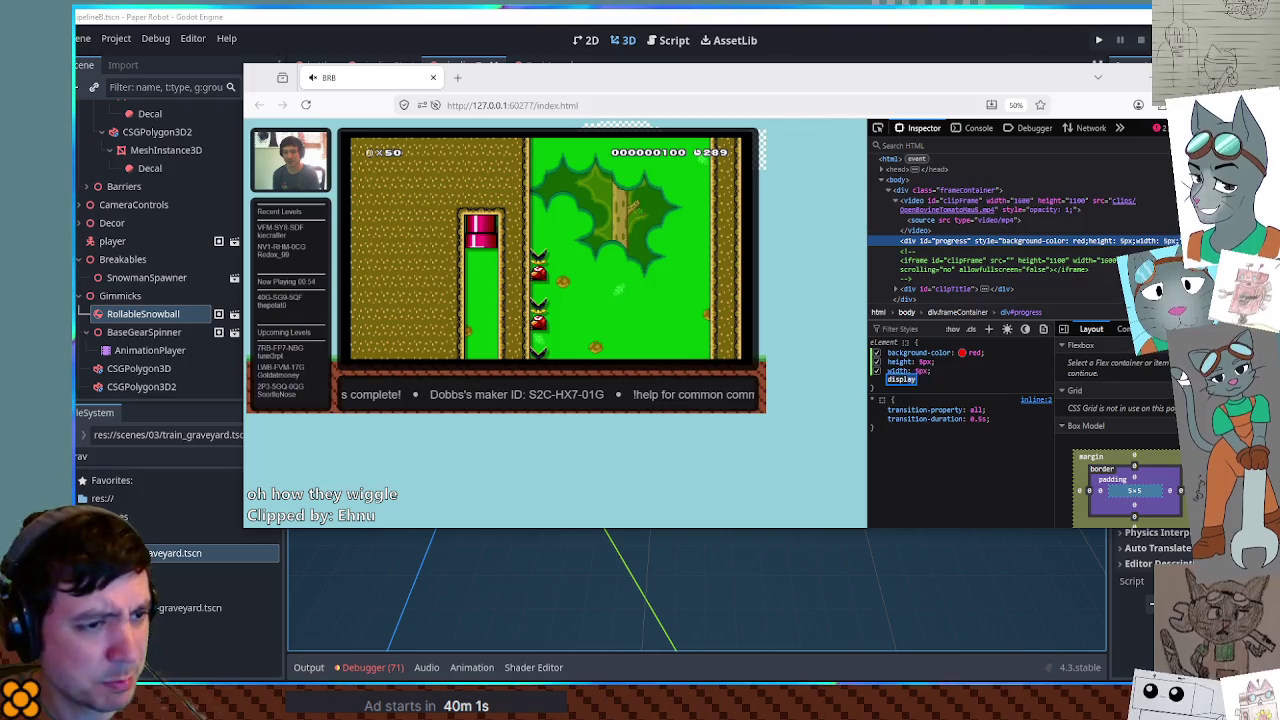
{"action": "key", "text": "Return"}
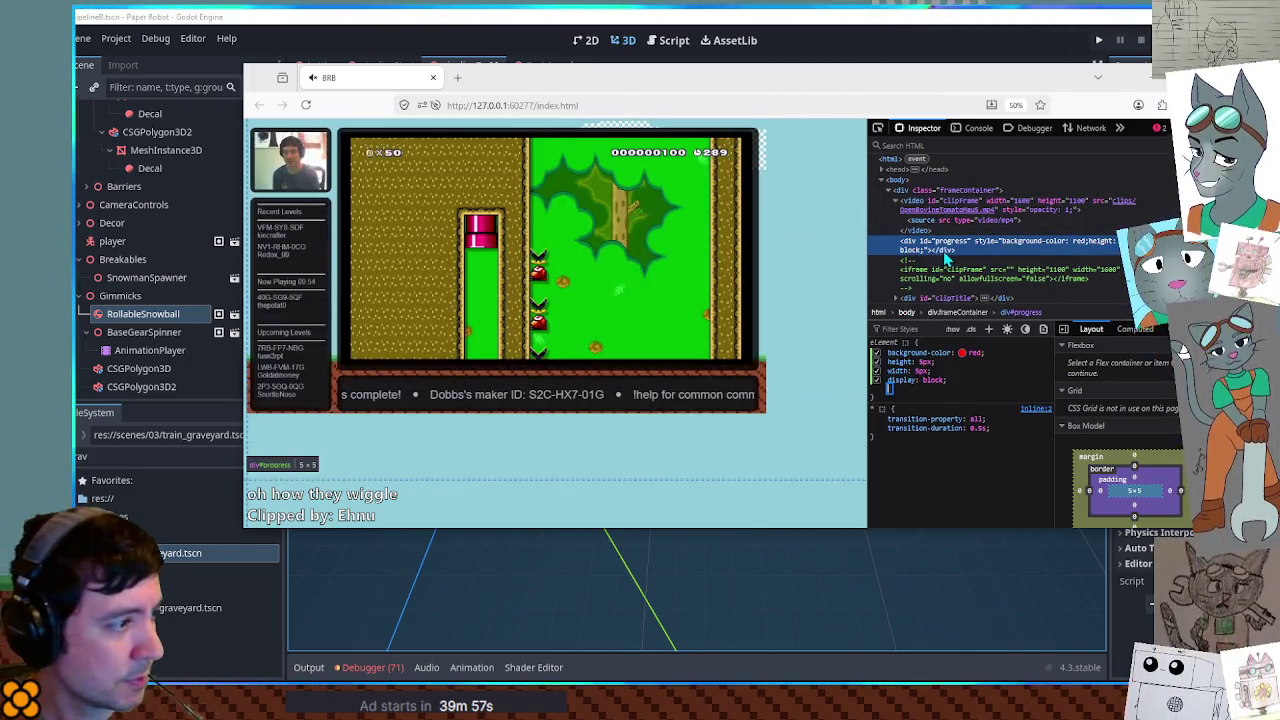
{"action": "left_click", "coordinate": [926, 362]}
{"action": "type", "text": "50px"}
{"action": "key", "text": "Return"}
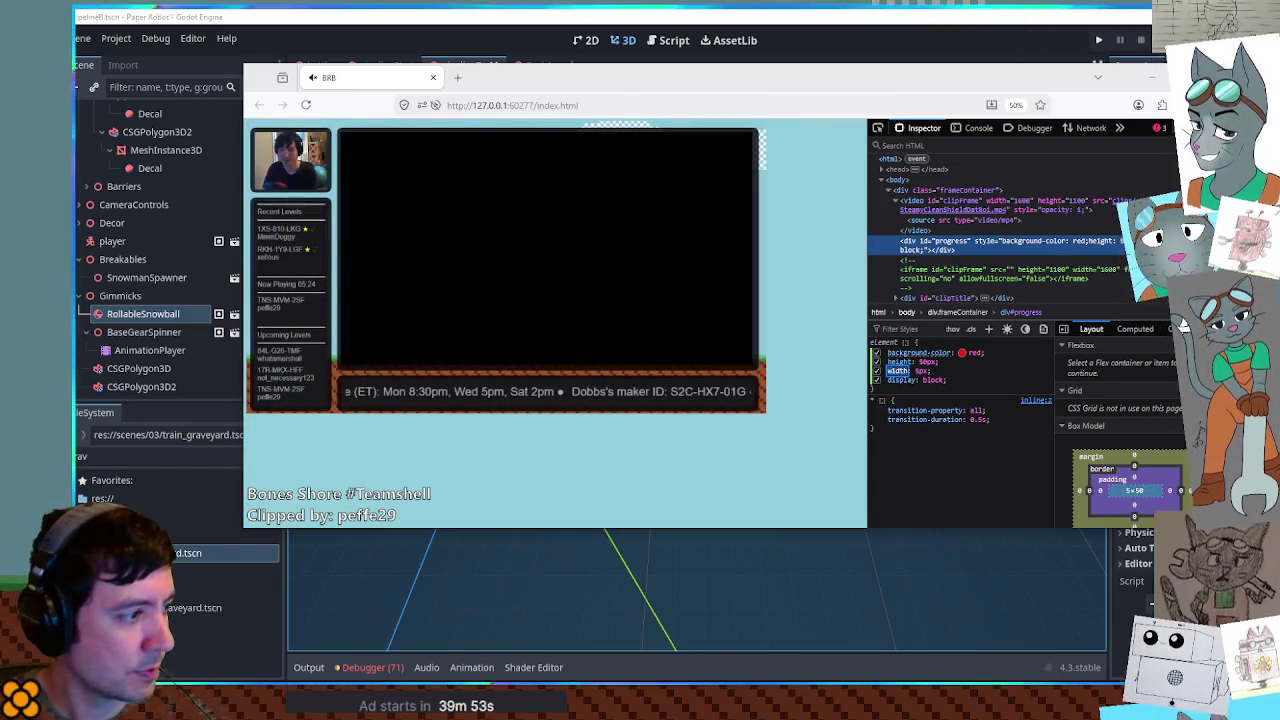
{"action": "left_click", "coordinate": [921, 371]}
{"action": "type", "text": "50px"}
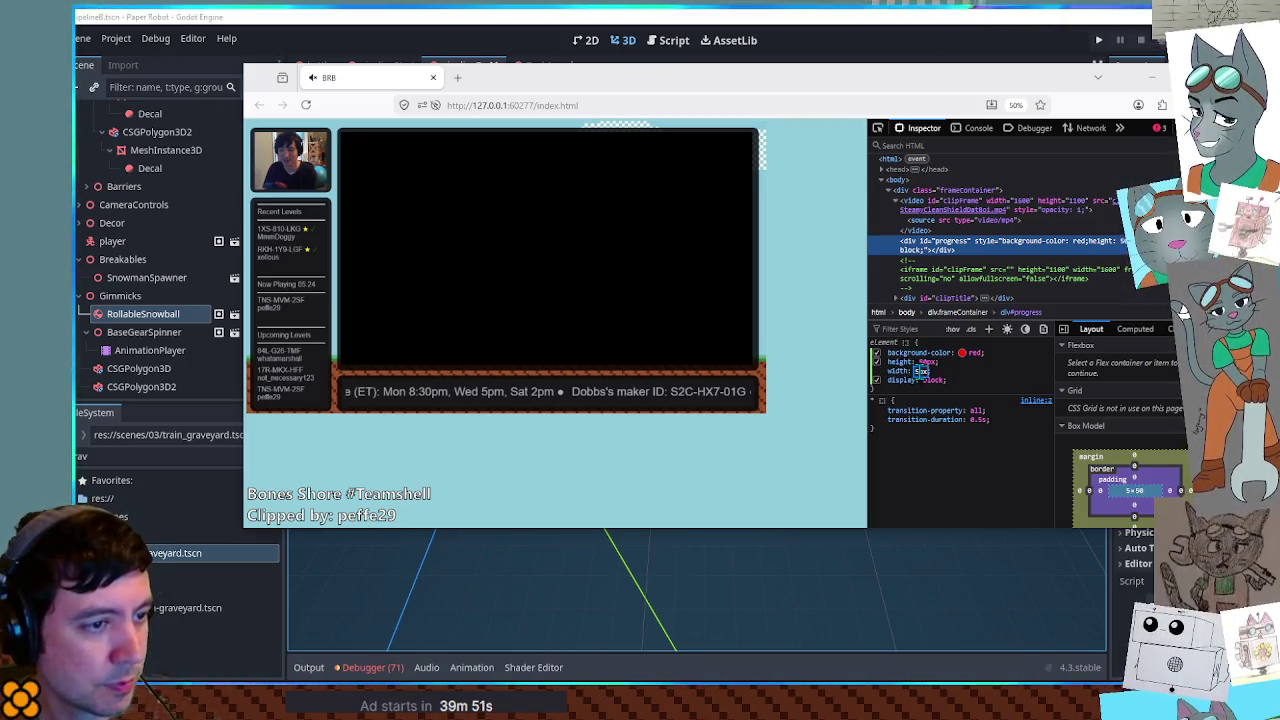
{"action": "key", "text": "Tab"}
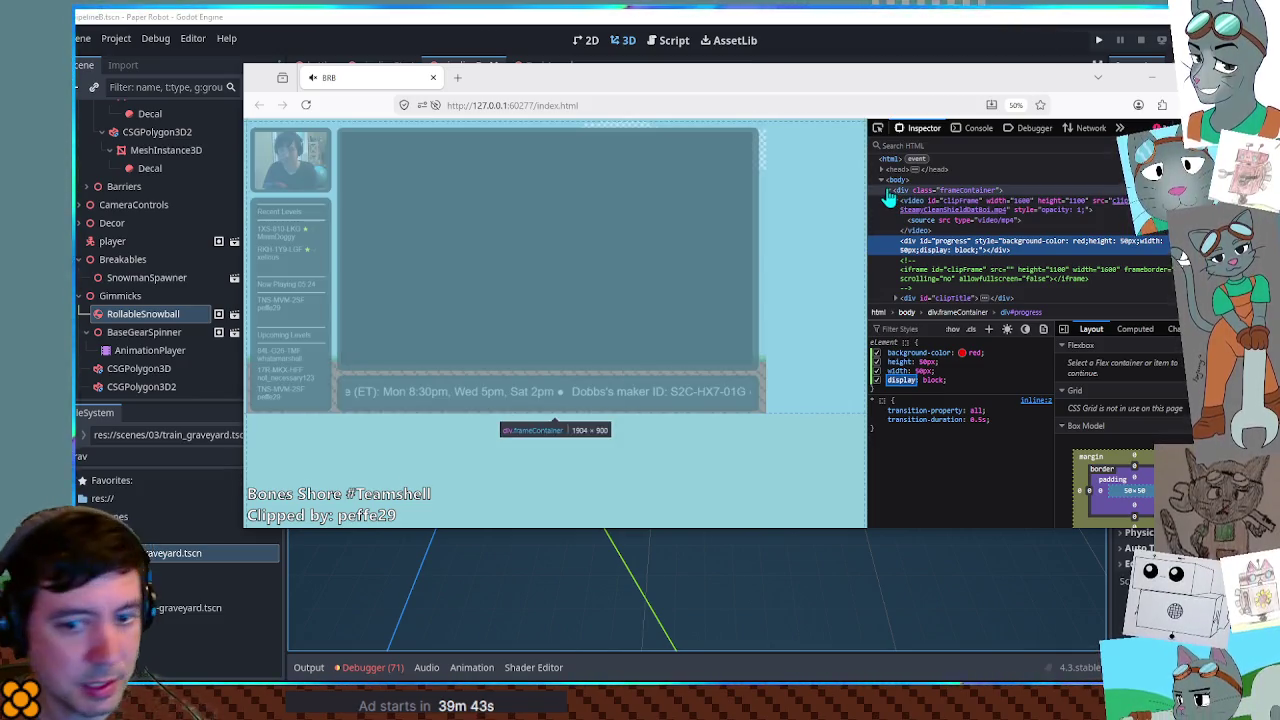
- Change the progress div's display value from block to fixed
{"action": "left_click", "coordinate": [885, 191]}
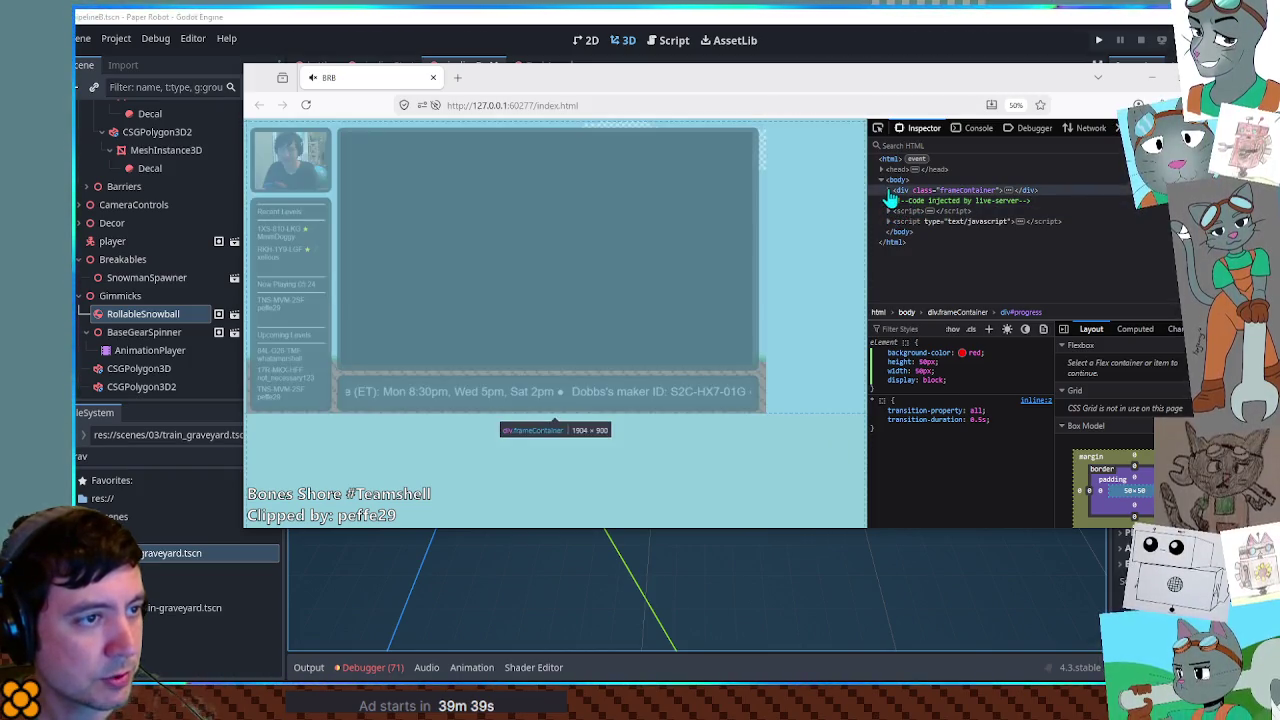
{"action": "left_click", "coordinate": [889, 190]}
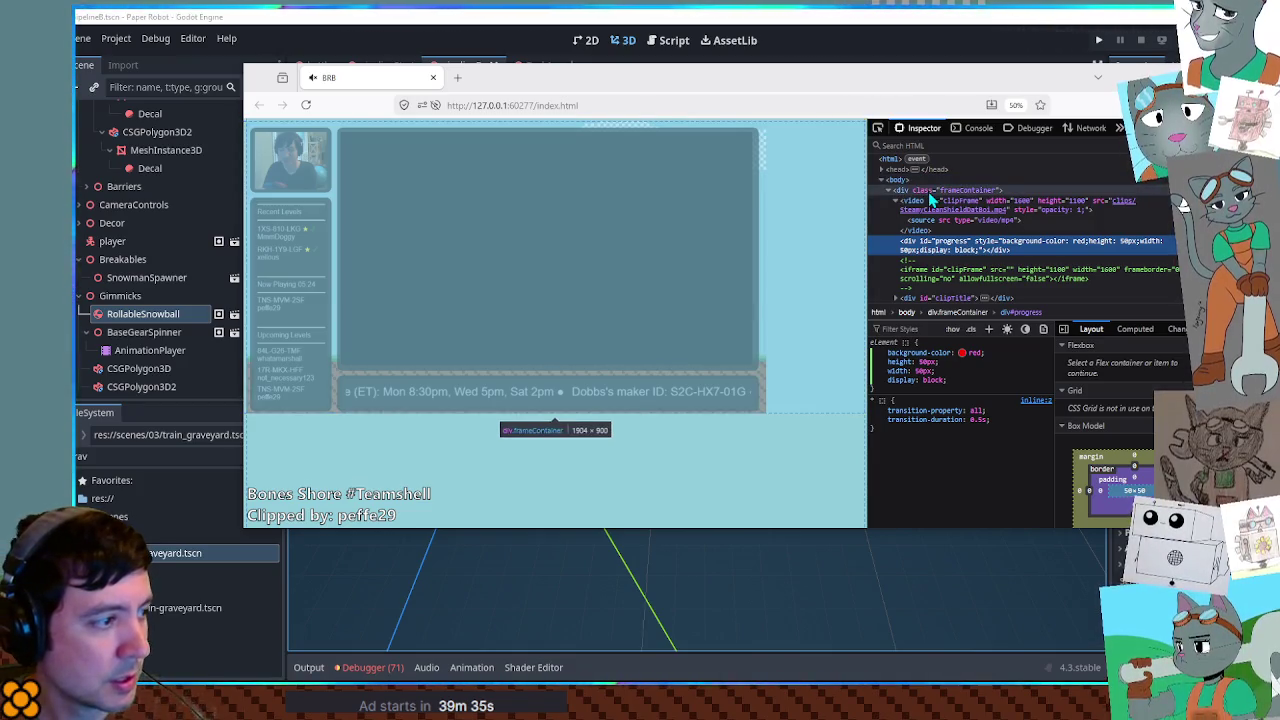
{"action": "left_click", "coordinate": [933, 380]}
{"action": "type", "text": "fixed"}
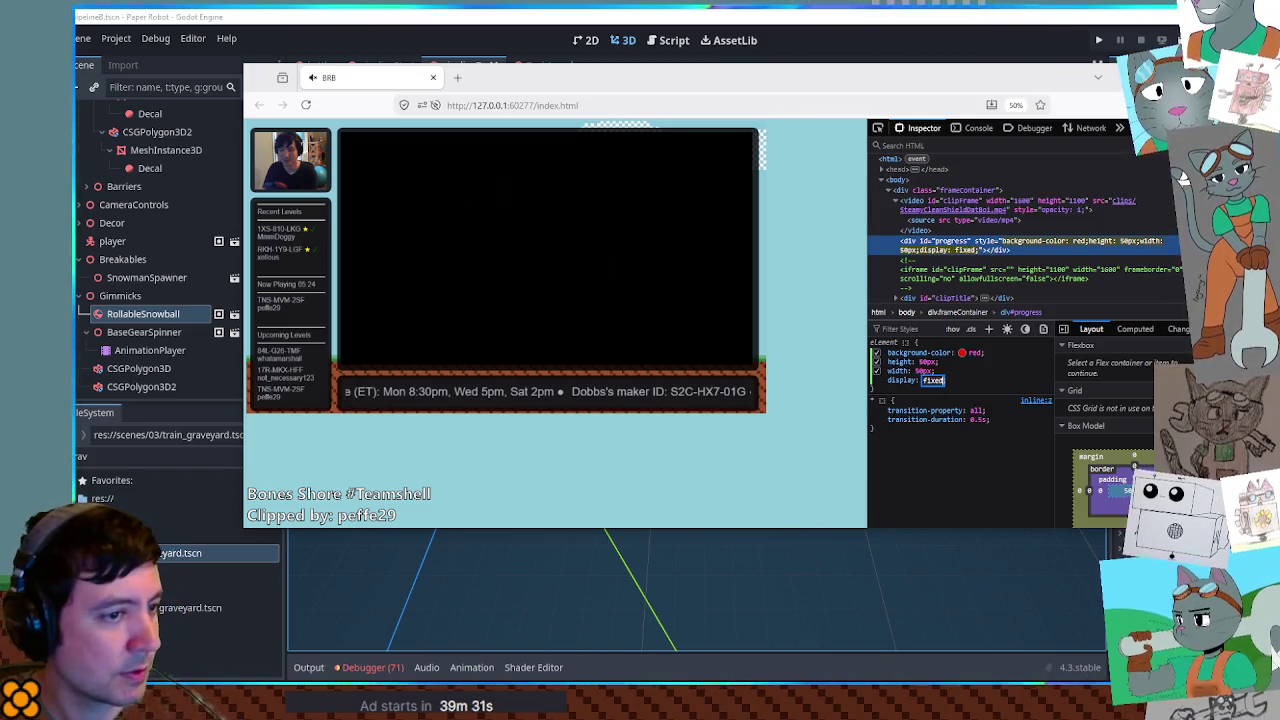
{"action": "key", "text": "Return"}
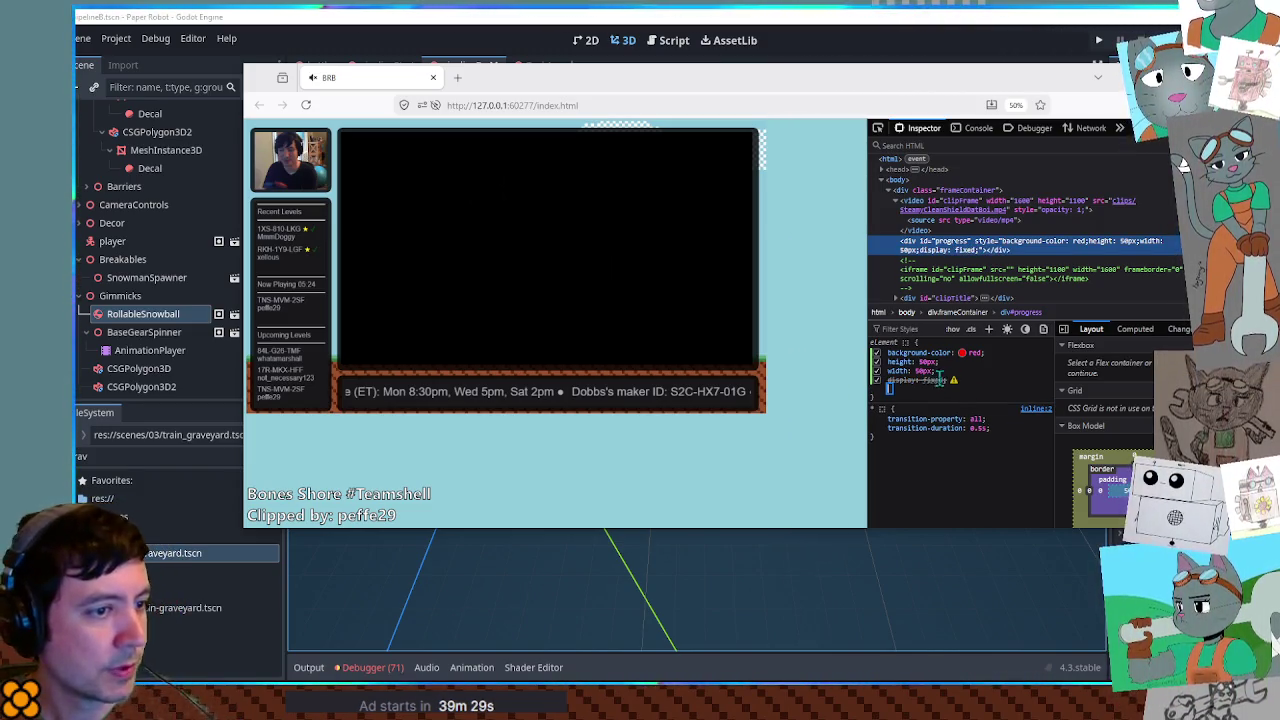
{"action": "left_click", "coordinate": [902, 380]}
- Remove the display declaration and add position: relative to the progress div
{"action": "left_click", "coordinate": [936, 380]}
{"action": "key", "text": "BackSpace"}
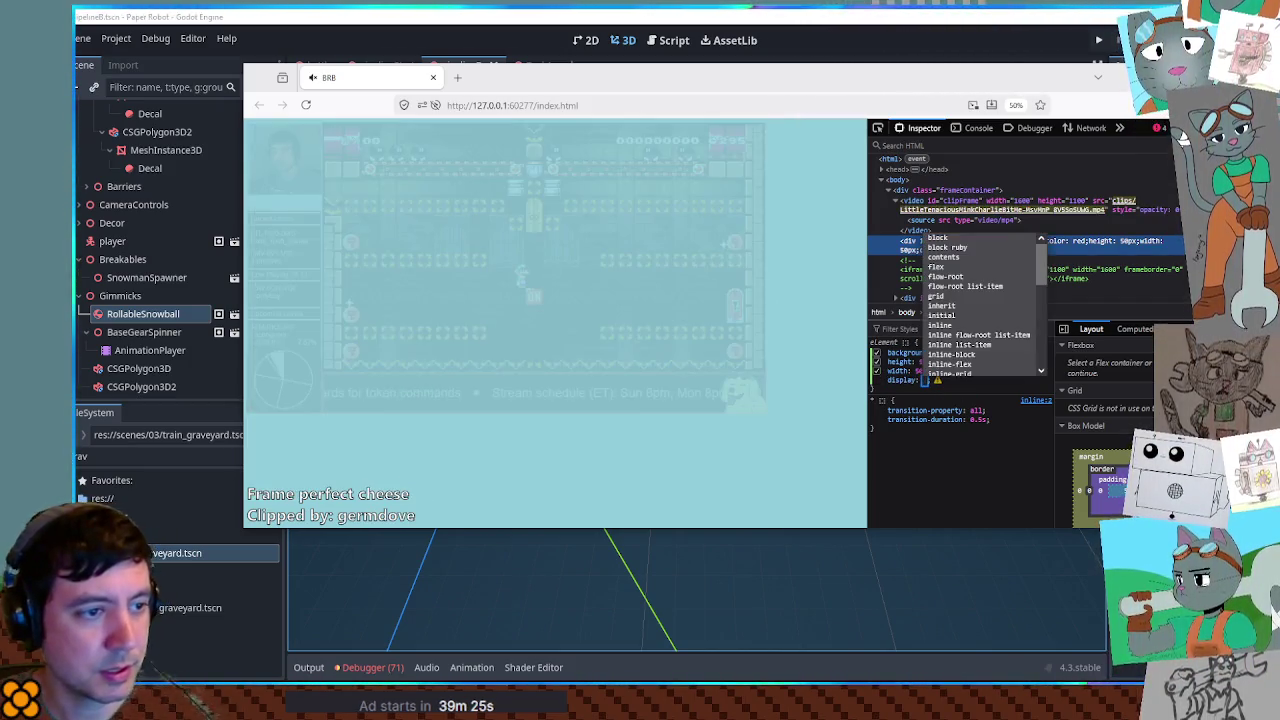
{"action": "key", "text": "Return"}
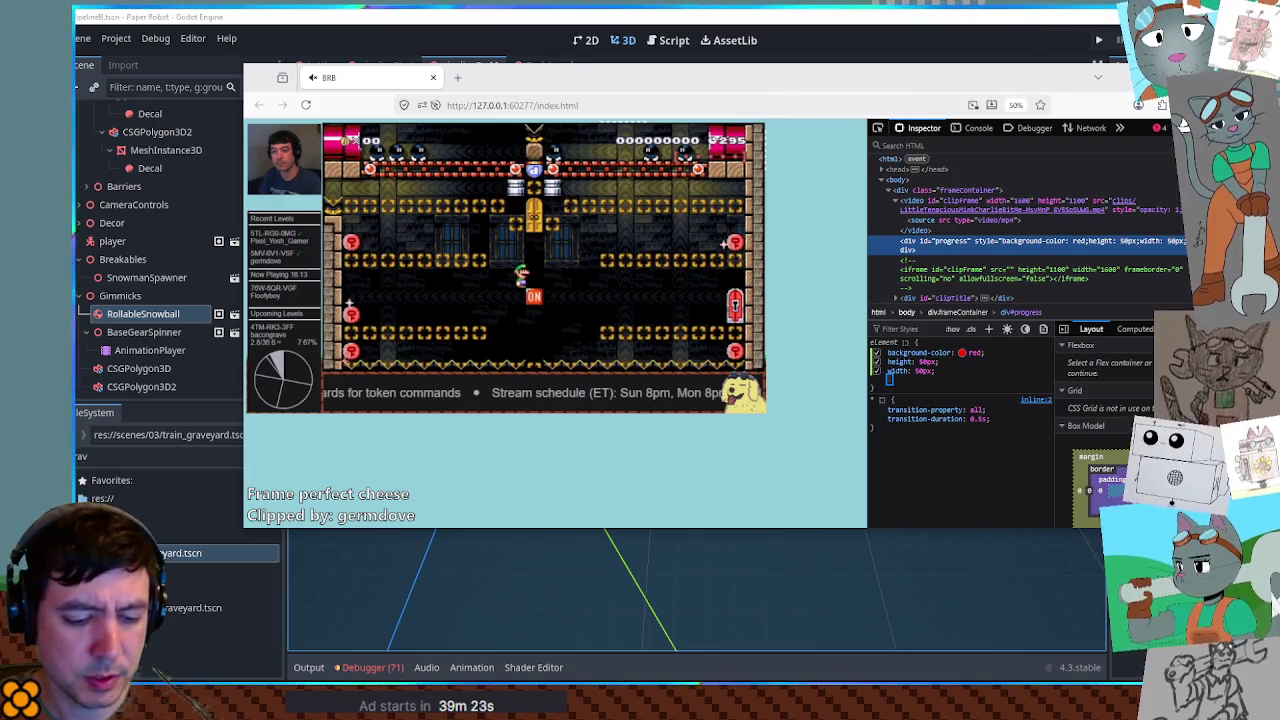
{"action": "type", "text": "display"}
{"action": "type", "text": "positoin"}
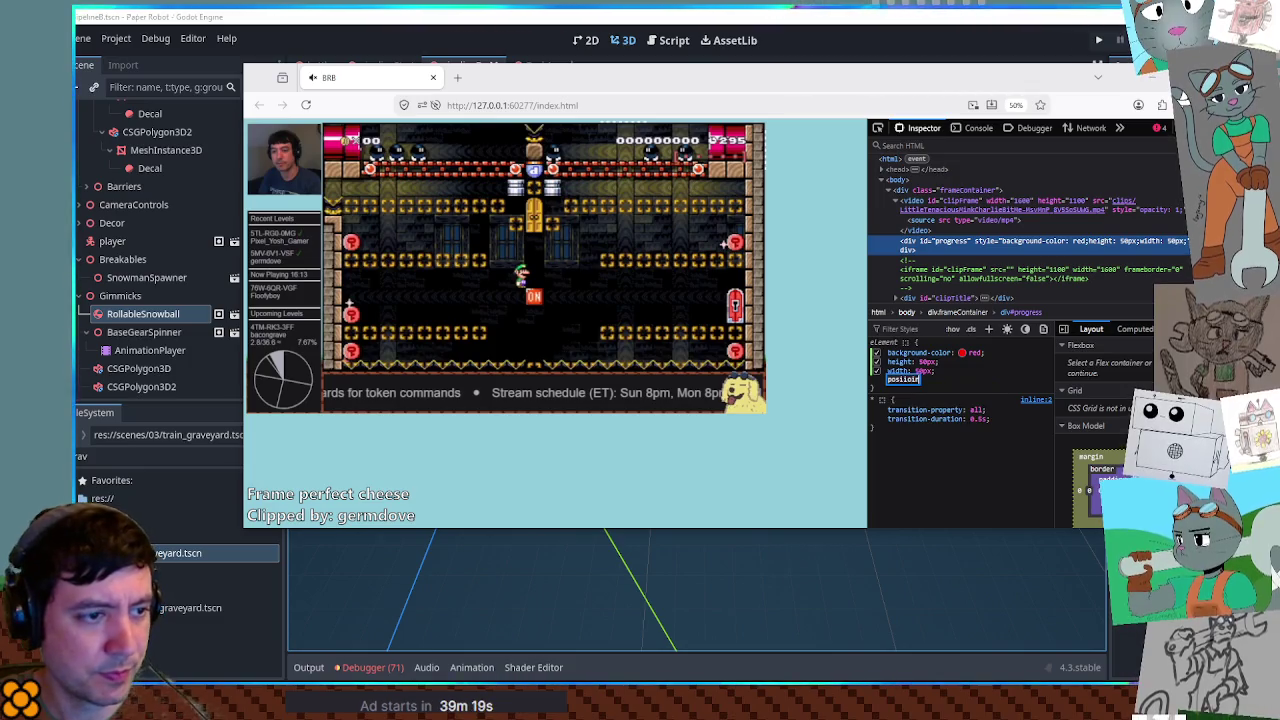
{"action": "key", "text": "BackSpace"}
{"action": "key", "text": "BackSpace"}
{"action": "key", "text": "BackSpace"}
{"action": "type", "text": "ion"}
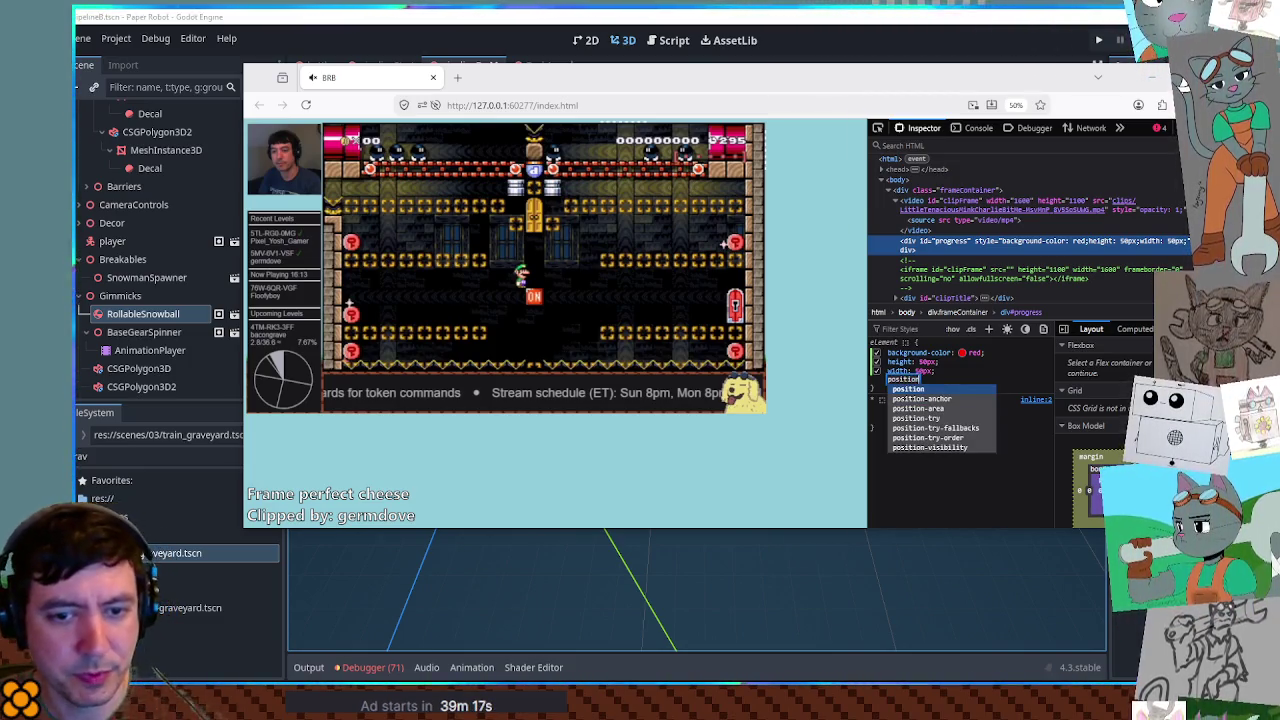
{"action": "key", "text": "Return"}
{"action": "type", "text": "fixed"}
{"action": "key", "text": "BackSpace"}
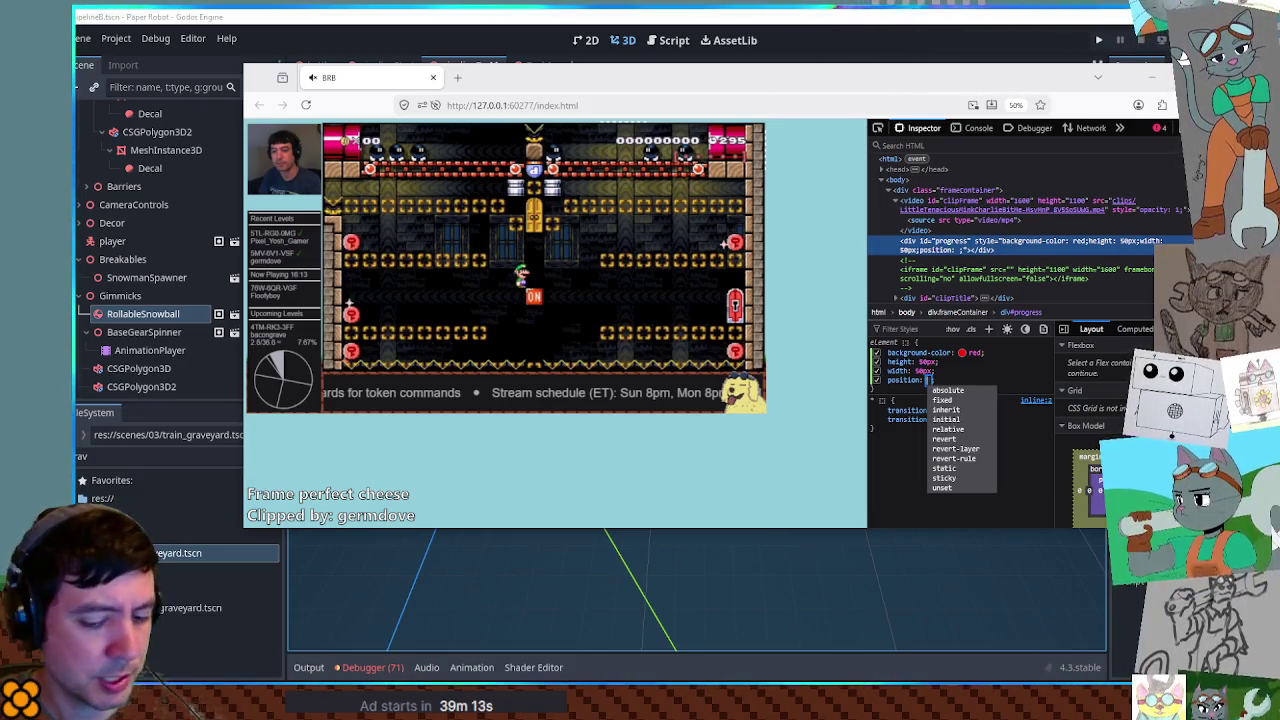
{"action": "type", "text": "in"}
{"action": "key", "text": "BackSpace"}
{"action": "key", "text": "BackSpace"}
{"action": "key", "text": "BackSpace"}
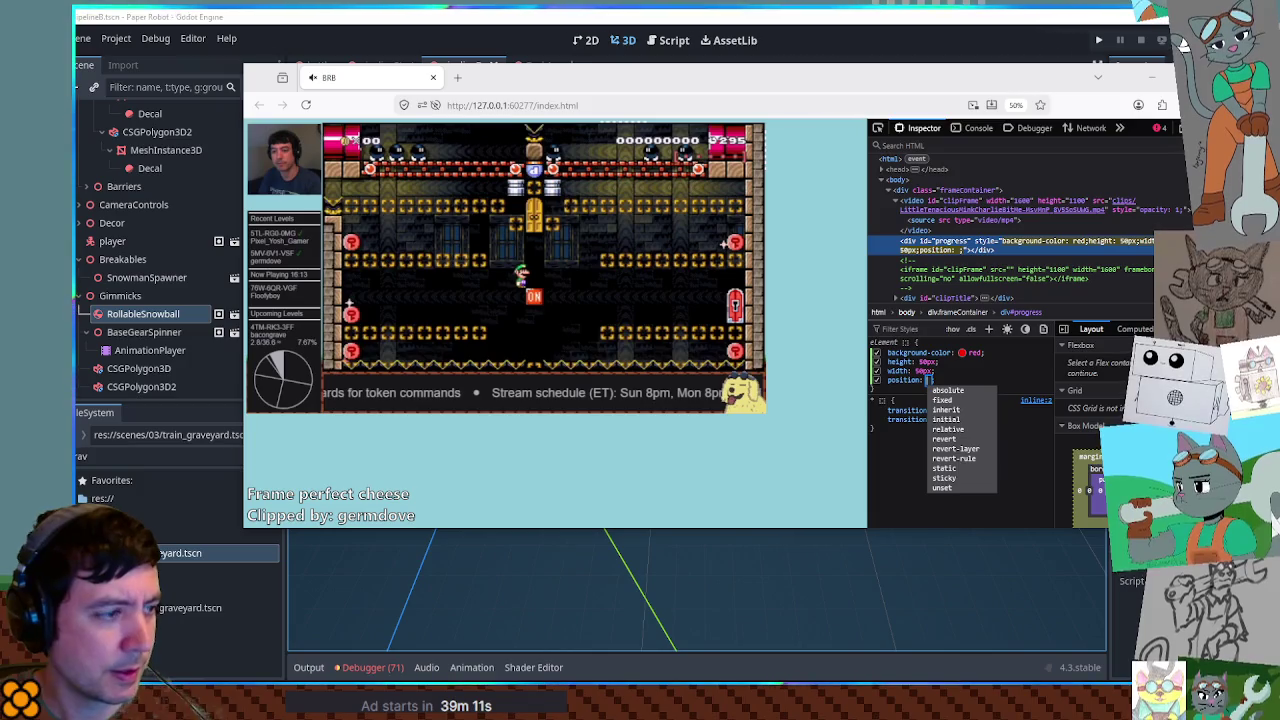
{"action": "type", "text": "relative"}
{"action": "key", "text": "Return"}
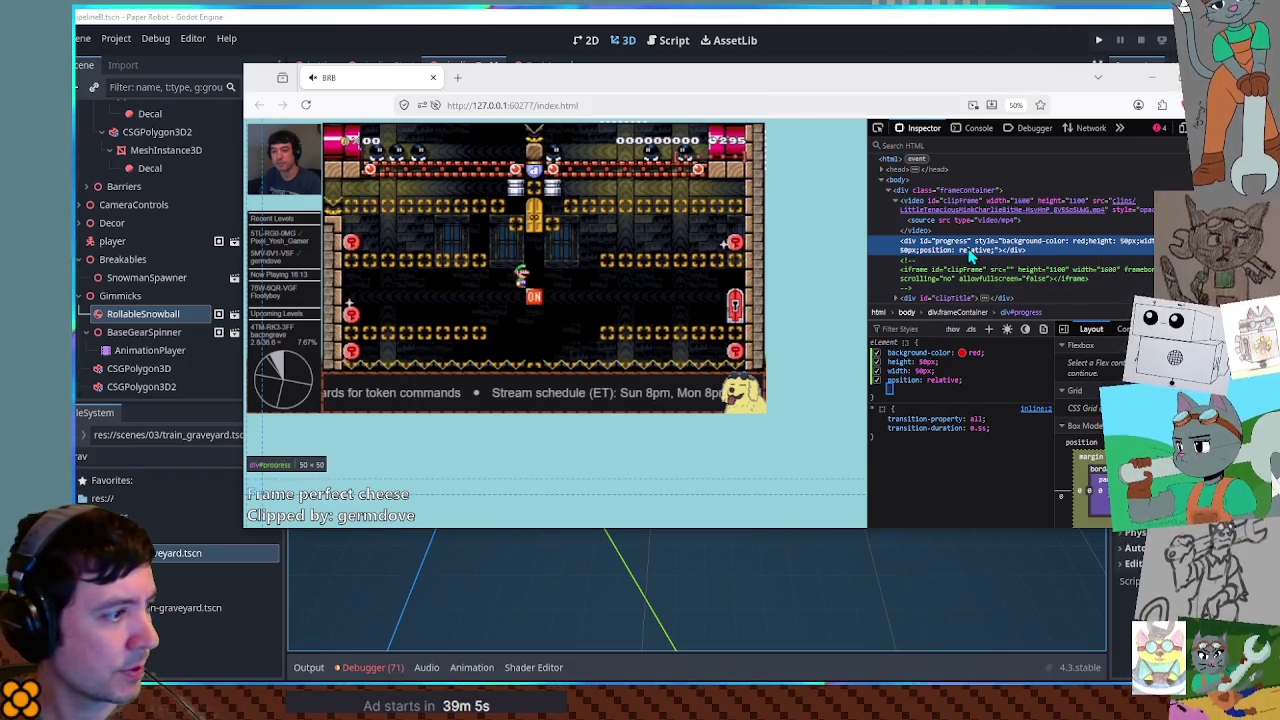
- Add z-index: 50 to the progress square, then disable that declaration
{"action": "type", "text": "z-index"}
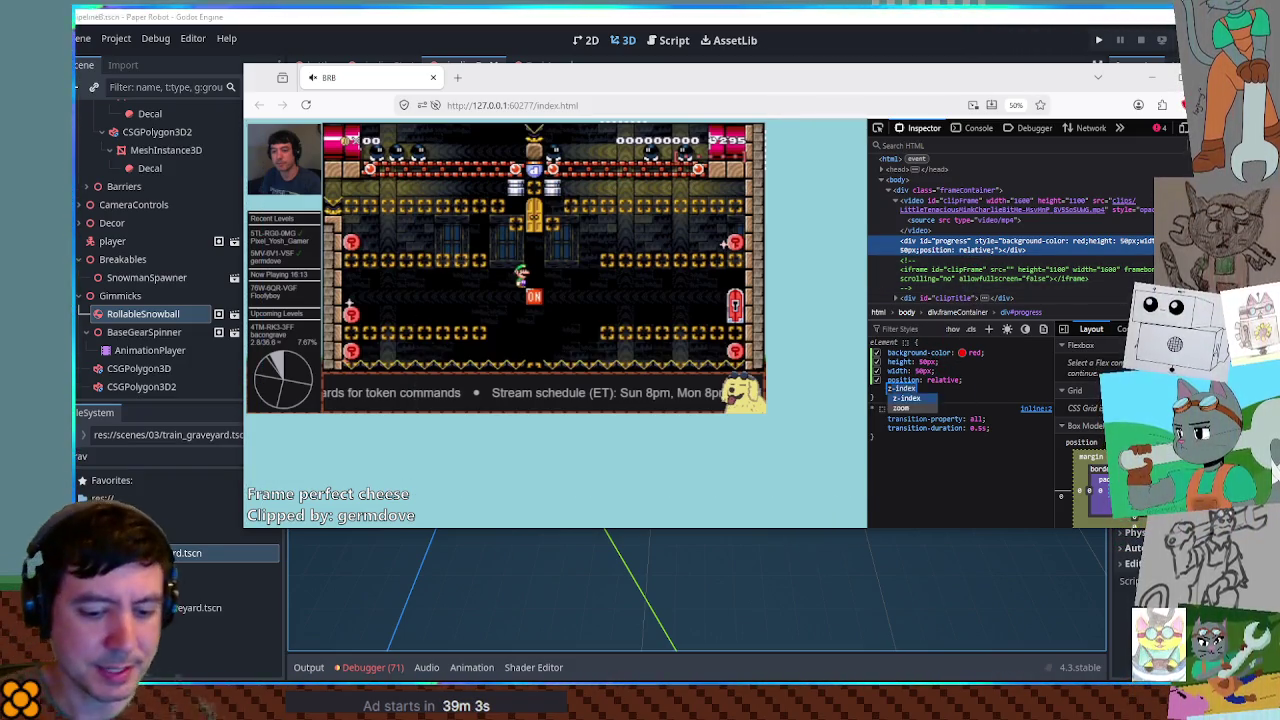
{"action": "type", "text": ": "}
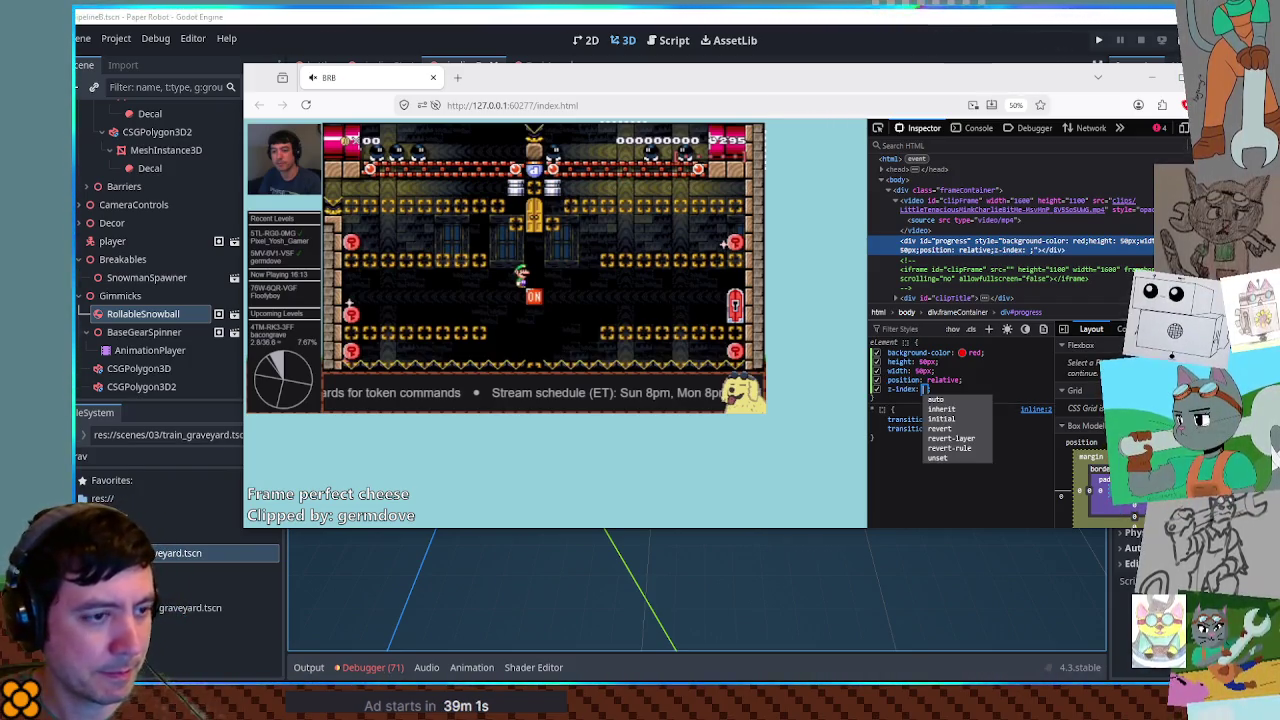
{"action": "type", "text": "50"}
{"action": "key", "text": "Return"}
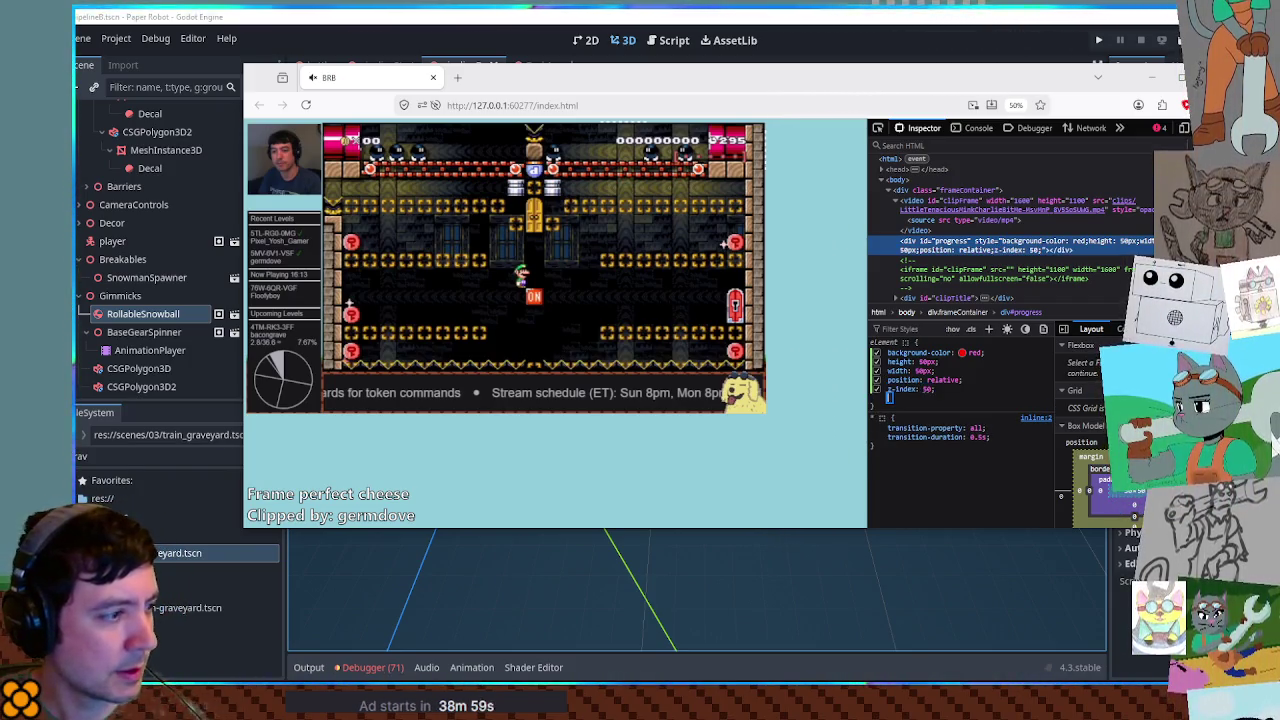
{"action": "left_click", "coordinate": [876, 389]}
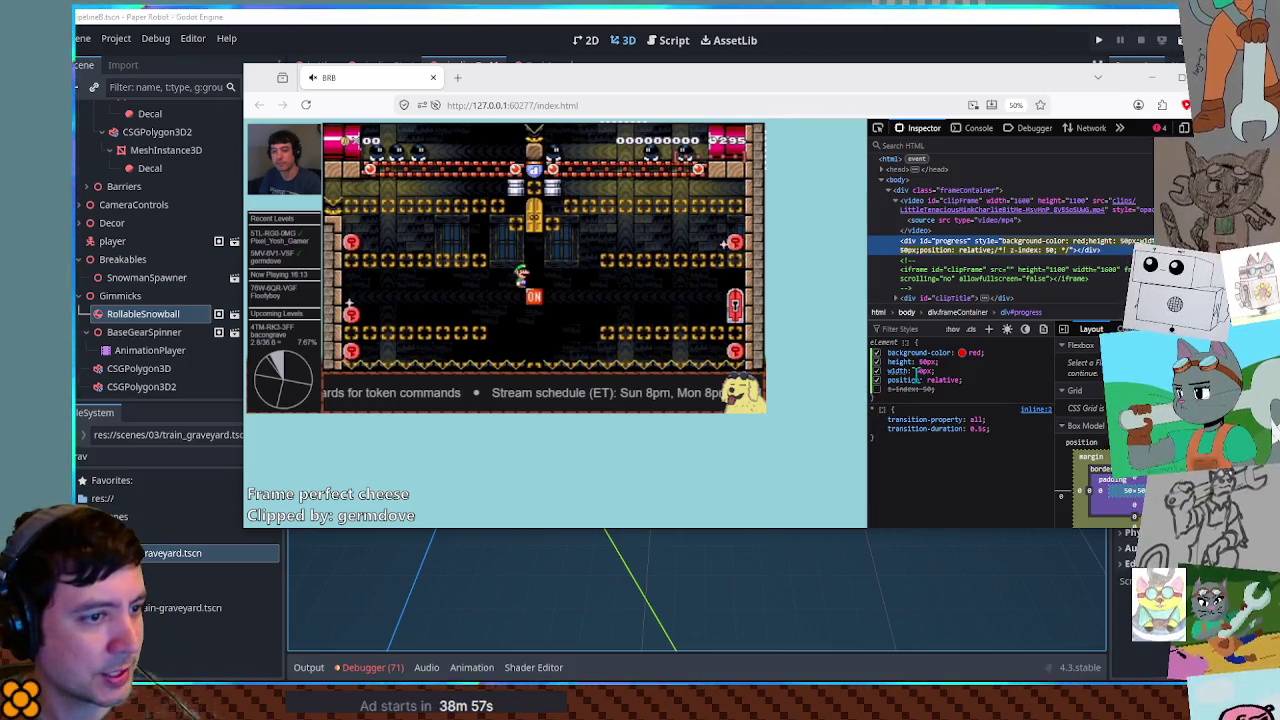
{"action": "left_click", "coordinate": [929, 381]}
- Set the progress square's position to absolute
{"action": "type", "text": "absolute"}
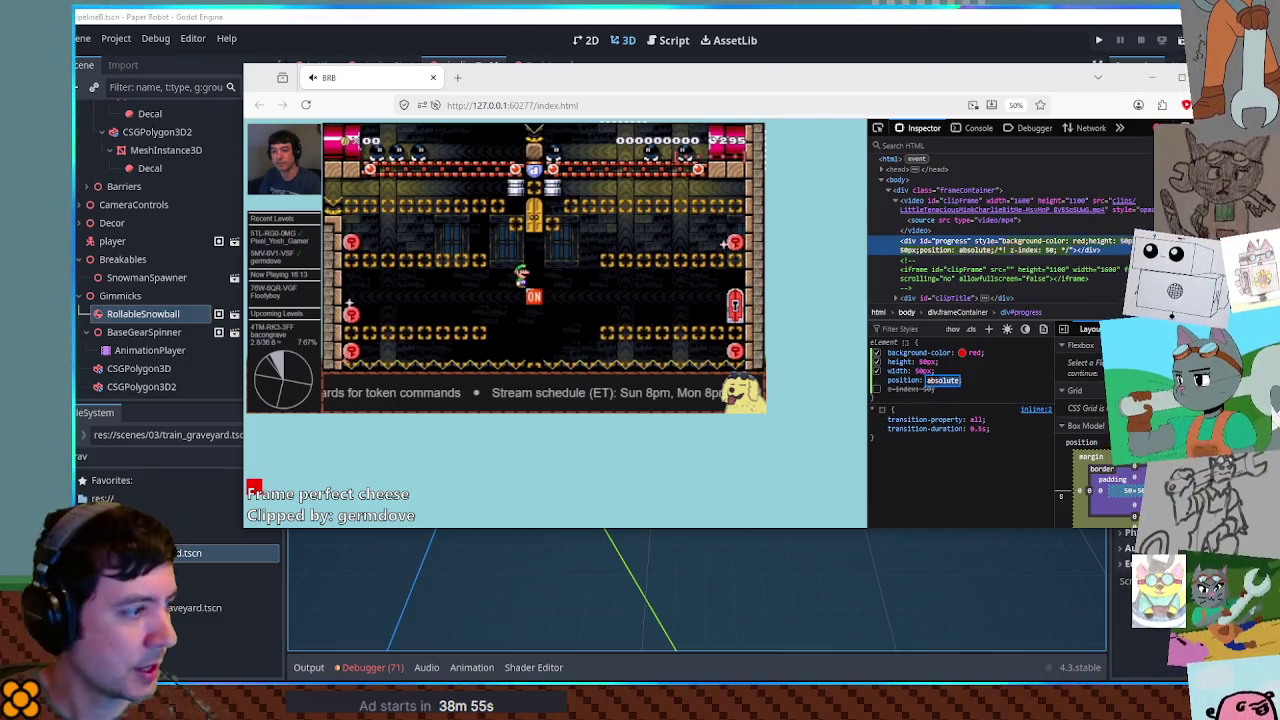
{"action": "key", "text": "Return"}
{"action": "left_click", "coordinate": [972, 392]}
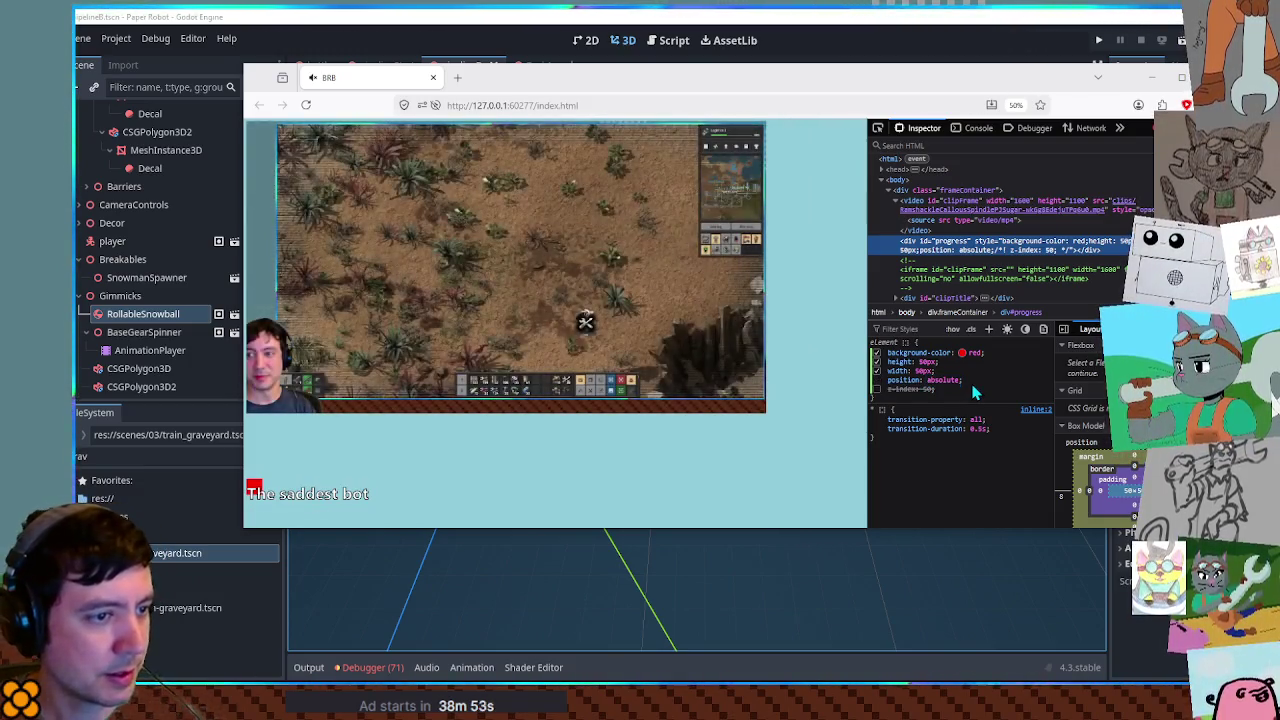
- Add a trial bottom: 0 property, remove it, then right-click div#progress
{"action": "left_click", "coordinate": [972, 388]}
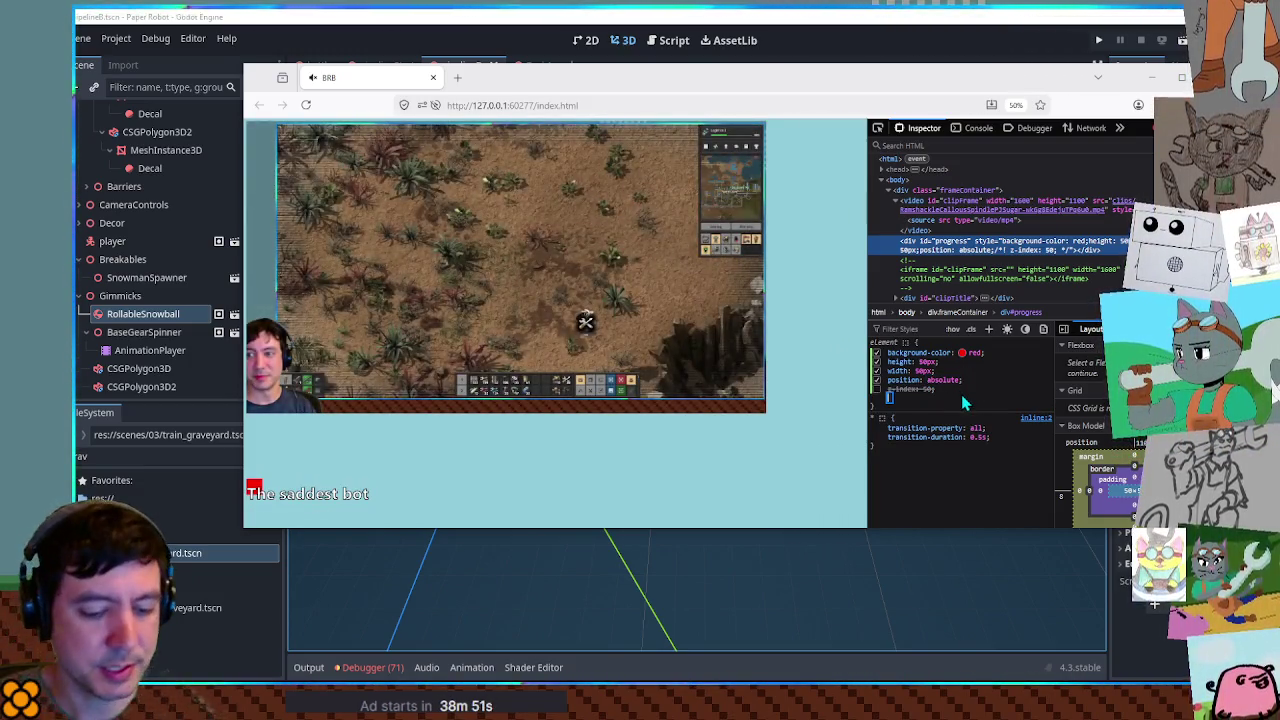
{"action": "type", "text": "bottom:0"}
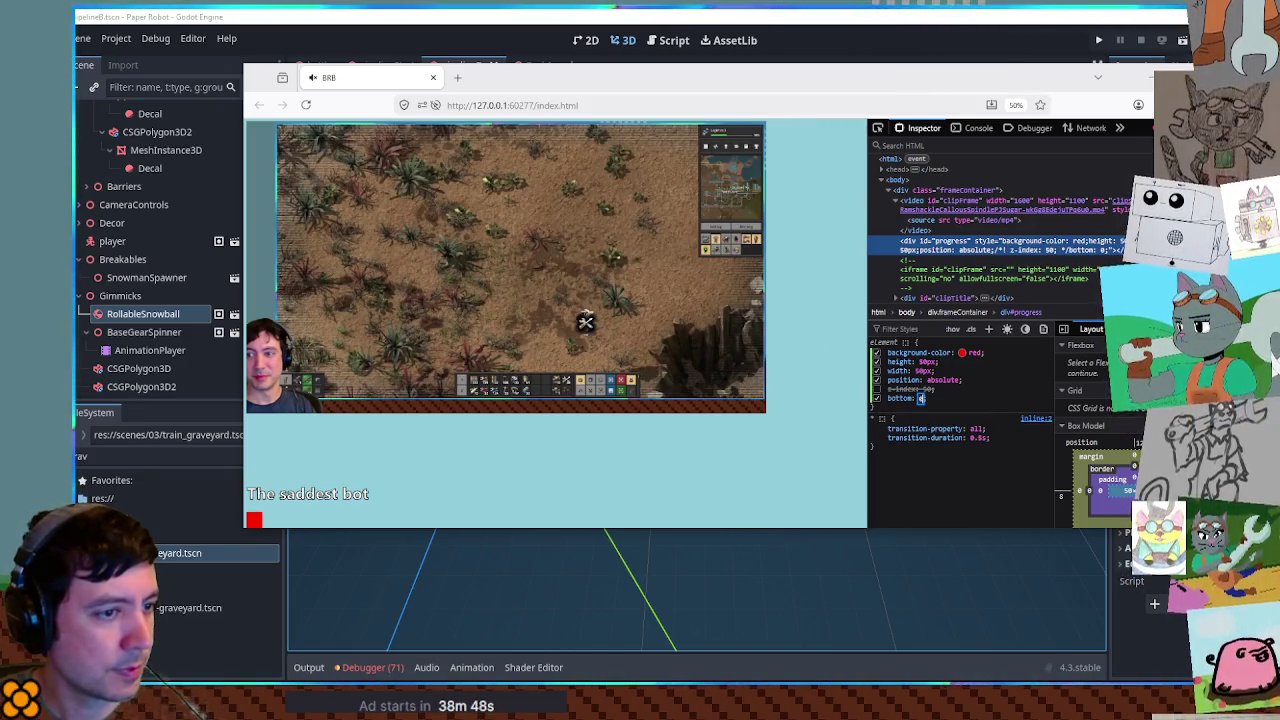
{"action": "key", "text": "BackSpace"}
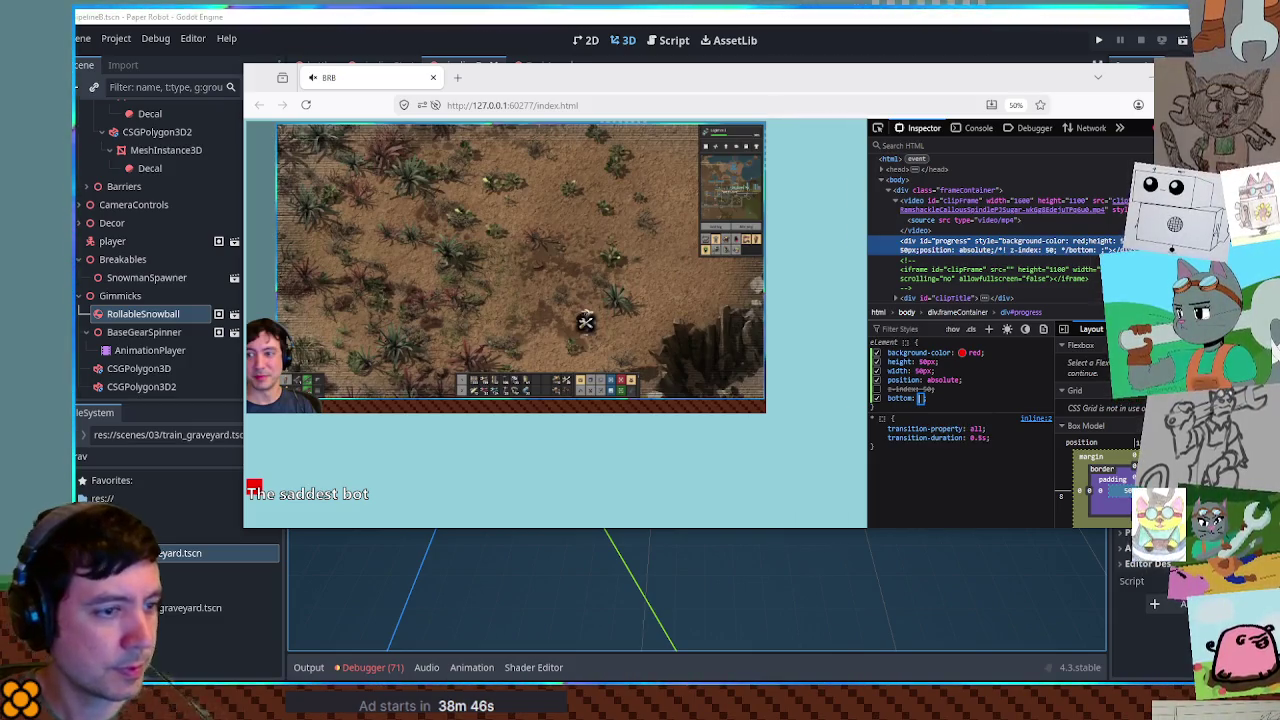
{"action": "left_click", "coordinate": [904, 397]}
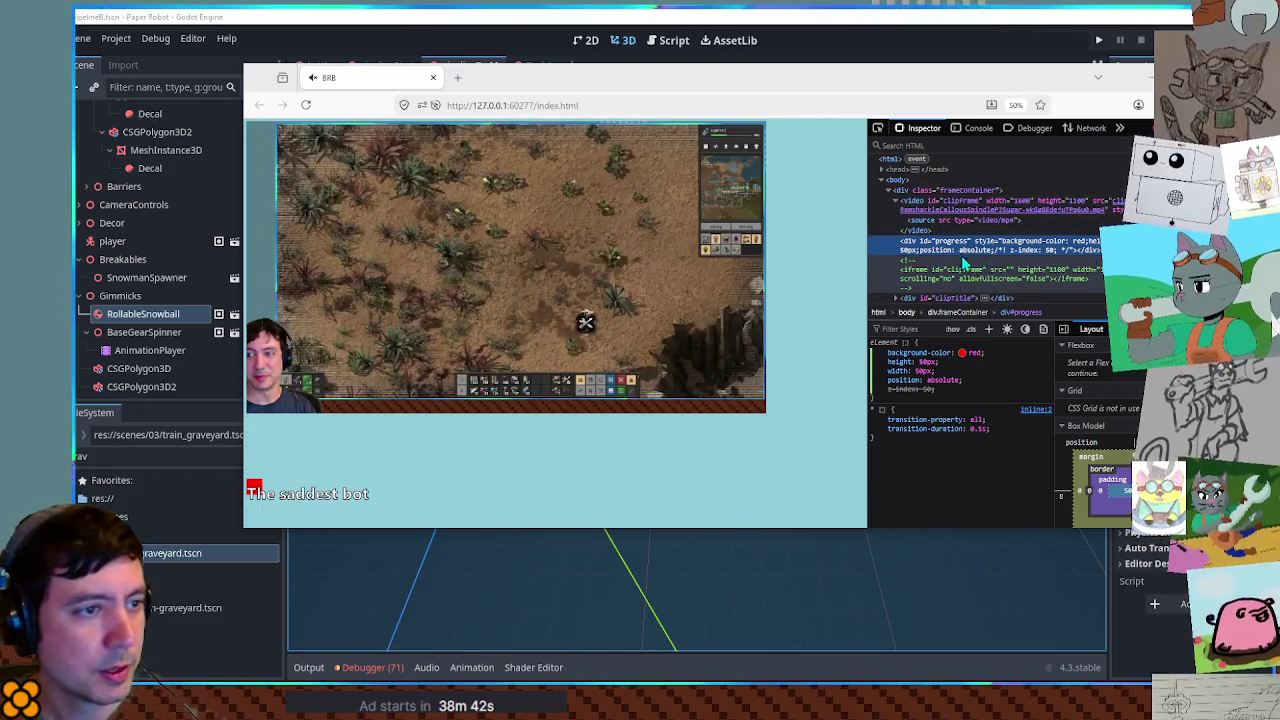
{"action": "right_click", "coordinate": [953, 245]}
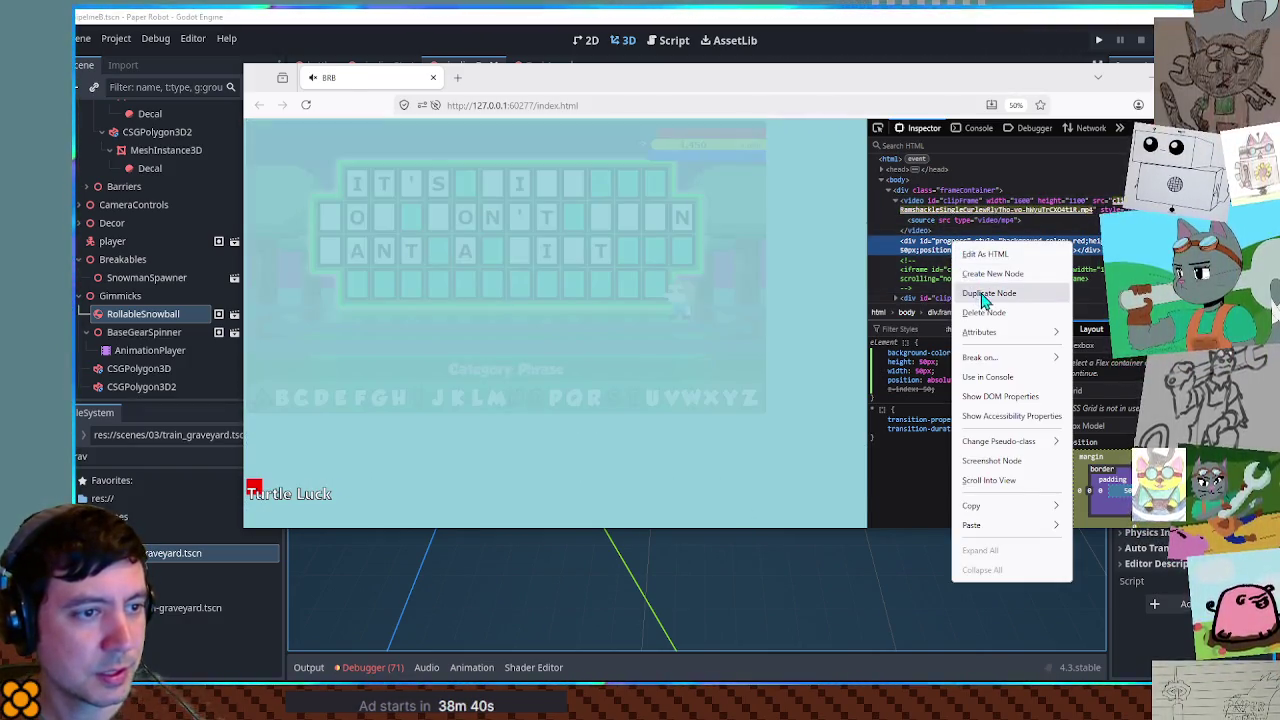
- Paste the progress div markup into the video's source element via Edit As HTML
{"action": "left_click", "coordinate": [990, 205]}
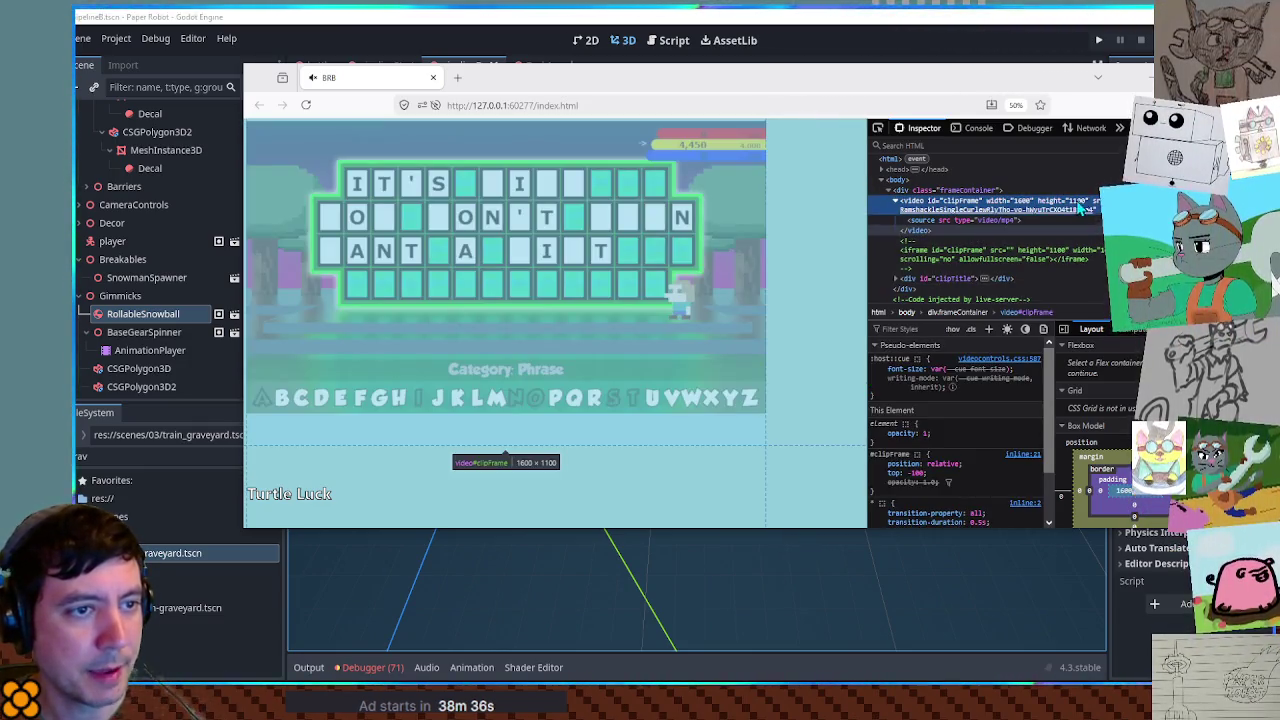
{"action": "right_click", "coordinate": [945, 226]}
{"action": "left_click", "coordinate": [980, 233]}
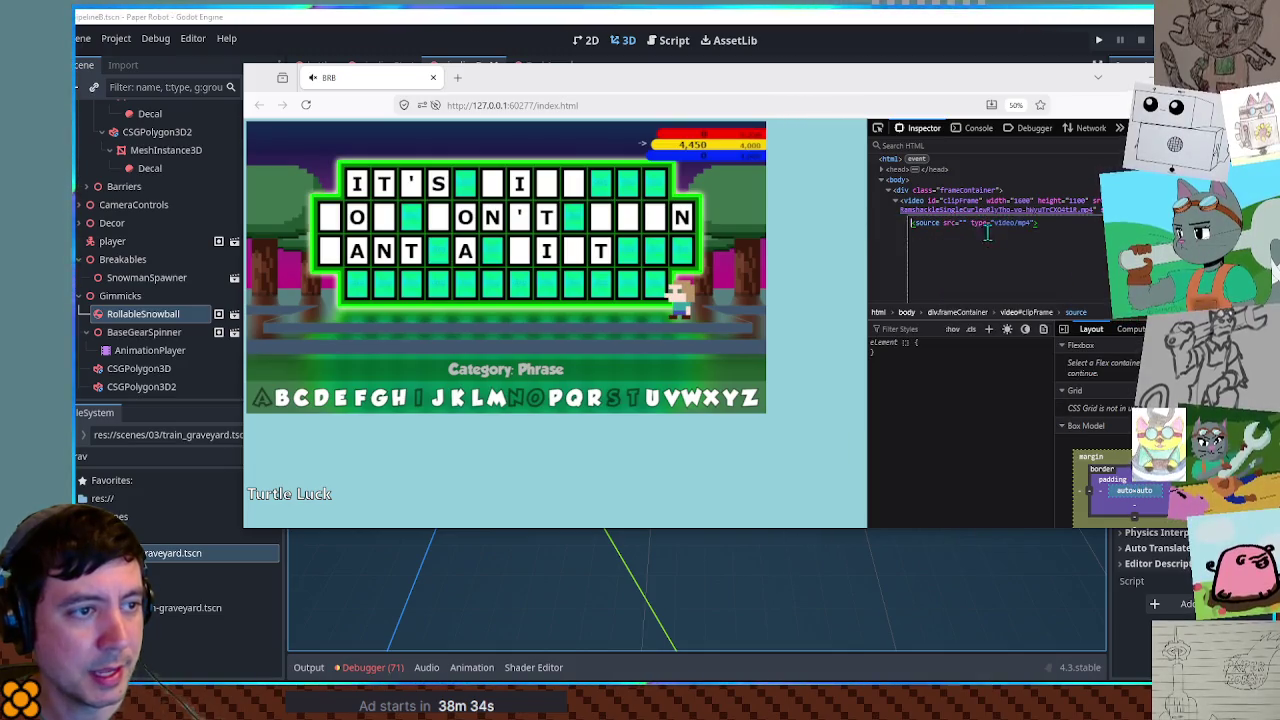
{"action": "key", "text": "ctrl+v"}
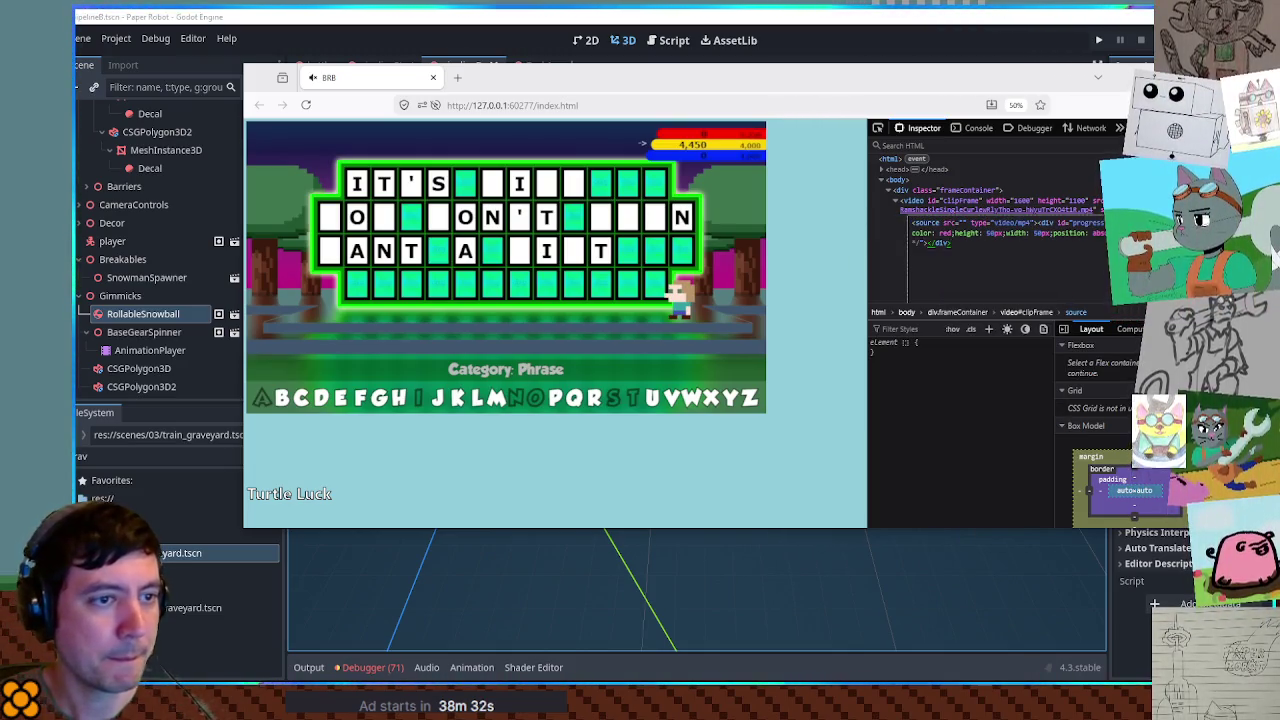
{"action": "key", "text": "ctrl+Return"}
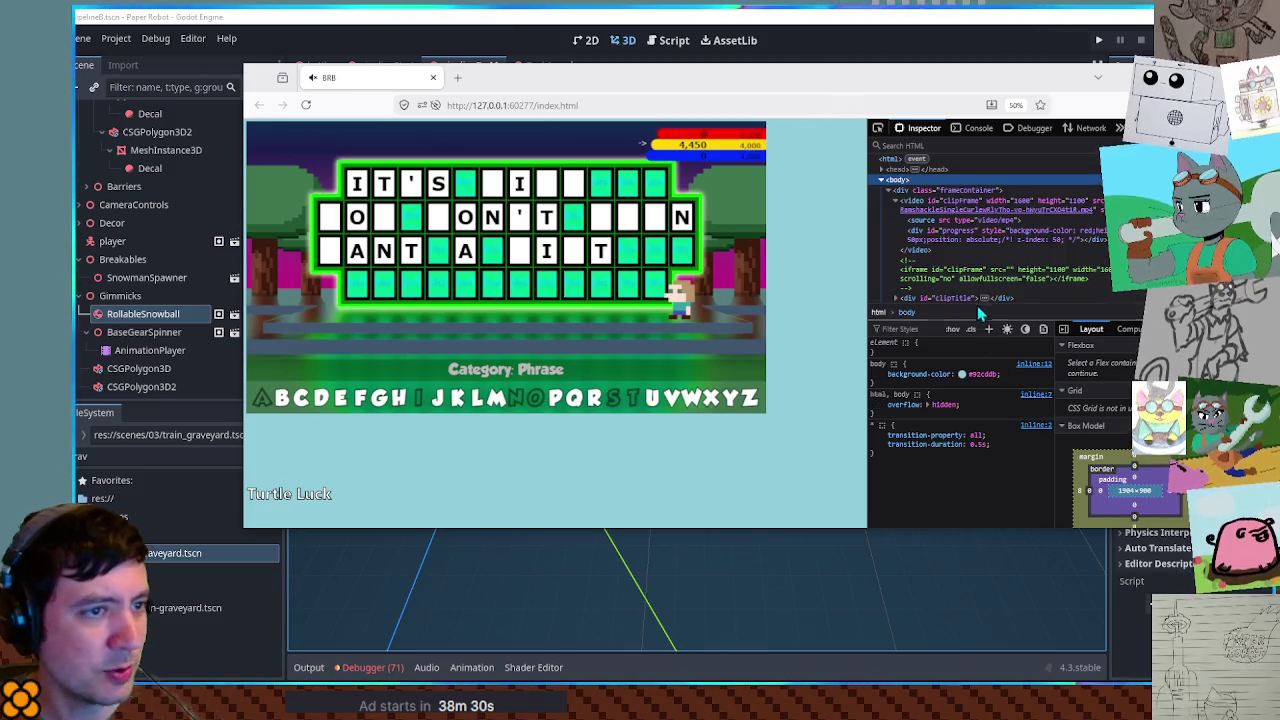
- Select div#progress and change its position to fixed
{"action": "left_click", "coordinate": [946, 236]}
{"action": "left_click", "coordinate": [945, 380]}
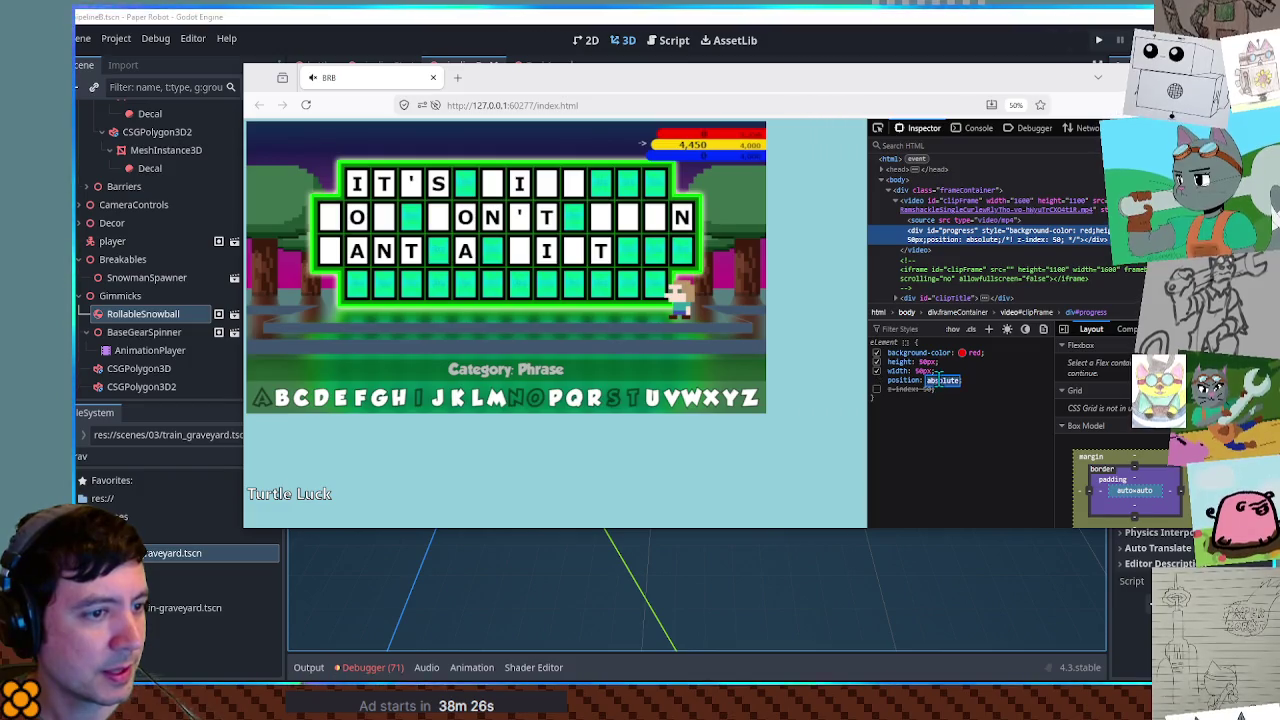
{"action": "type", "text": "fixed"}
{"action": "key", "text": "Tab"}
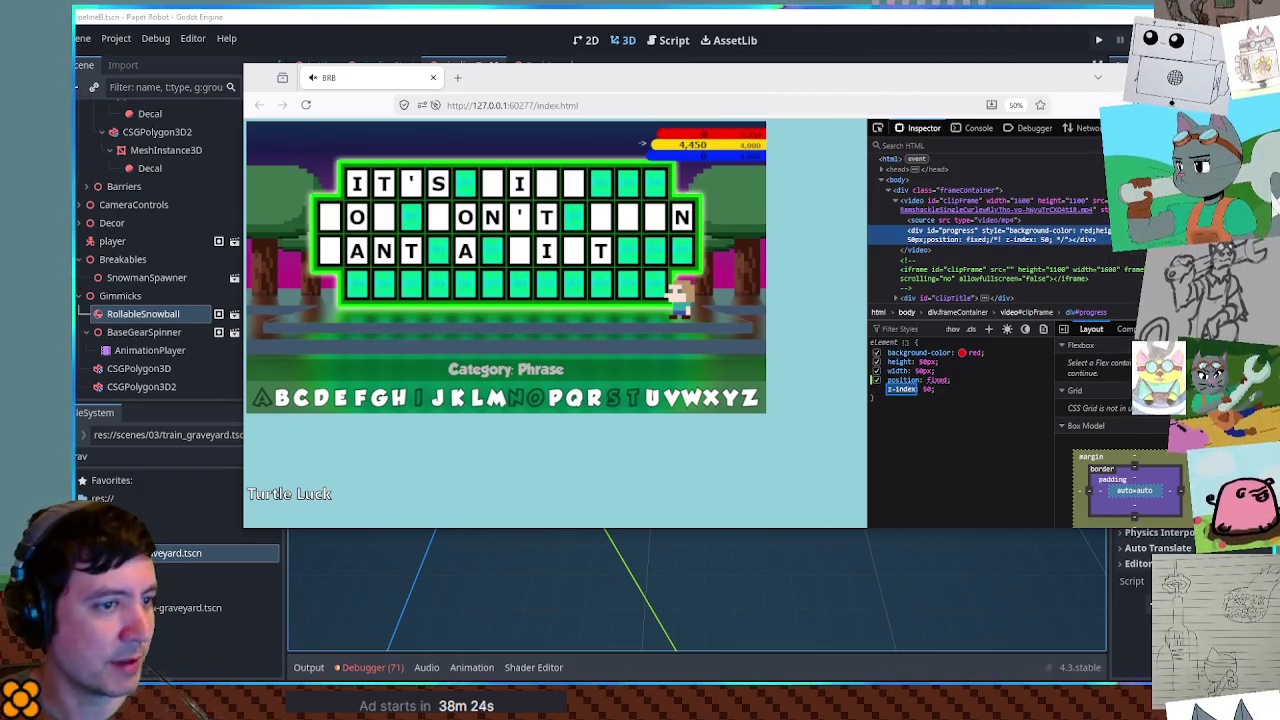
{"action": "key", "text": "Escape"}
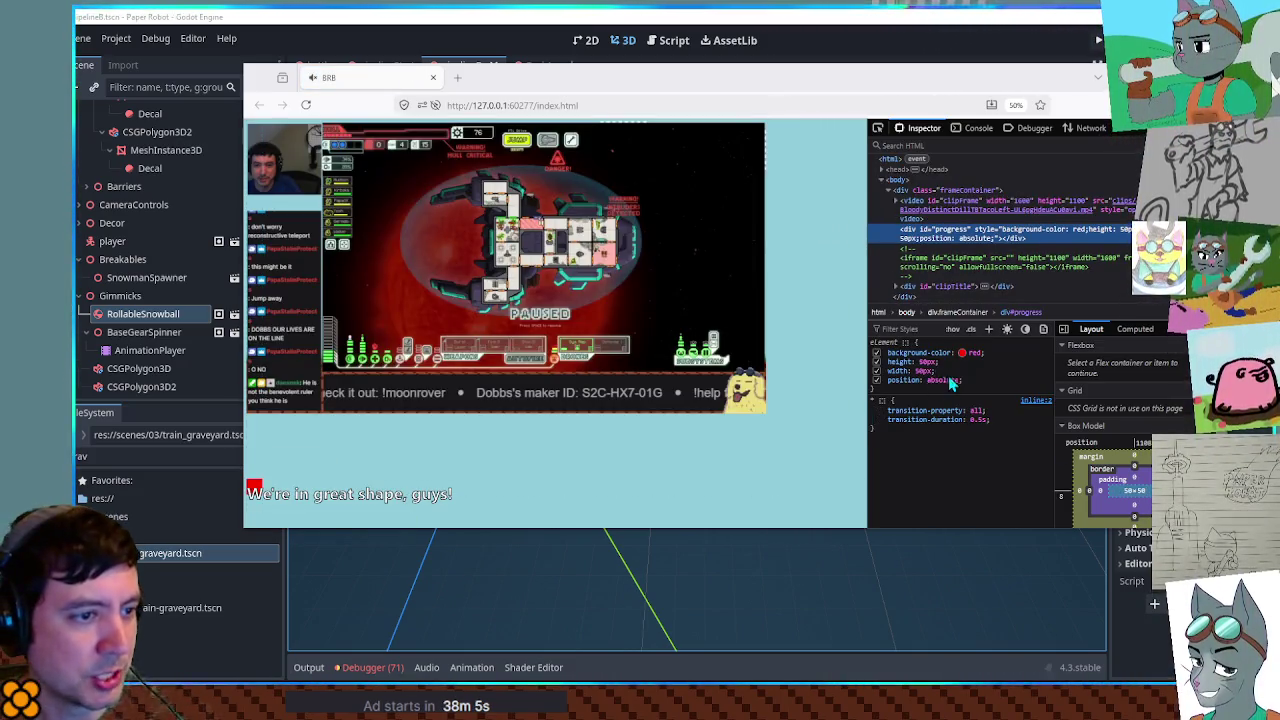
- Add a top offset to the progress rule, stepping it from 1100px down to about 908px
{"action": "left_click", "coordinate": [997, 388]}
{"action": "type", "text": "top:0"}
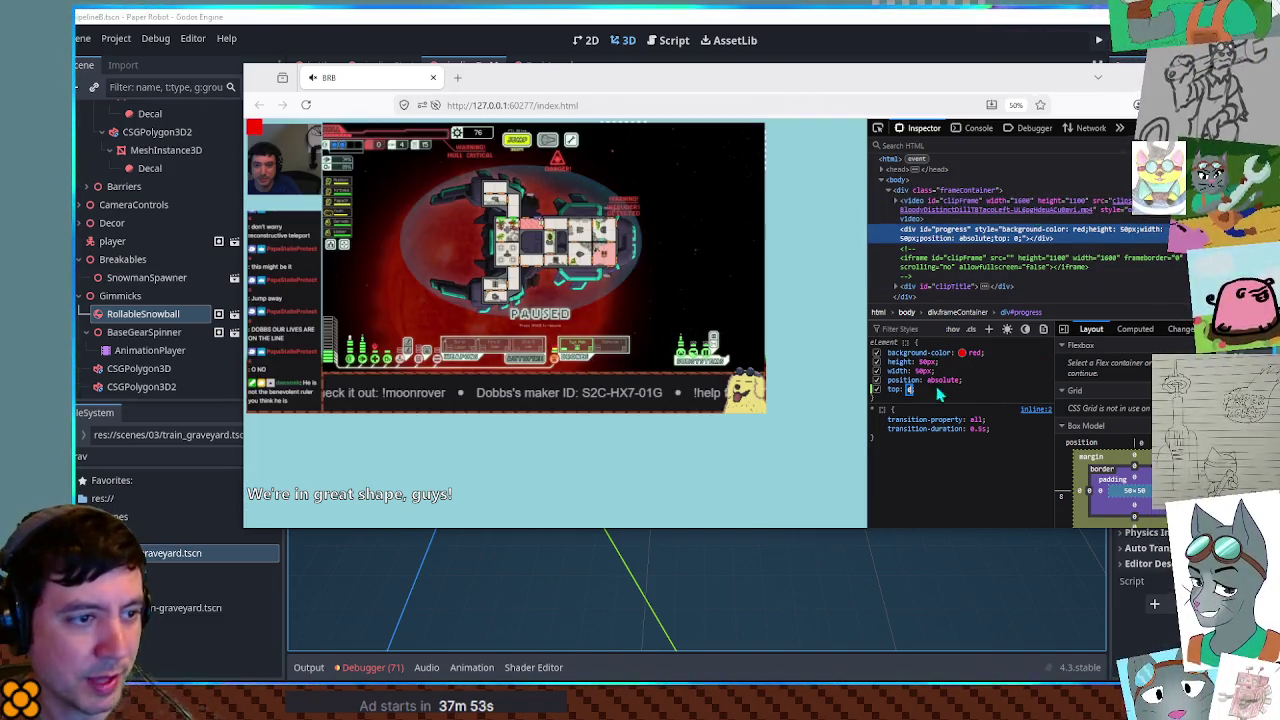
{"action": "type", "text": "1100px"}
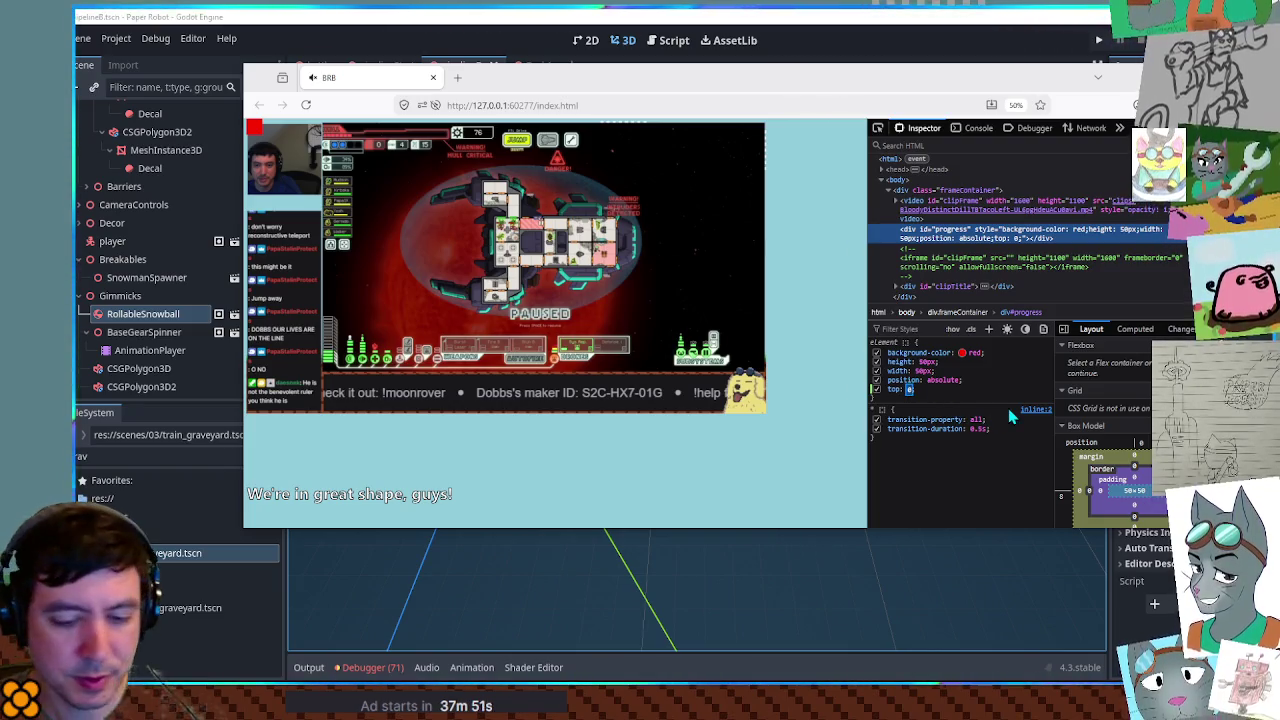
{"action": "type", "text": "x"}
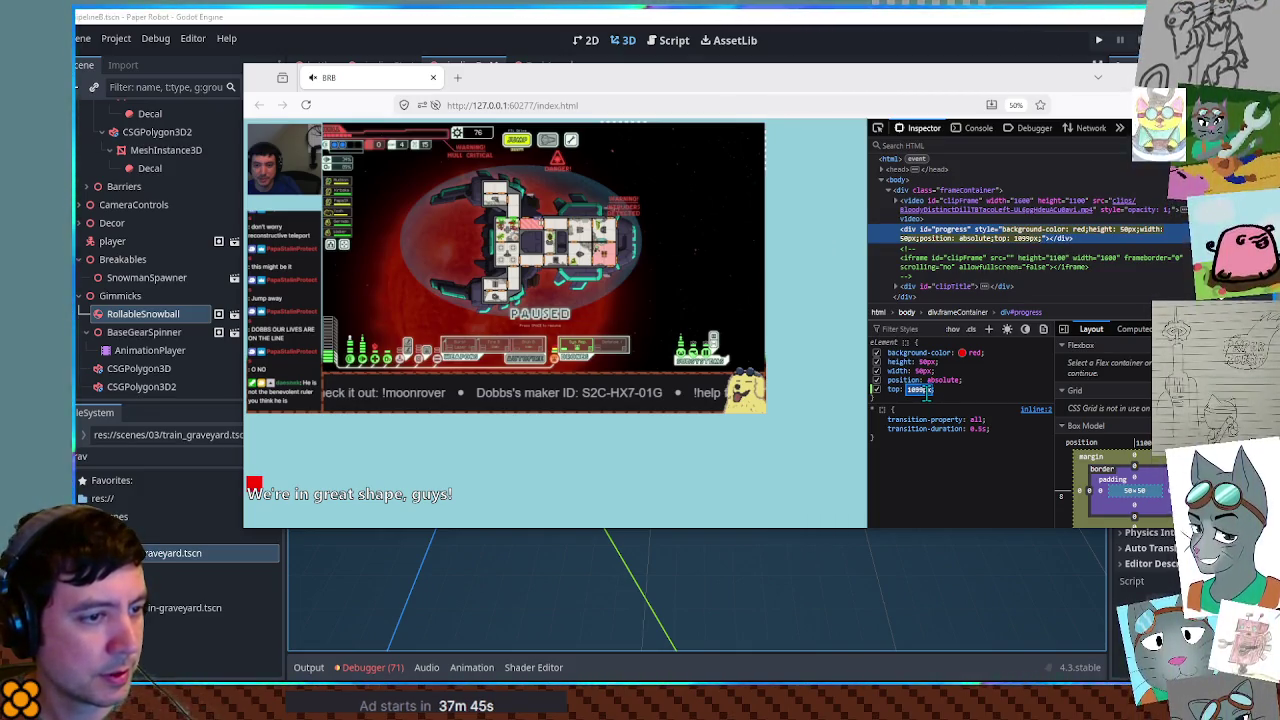
{"action": "key", "text": "Up"}
{"action": "key", "text": "alt"}
{"action": "key", "text": "alt"}
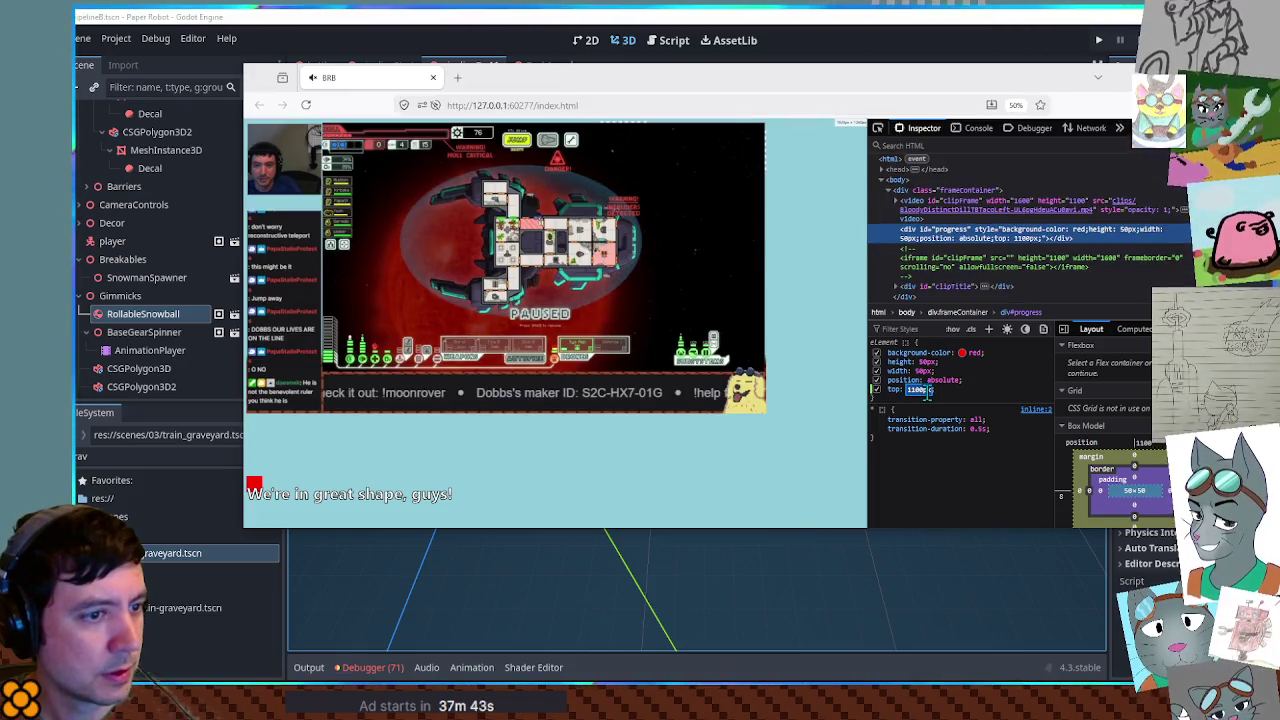
{"action": "key", "text": "shift+Down"}
{"action": "key", "text": "shift+Down"}
{"action": "key", "text": "shift+Down"}
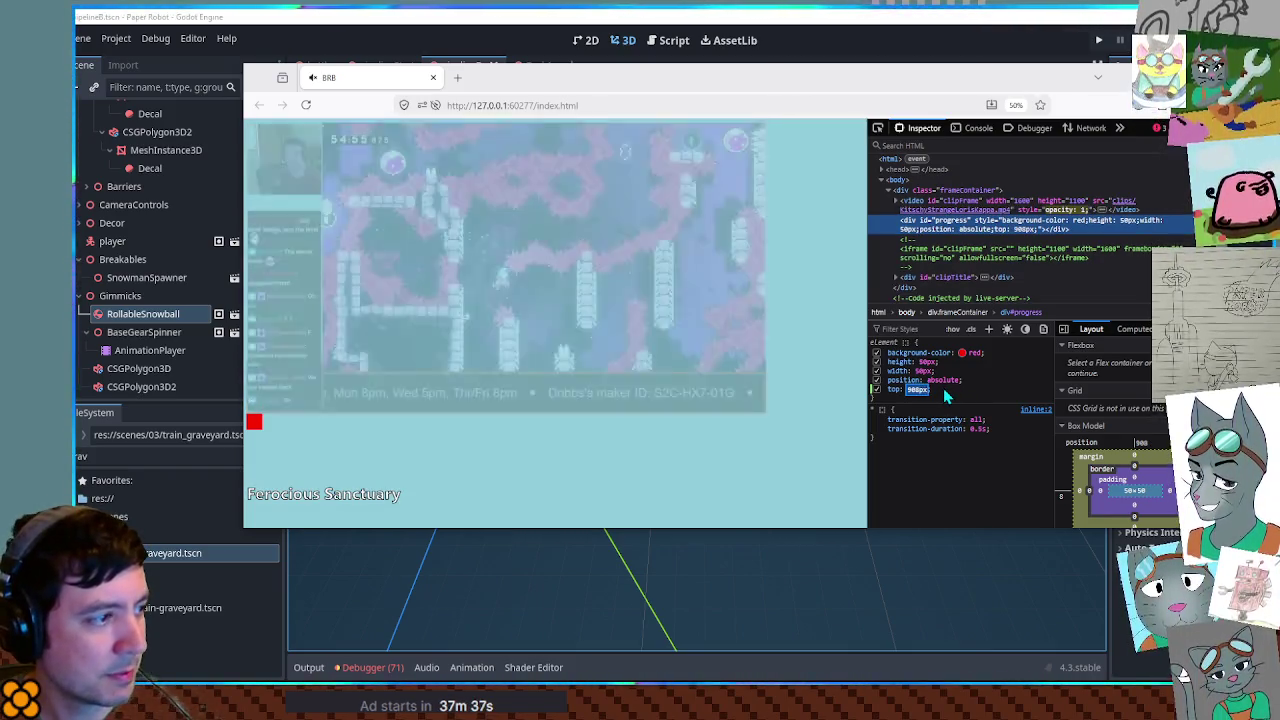
- Finish the top offset and reduce the progress bar's height to 30px
{"action": "left_click", "coordinate": [920, 390]}
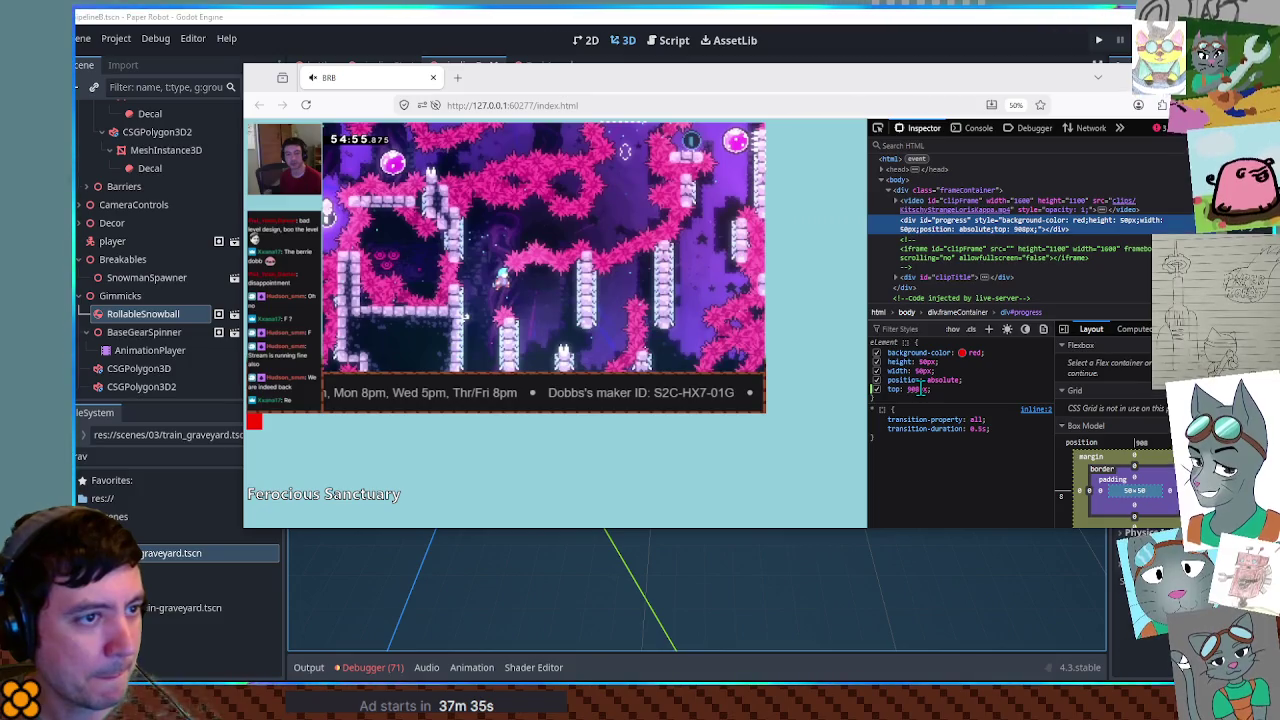
{"action": "left_click", "coordinate": [929, 374]}
{"action": "left_click", "coordinate": [926, 362]}
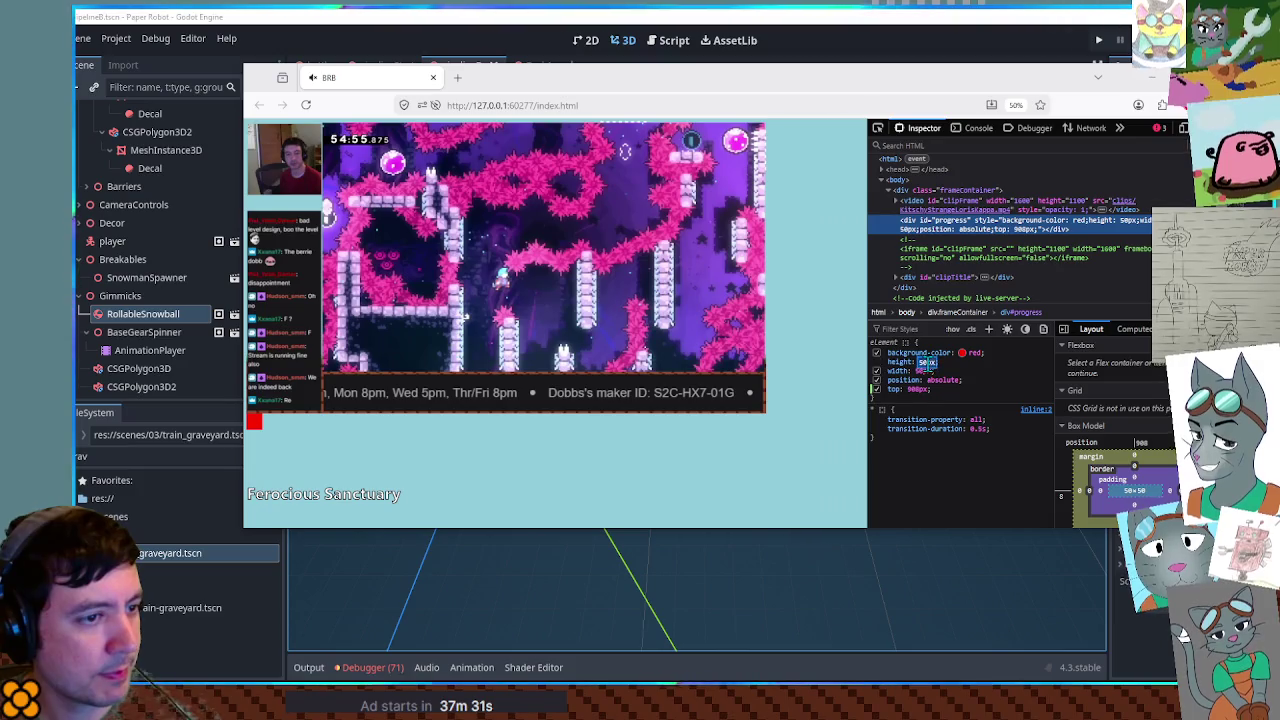
{"action": "key", "text": "shift+Down"}
{"action": "key", "text": "shift+Down"}
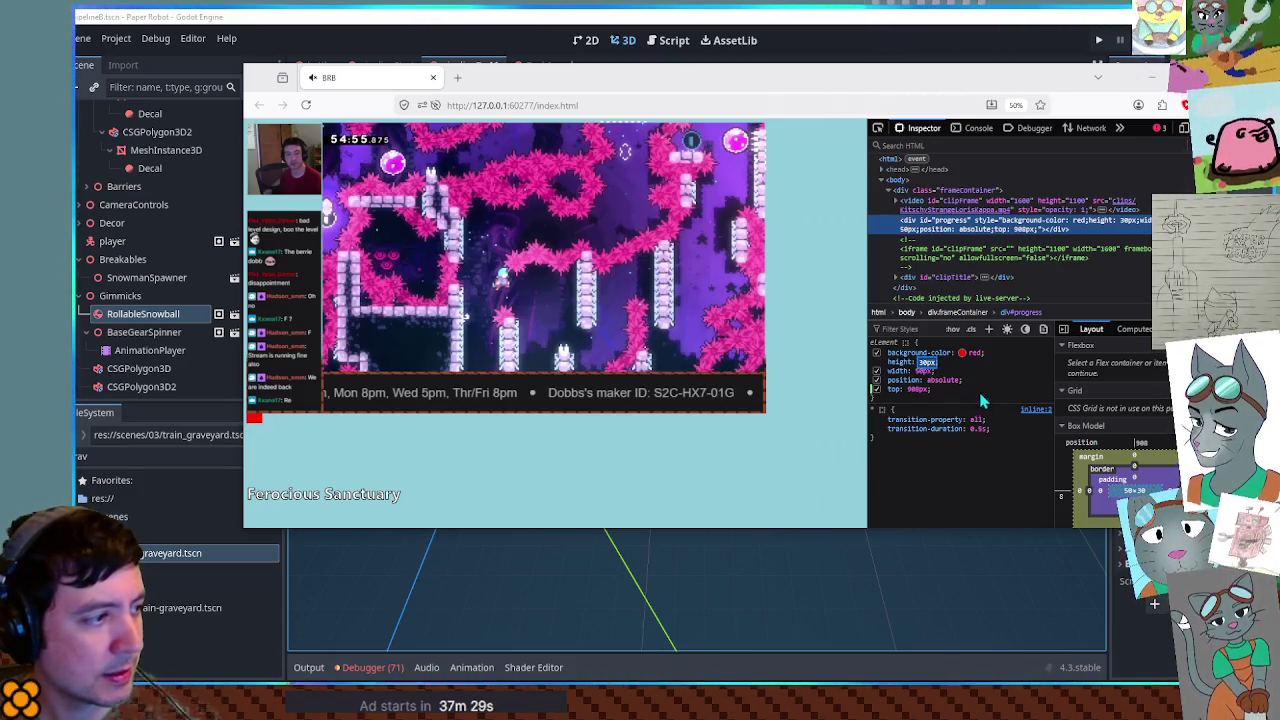
- Step the progress bar's width up to 890px and select the rule's declarations
{"action": "left_click", "coordinate": [925, 371]}
{"action": "key", "text": "shift+Up"}
{"action": "key", "text": "shift+Up"}
{"action": "key", "text": "shift+Up"}
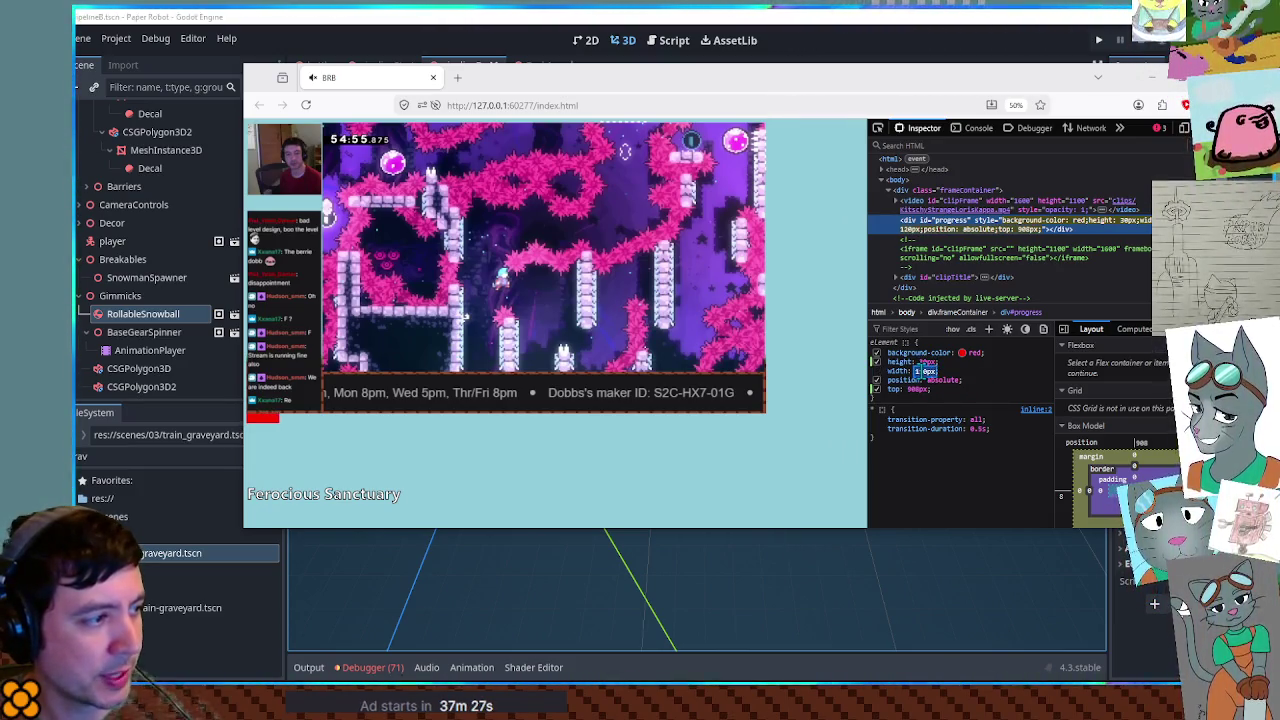
{"action": "key", "text": "shift+Up"}
{"action": "key", "text": "shift+Up"}
{"action": "key", "text": "shift+Up"}
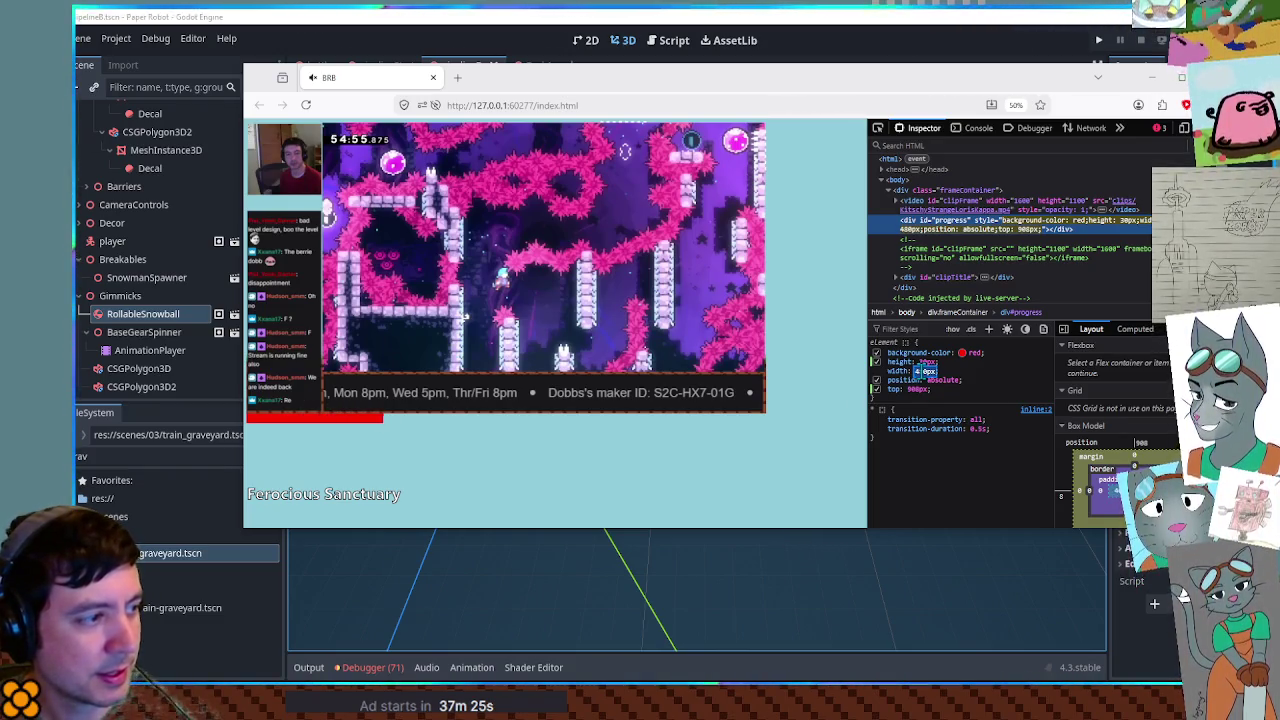
{"action": "key", "text": "shift+Up"}
{"action": "key", "text": "shift+Up"}
{"action": "key", "text": "shift+Up"}
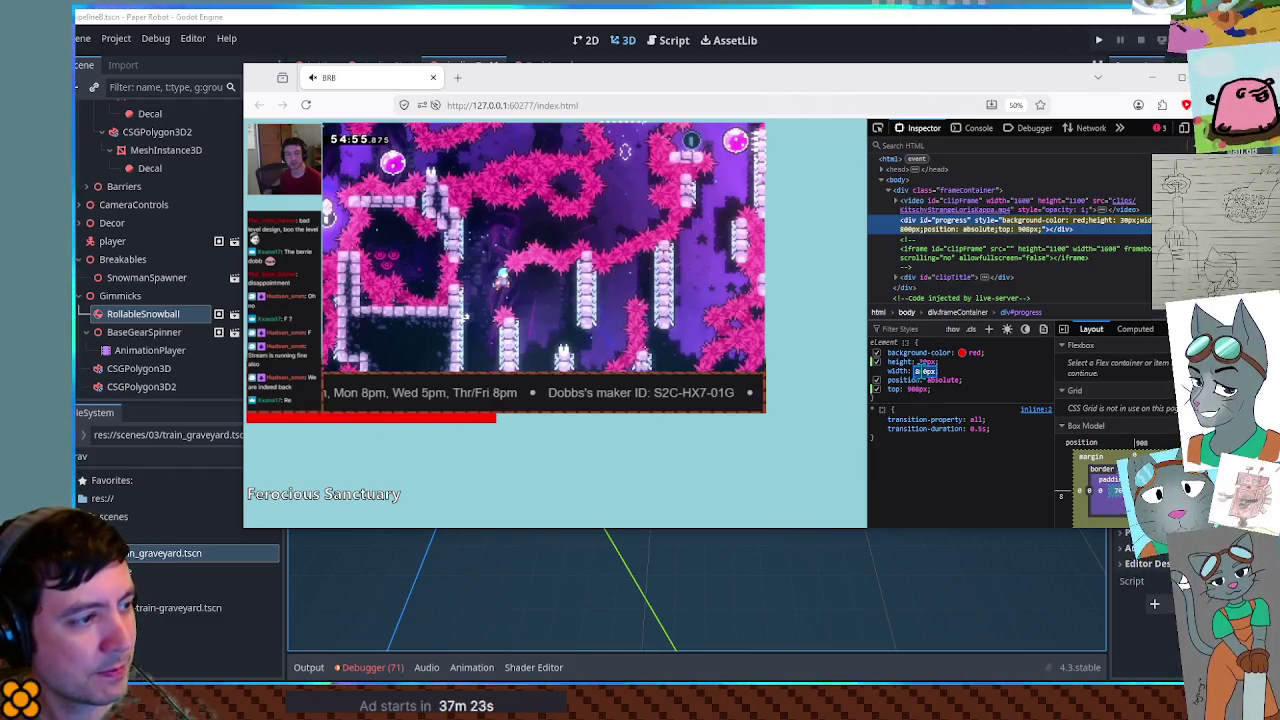
{"action": "key", "text": "shift+Up"}
{"action": "key", "text": "shift+Up"}
{"action": "key", "text": "shift+Up"}
{"action": "left_click", "coordinate": [986, 386]}
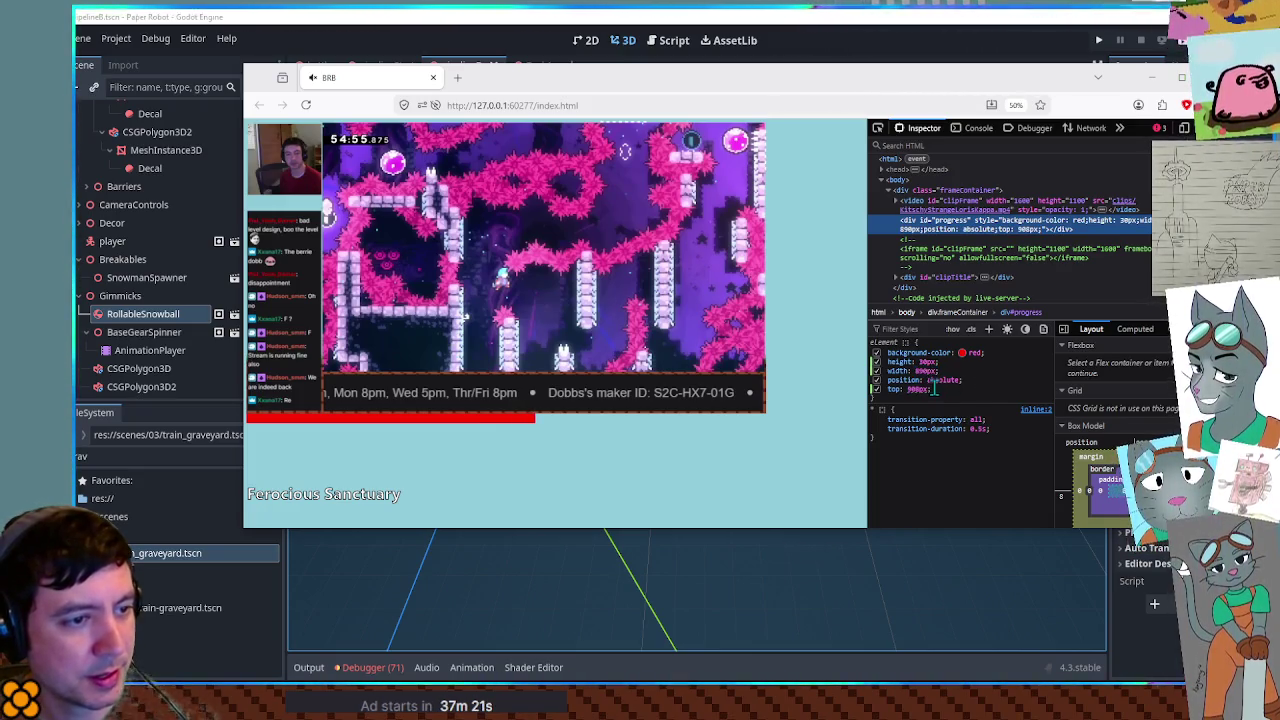
{"action": "left_click_drag", "start_coordinate": [937, 397], "coordinate": [886, 352]}
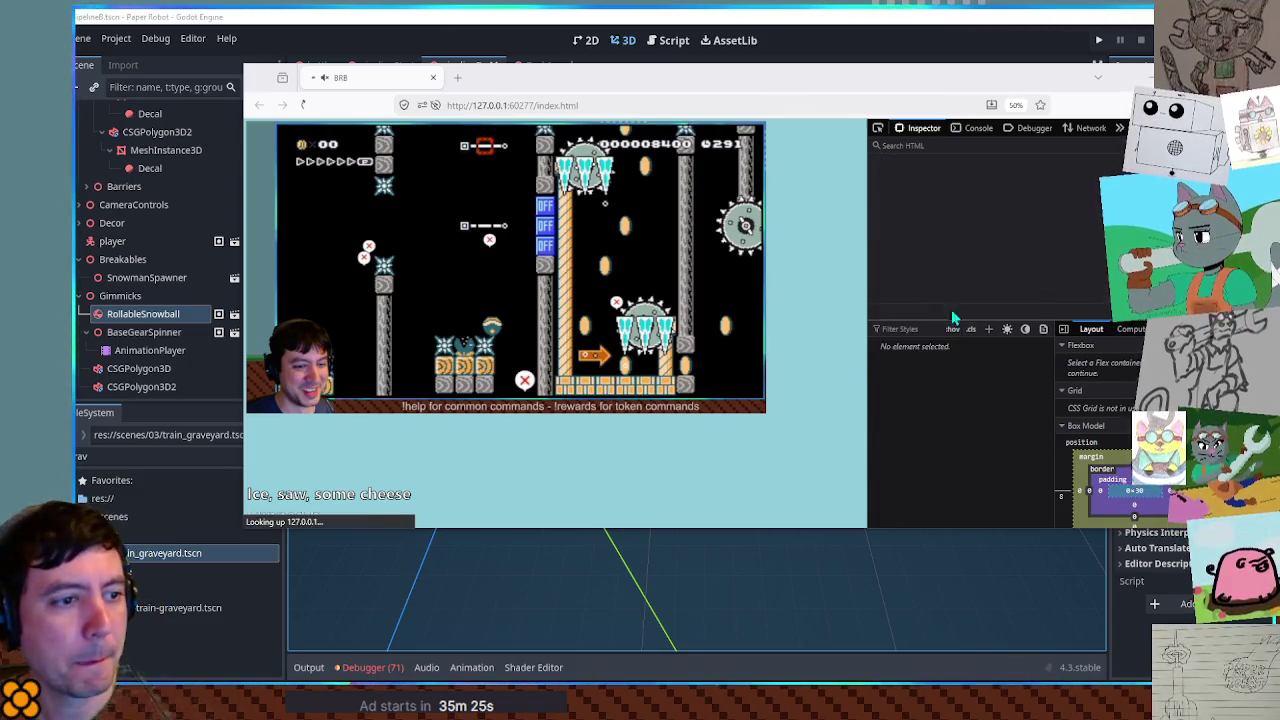
- Switch to the Console to view the numeric timestamps logged by index.html
{"action": "left_click", "coordinate": [966, 130]}
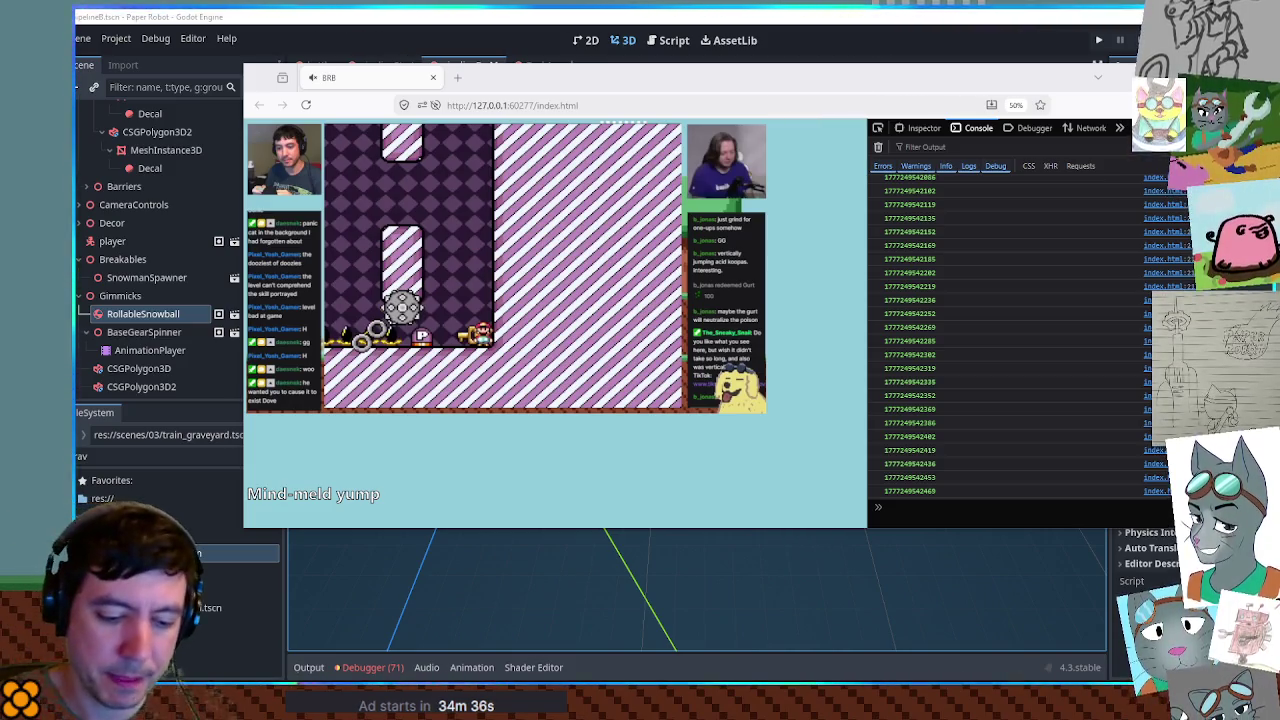
- Reload the overlay page twice with Ctrl+R and F5 to see its load warnings and errors
{"action": "key", "text": "ctrl+r"}
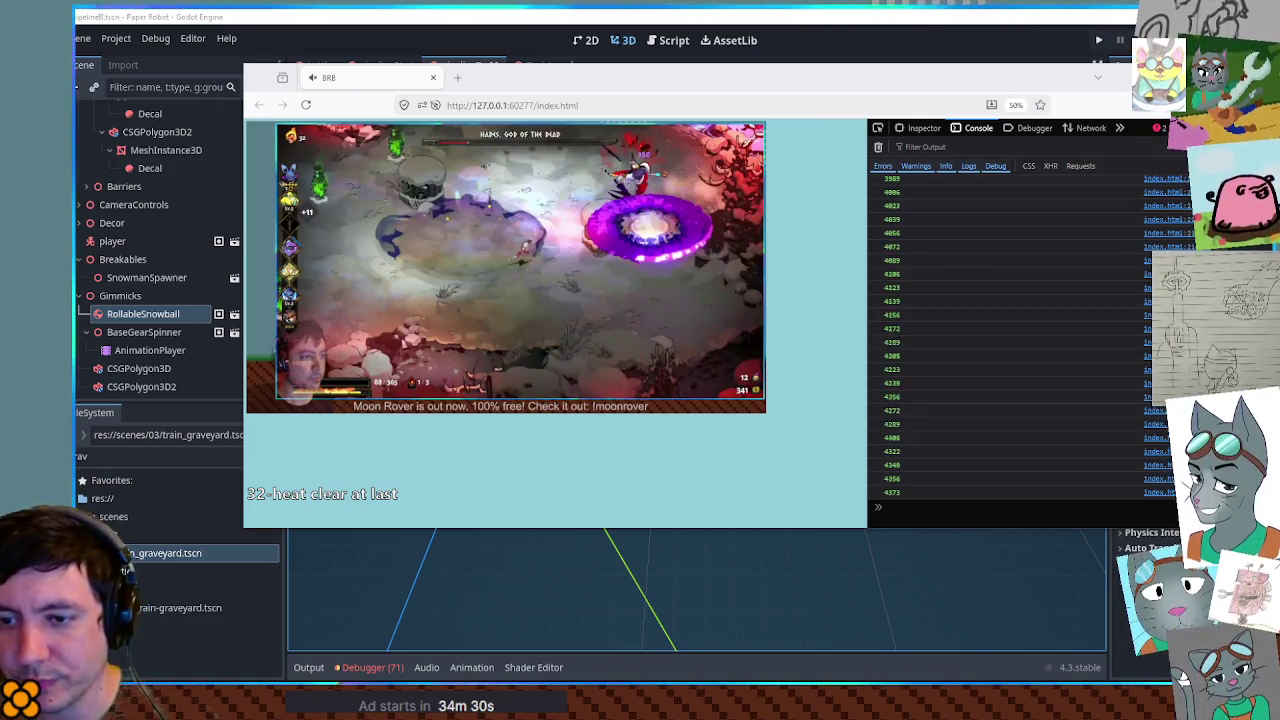
{"action": "key", "text": "F5"}
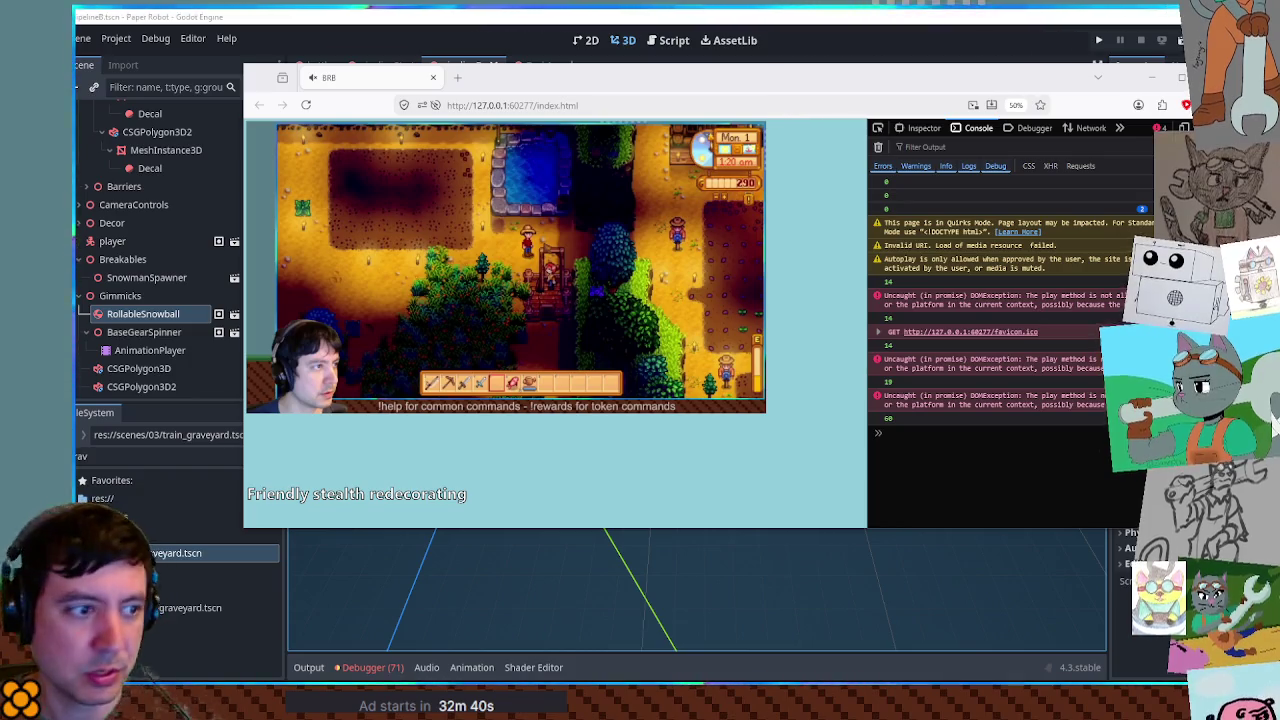
- Return to the Inspector and set the #progress rule's width to 1600px
{"action": "left_click", "coordinate": [878, 128]}
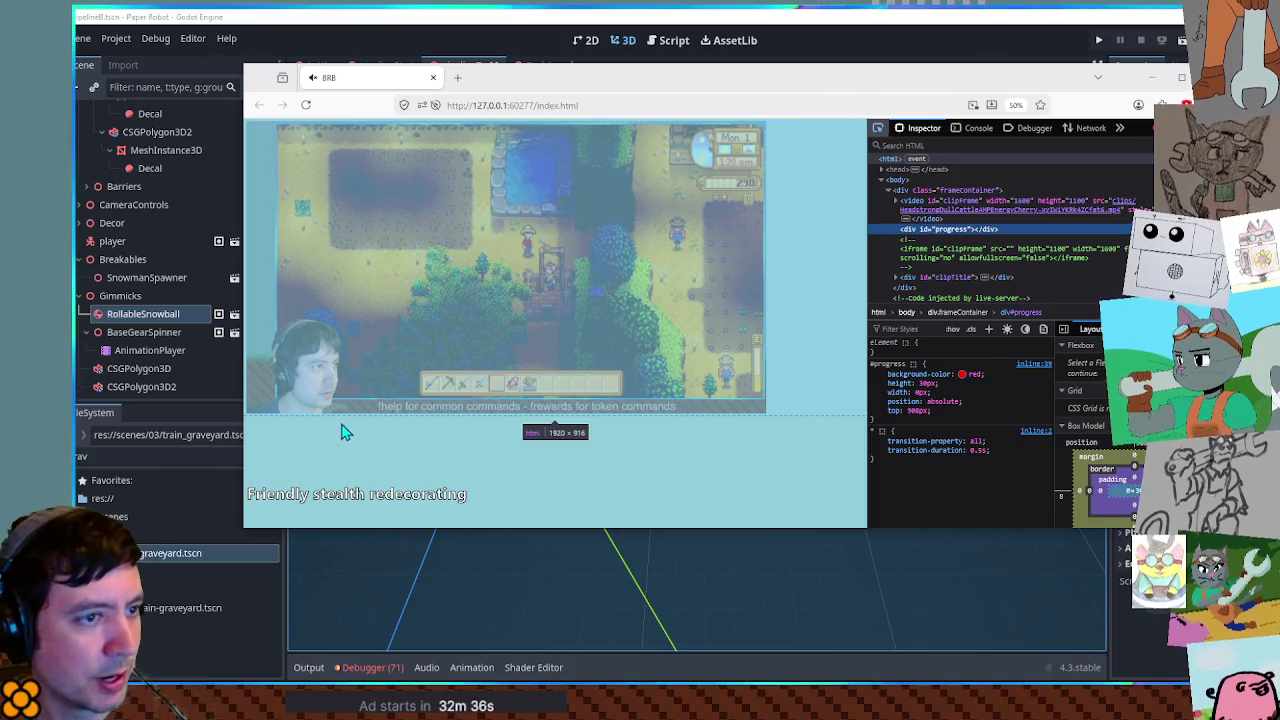
{"action": "left_click", "coordinate": [920, 393]}
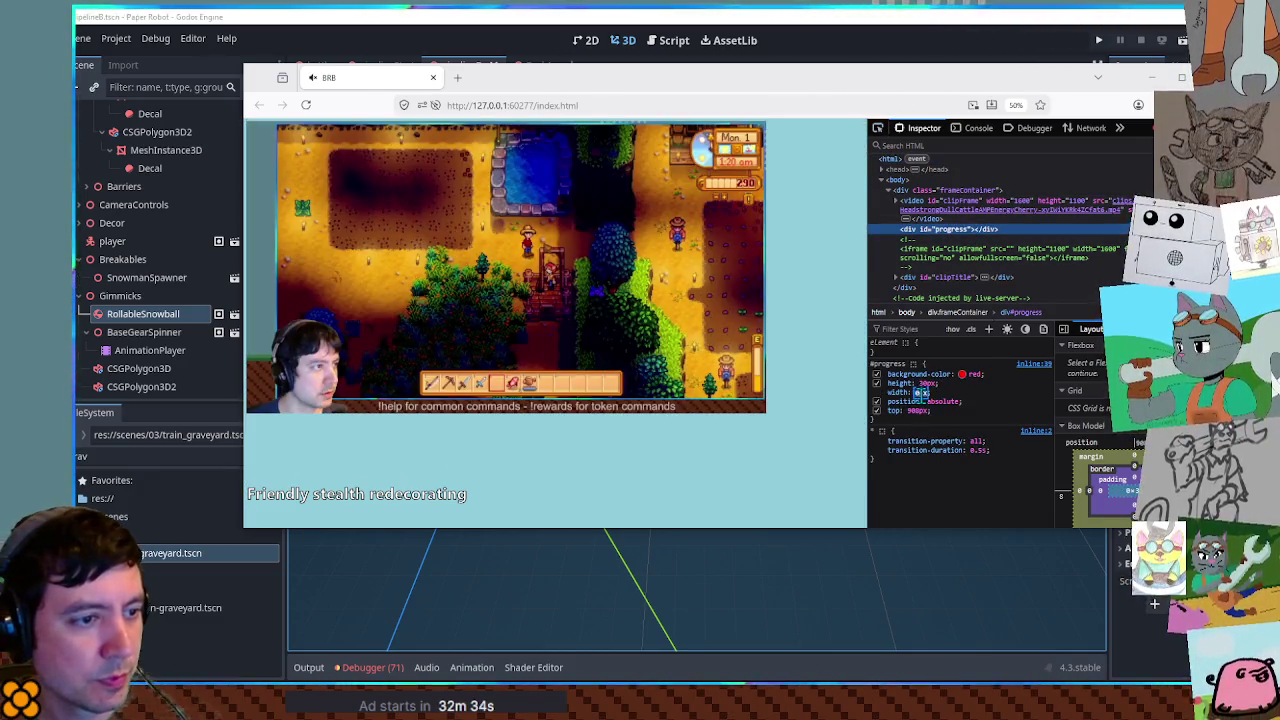
{"action": "key", "text": "shift+Up"}
{"action": "key", "text": "shift+Up"}
{"action": "key", "text": "shift+Up"}
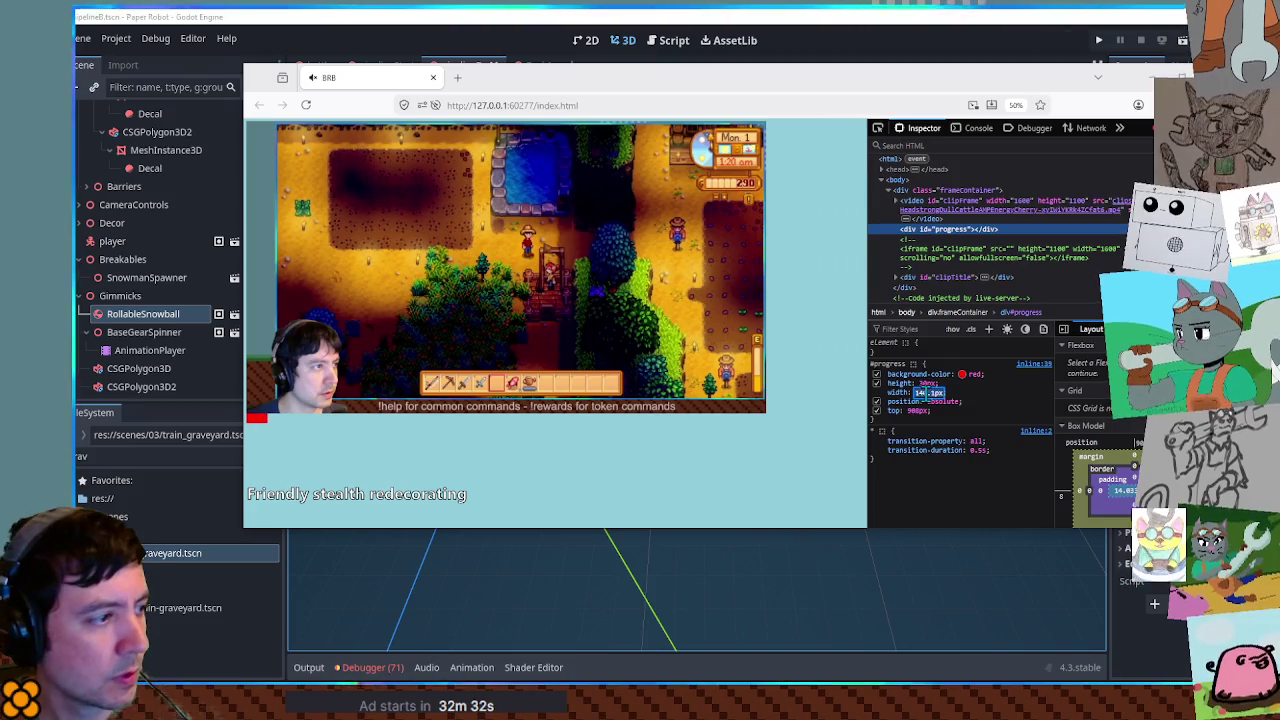
{"action": "key", "text": "alt+Down"}
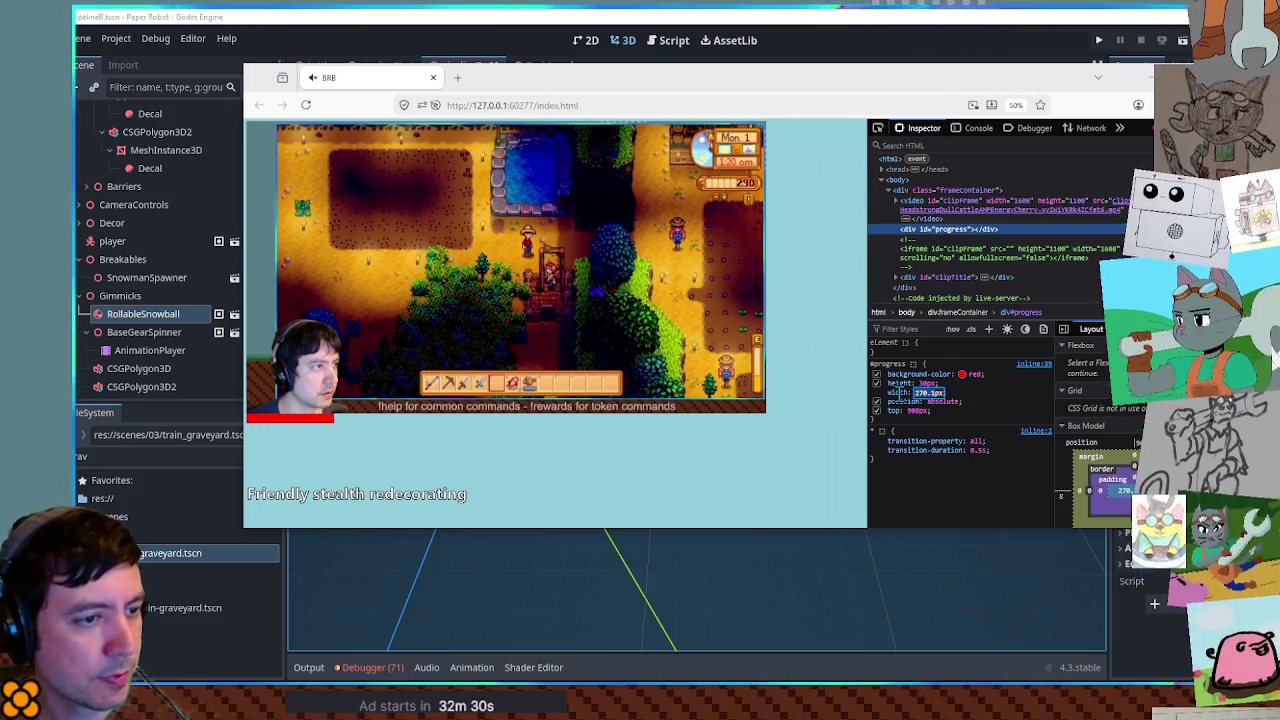
{"action": "type", "text": "1600px"}
{"action": "key", "text": "Return"}
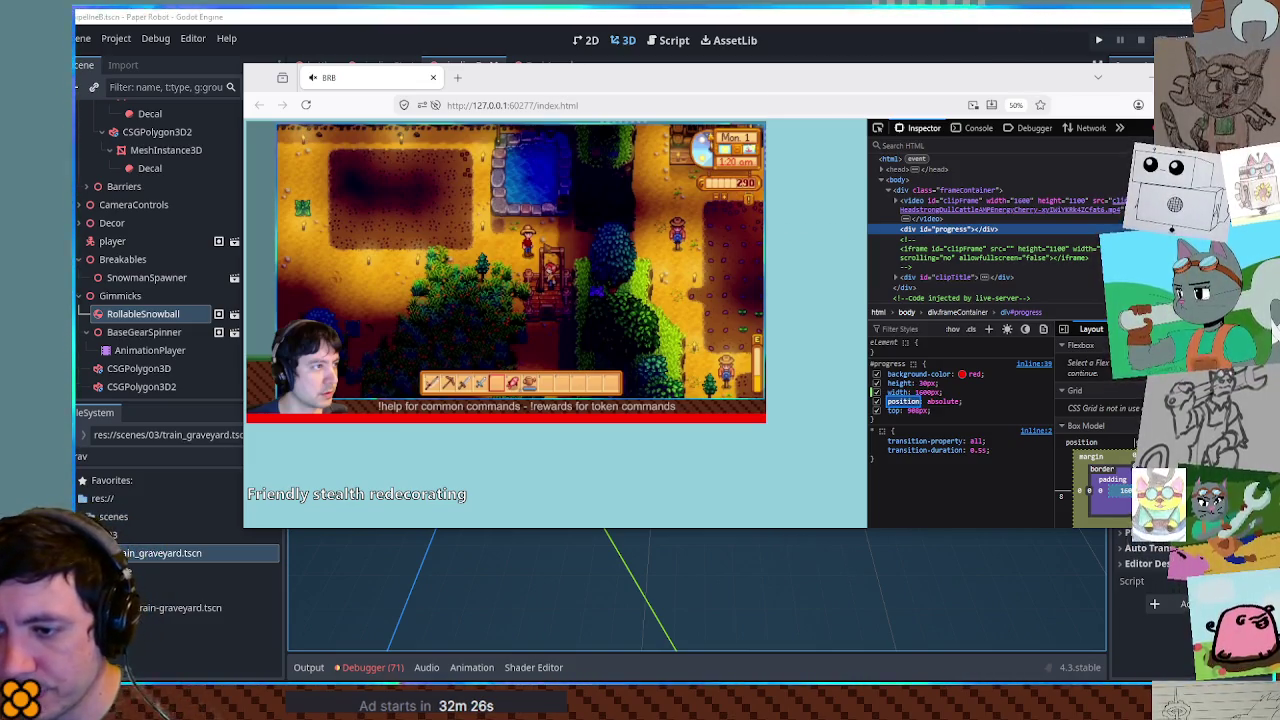
{"action": "key", "text": "Escape"}
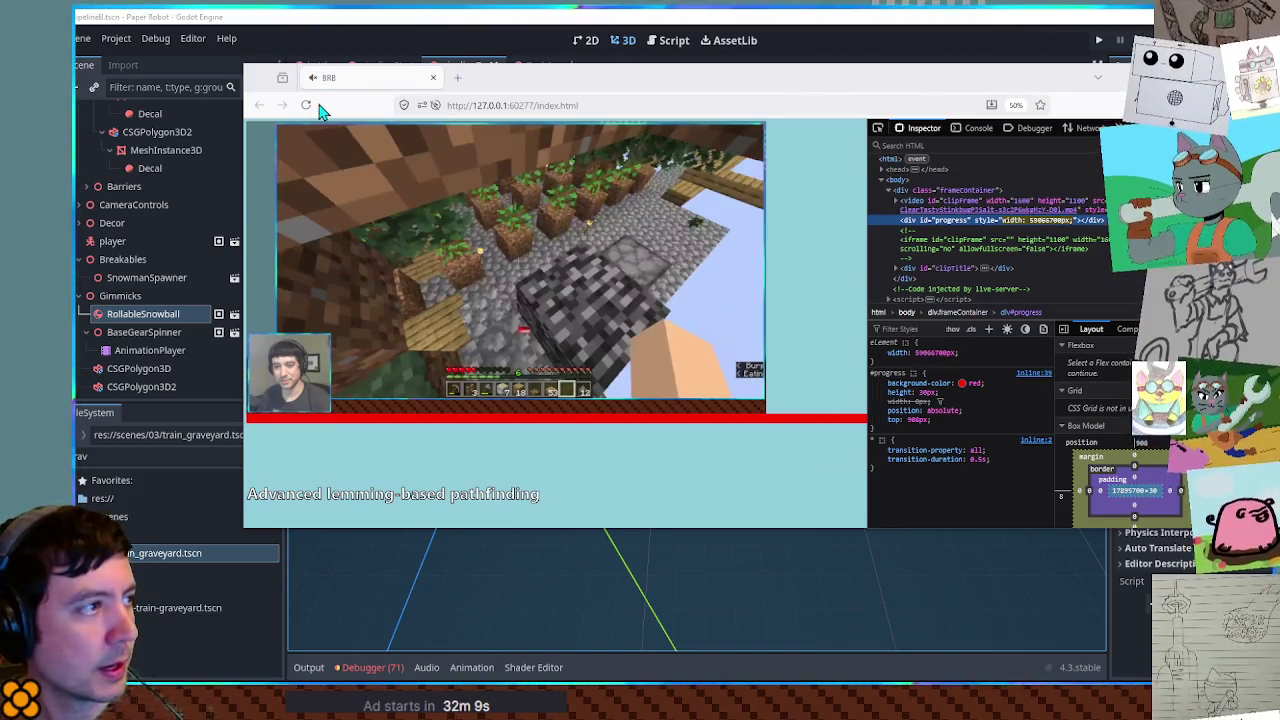
- Reload the overlay page and bring up the DevTools Console to watch the logged numbers
{"action": "left_click", "coordinate": [301, 104]}
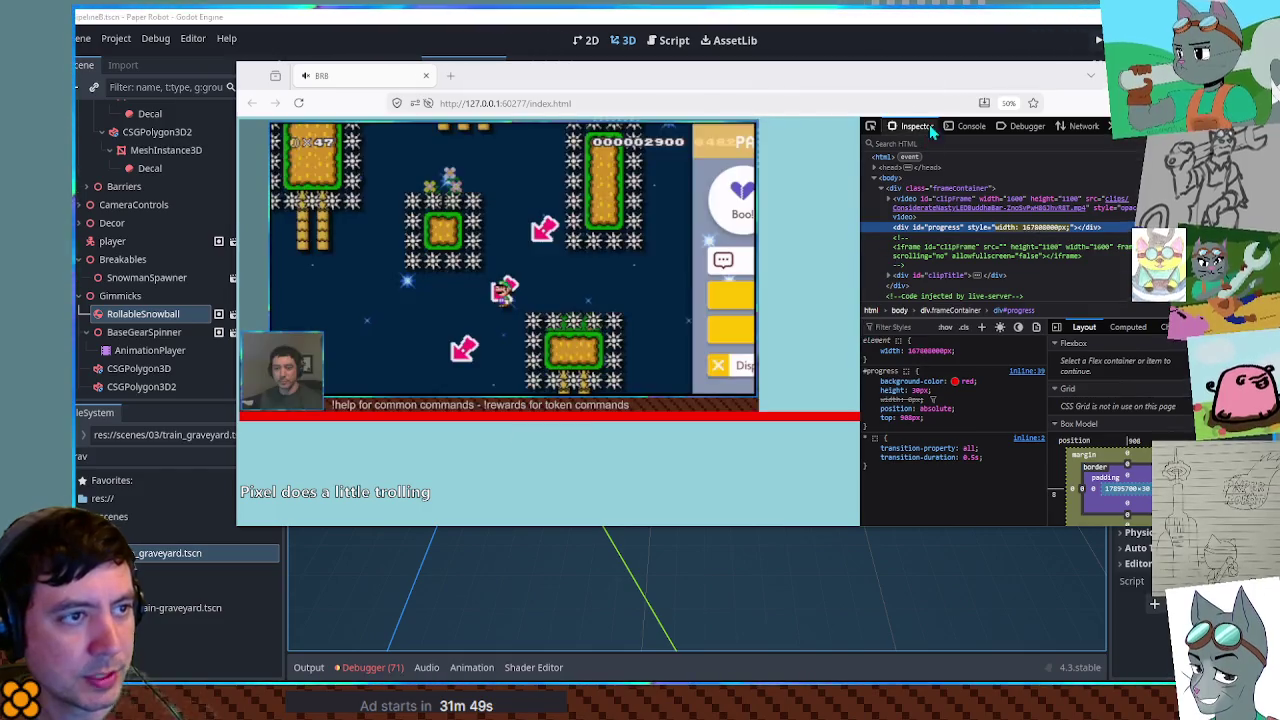
{"action": "left_click", "coordinate": [972, 126]}
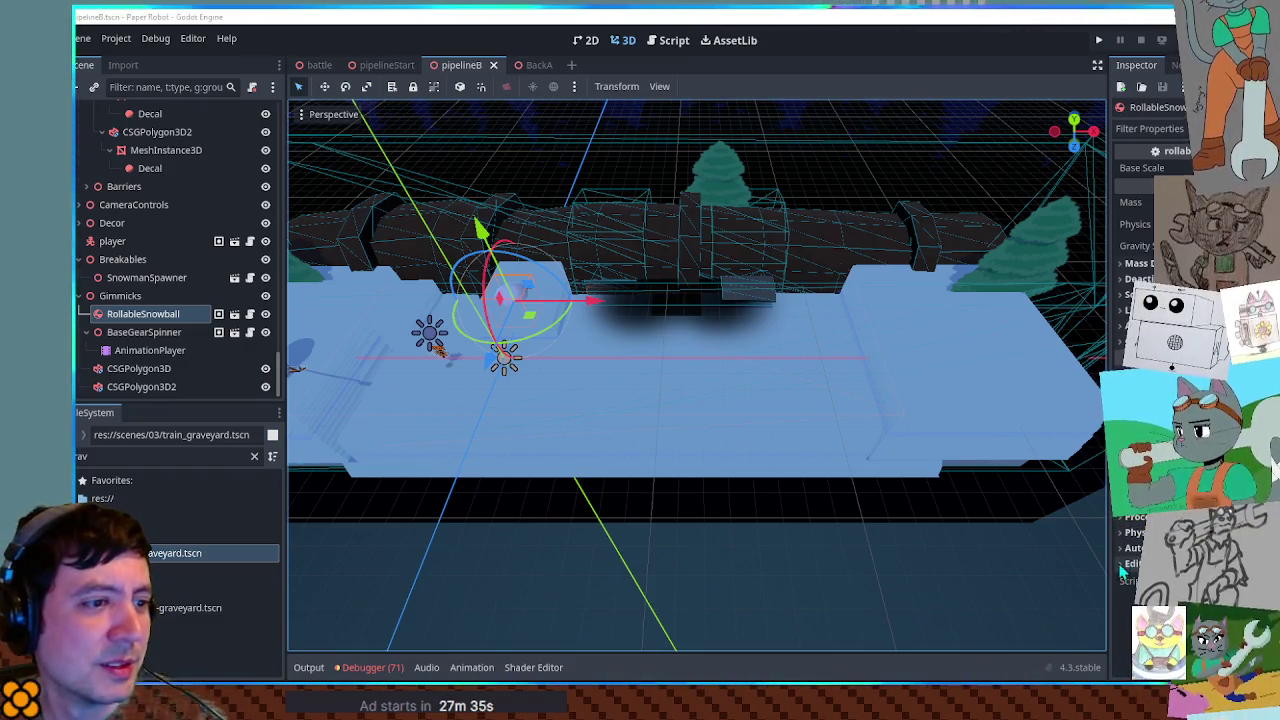
- Orbit and zoom the 3D view to a low, level look at the RollableSnowball, then switch to Krita
{"action": "left_click_drag", "start_coordinate": [982, 552], "coordinate": [965, 440]}
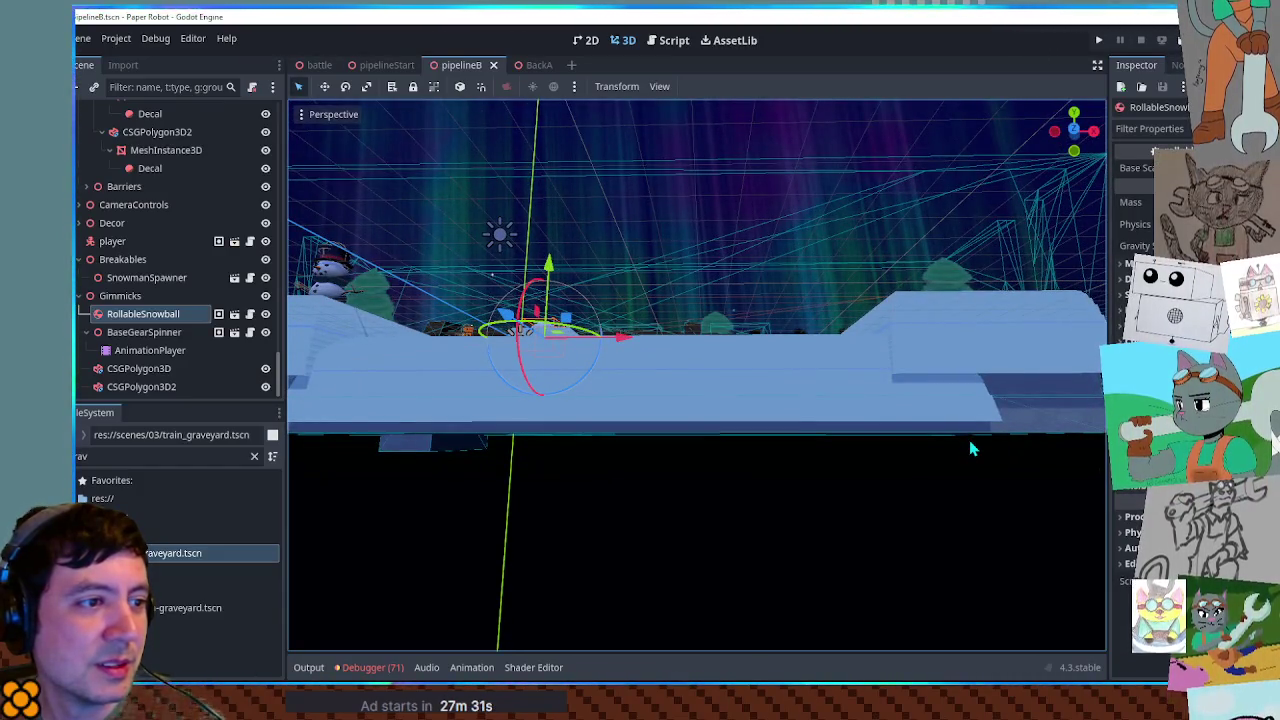
{"action": "mouse_move", "coordinate": [974, 451]}
{"action": "left_mouse_down"}
{"action": "mouse_move", "coordinate": [971, 597]}
{"action": "mouse_move", "coordinate": [894, 363]}
{"action": "left_mouse_up"}
{"action": "scroll", "coordinate": [974, 508], "scroll_direction": "up", "scroll_amount": 2}
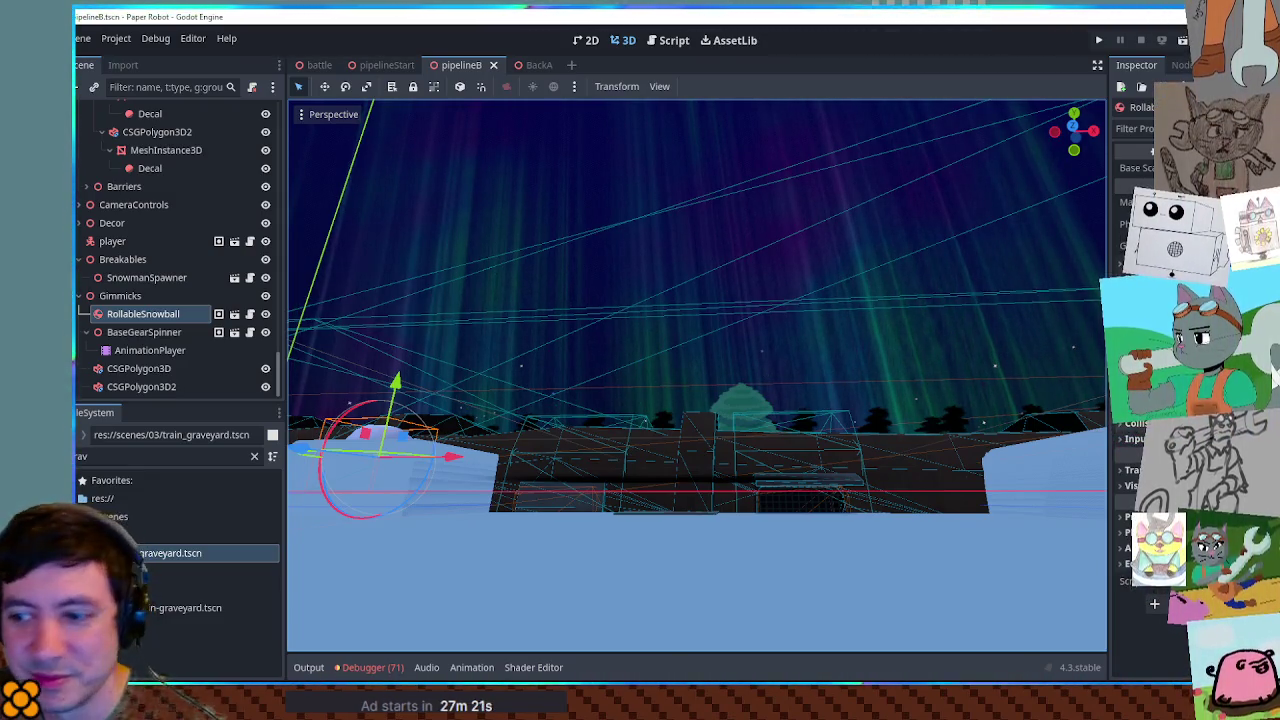
{"action": "key", "text": "alt+Tab"}
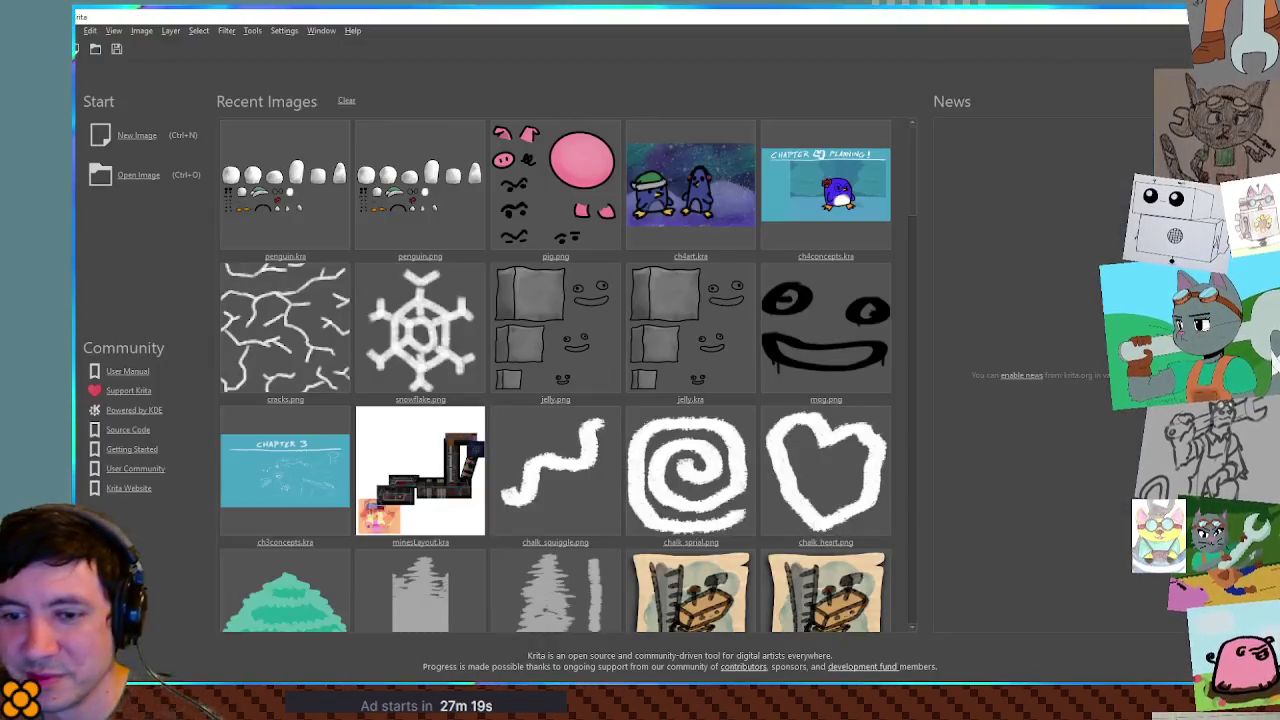
- Switch from Krita's Welcome screen back to the Godot editor's pipelineB scene
{"action": "key", "text": "alt+Tab"}
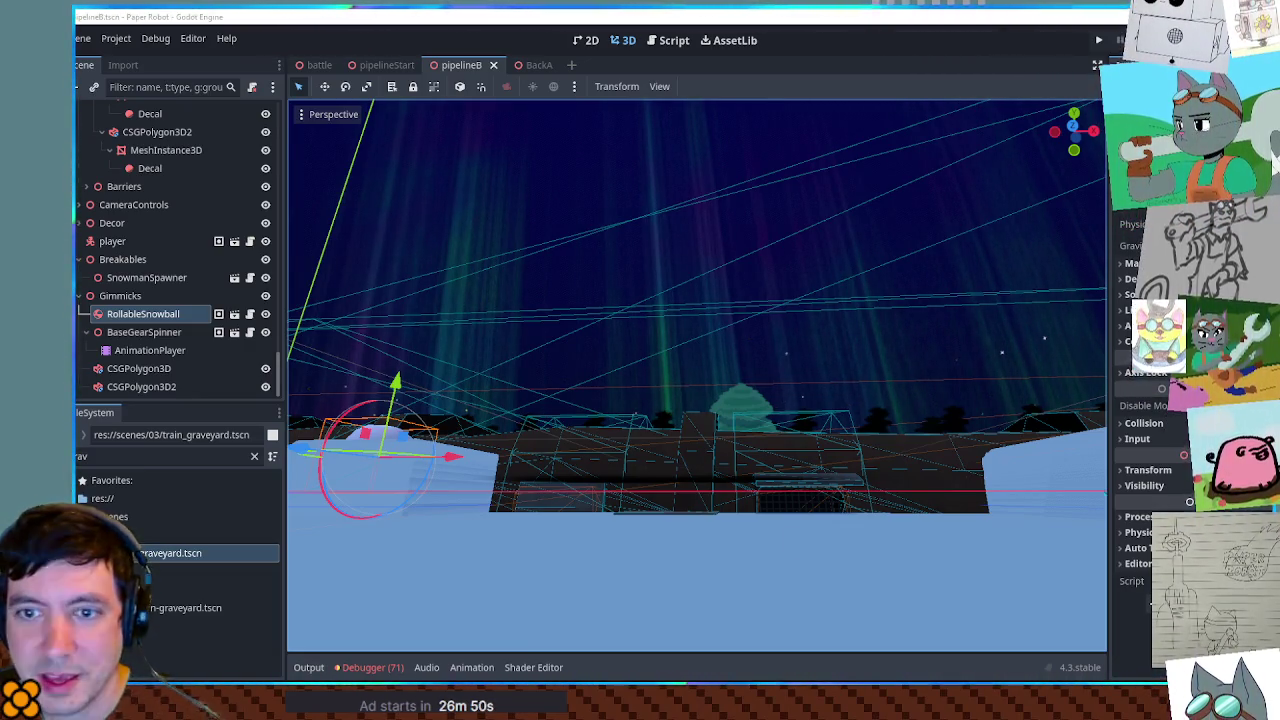
- Filter the FileSystem dock for 'x.png' and open fox.png in Krita, framing the animal heads
{"action": "left_click", "coordinate": [254, 456]}
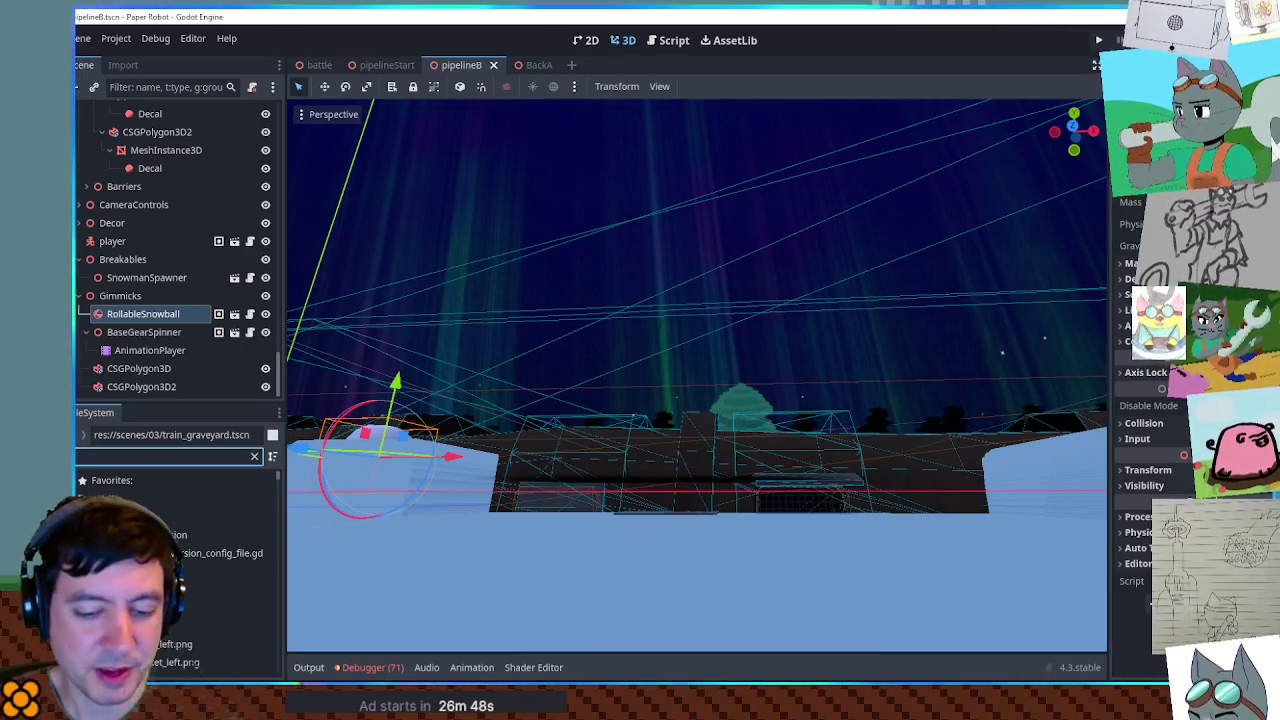
{"action": "type", "text": "x.png"}
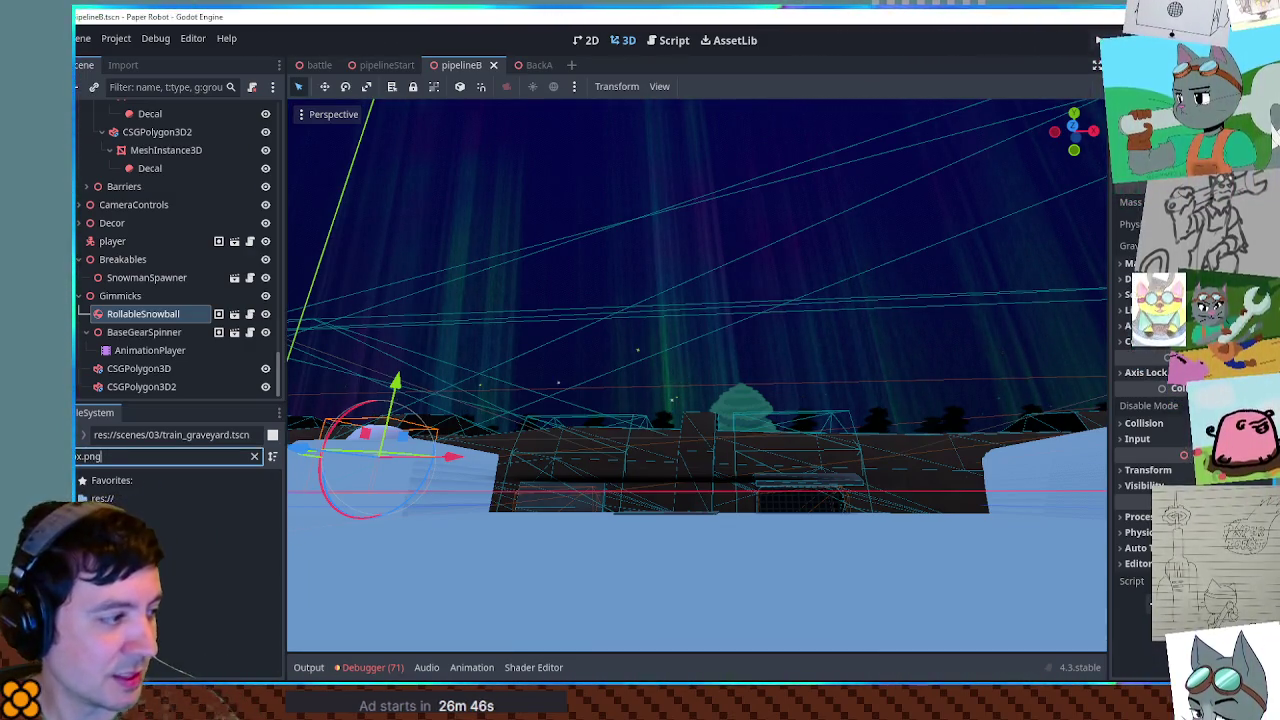
{"action": "left_click", "coordinate": [150, 572]}
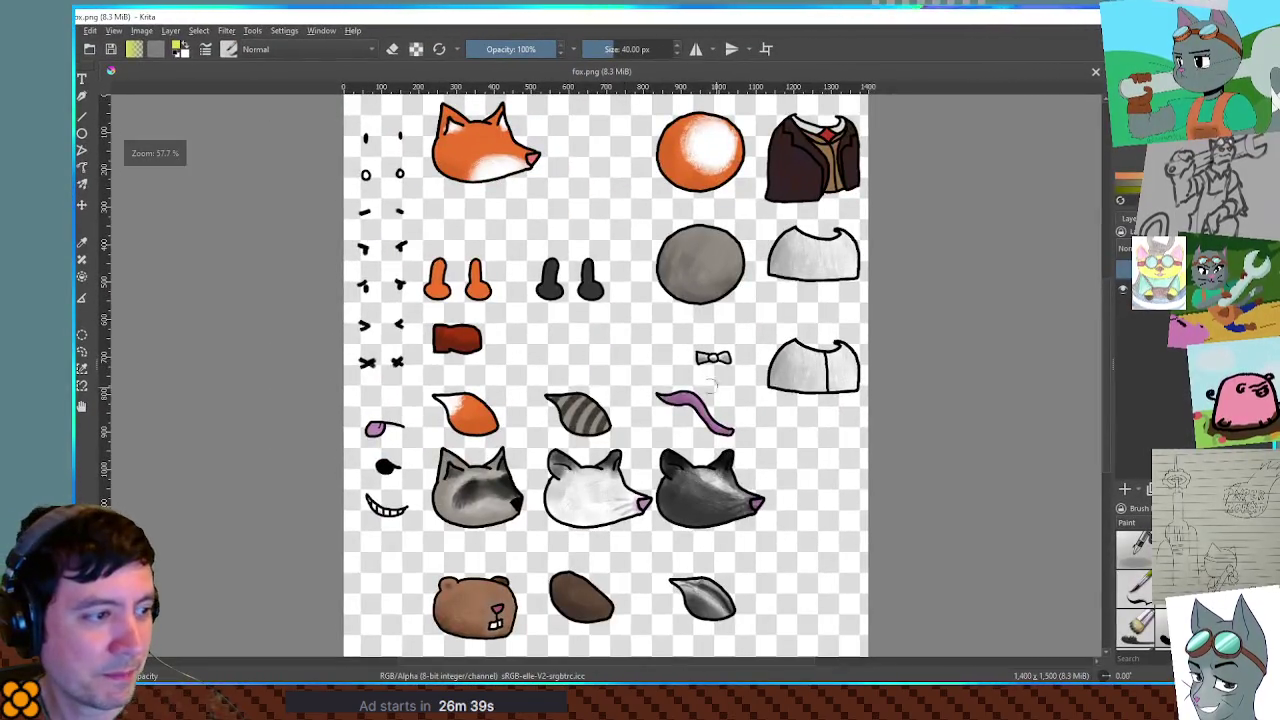
{"action": "scroll", "coordinate": [538, 462], "scroll_direction": "up", "scroll_amount": 3}
{"action": "mouse_move", "coordinate": [538, 462]}
{"action": "left_mouse_down"}
{"action": "mouse_move", "coordinate": [729, 271]}
{"action": "mouse_move", "coordinate": [766, 194]}
{"action": "left_mouse_up"}
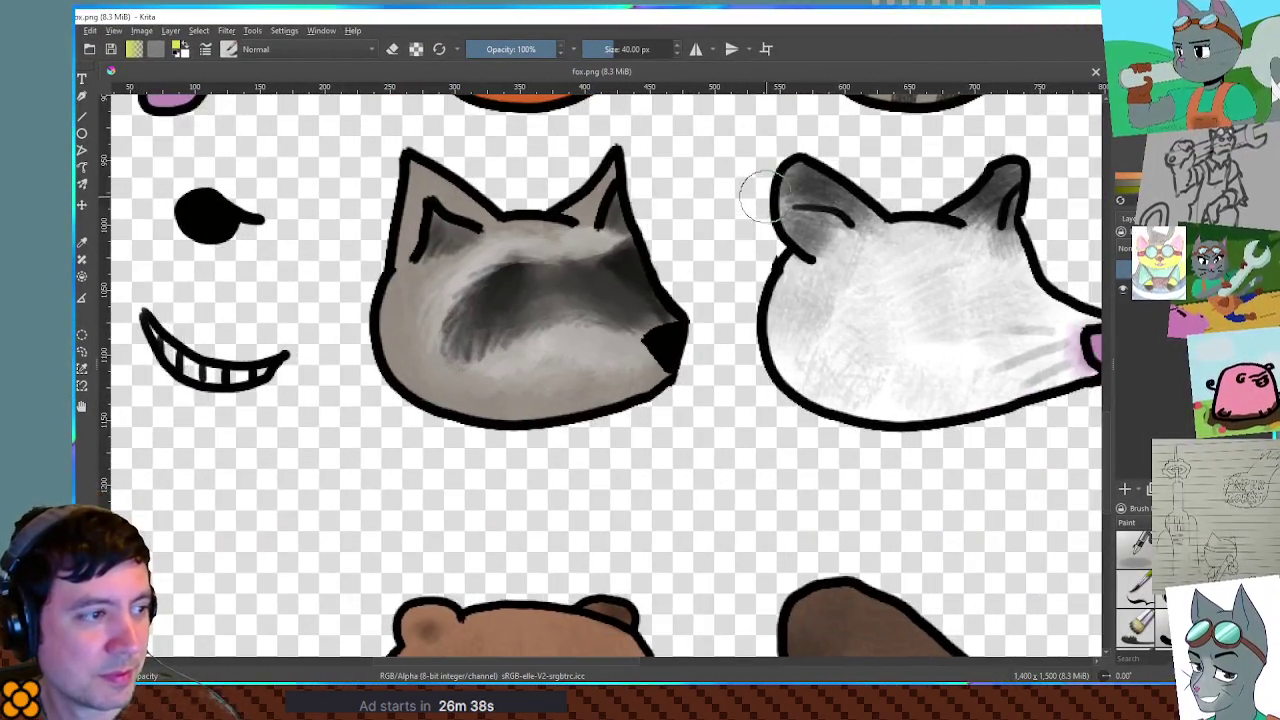
- On a new paint layer with a 16 px brush, paint a black mustache below the raccoon's nose
{"action": "left_click", "coordinate": [1125, 490]}
{"action": "key", "text": "bracketright"}
{"action": "key", "text": "bracketright"}
{"action": "key", "text": "bracketright"}
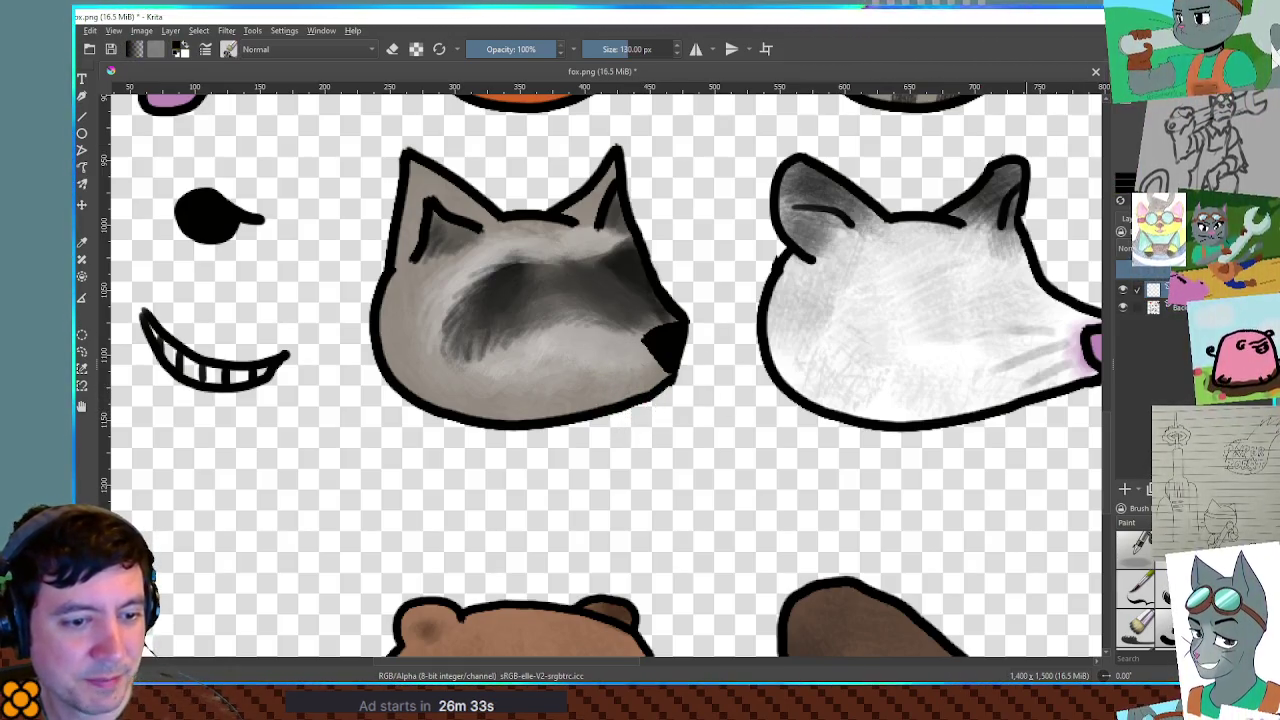
{"action": "key", "text": "bracketleft"}
{"action": "key", "text": "bracketleft"}
{"action": "key", "text": "bracketleft"}
{"action": "key", "text": "bracketright"}
{"action": "key", "text": "bracketright"}
{"action": "mouse_move", "coordinate": [598, 415]}
{"action": "left_mouse_down"}
{"action": "mouse_move", "coordinate": [625, 380]}
{"action": "mouse_move", "coordinate": [712, 390]}
{"action": "mouse_move", "coordinate": [623, 374]}
{"action": "mouse_move", "coordinate": [623, 391]}
{"action": "mouse_move", "coordinate": [666, 377]}
{"action": "mouse_move", "coordinate": [712, 395]}
{"action": "mouse_move", "coordinate": [609, 380]}
{"action": "mouse_move", "coordinate": [617, 394]}
{"action": "left_mouse_up"}
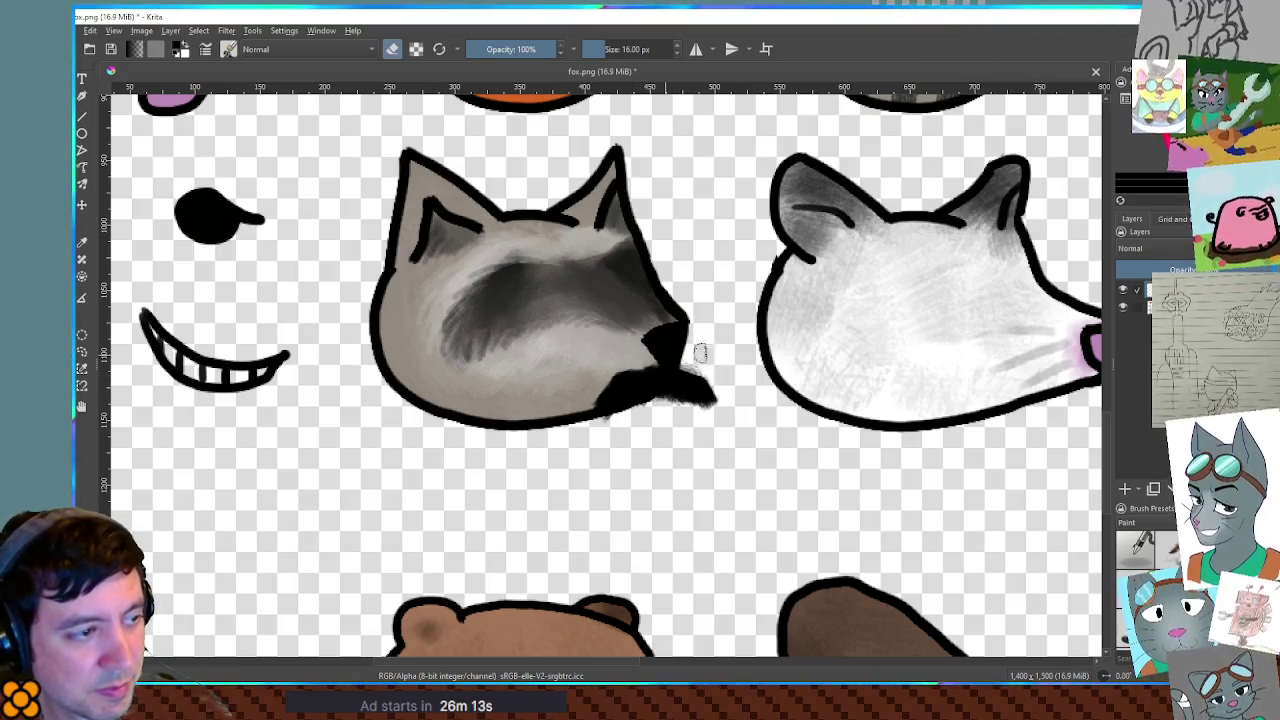
- With the Move tool, drag the mustache onto the brown bear head
{"action": "key", "text": "t"}
{"action": "mouse_move", "coordinate": [668, 372]}
{"action": "left_mouse_down"}
{"action": "mouse_move", "coordinate": [682, 439]}
{"action": "mouse_move", "coordinate": [693, 425]}
{"action": "mouse_move", "coordinate": [668, 384]}
{"action": "mouse_move", "coordinate": [622, 360]}
{"action": "mouse_move", "coordinate": [676, 378]}
{"action": "left_mouse_up"}
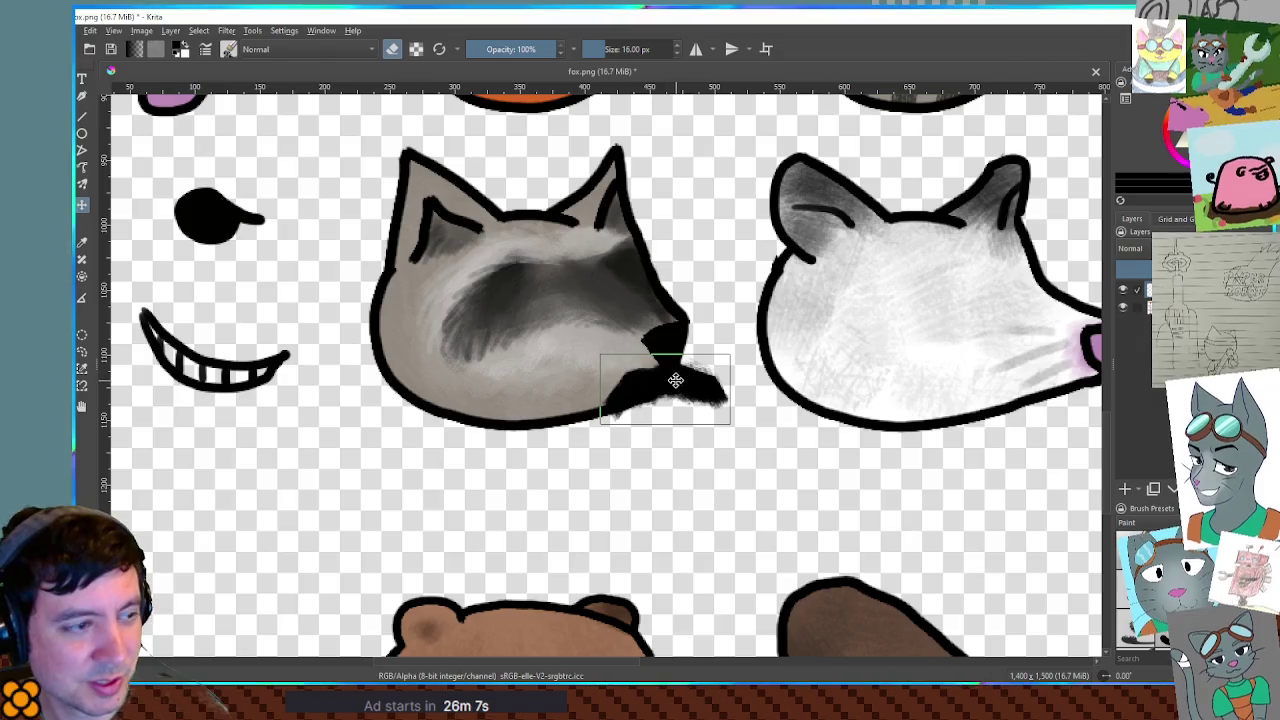
{"action": "scroll", "coordinate": [676, 380], "scroll_direction": "down", "scroll_amount": 2}
{"action": "scroll", "coordinate": [698, 396], "scroll_direction": "up", "scroll_amount": 1}
{"action": "left_click_drag", "start_coordinate": [682, 380], "coordinate": [522, 418]}
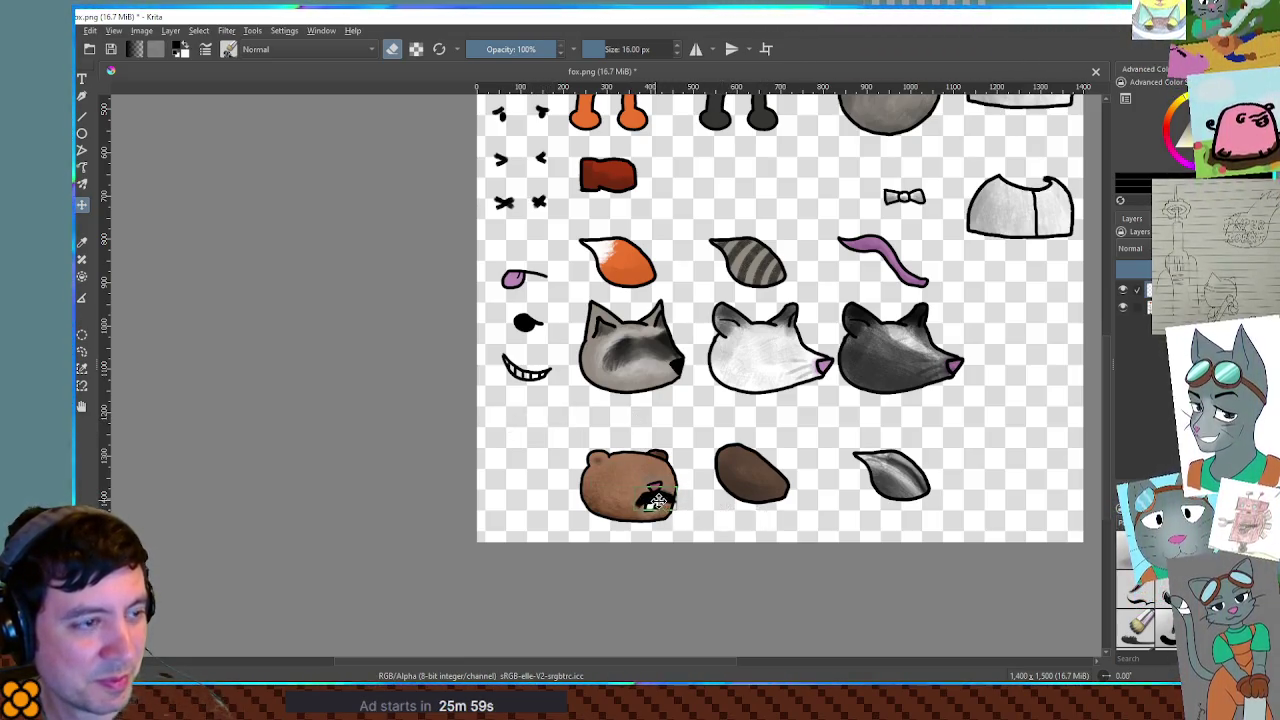
- Drag the mustache off the bear into the empty area at left, then return to Godot
{"action": "scroll", "coordinate": [700, 450], "scroll_direction": "up", "scroll_amount": 1}
{"action": "scroll", "coordinate": [780, 400], "scroll_direction": "down", "scroll_amount": 1}
{"action": "scroll", "coordinate": [815, 380], "scroll_direction": "up", "scroll_amount": 1}
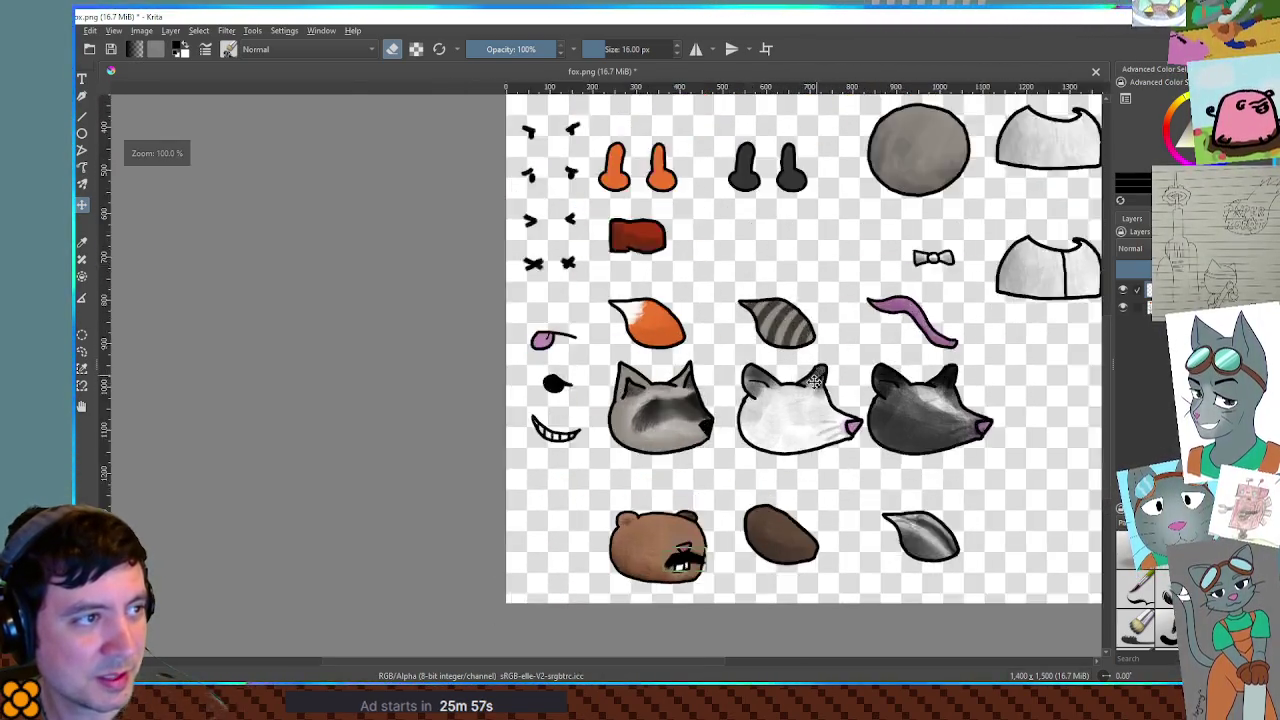
{"action": "scroll", "coordinate": [815, 380], "scroll_direction": "up", "scroll_amount": 2}
{"action": "scroll", "coordinate": [740, 370], "scroll_direction": "down", "scroll_amount": 1}
{"action": "mouse_move", "coordinate": [595, 552]}
{"action": "left_mouse_down"}
{"action": "mouse_move", "coordinate": [381, 472]}
{"action": "mouse_move", "coordinate": [379, 415]}
{"action": "left_mouse_up"}
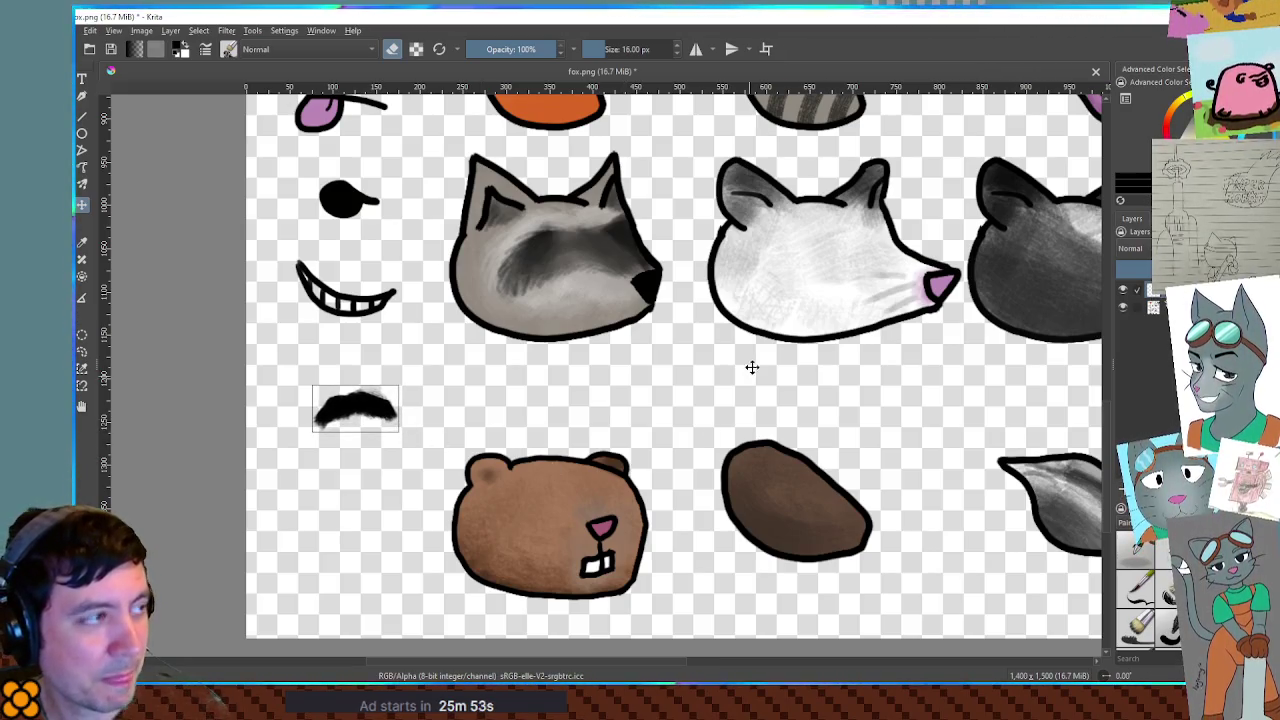
{"action": "key", "text": "alt+Tab"}
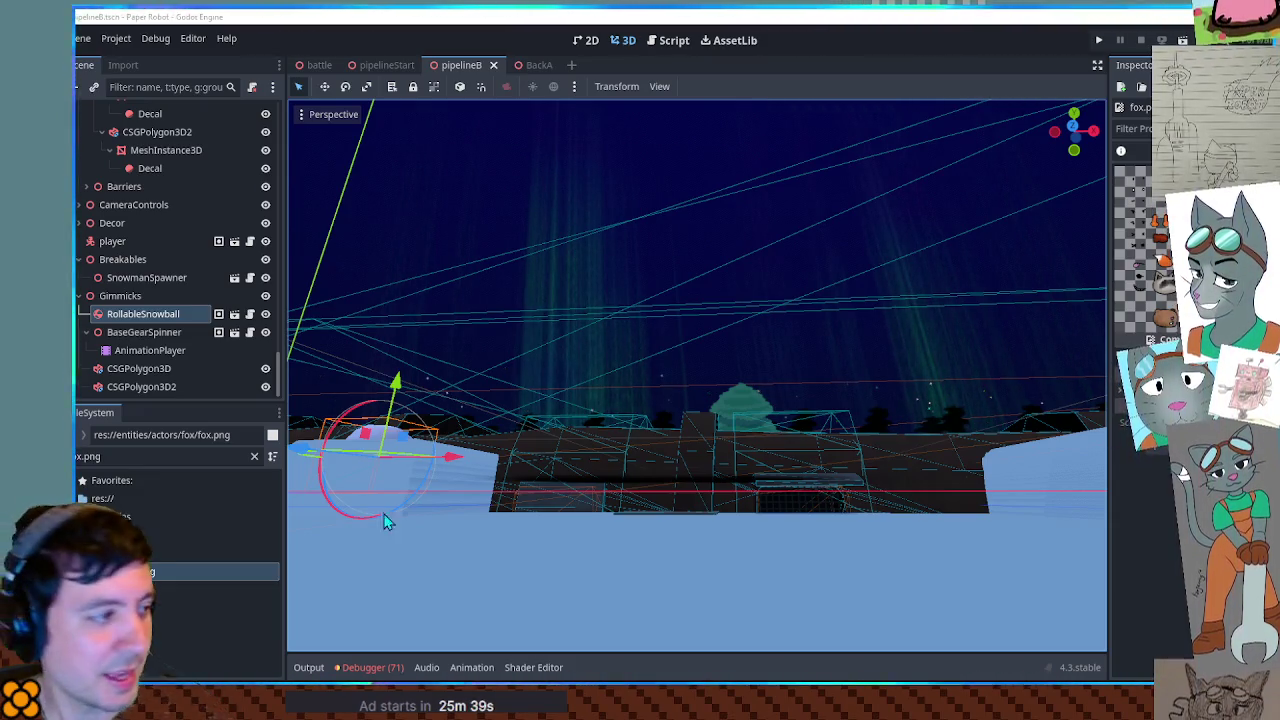
- Search the FileSystem for 'shopkee' and open frog_actor_shopkeep.tscn
{"action": "left_click", "coordinate": [140, 571]}
{"action": "mouse_move", "coordinate": [140, 571]}
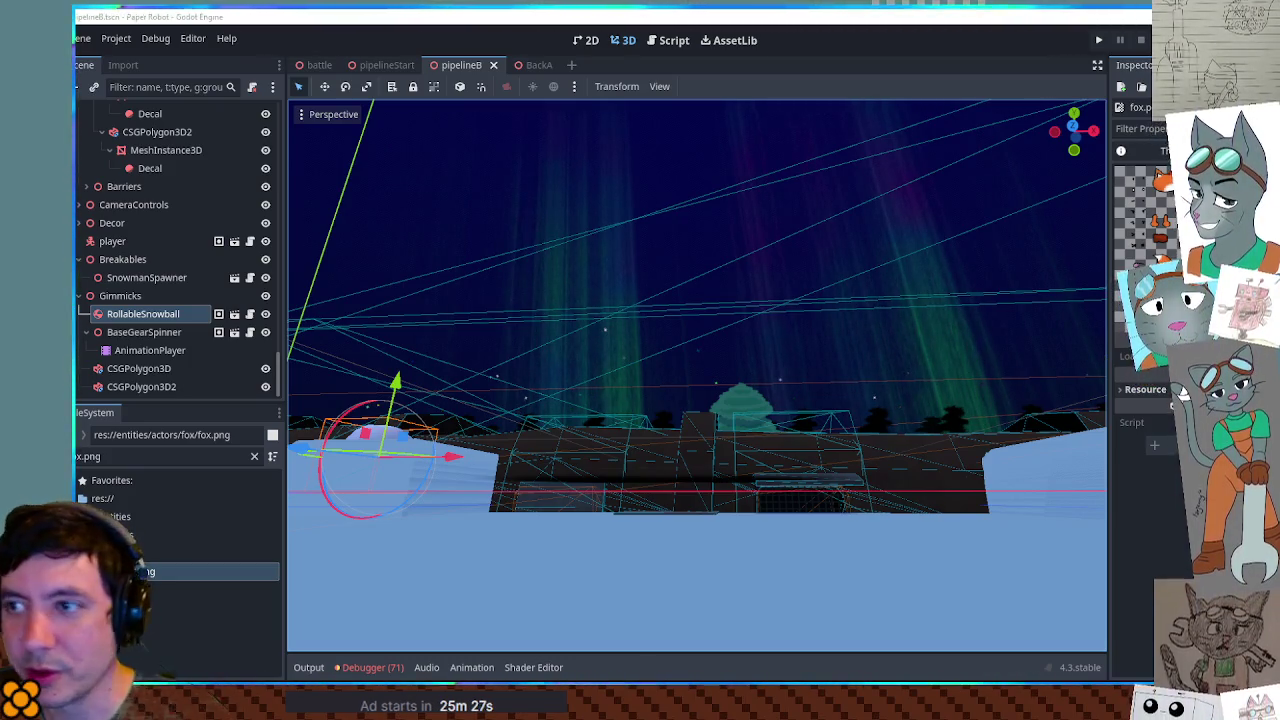
{"action": "left_click_drag", "start_coordinate": [140, 571], "coordinate": [958, 447]}
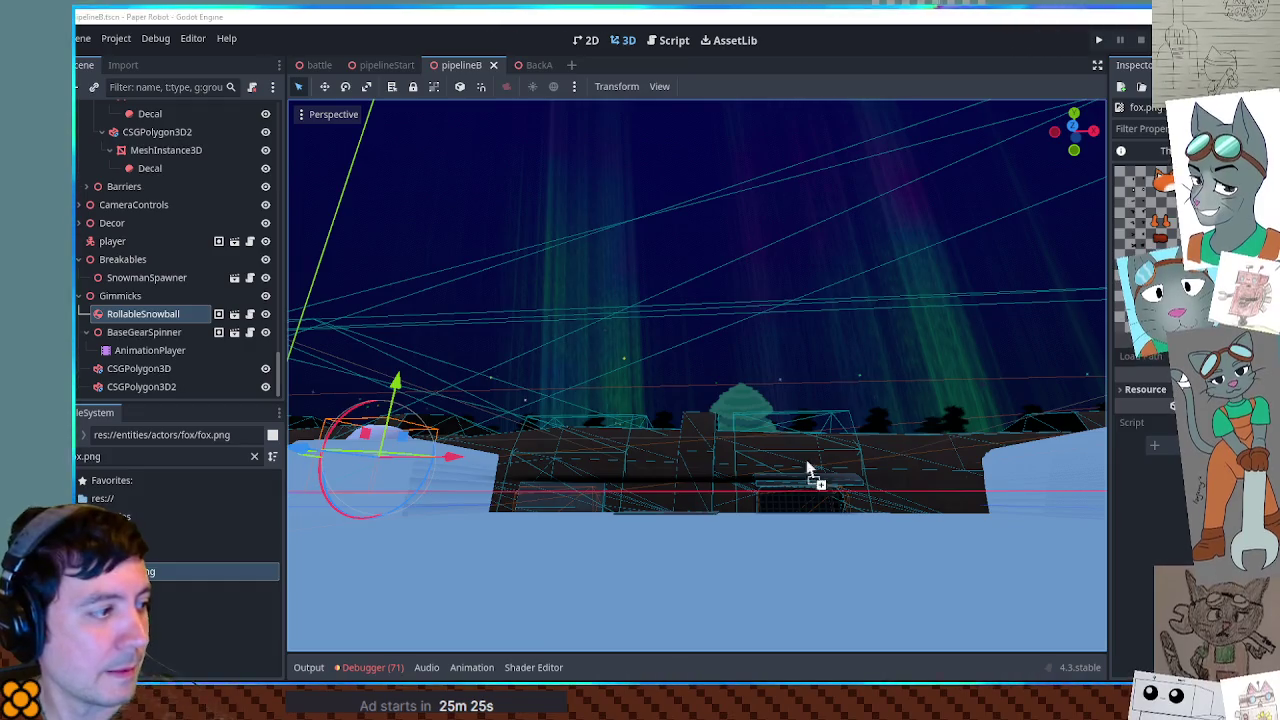
{"action": "left_click_drag", "start_coordinate": [183, 568], "coordinate": [190, 567]}
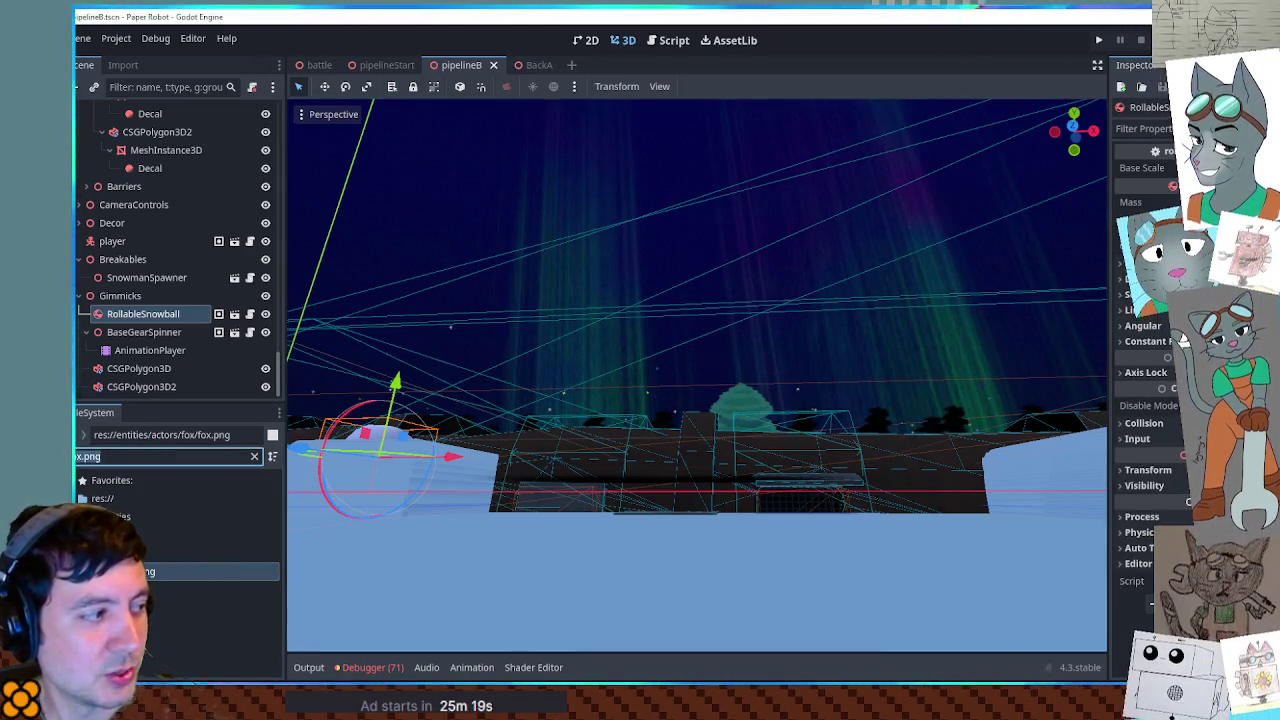
{"action": "type", "text": "shopkee"}
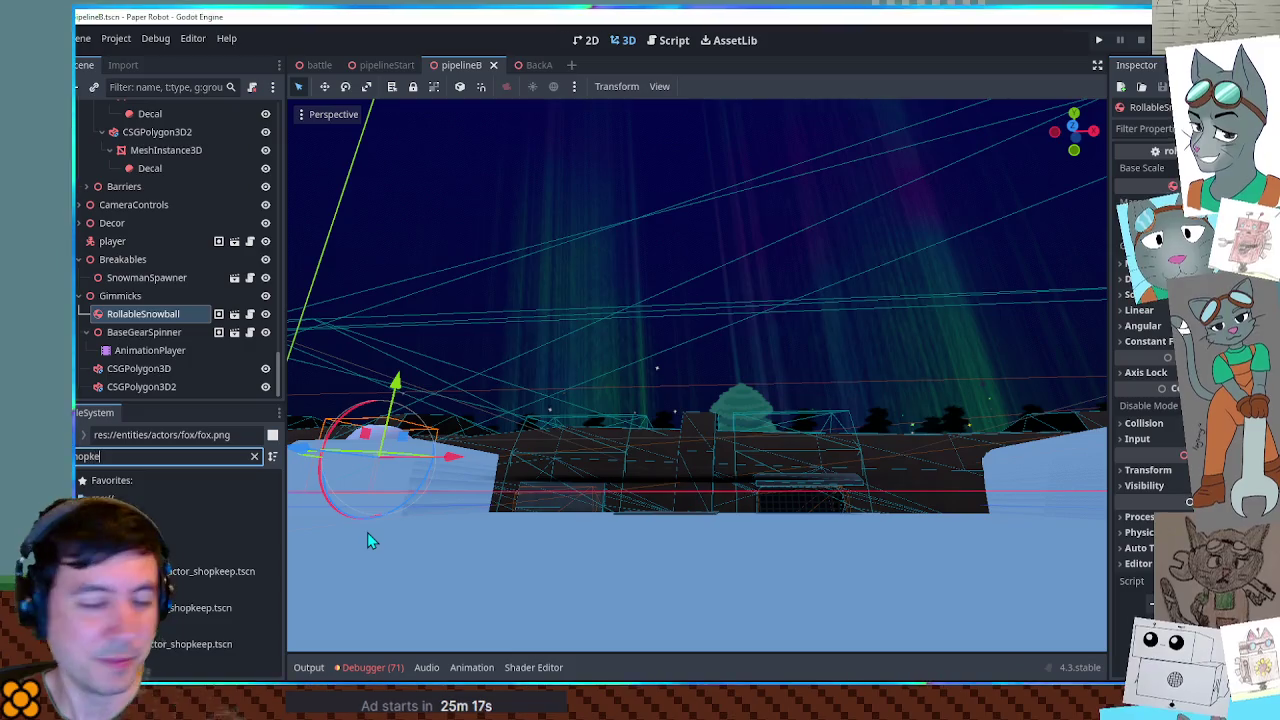
{"action": "double_click", "coordinate": [191, 645]}
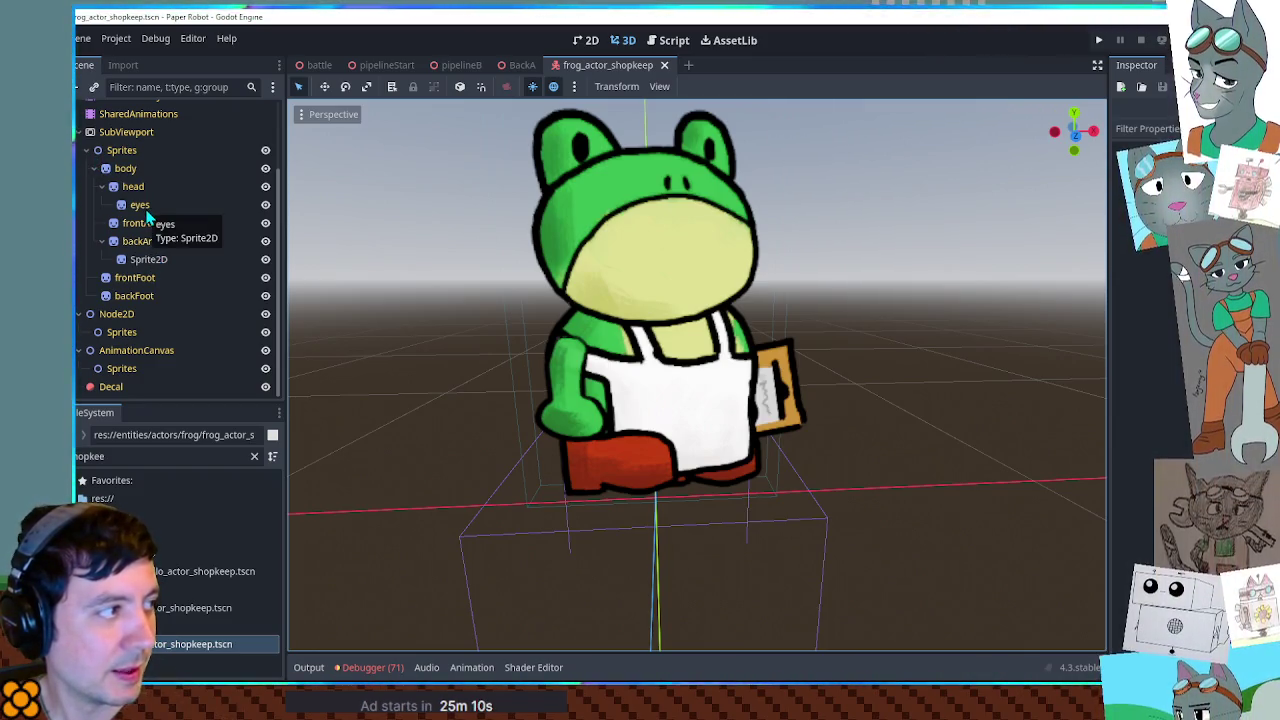
- Add a new sprite under the frog's head node and give it fox.png as its texture
{"action": "left_click", "coordinate": [145, 188]}
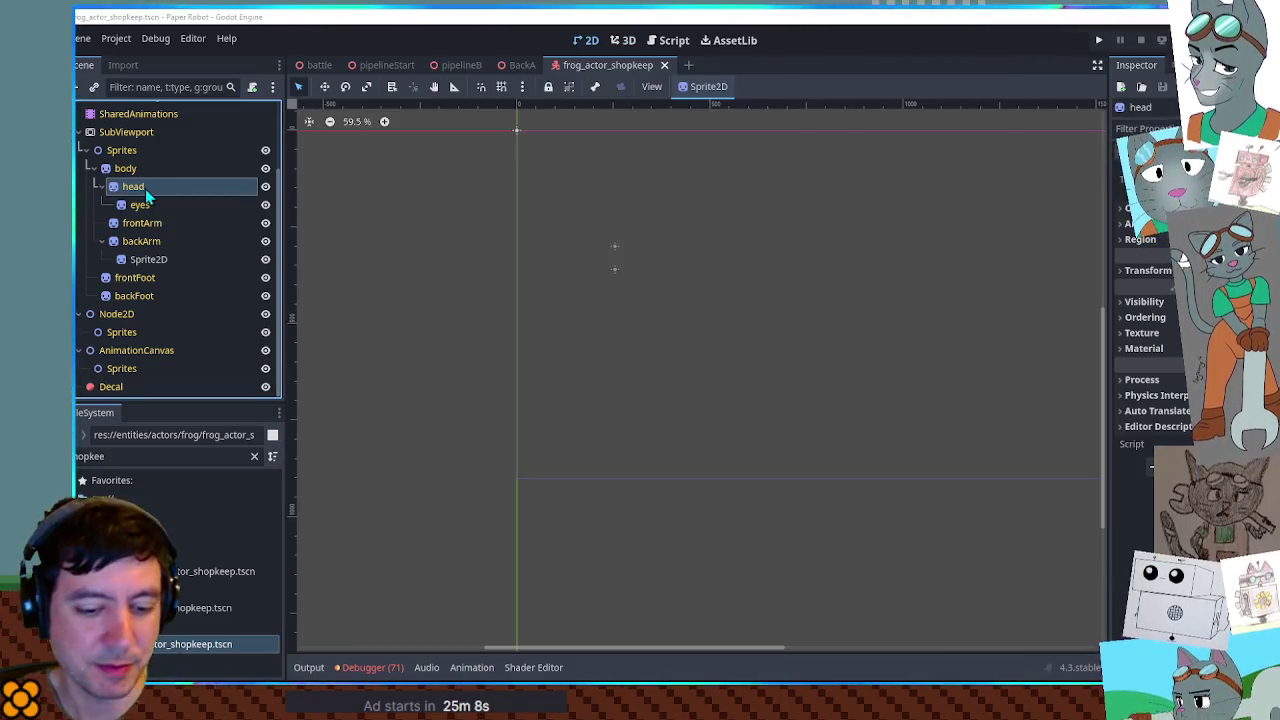
{"action": "key", "text": "ctrl+v"}
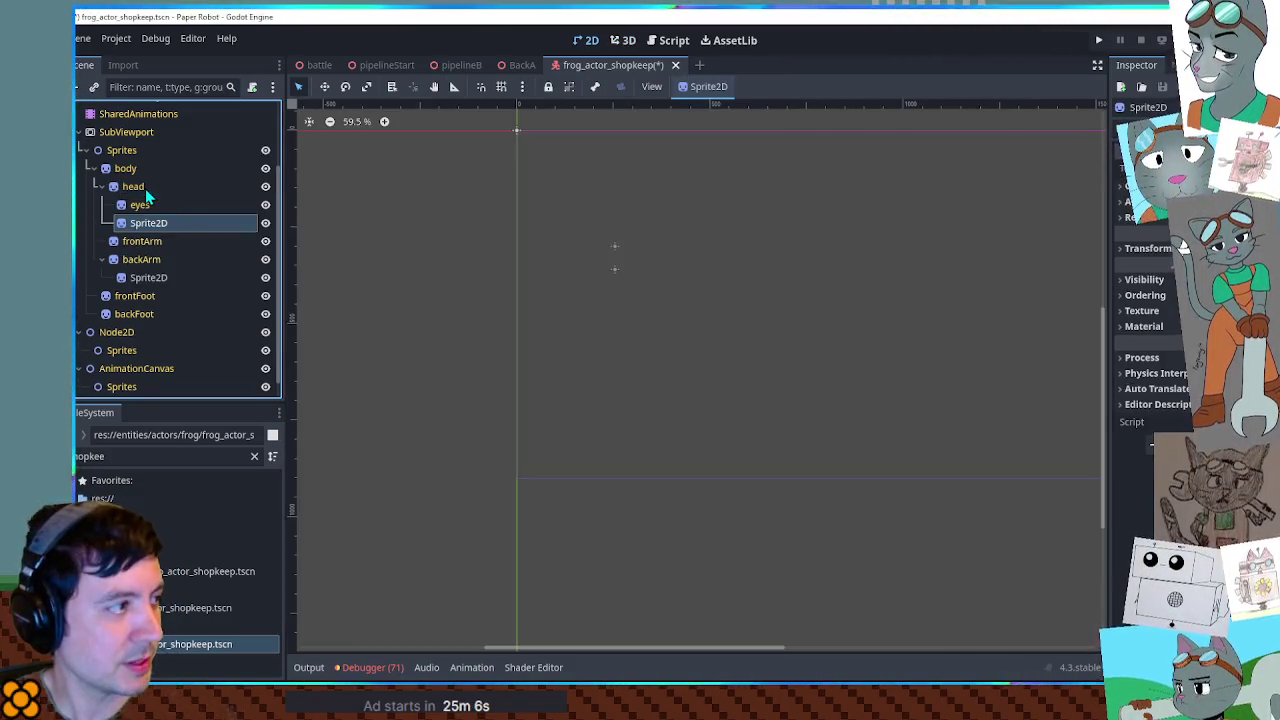
{"action": "double_click", "coordinate": [121, 456]}
{"action": "type", "text": "x"}
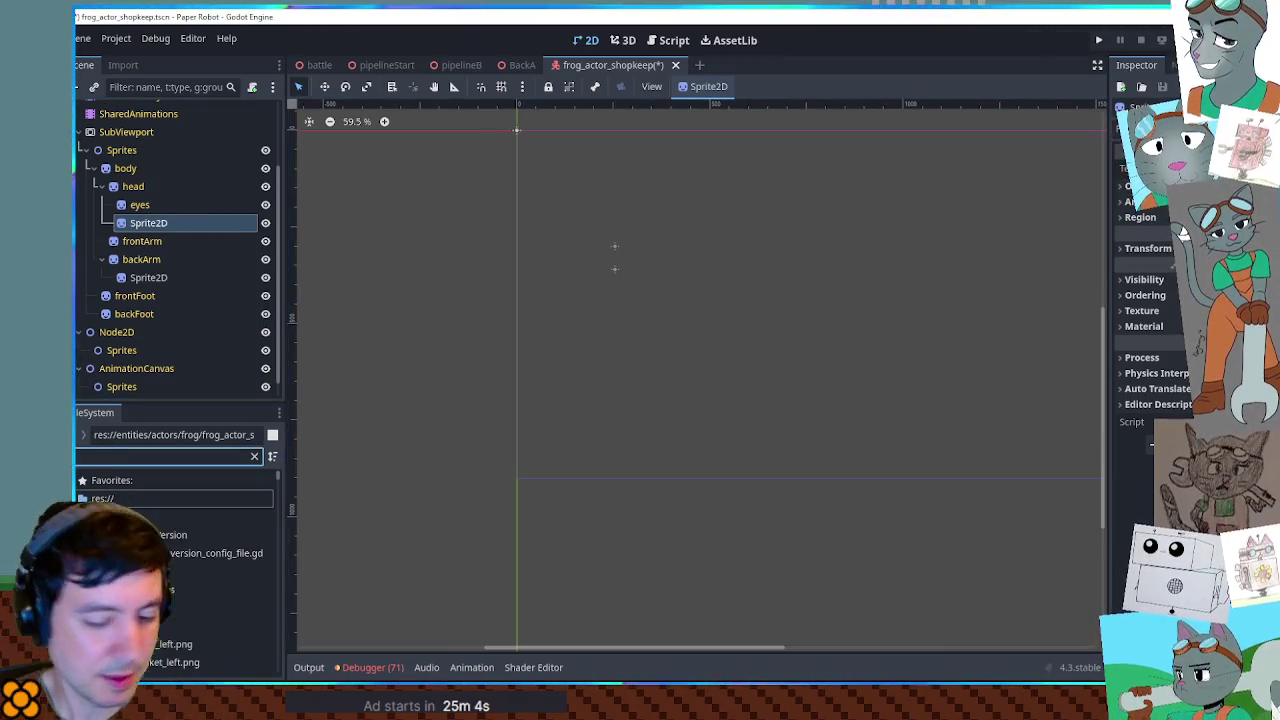
{"action": "left_click_drag", "start_coordinate": [140, 571], "coordinate": [152, 222]}
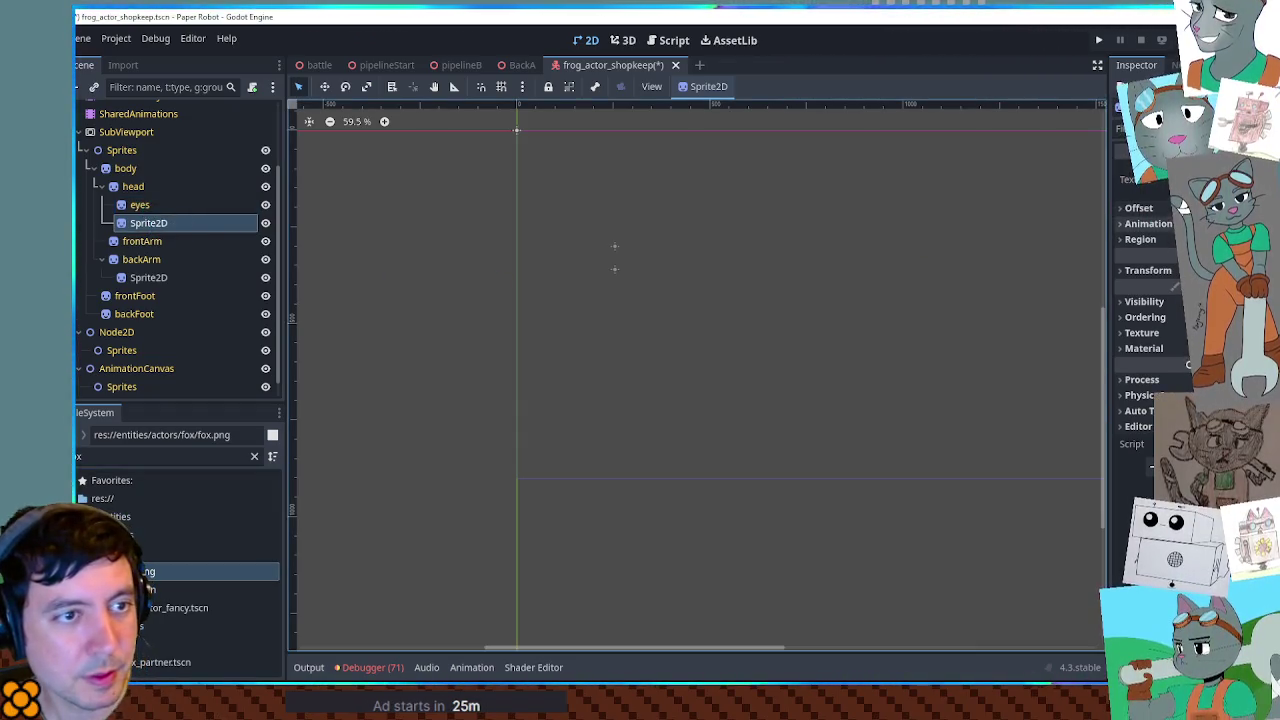
- Enable Region on the sprite and crop the black moustache from fox.png in the Region Editor
{"action": "left_click", "coordinate": [1140, 239]}
{"action": "left_click", "coordinate": [1160, 256]}
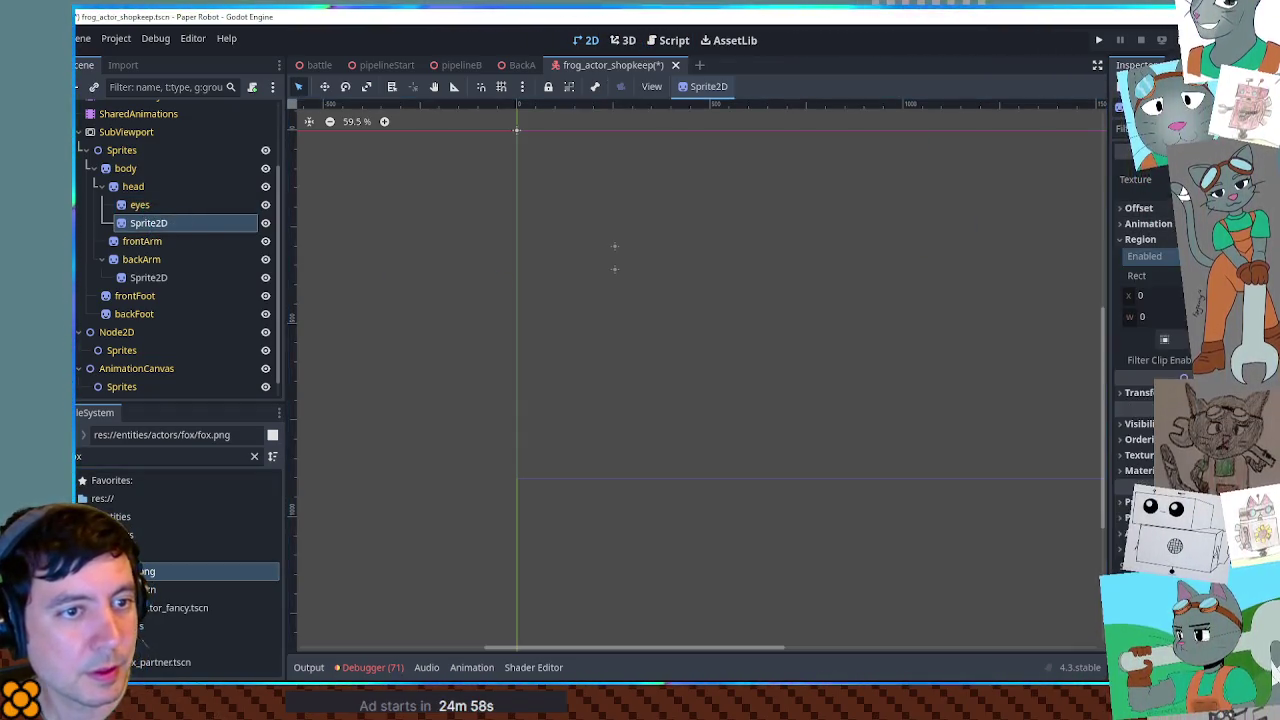
{"action": "left_click", "coordinate": [1164, 339]}
{"action": "scroll", "coordinate": [588, 503], "scroll_direction": "down", "scroll_amount": 3}
{"action": "scroll", "coordinate": [816, 330], "scroll_direction": "left", "scroll_amount": 3}
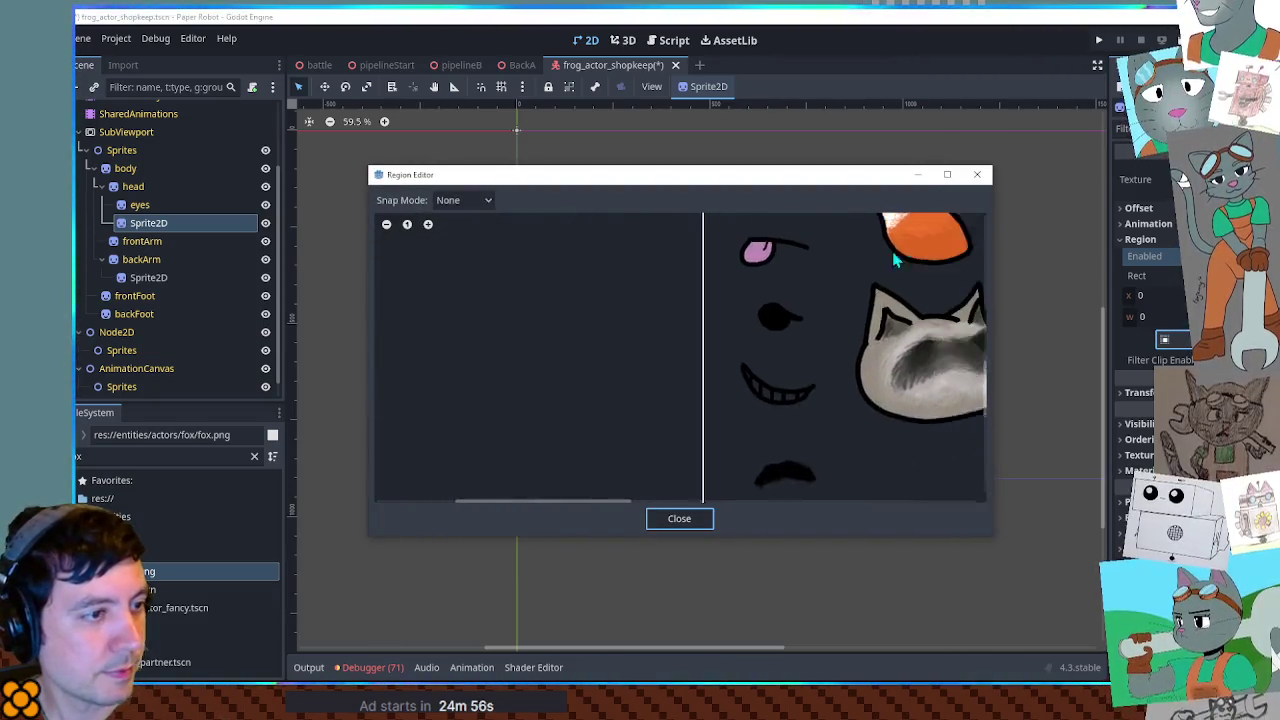
{"action": "left_click_drag", "start_coordinate": [695, 470], "coordinate": [720, 477]}
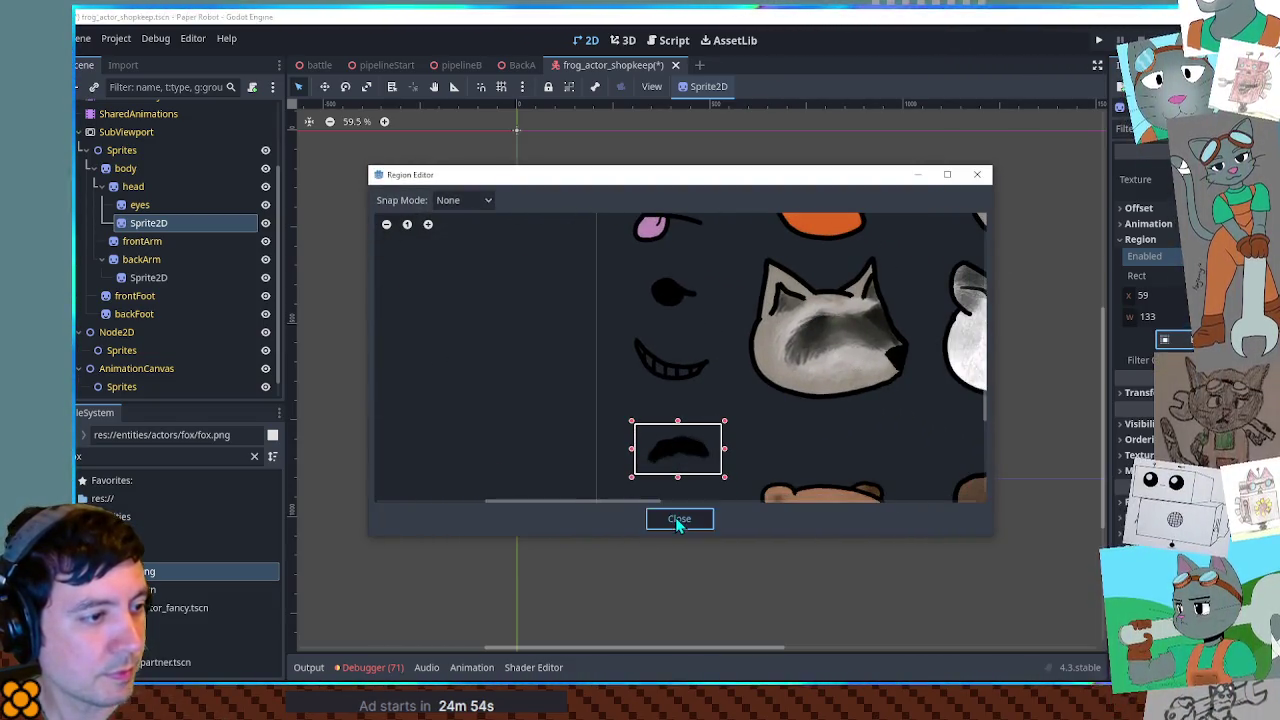
{"action": "left_click", "coordinate": [677, 518]}
{"action": "left_click", "coordinate": [622, 42]}
{"action": "key", "text": "e"}
{"action": "left_click", "coordinate": [666, 232]}
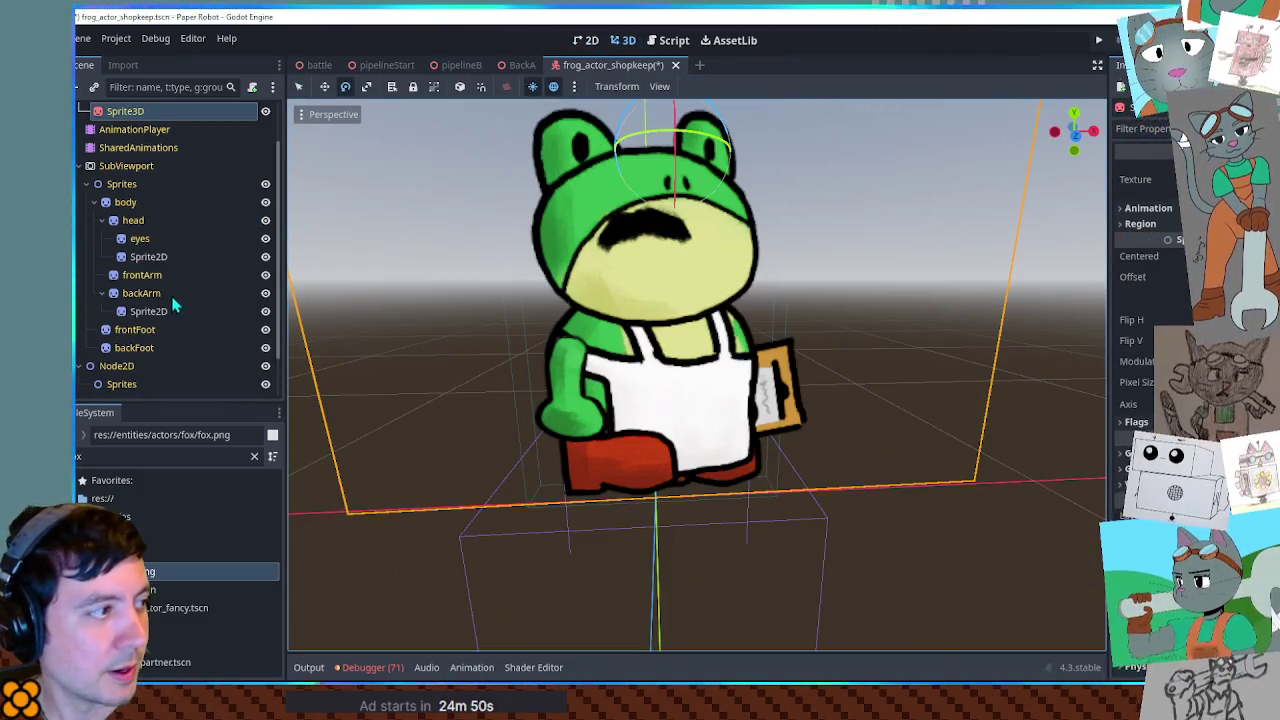
- Rename the new head sprite to 'moustache'
{"action": "left_click", "coordinate": [189, 257]}
{"action": "left_click", "coordinate": [189, 257]}
{"action": "type", "text": "moustach"}
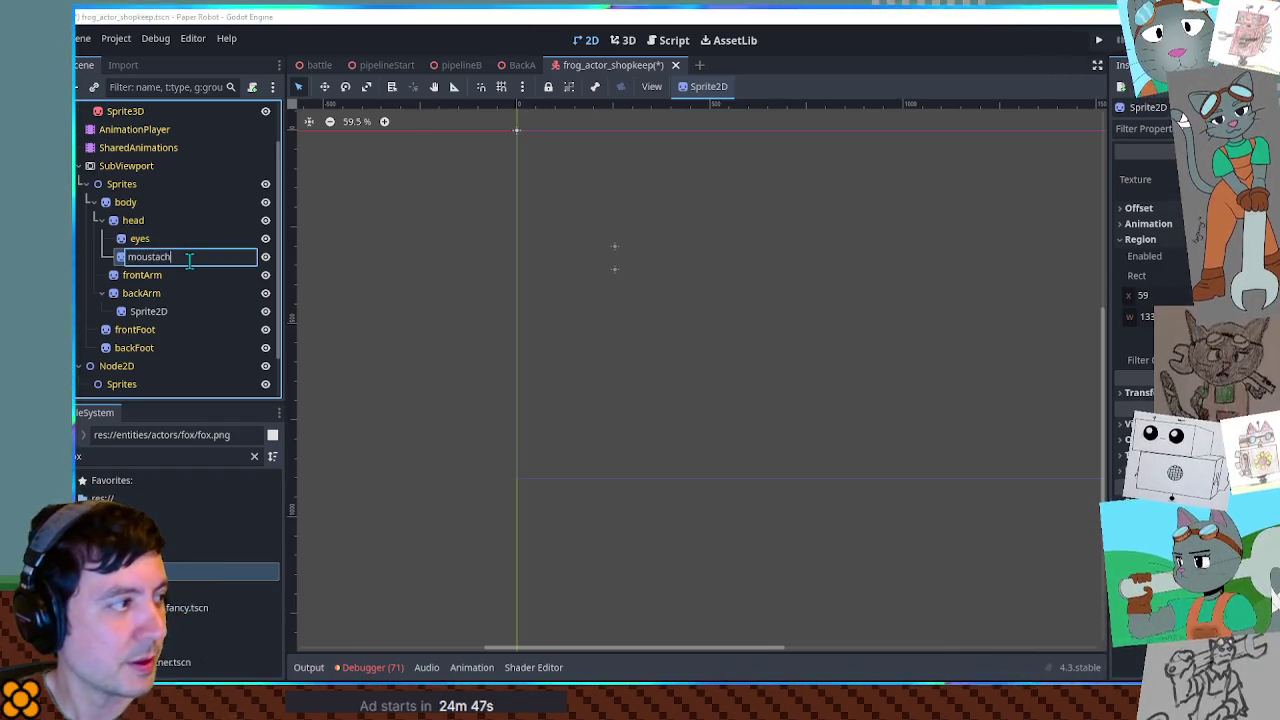
{"action": "type", "text": "e"}
{"action": "key", "text": "Return"}
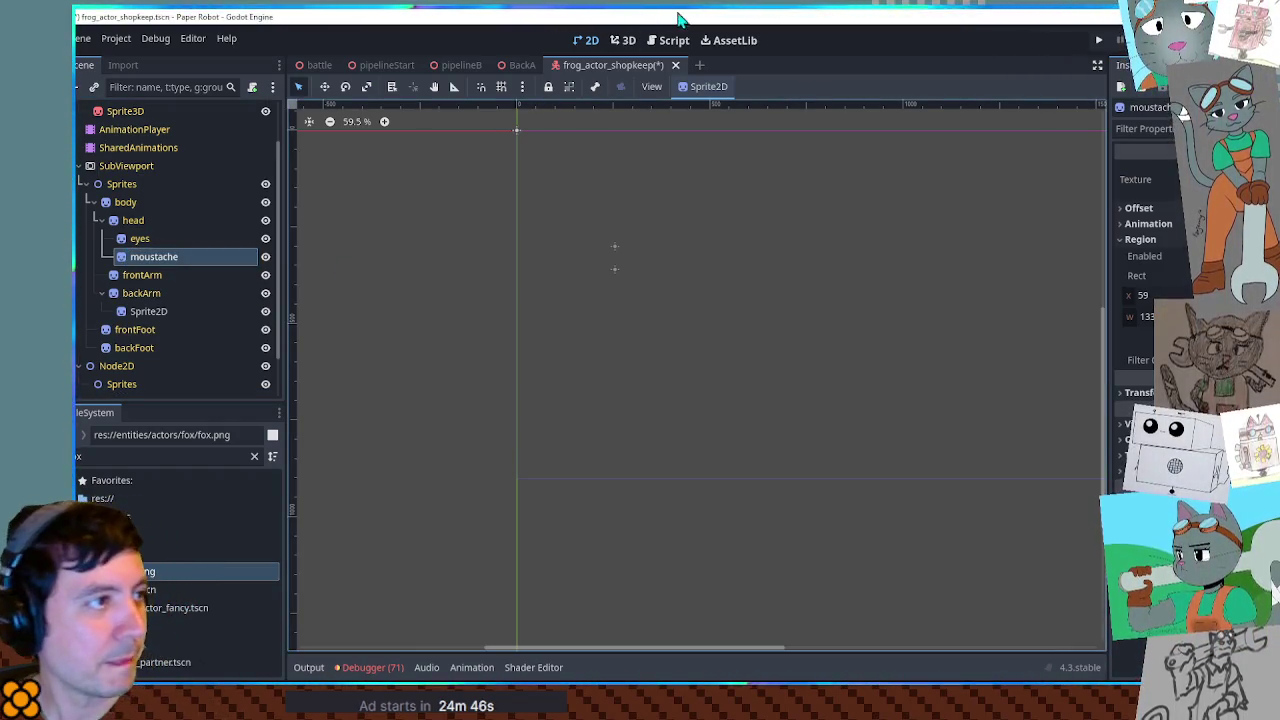
{"action": "key", "text": "ctrl+F2"}
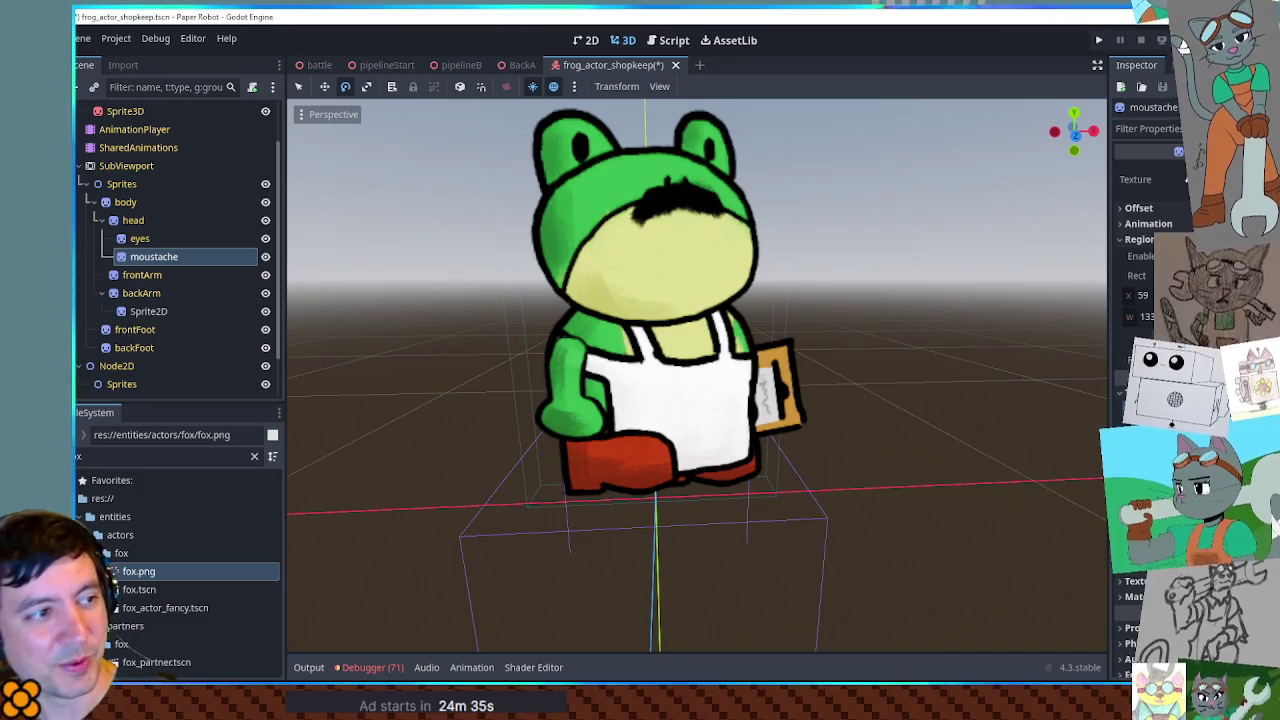
- Preview the talk animation on the AnimationPlayer, then switch back to RESET
{"action": "left_click", "coordinate": [155, 130]}
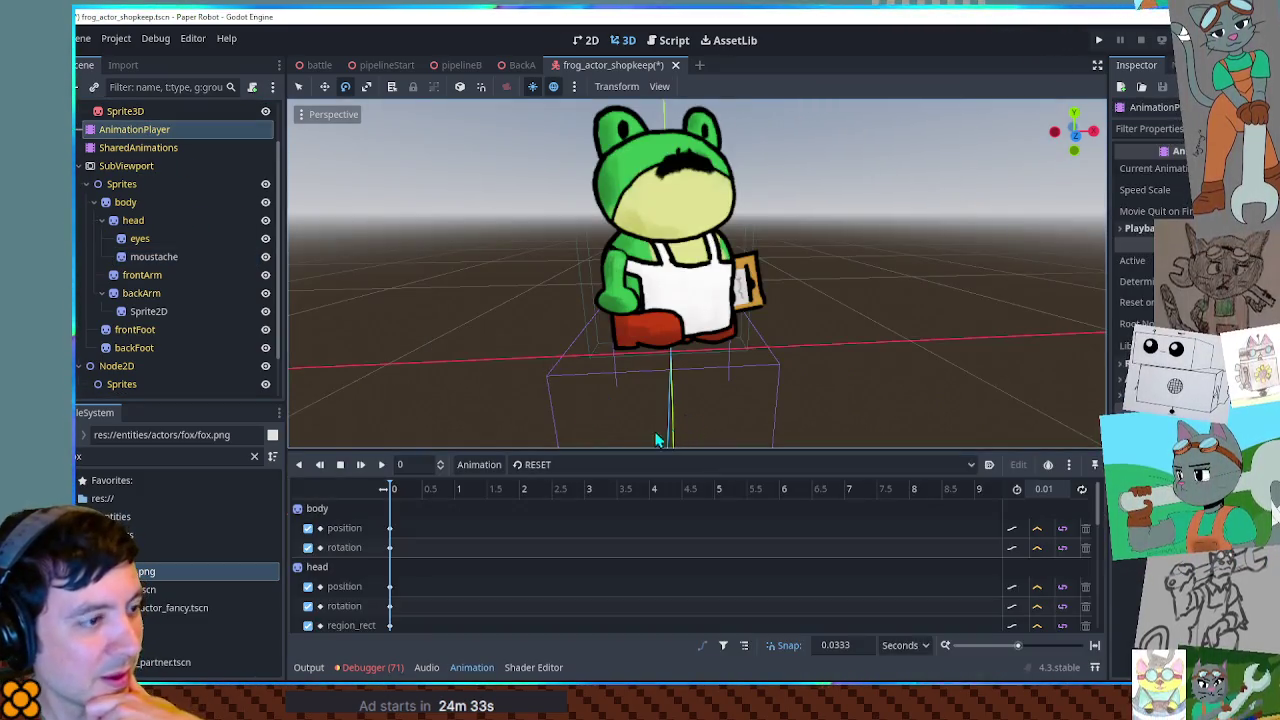
{"action": "left_click", "coordinate": [560, 464]}
{"action": "left_click", "coordinate": [540, 572]}
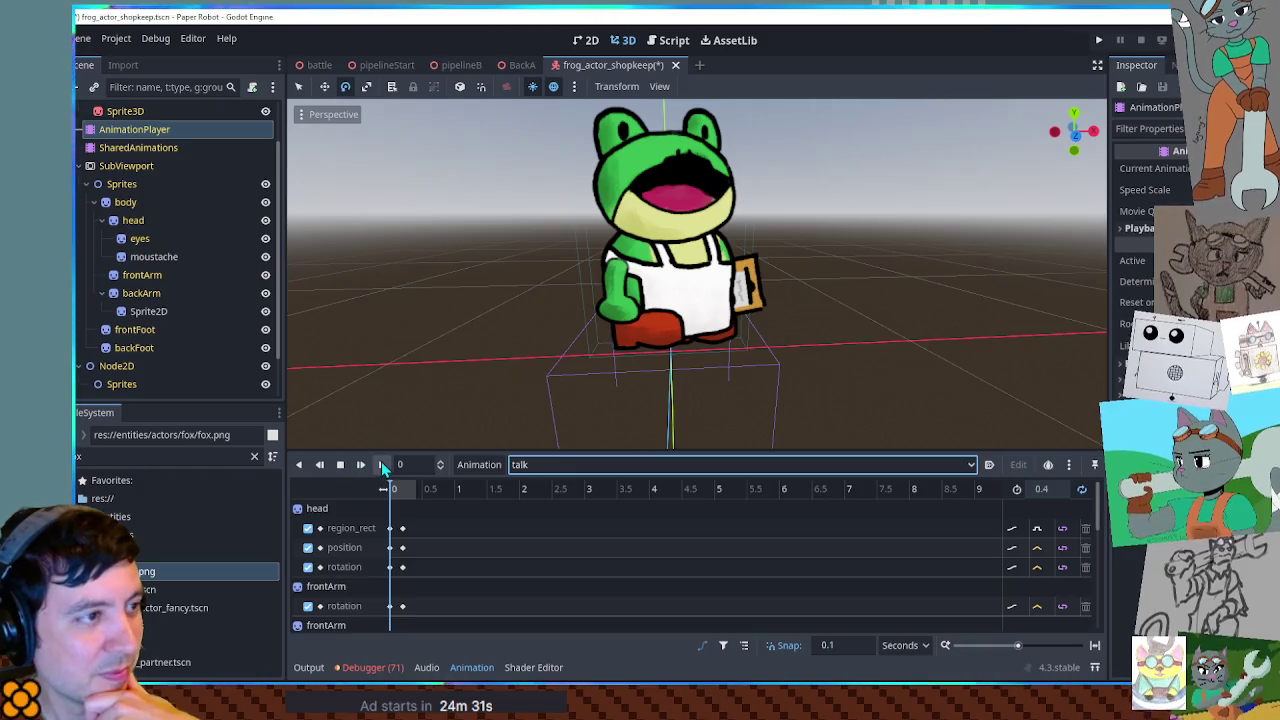
{"action": "left_click", "coordinate": [383, 465]}
{"action": "left_click", "coordinate": [341, 468]}
{"action": "left_click", "coordinate": [530, 464]}
{"action": "left_click", "coordinate": [535, 486]}
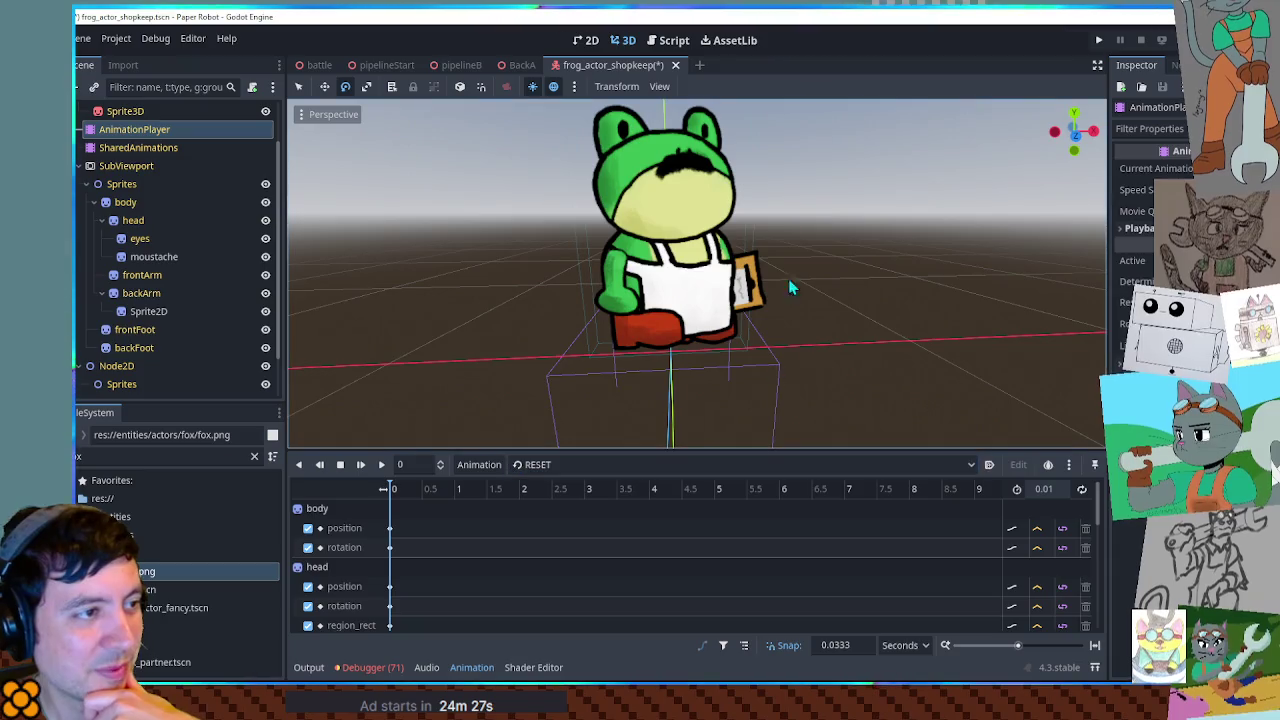
- Save the frog shopkeeper scene and open the bird shopkeeper scene via a 'shopk' filter
{"action": "left_click", "coordinate": [152, 257]}
{"action": "key", "text": "ctrl+s"}
{"action": "left_click", "coordinate": [142, 457]}
{"action": "key", "text": "BackSpace"}
{"action": "key", "text": "BackSpace"}
{"action": "key", "text": "BackSpace"}
{"action": "type", "text": "shopk"}
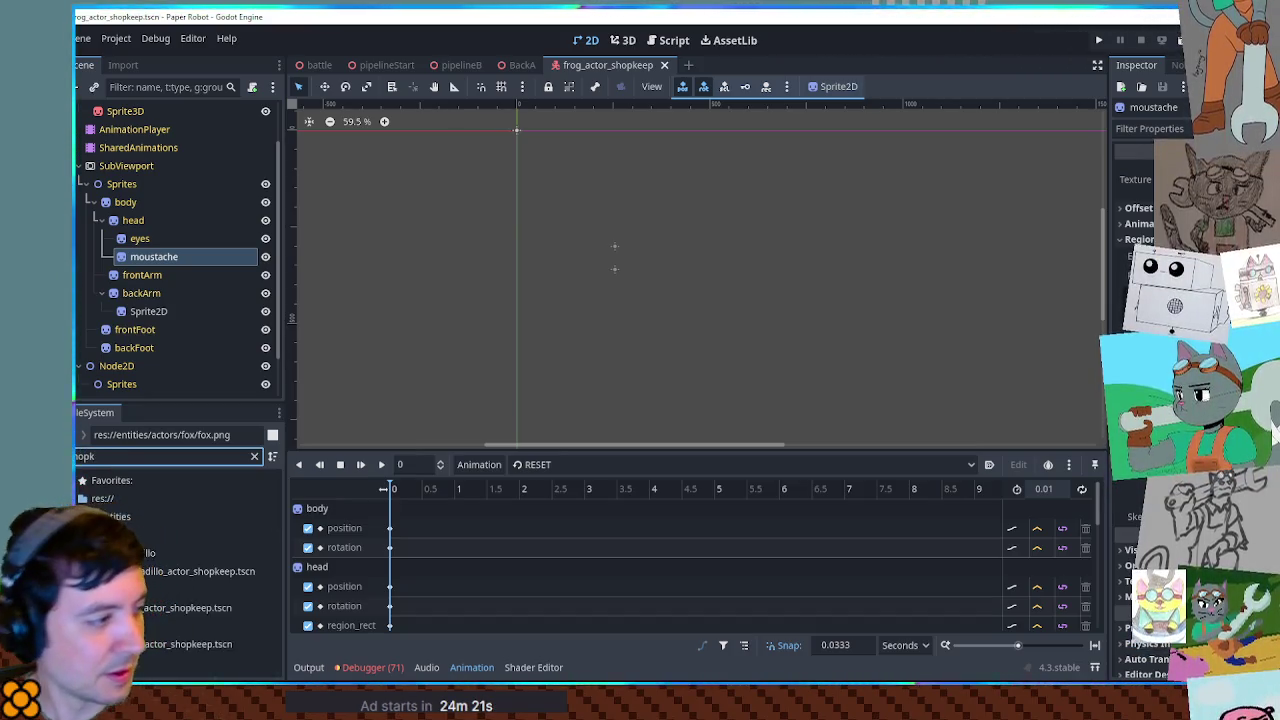
{"action": "double_click", "coordinate": [180, 607]}
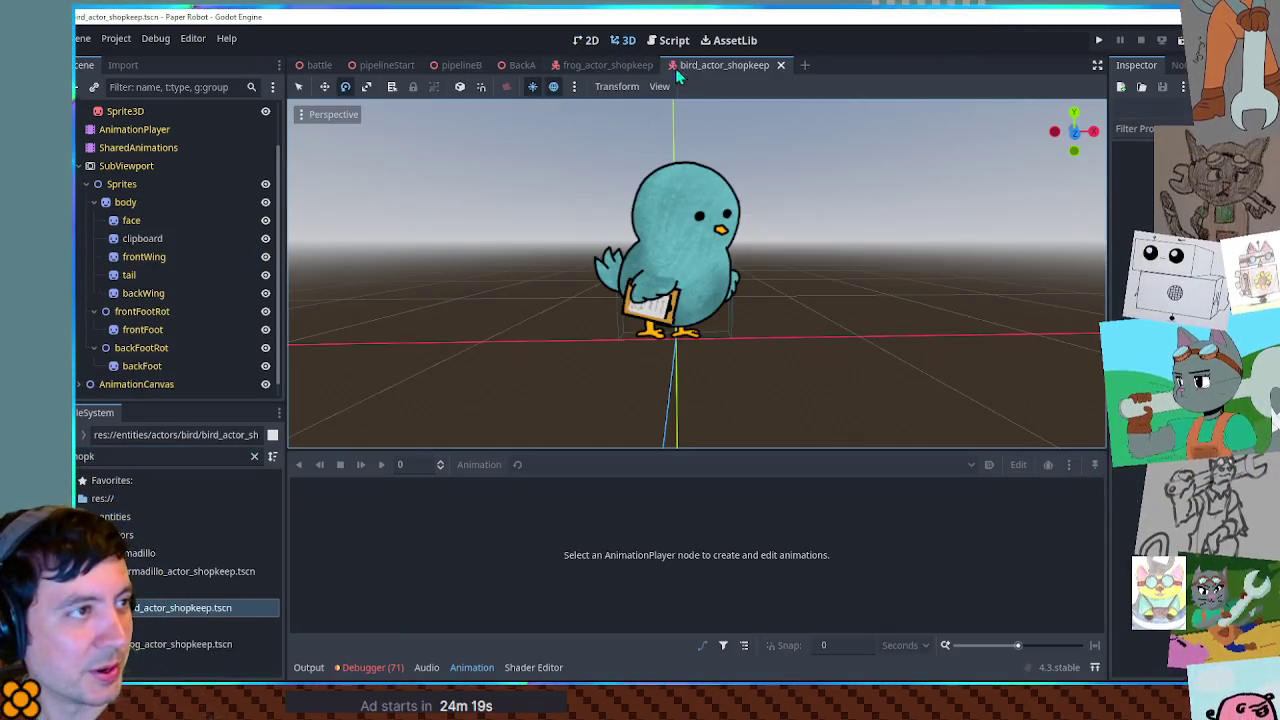
- Paste the moustache sprite into the bird shopkeeper and reparent it under the face node
{"action": "left_click", "coordinate": [131, 220]}
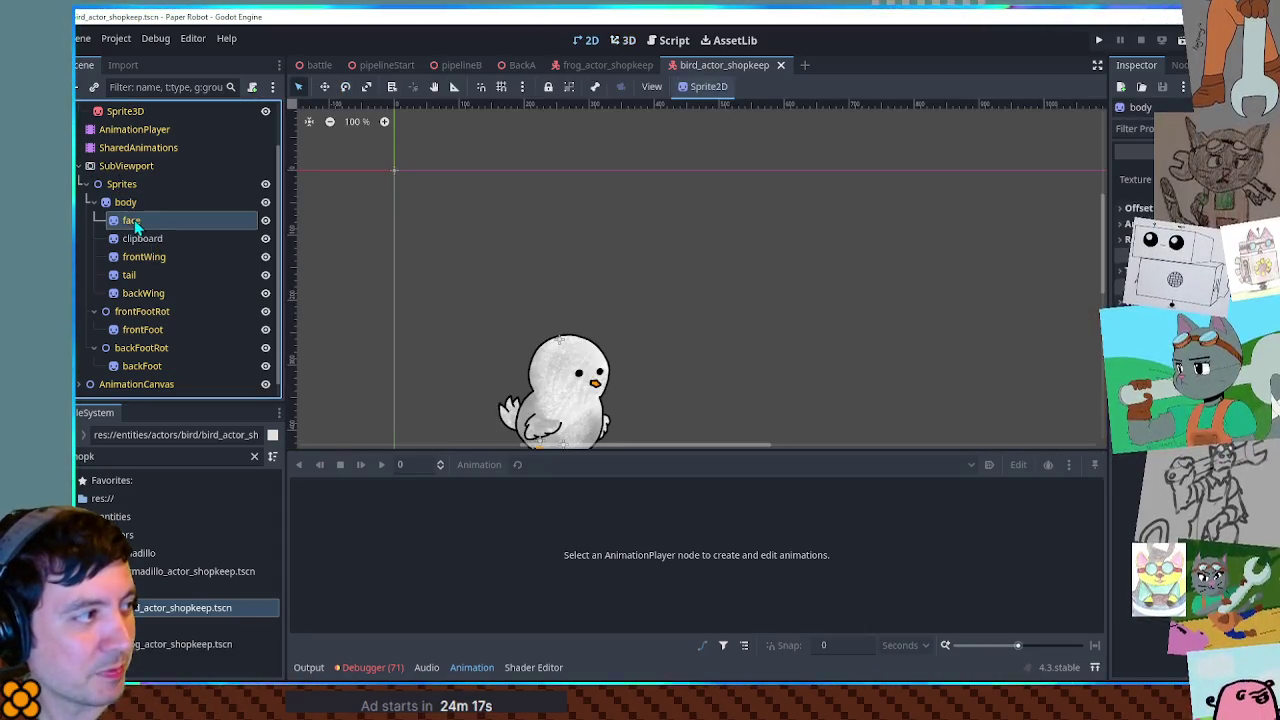
{"action": "key", "text": "ctrl+v"}
{"action": "left_click", "coordinate": [623, 40]}
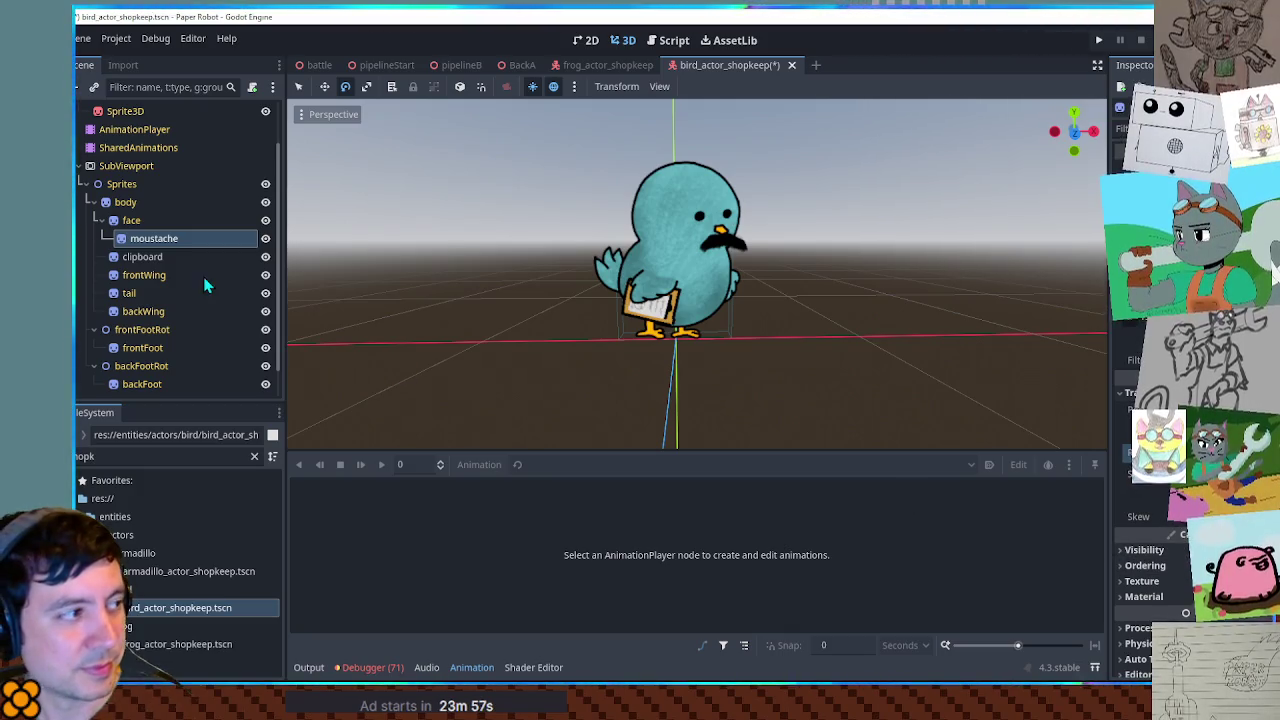
{"action": "left_click_drag", "start_coordinate": [155, 238], "coordinate": [128, 218]}
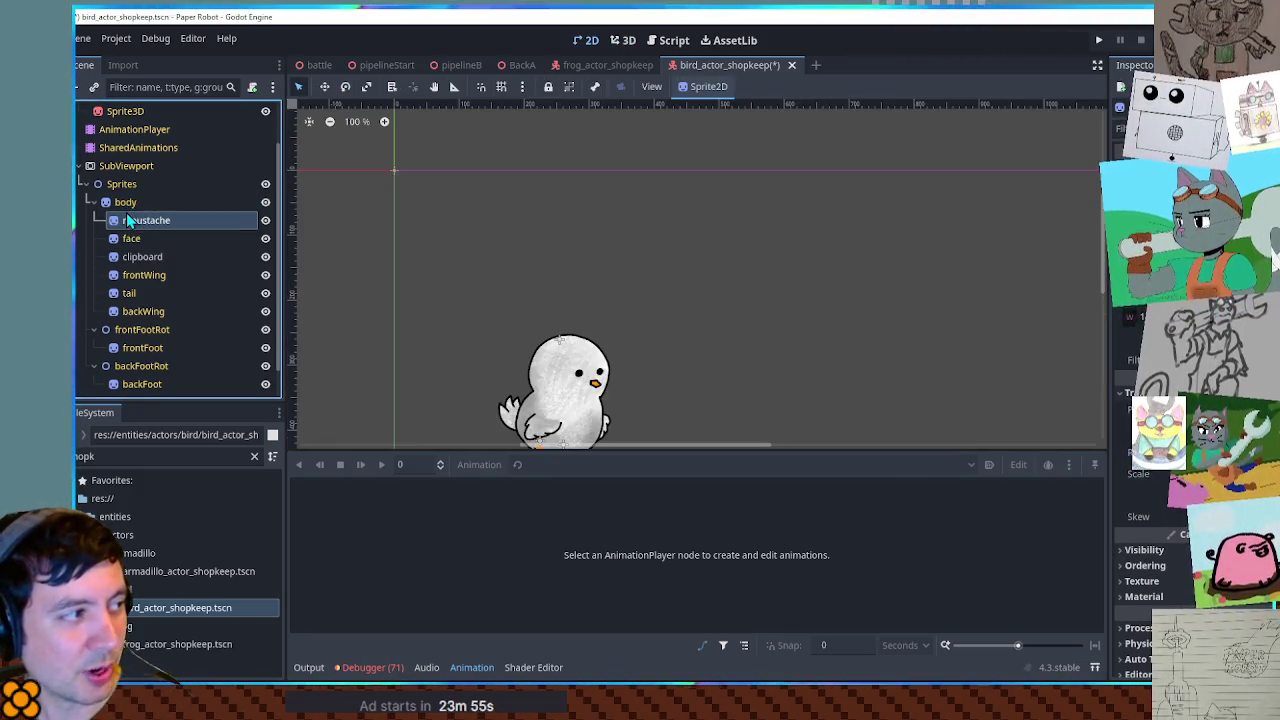
{"action": "left_click", "coordinate": [618, 41]}
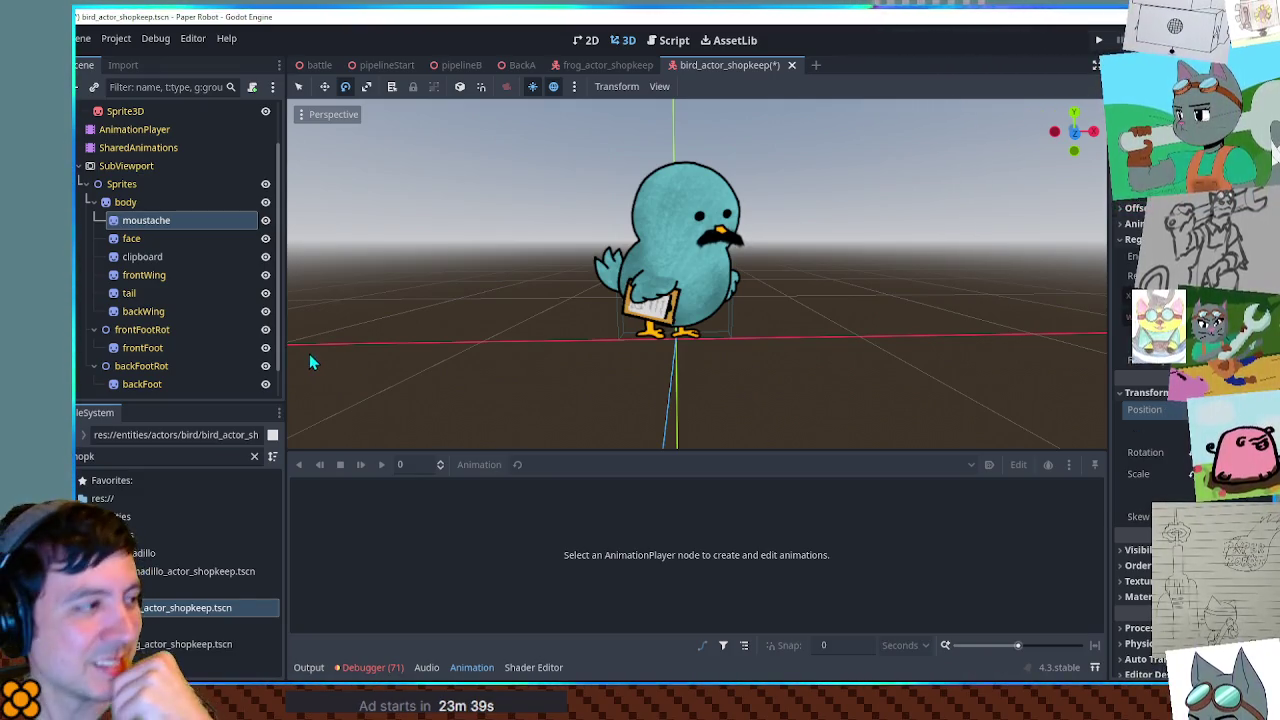
{"action": "left_click", "coordinate": [213, 225]}
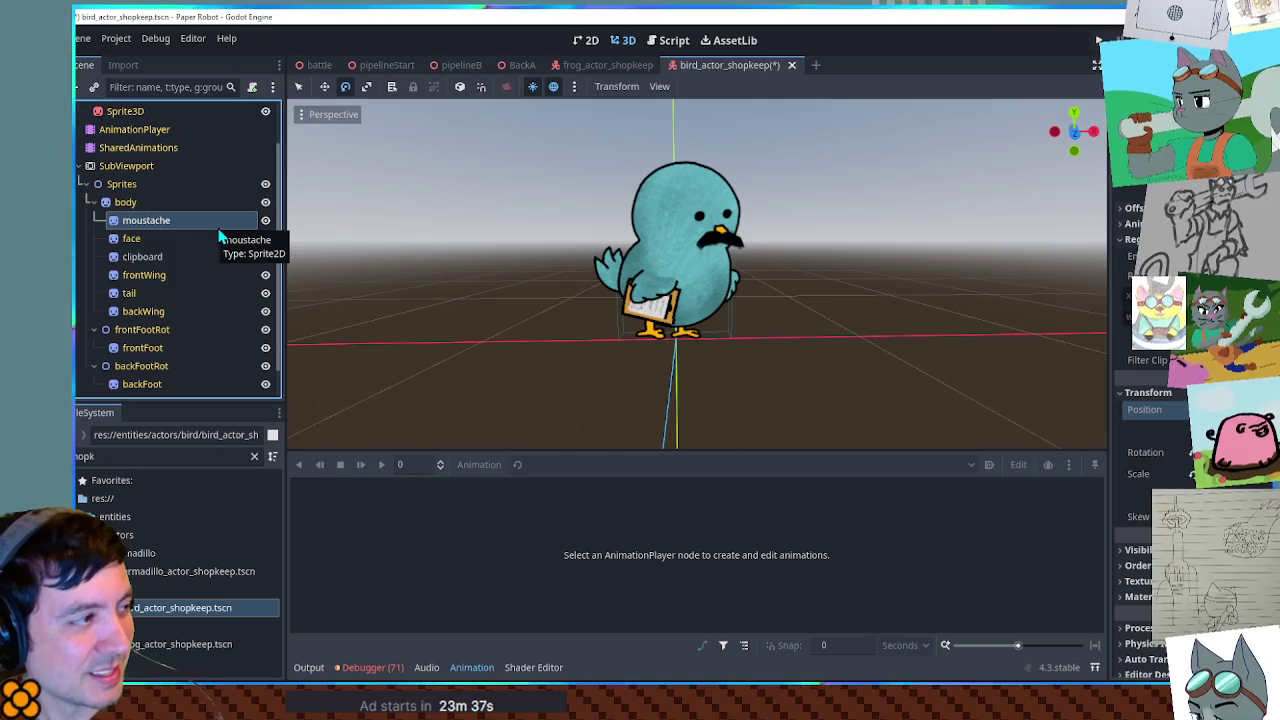
{"action": "left_click_drag", "start_coordinate": [218, 222], "coordinate": [220, 236]}
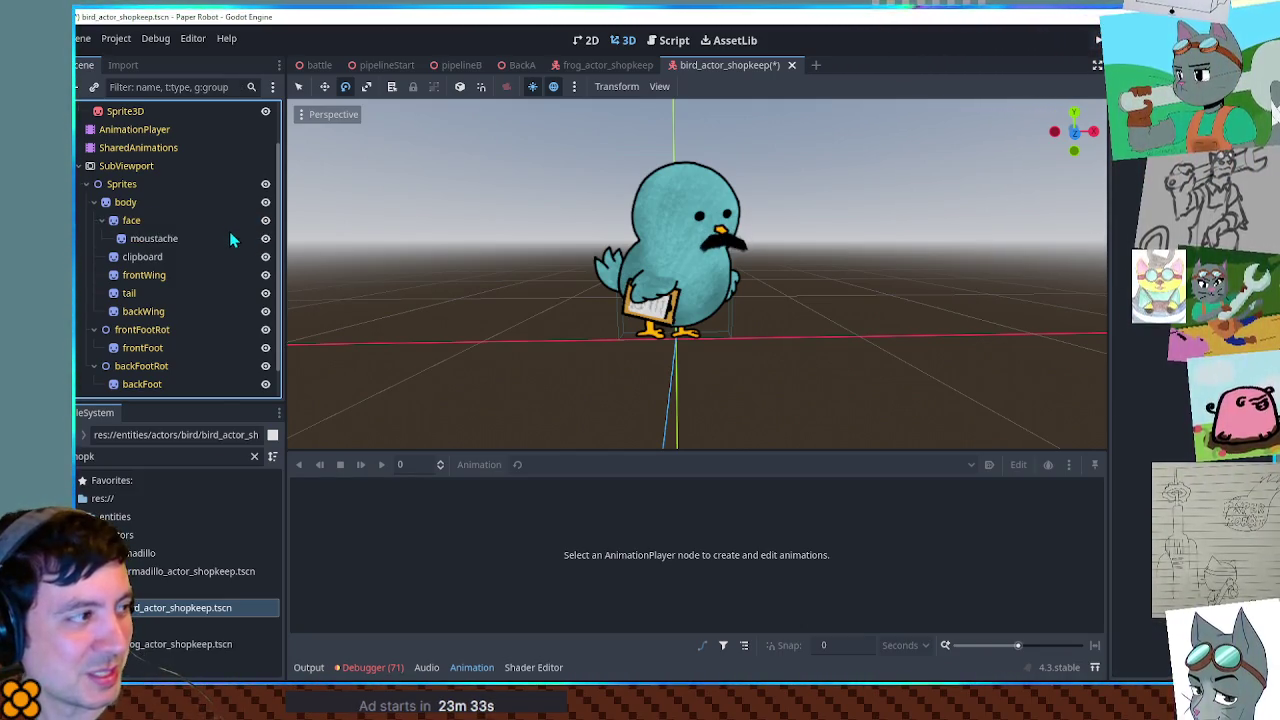
{"action": "left_click", "coordinate": [155, 238]}
{"action": "left_click", "coordinate": [623, 40]}
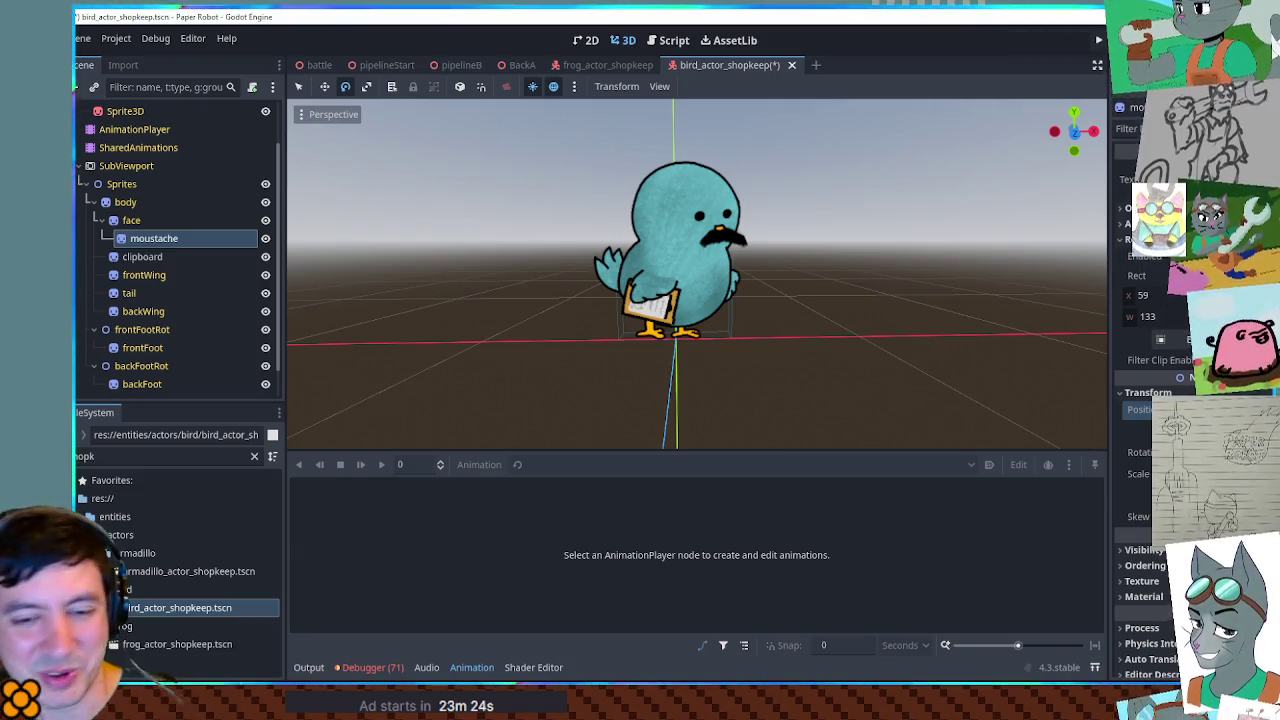
- Delete the bird's moustache node and open armadillo_actor_shopkeep.tscn
{"action": "key", "text": "Delete"}
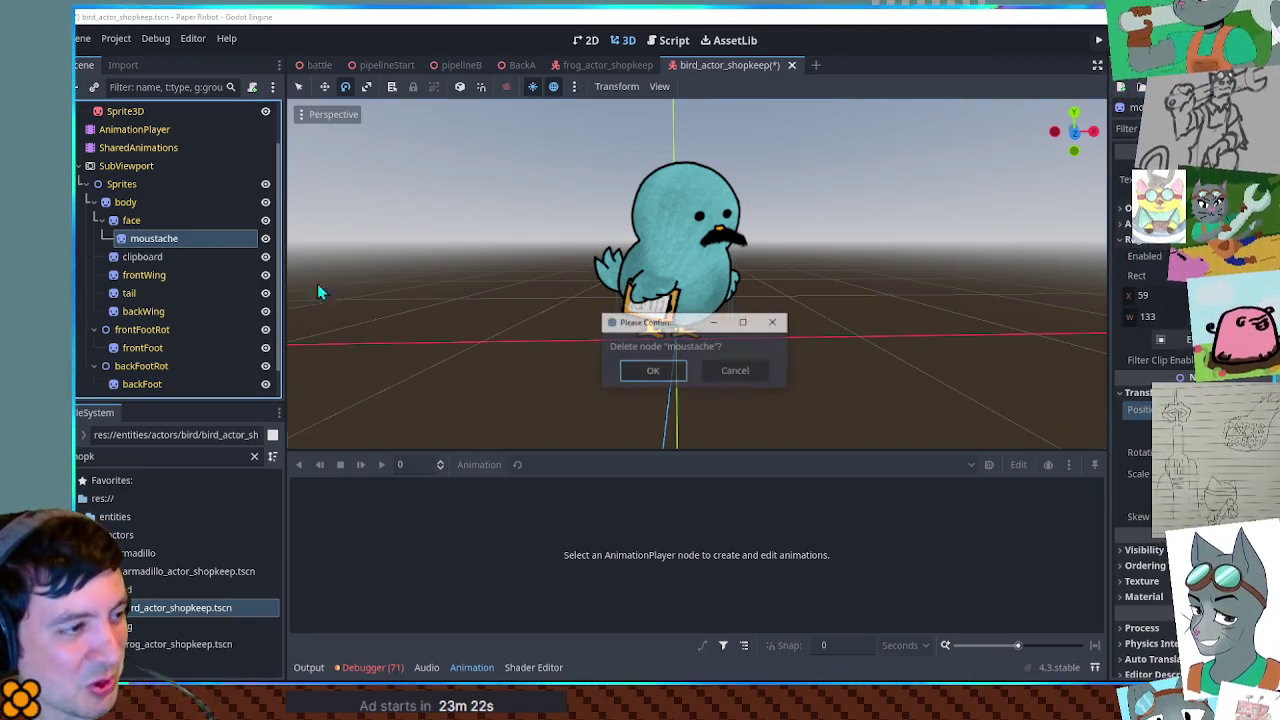
{"action": "key", "text": "Return"}
{"action": "double_click", "coordinate": [203, 563]}
{"action": "double_click", "coordinate": [203, 563]}
{"action": "double_click", "coordinate": [203, 569]}
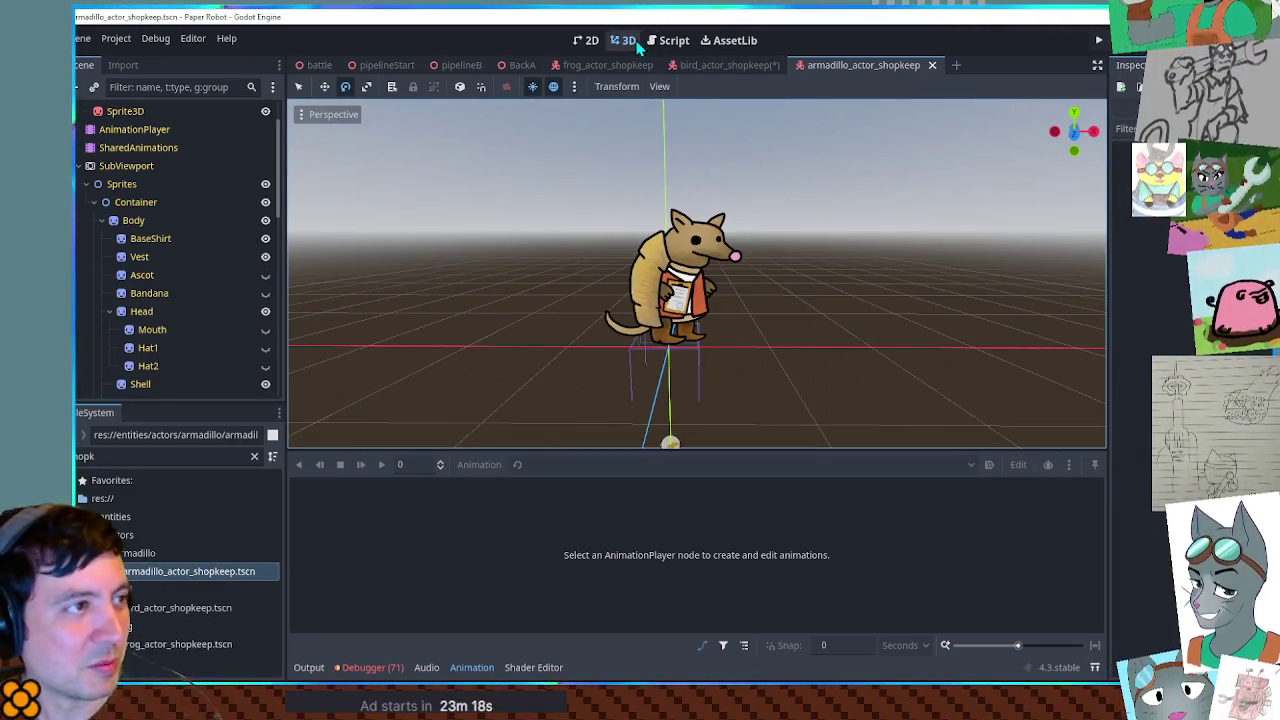
- Paste the moustache under the armadillo's Head node and move it under the nose
{"action": "left_click", "coordinate": [141, 311]}
{"action": "key", "text": "ctrl+v"}
{"action": "left_click", "coordinate": [625, 40]}
{"action": "scroll", "coordinate": [771, 334], "scroll_direction": "up", "scroll_amount": 5}
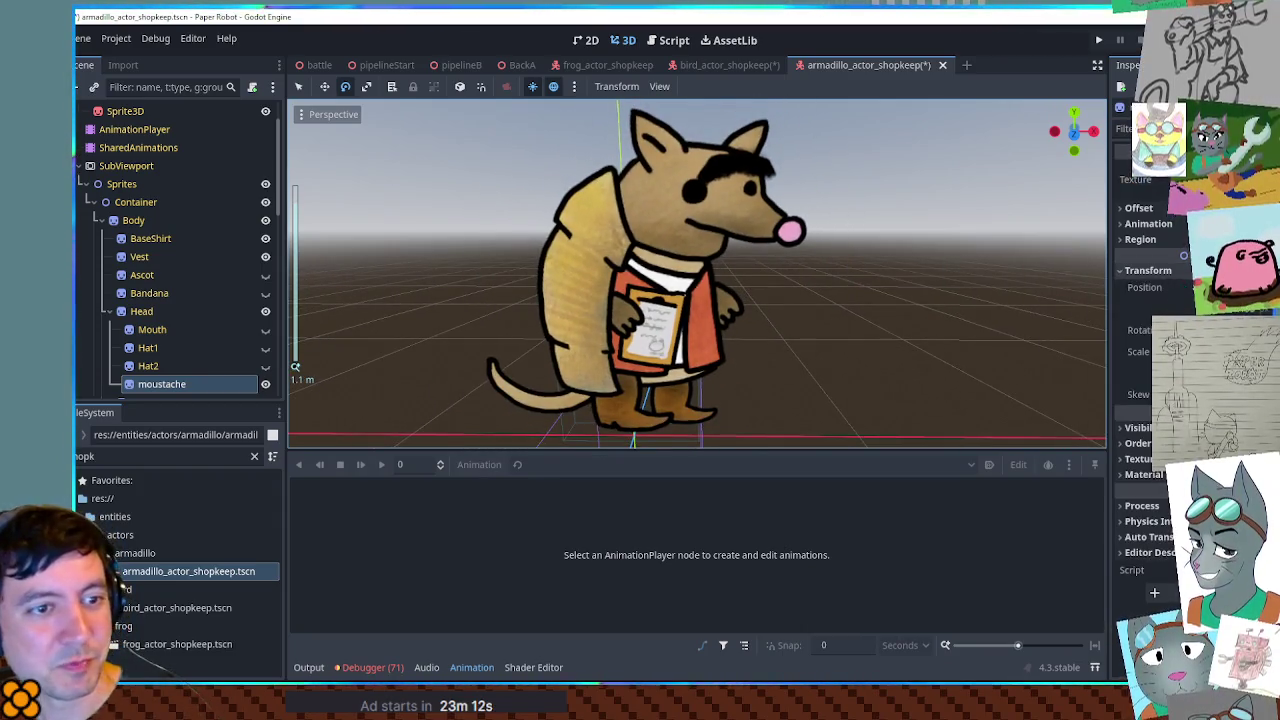
{"action": "left_click_drag", "start_coordinate": [1195, 292], "coordinate": [1235, 292]}
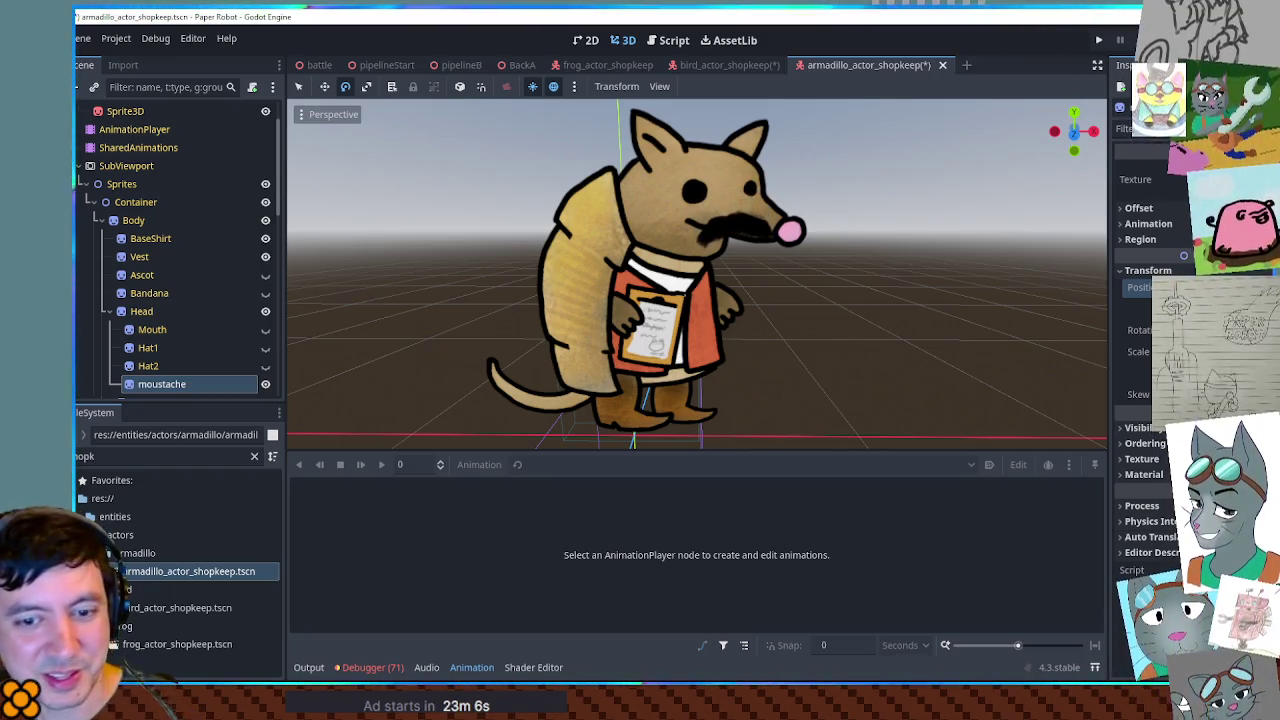
{"action": "left_click_drag", "start_coordinate": [1235, 292], "coordinate": [1249, 292]}
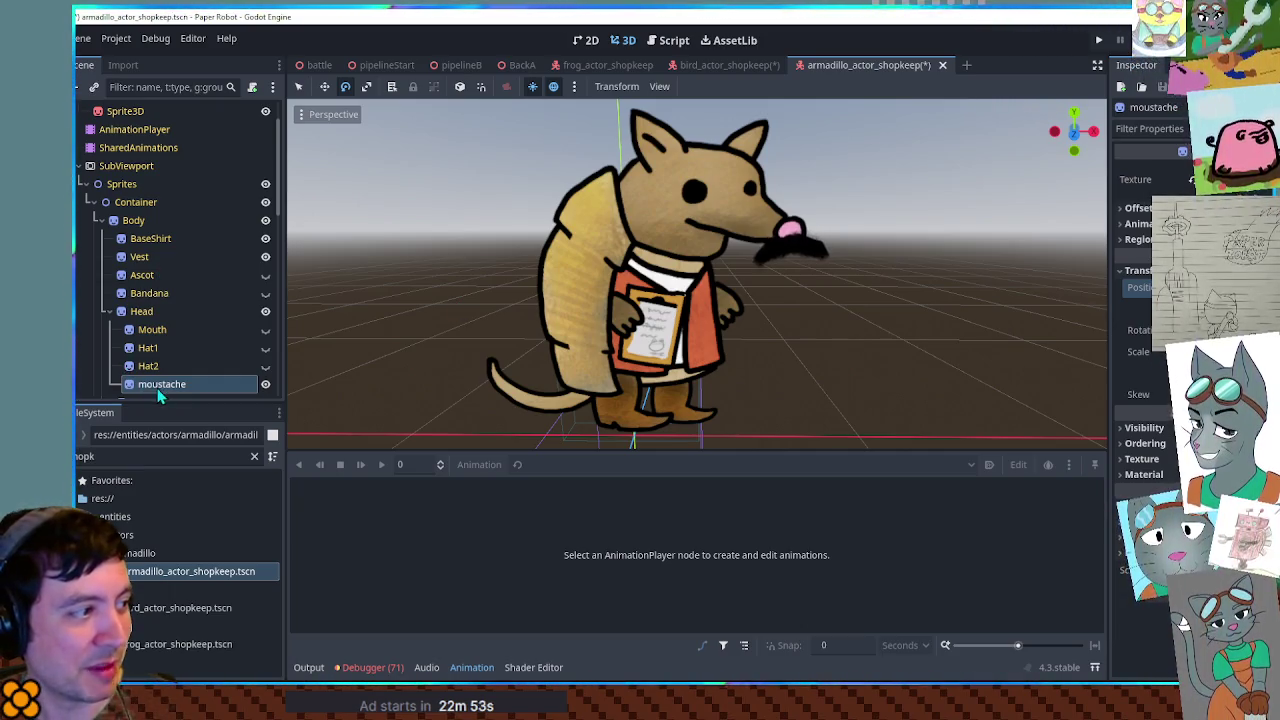
- Reparent the moustache node and tilt it so its right end droops
{"action": "mouse_move", "coordinate": [162, 385]}
{"action": "left_mouse_down"}
{"action": "mouse_move", "coordinate": [137, 298]}
{"action": "mouse_move", "coordinate": [156, 378]}
{"action": "left_mouse_up"}
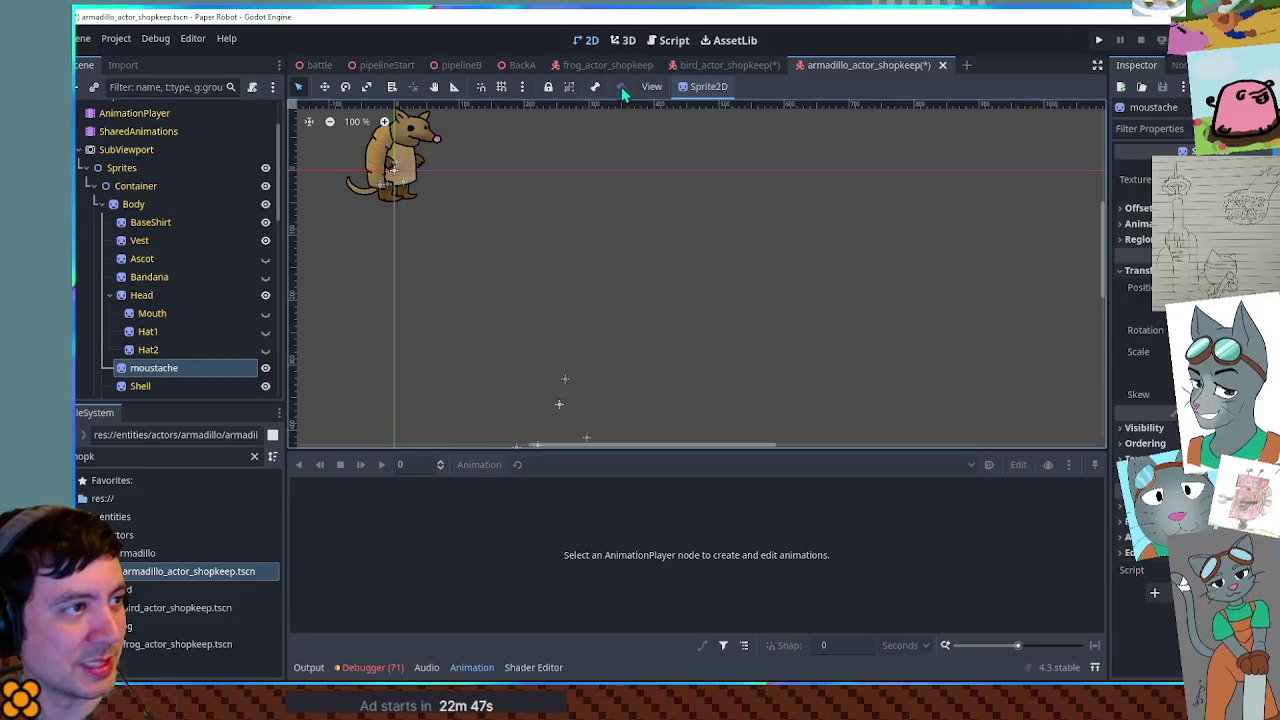
{"action": "left_click", "coordinate": [622, 40]}
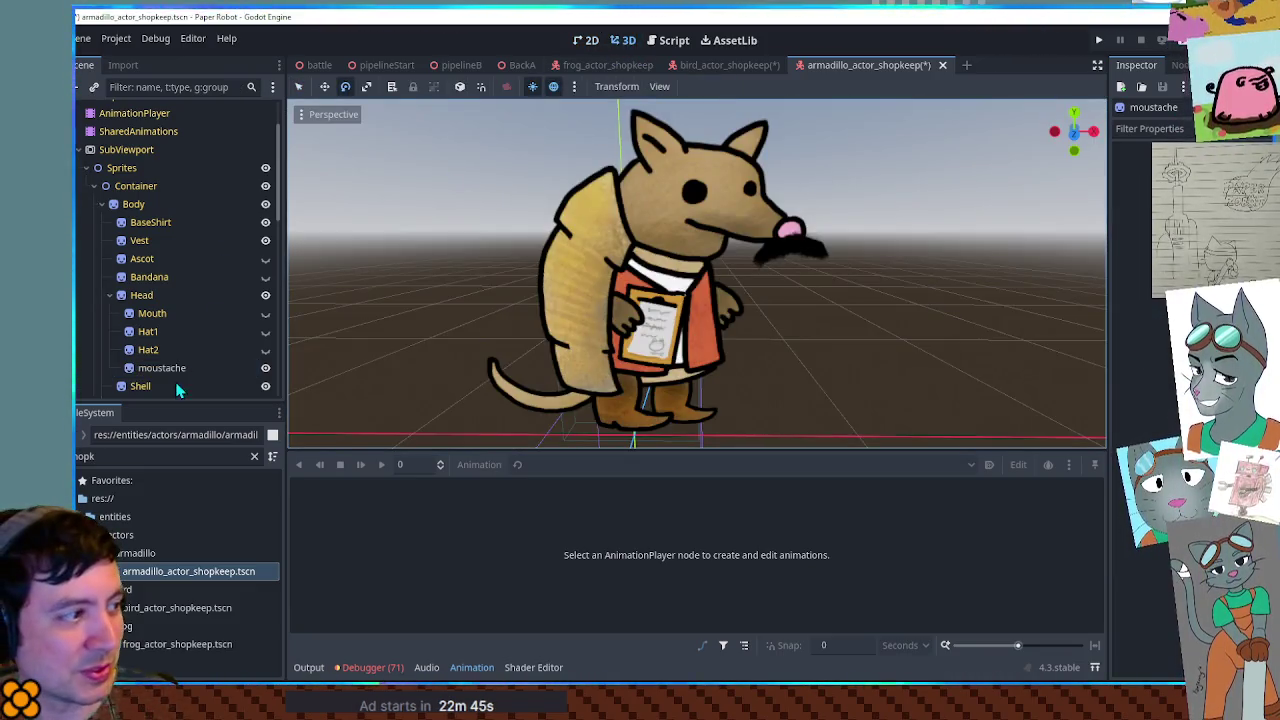
{"action": "left_click", "coordinate": [170, 368]}
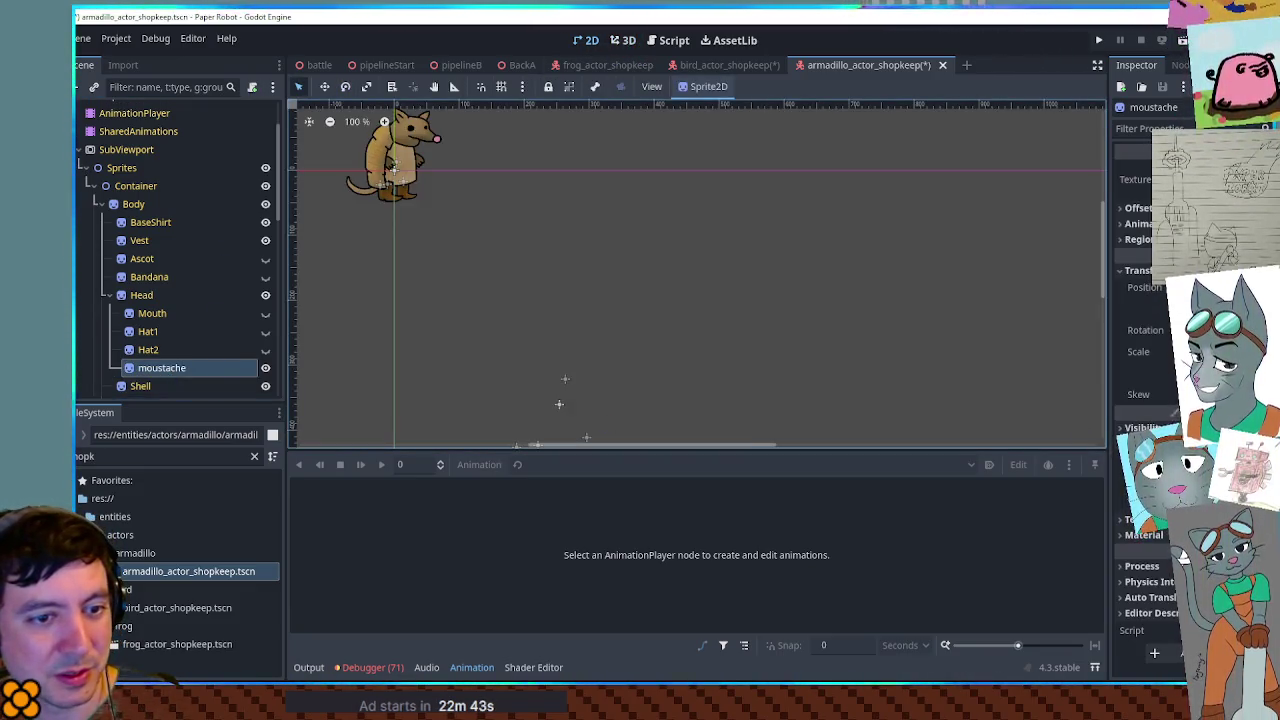
{"action": "left_click", "coordinate": [630, 40]}
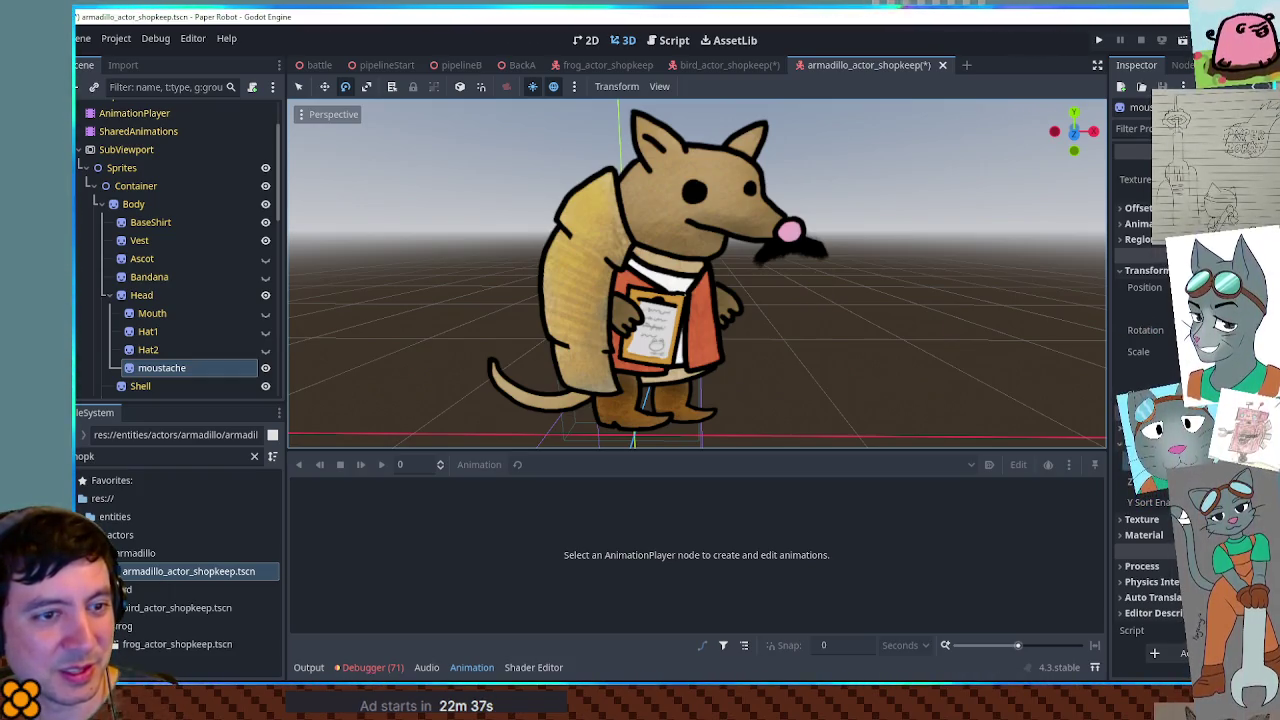
{"action": "left_click_drag", "start_coordinate": [1170, 330], "coordinate": [1155, 330]}
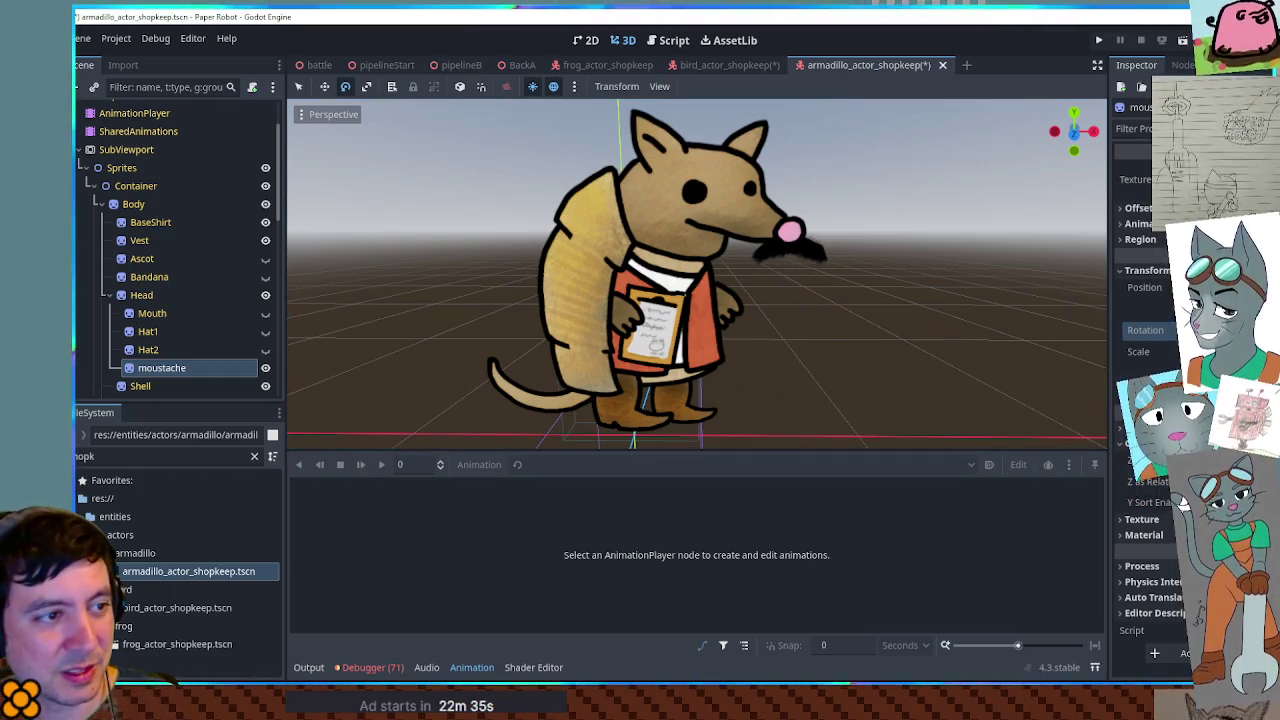
{"action": "left_click_drag", "start_coordinate": [1165, 287], "coordinate": [1158, 287]}
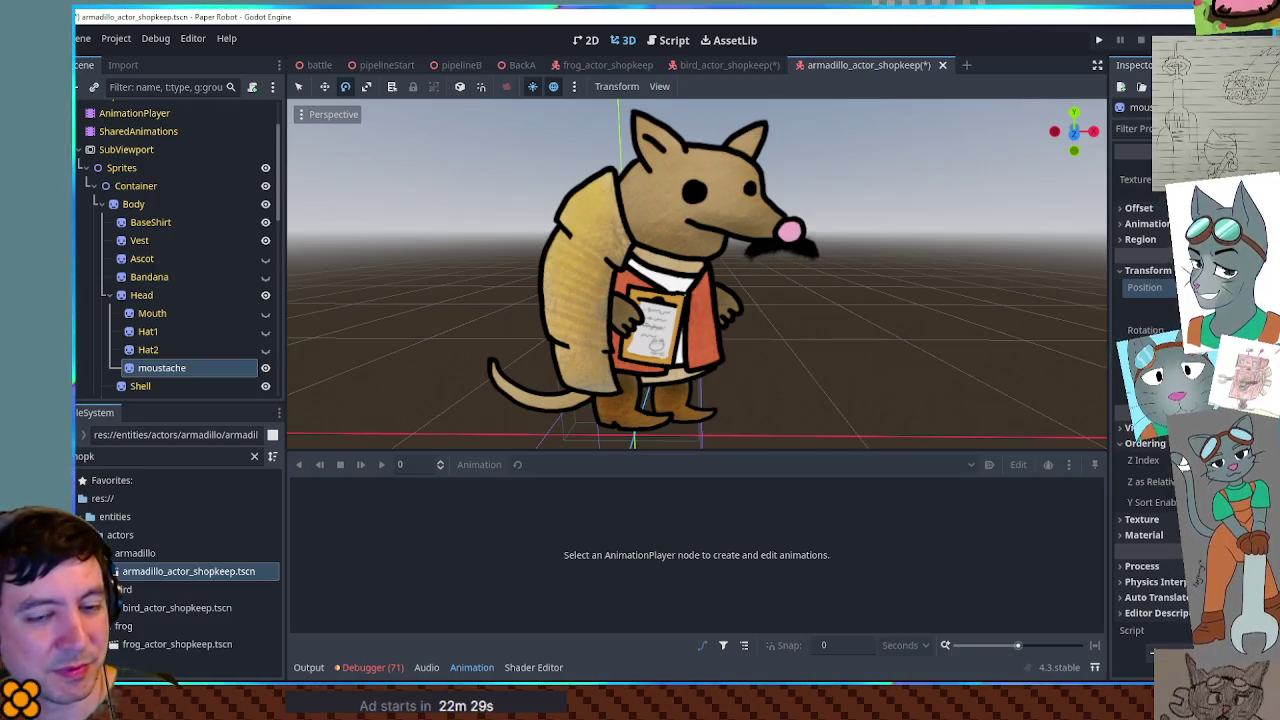
- Save the armadillo shopkeeper scene and go back to the bird_actor_shopkeep scene
{"action": "scroll", "coordinate": [894, 293], "scroll_direction": "up", "scroll_amount": 1}
{"action": "key", "text": "ctrl+s"}
{"action": "scroll", "coordinate": [805, 285], "scroll_direction": "up", "scroll_amount": 2}
{"action": "scroll", "coordinate": [805, 285], "scroll_direction": "up", "scroll_amount": 3}
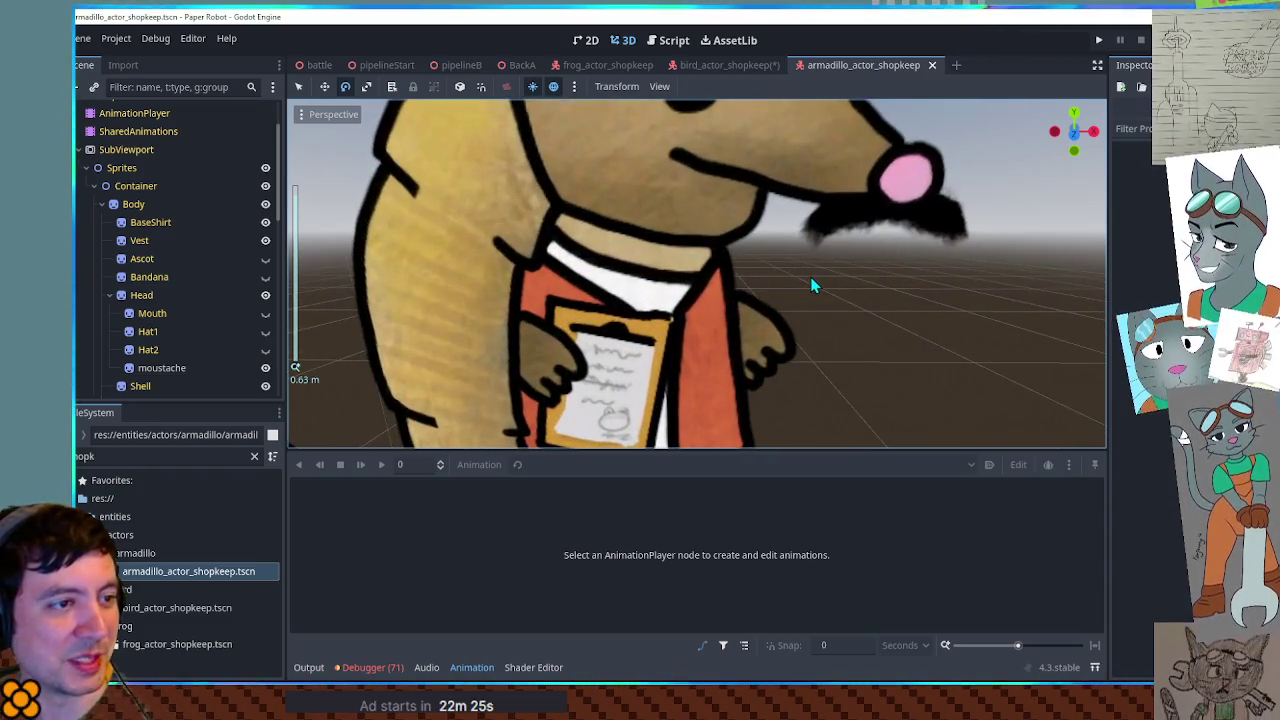
{"action": "scroll", "coordinate": [811, 285], "scroll_direction": "down", "scroll_amount": 4}
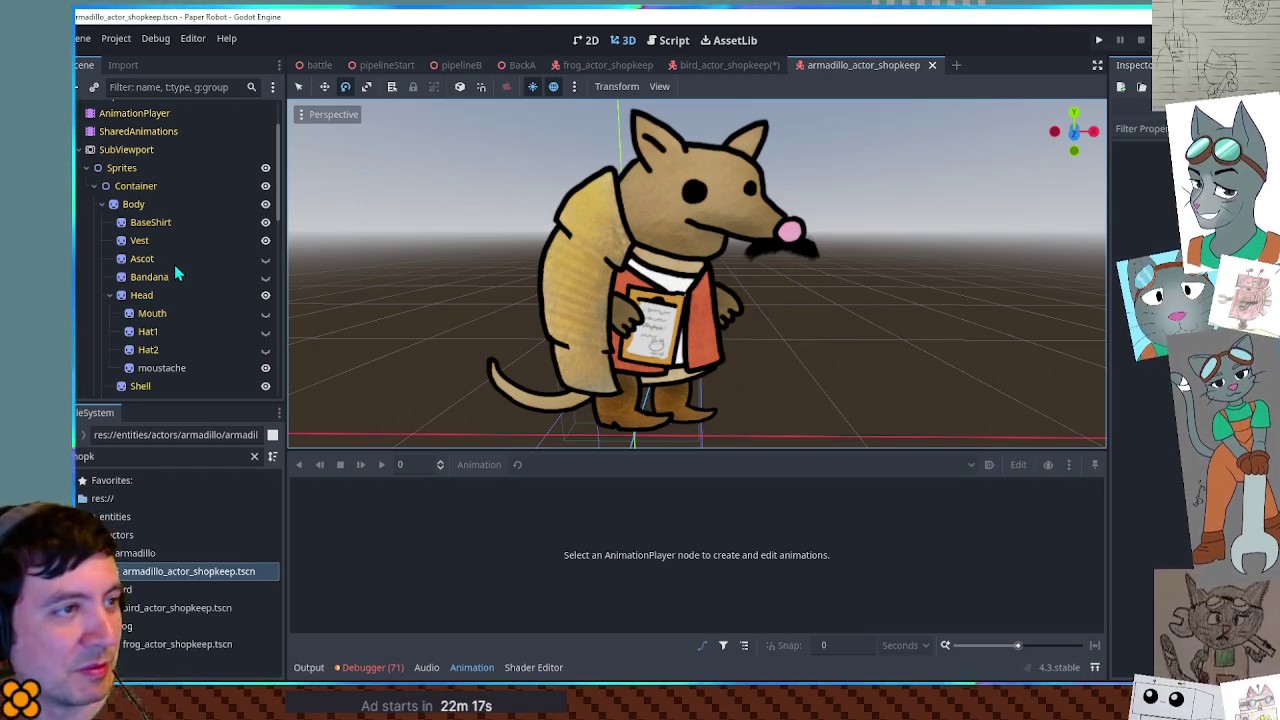
{"action": "left_click", "coordinate": [722, 64]}
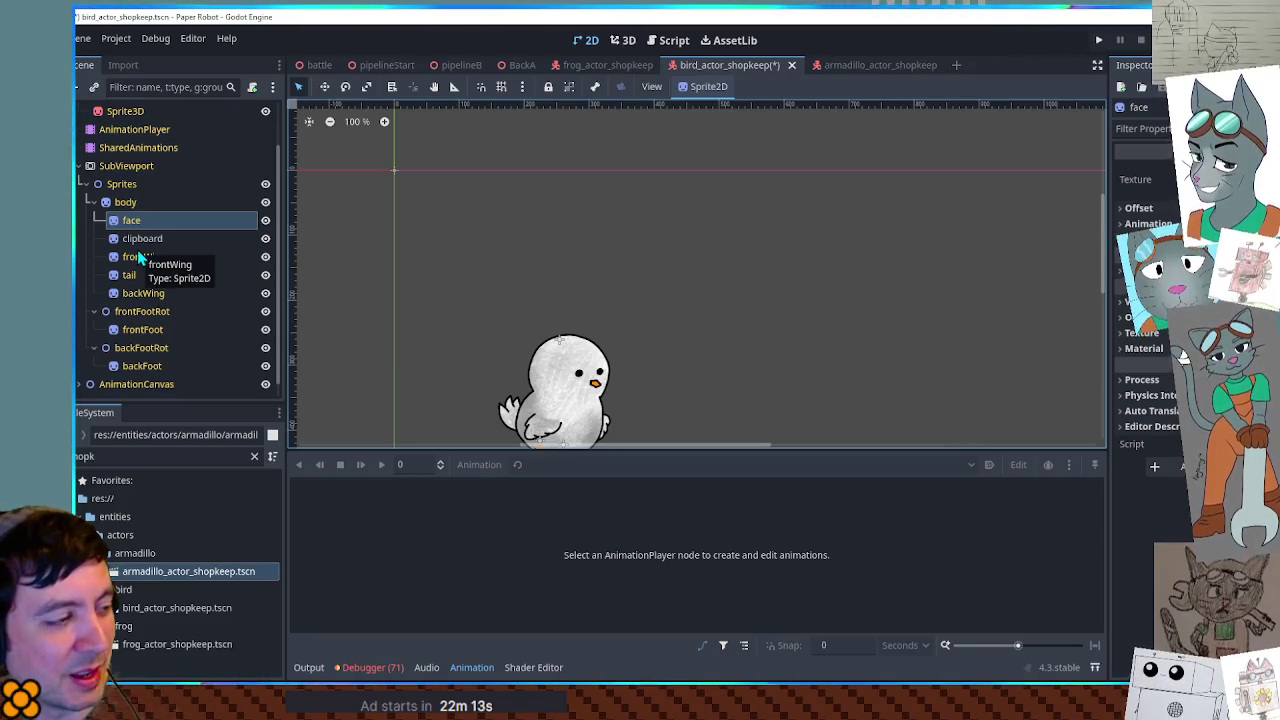
- Frame the bird and paste the moustache under its face node
{"action": "left_click", "coordinate": [125, 202]}
{"action": "scroll", "coordinate": [608, 410], "scroll_direction": "up", "scroll_amount": 1}
{"action": "key", "text": "f"}
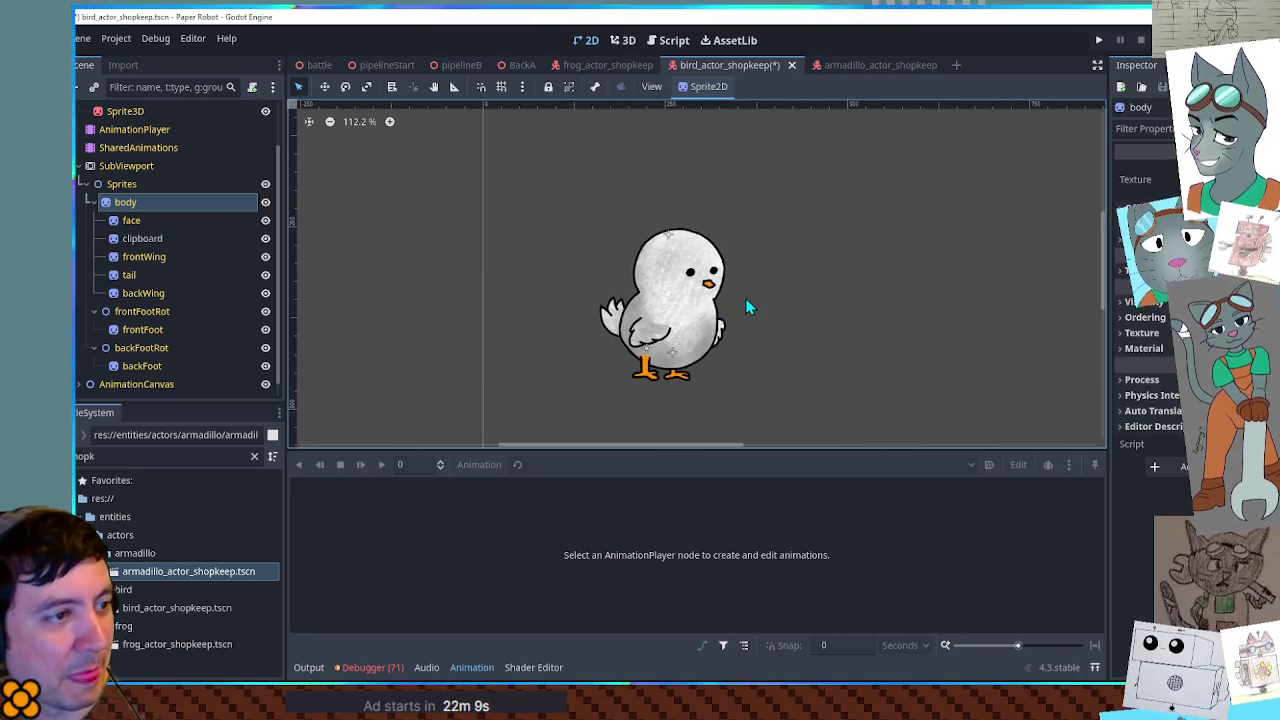
{"action": "scroll", "coordinate": [745, 298], "scroll_direction": "up", "scroll_amount": 2}
{"action": "left_click", "coordinate": [131, 222]}
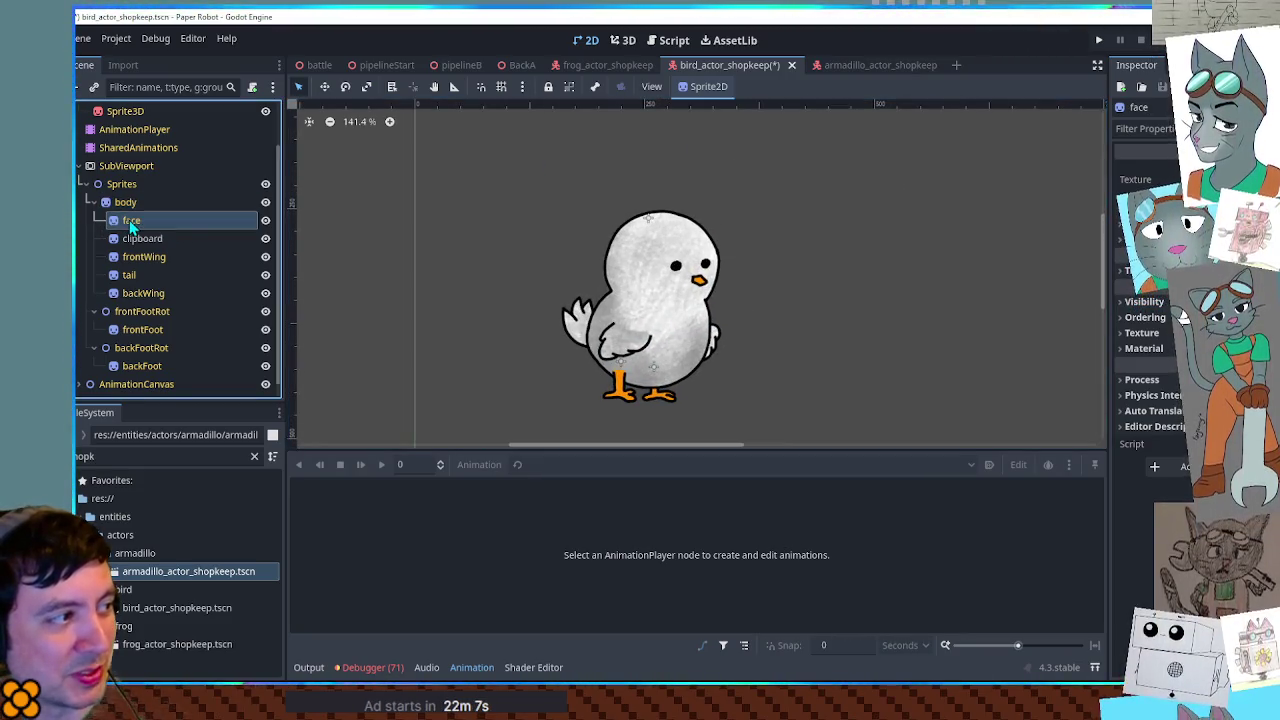
{"action": "key", "text": "ctrl+v"}
{"action": "left_click", "coordinate": [622, 40]}
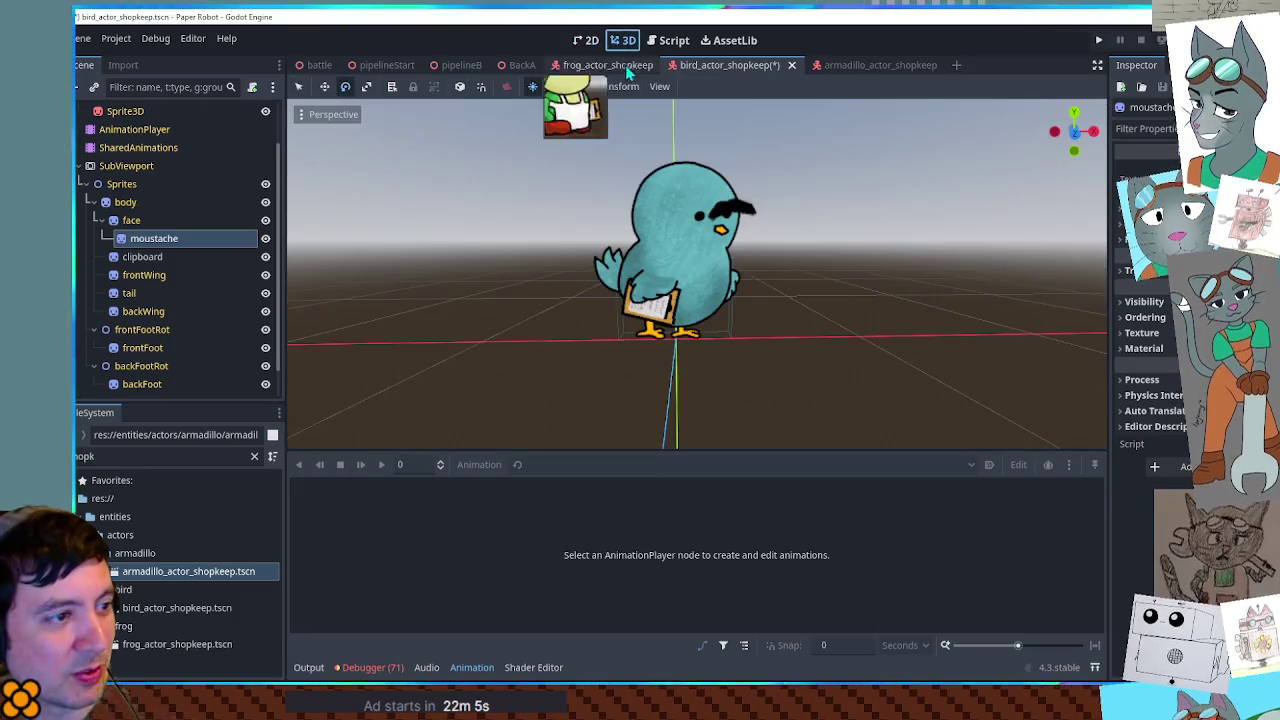
- Rename the pasted moustache node to eyebrow
{"action": "key", "text": "F2"}
{"action": "type", "text": "eyebor"}
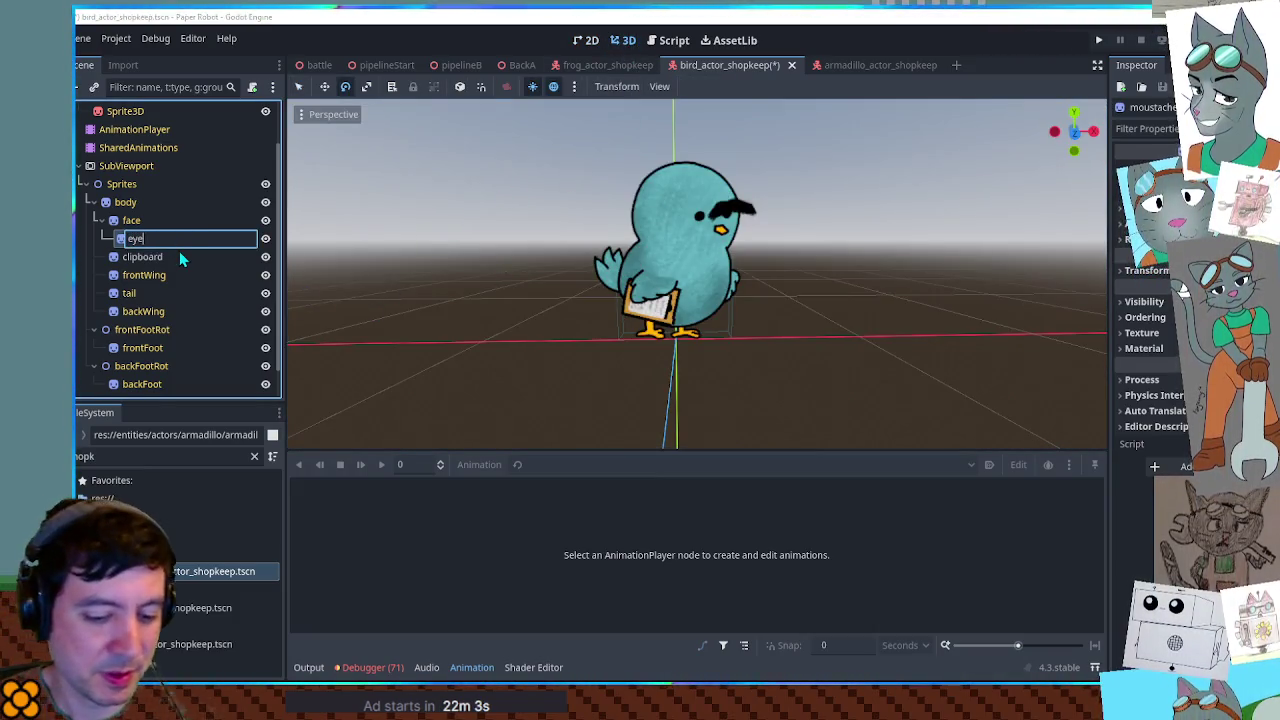
{"action": "key", "text": "BackSpace"}
{"action": "key", "text": "BackSpace"}
{"action": "type", "text": "row"}
{"action": "key", "text": "Return"}
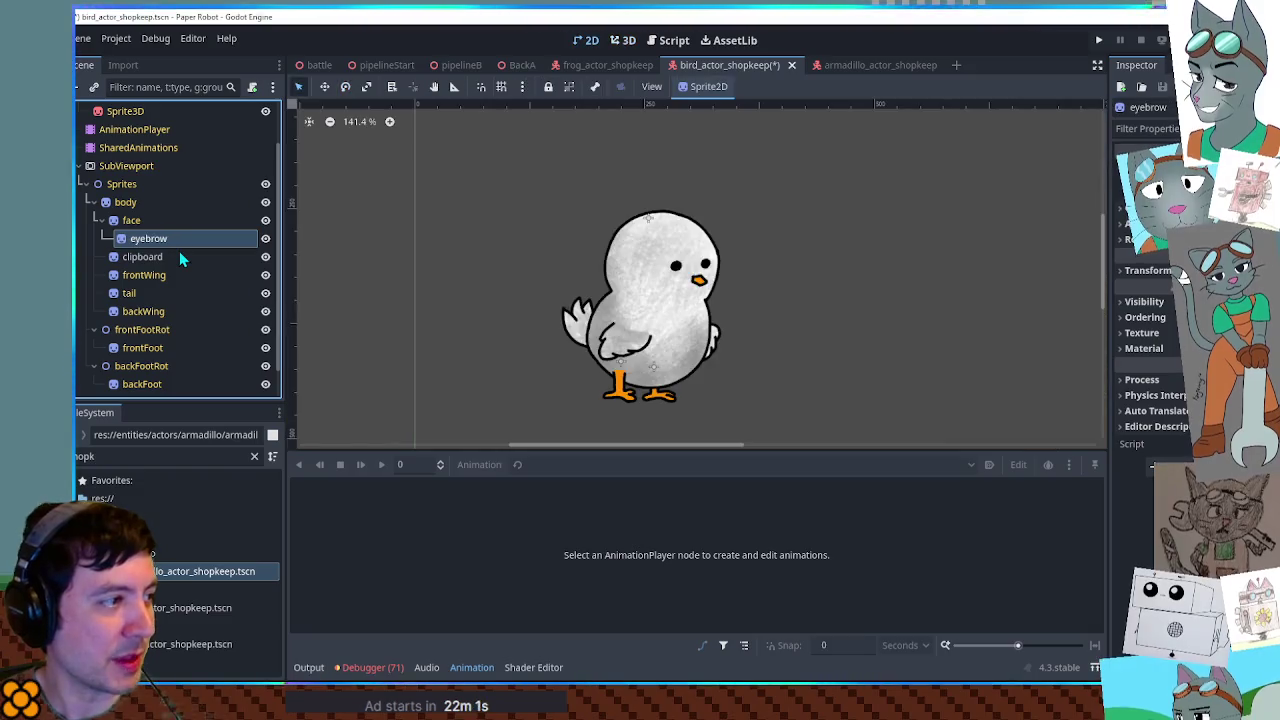
{"action": "left_click", "coordinate": [625, 40]}
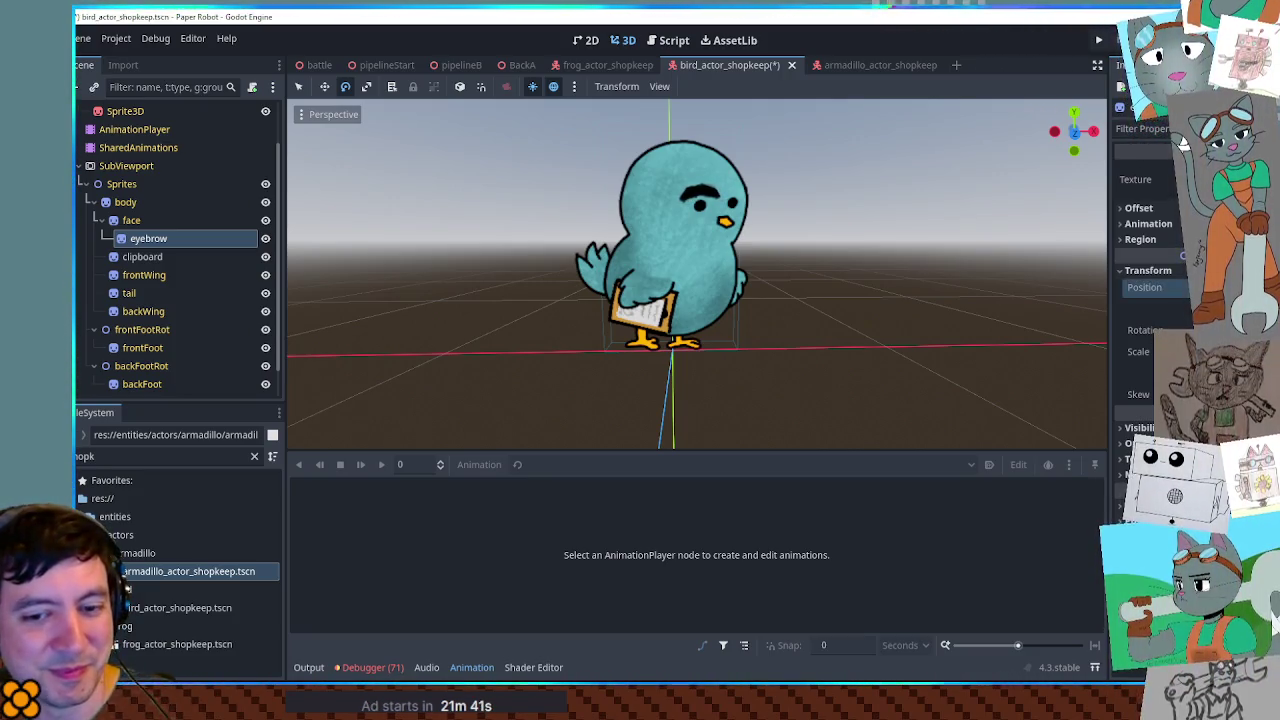
- Duplicate the eyebrow node to create eyebrow2 on the bird's face
{"action": "key", "text": "ctrl+d"}
{"action": "left_click", "coordinate": [625, 41]}
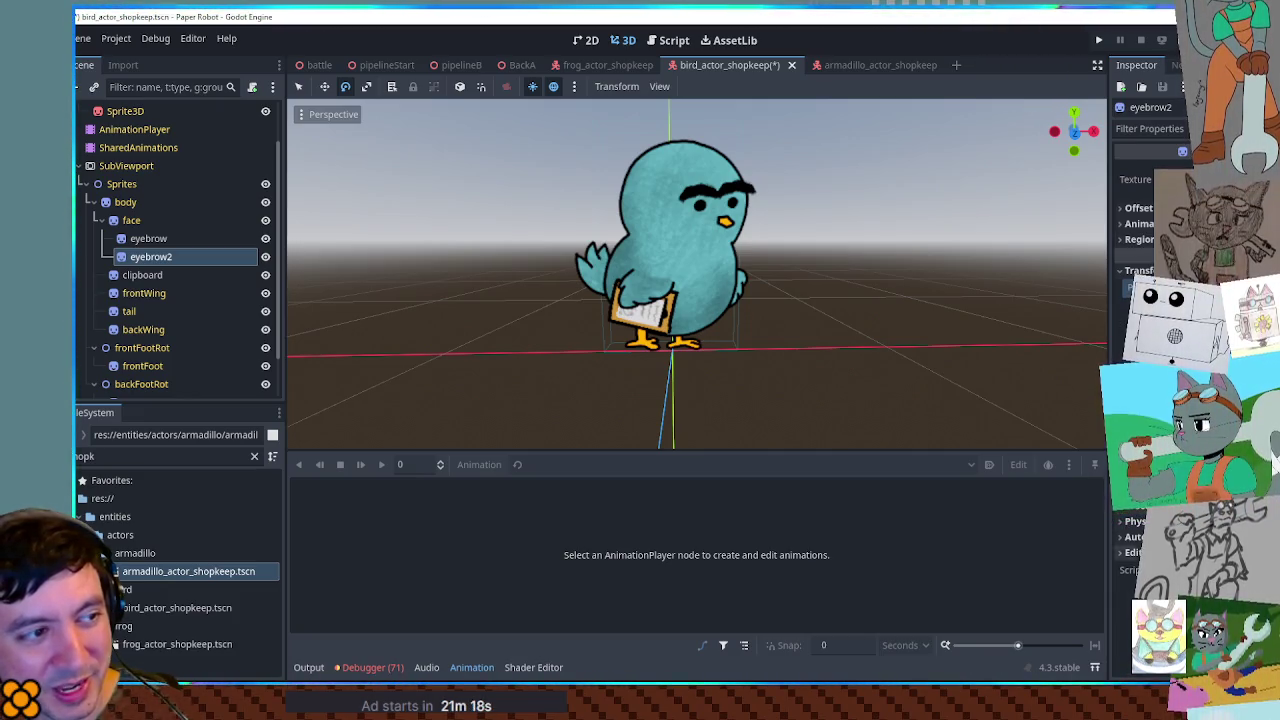
{"action": "scroll", "coordinate": [130, 145], "scroll_direction": "up", "scroll_amount": 1}
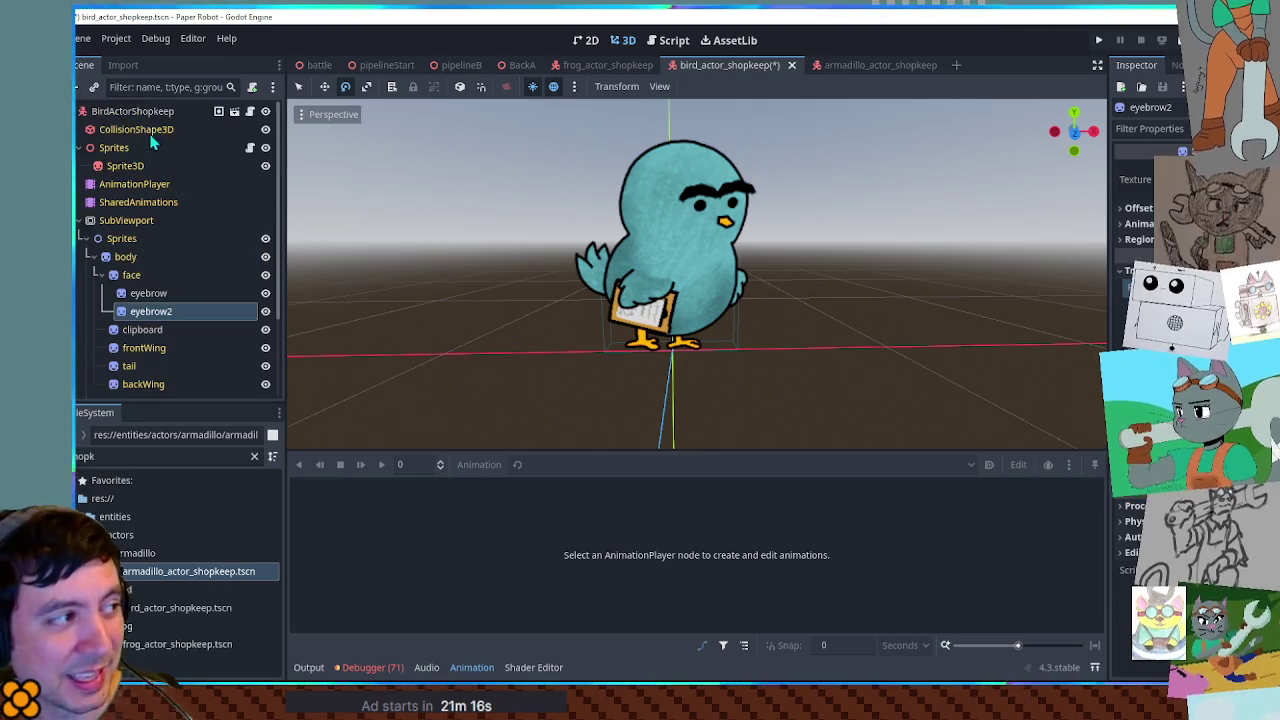
- Select the Label3D and move it up beside the bird's head
{"action": "left_click", "coordinate": [155, 115]}
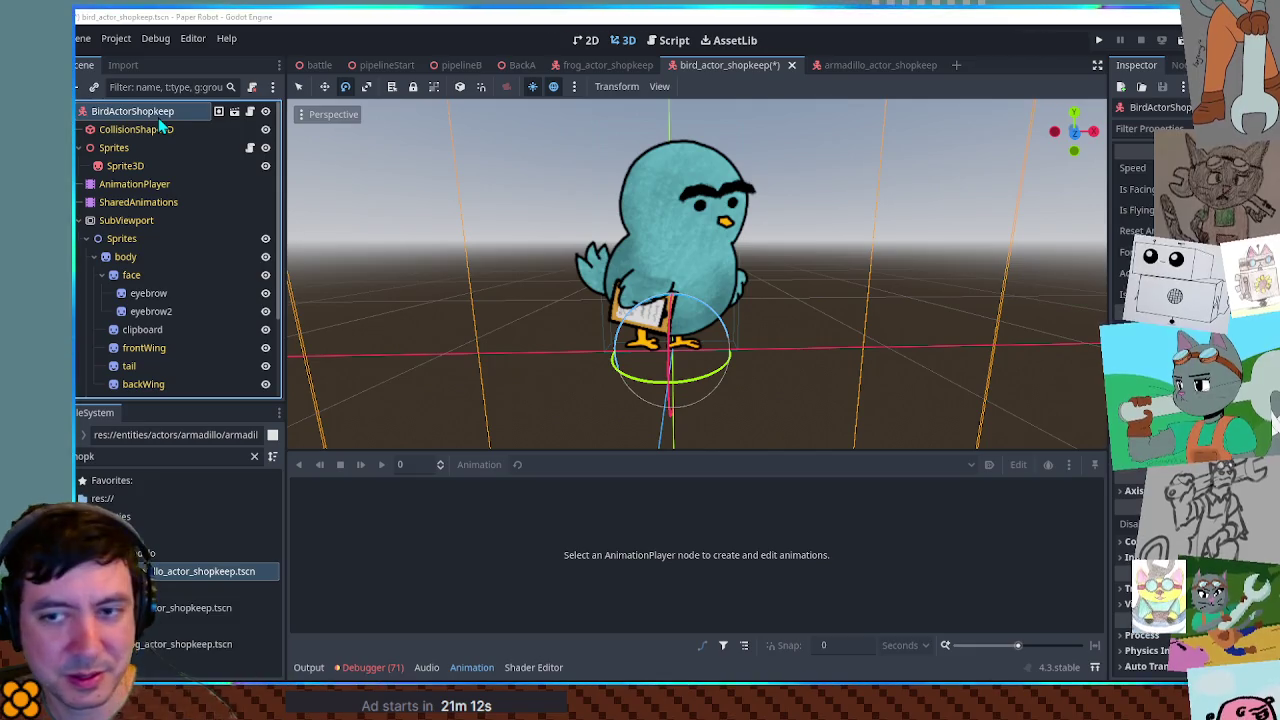
{"action": "key", "text": "End"}
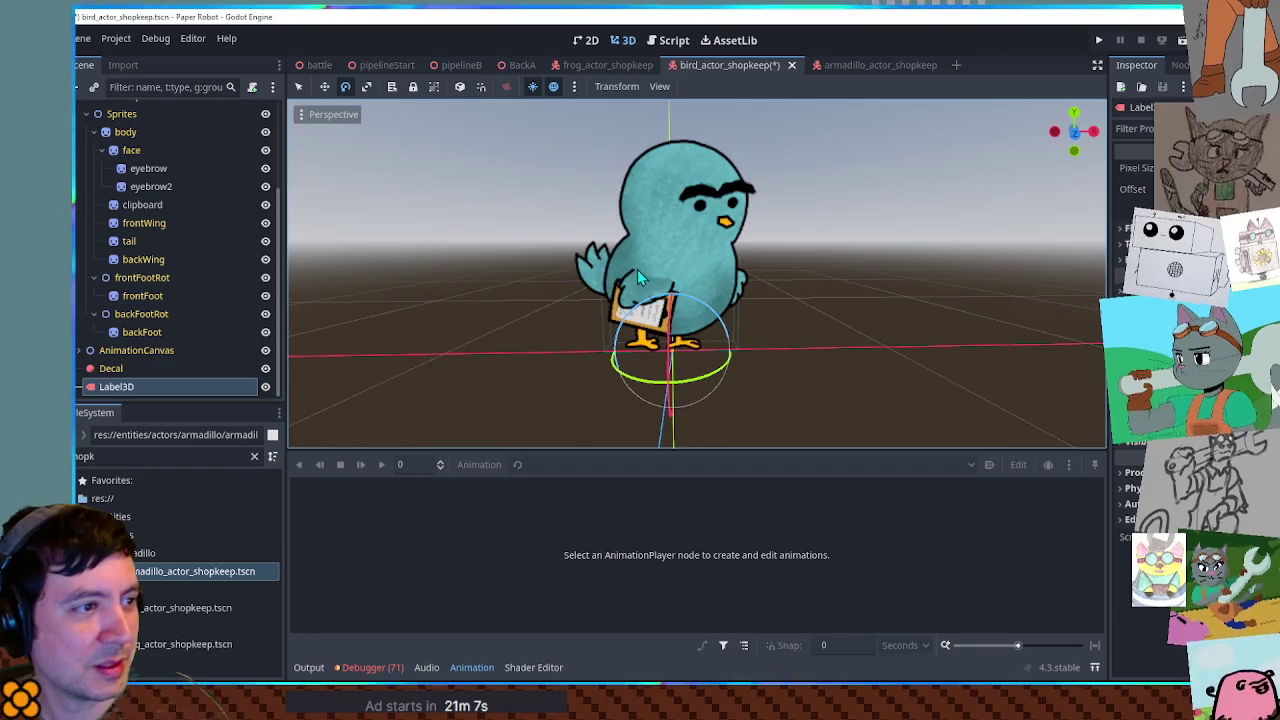
{"action": "scroll", "coordinate": [636, 269], "scroll_direction": "down", "scroll_amount": 5}
{"action": "scroll", "coordinate": [636, 269], "scroll_direction": "up", "scroll_amount": 7}
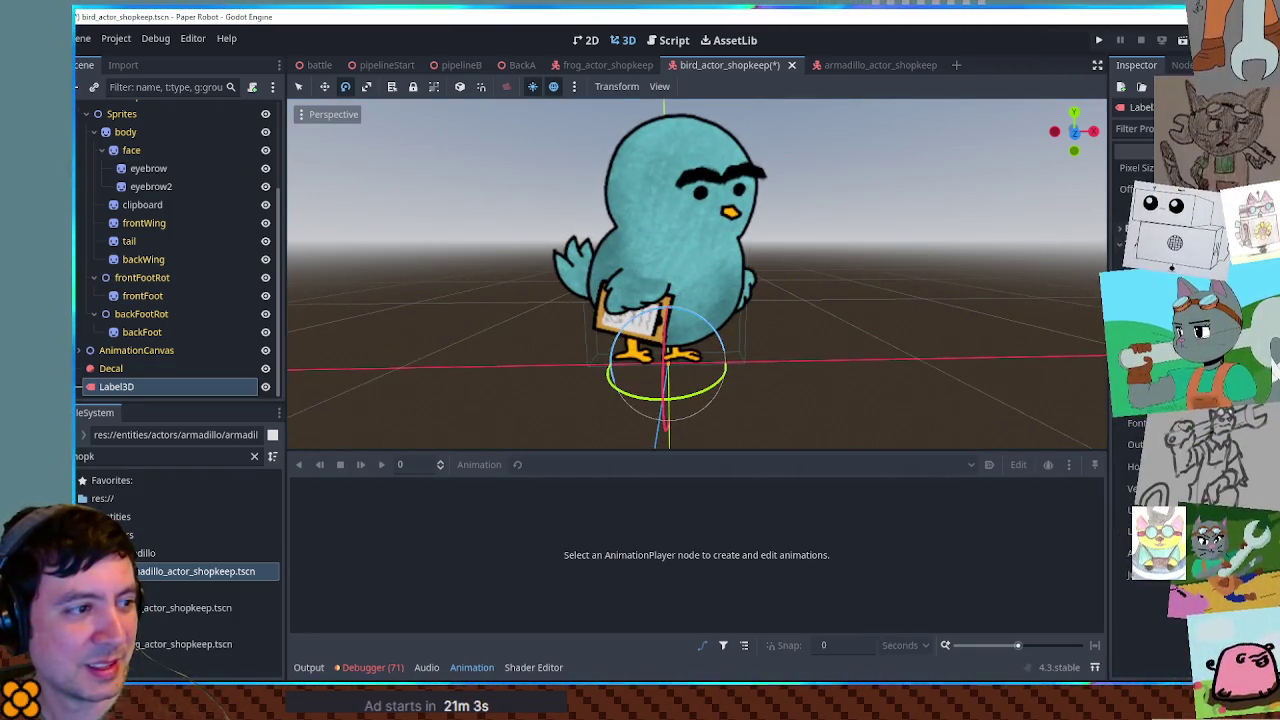
{"action": "mouse_move", "coordinate": [757, 355]}
{"action": "left_mouse_down"}
{"action": "mouse_move", "coordinate": [786, 329]}
{"action": "mouse_move", "coordinate": [580, 365]}
{"action": "left_mouse_up"}
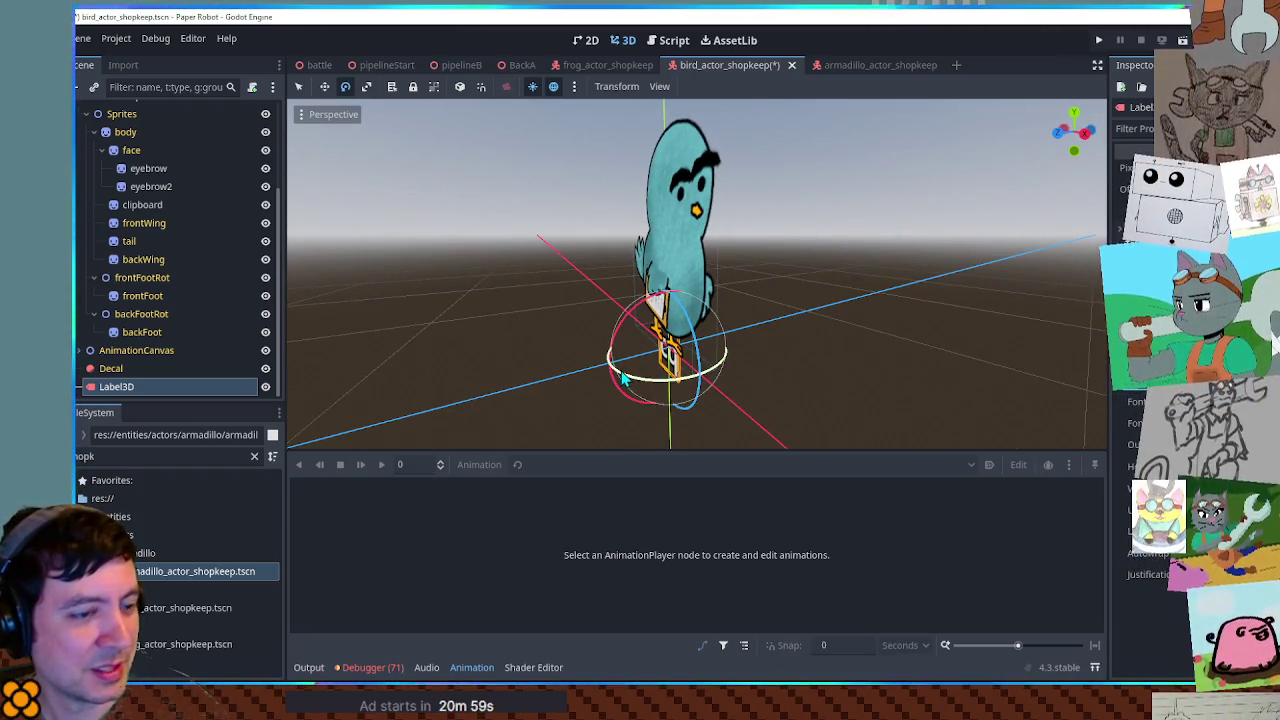
{"action": "key", "text": "q"}
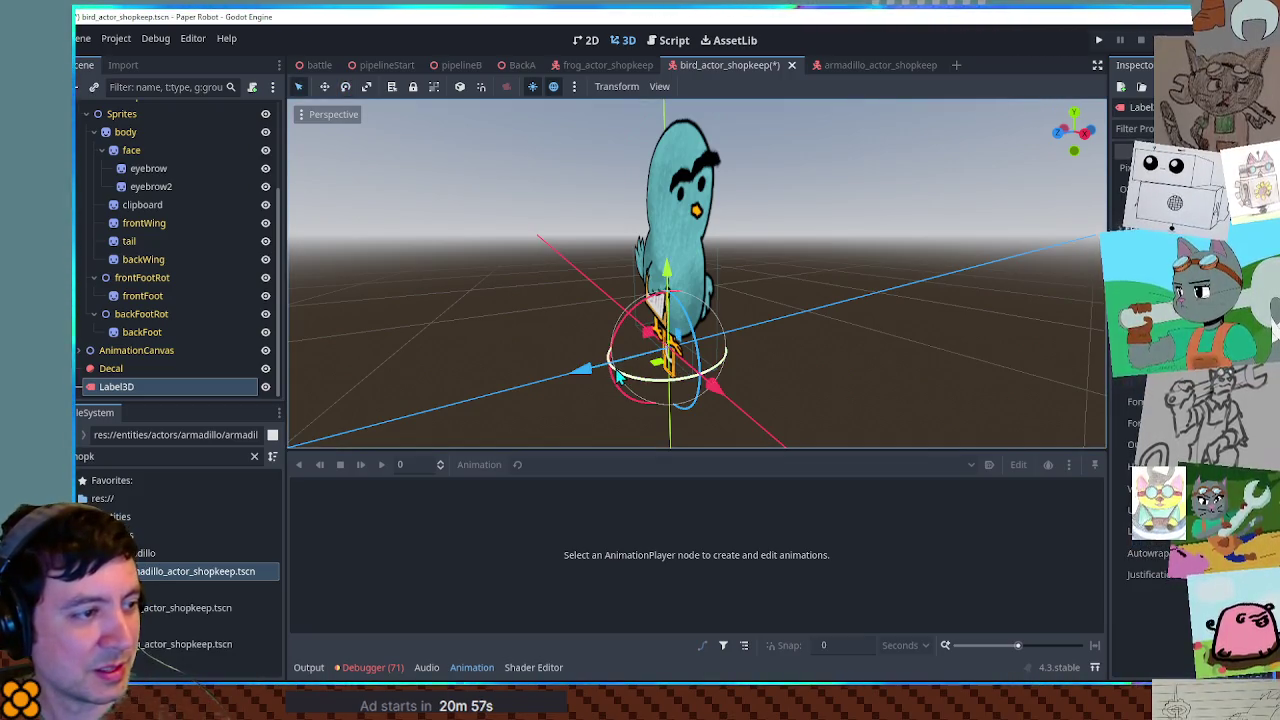
{"action": "mouse_move", "coordinate": [588, 372]}
{"action": "left_mouse_down"}
{"action": "mouse_move", "coordinate": [520, 378]}
{"action": "mouse_move", "coordinate": [633, 362]}
{"action": "mouse_move", "coordinate": [633, 192]}
{"action": "mouse_move", "coordinate": [640, 250]}
{"action": "left_mouse_up"}
{"action": "scroll", "coordinate": [615, 368], "scroll_direction": "up", "scroll_amount": 5}
{"action": "left_click_drag", "start_coordinate": [750, 205], "coordinate": [748, 215]}
{"action": "mouse_move", "coordinate": [668, 254]}
{"action": "left_mouse_down"}
{"action": "mouse_move", "coordinate": [850, 160]}
{"action": "mouse_move", "coordinate": [841, 131]}
{"action": "left_mouse_up"}
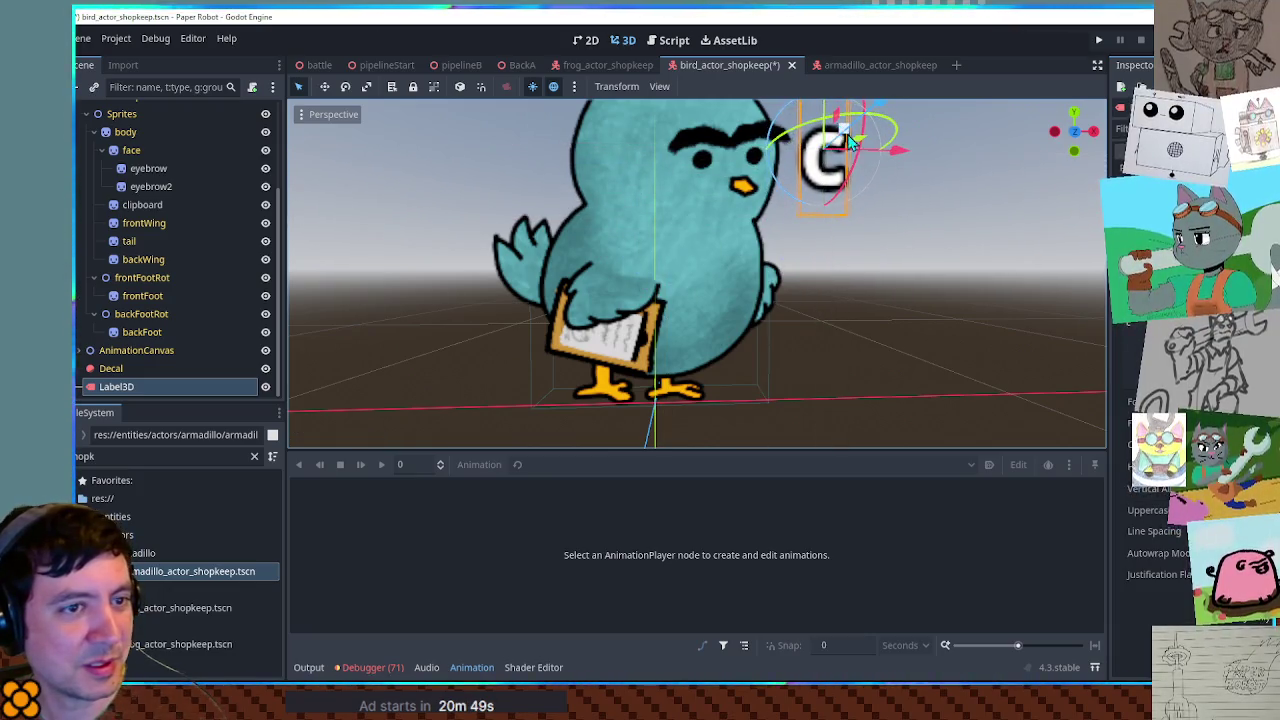
- Change the label text to two lines, 'row' and 'magnon', and shift it right
{"action": "type", "text": "row"}
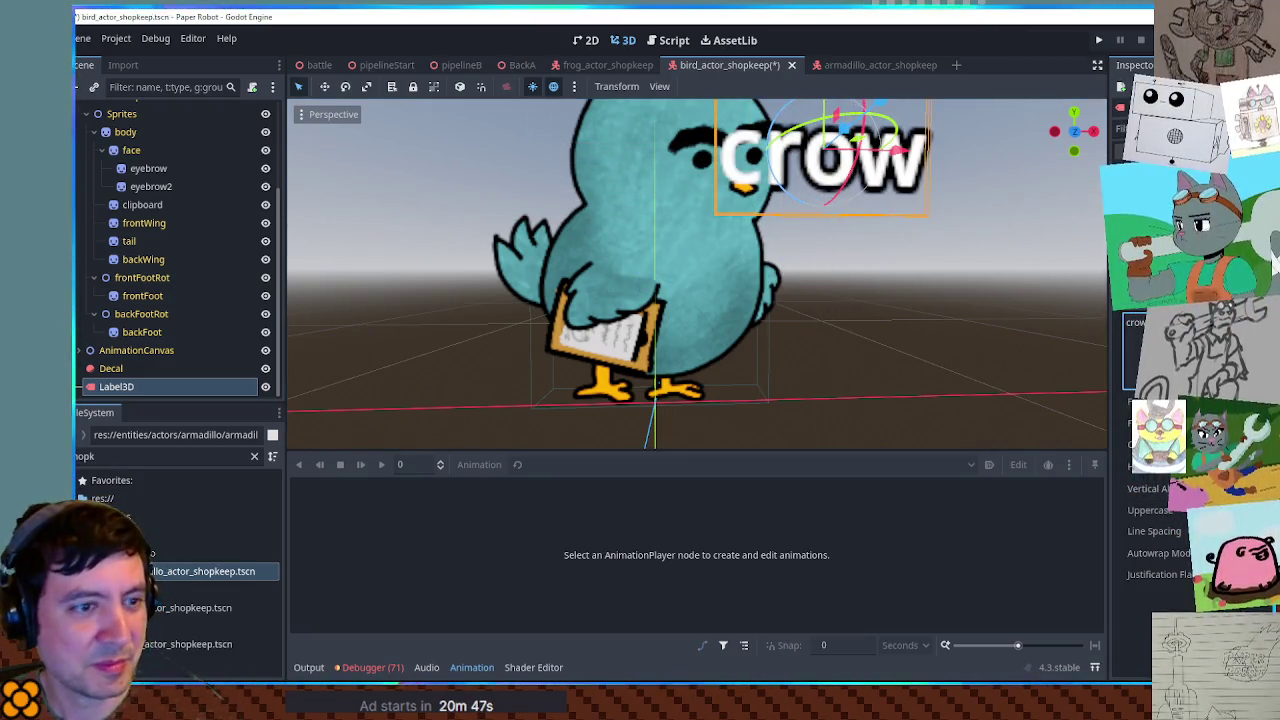
{"action": "key", "text": "Return"}
{"action": "type", "text": "magnon"}
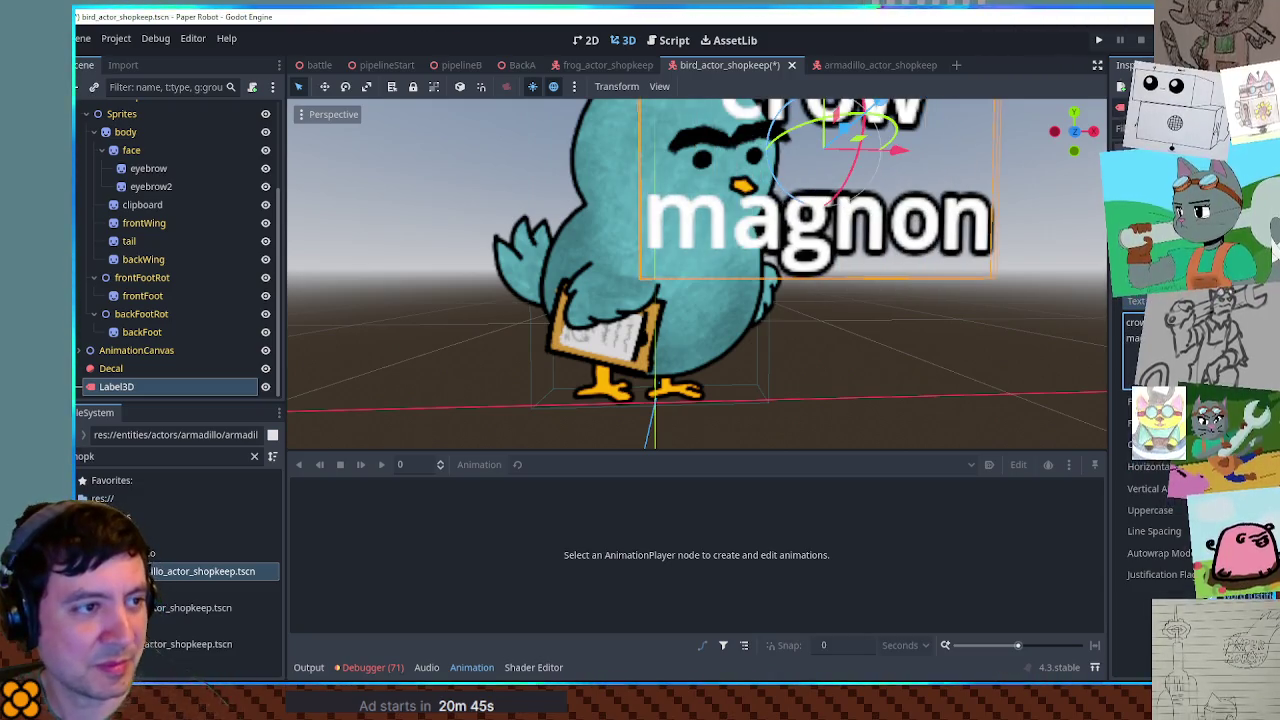
{"action": "mouse_move", "coordinate": [945, 230]}
{"action": "left_mouse_down"}
{"action": "mouse_move", "coordinate": [1029, 163]}
{"action": "mouse_move", "coordinate": [1040, 170]}
{"action": "left_mouse_up"}
{"action": "scroll", "coordinate": [920, 200], "scroll_direction": "down", "scroll_amount": 2}
{"action": "left_click", "coordinate": [1033, 245]}
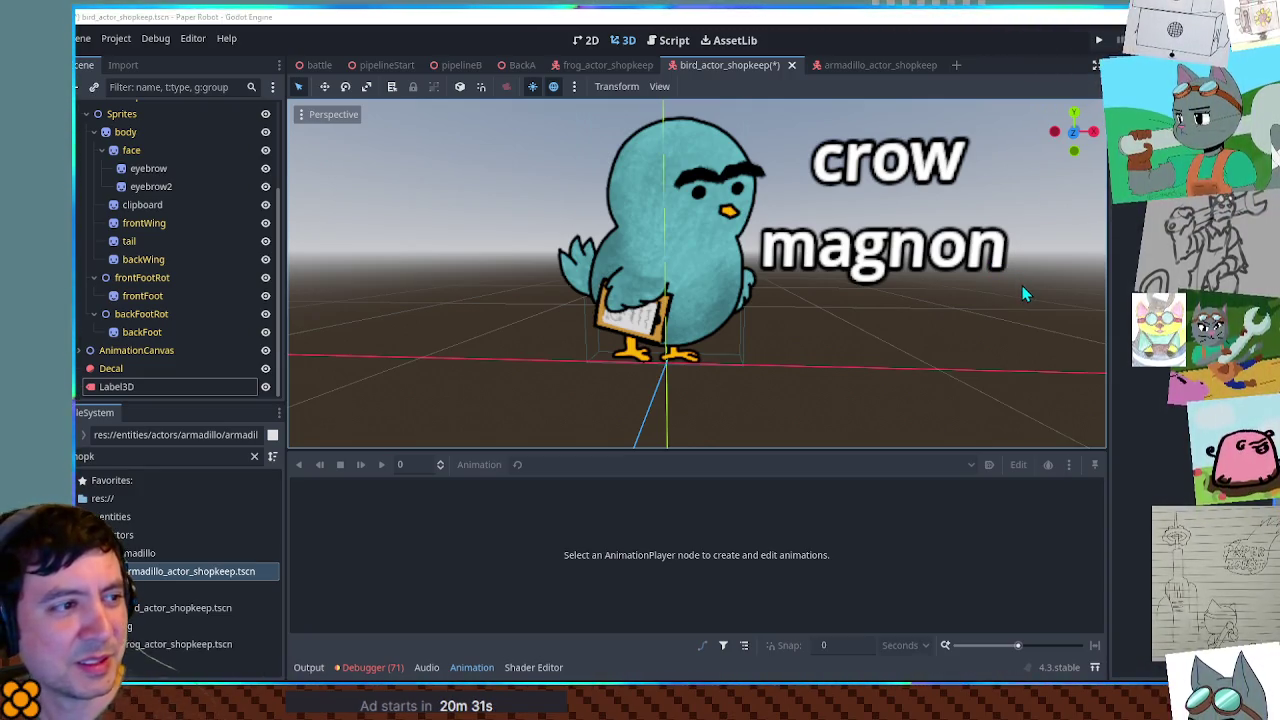
- Delete the Label3D node from the bird shopkeeper scene
{"action": "left_click", "coordinate": [128, 386]}
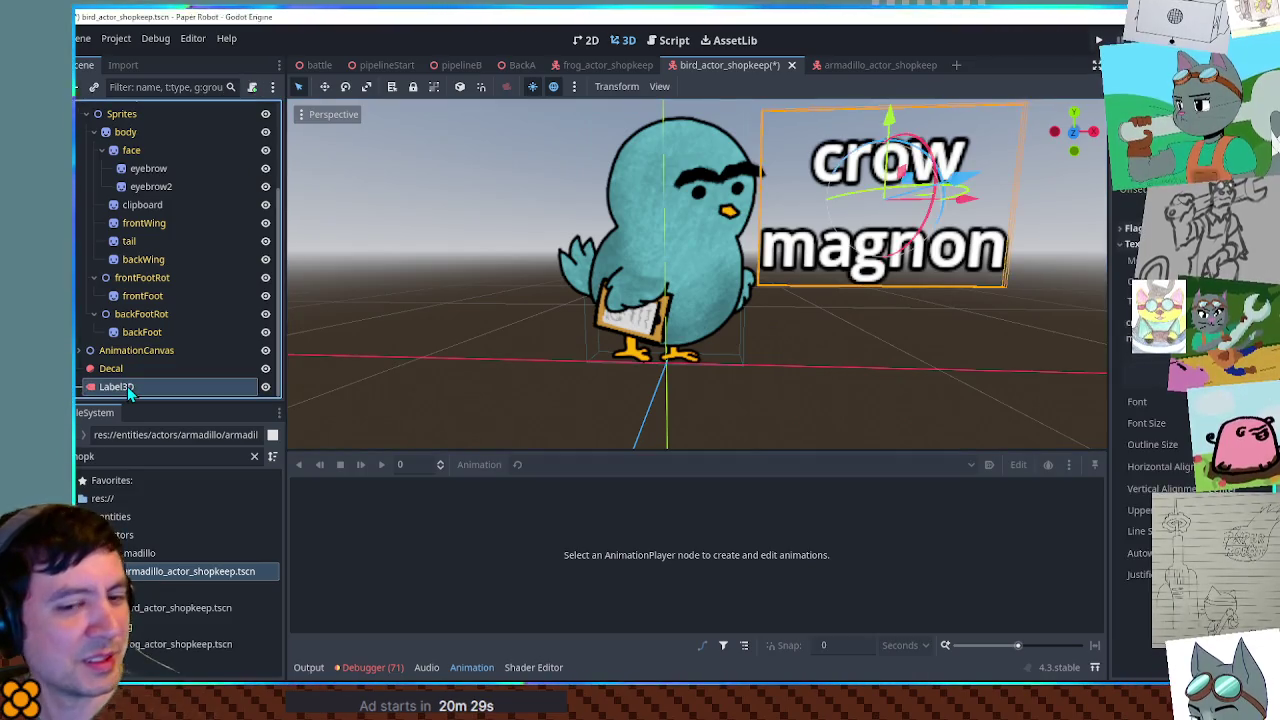
{"action": "key", "text": "Delete"}
{"action": "scroll", "coordinate": [138, 300], "scroll_direction": "up", "scroll_amount": 3}
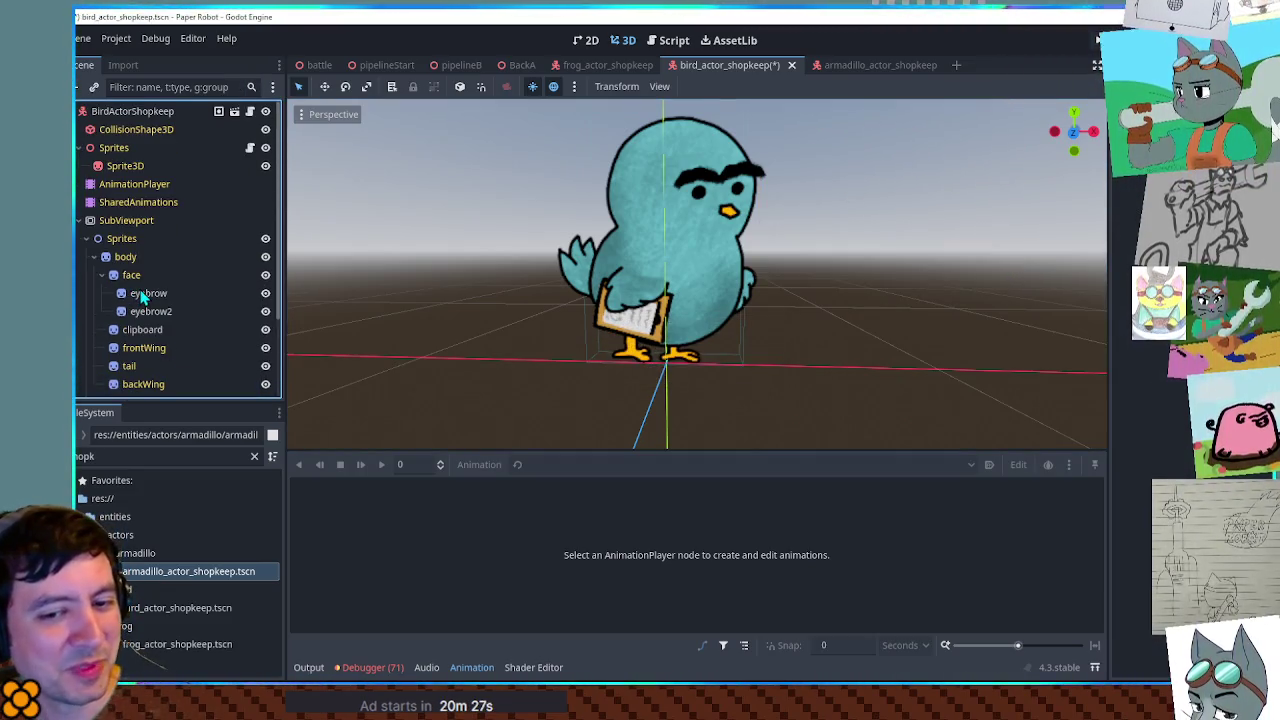
- Save the bird shopkeeper scene, then search the FileSystem dock and select HubA.tscn
{"action": "key", "text": "ctrl+s"}
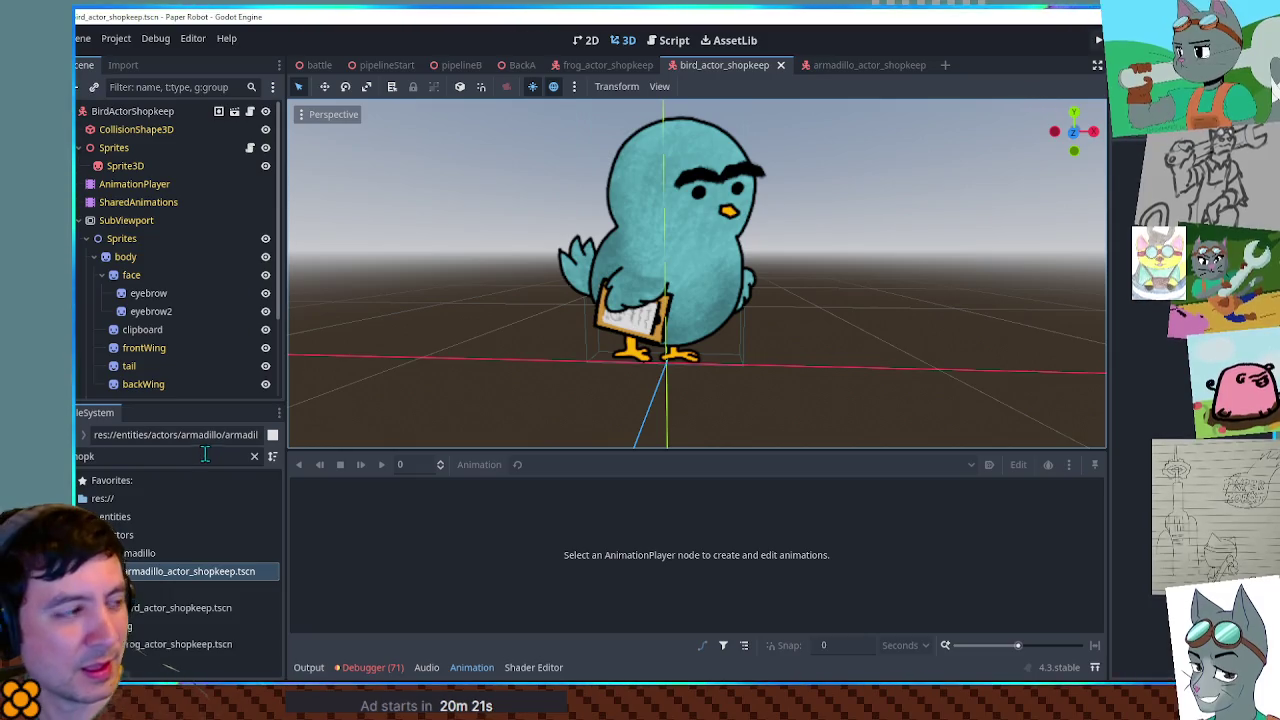
{"action": "double_click", "coordinate": [203, 452]}
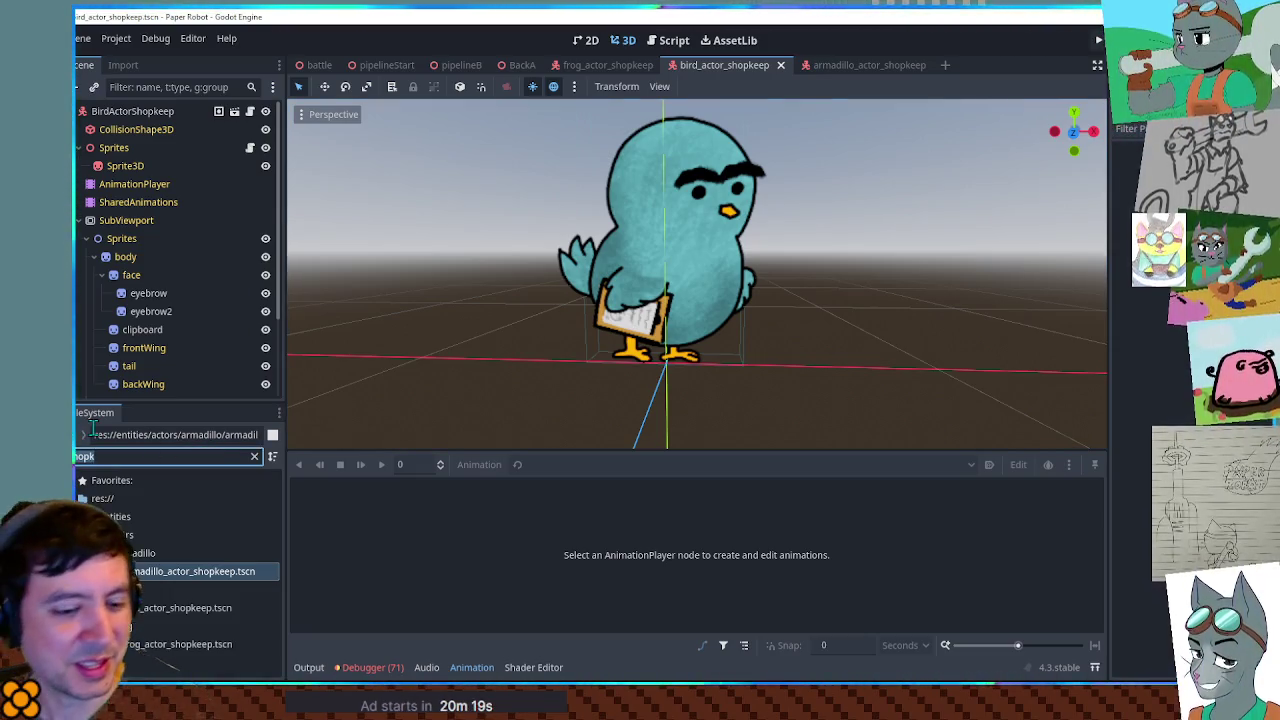
{"action": "type", "text": "pub"}
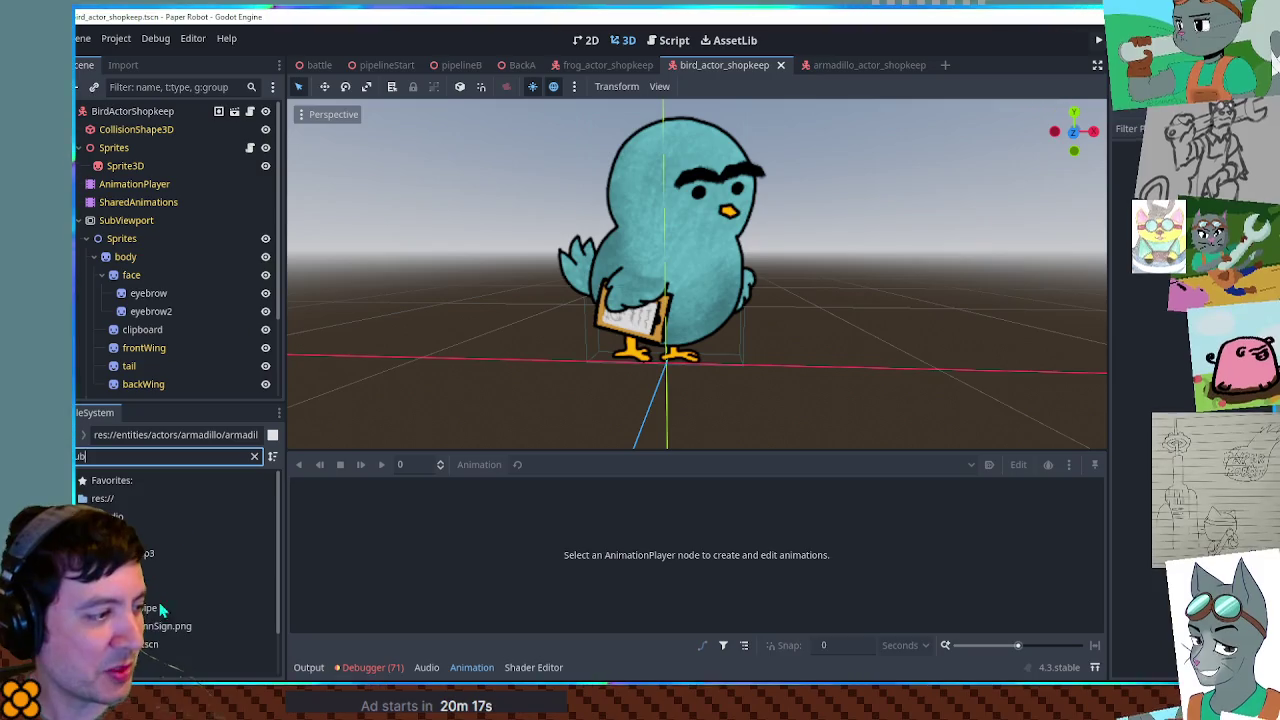
{"action": "left_click", "coordinate": [145, 645]}
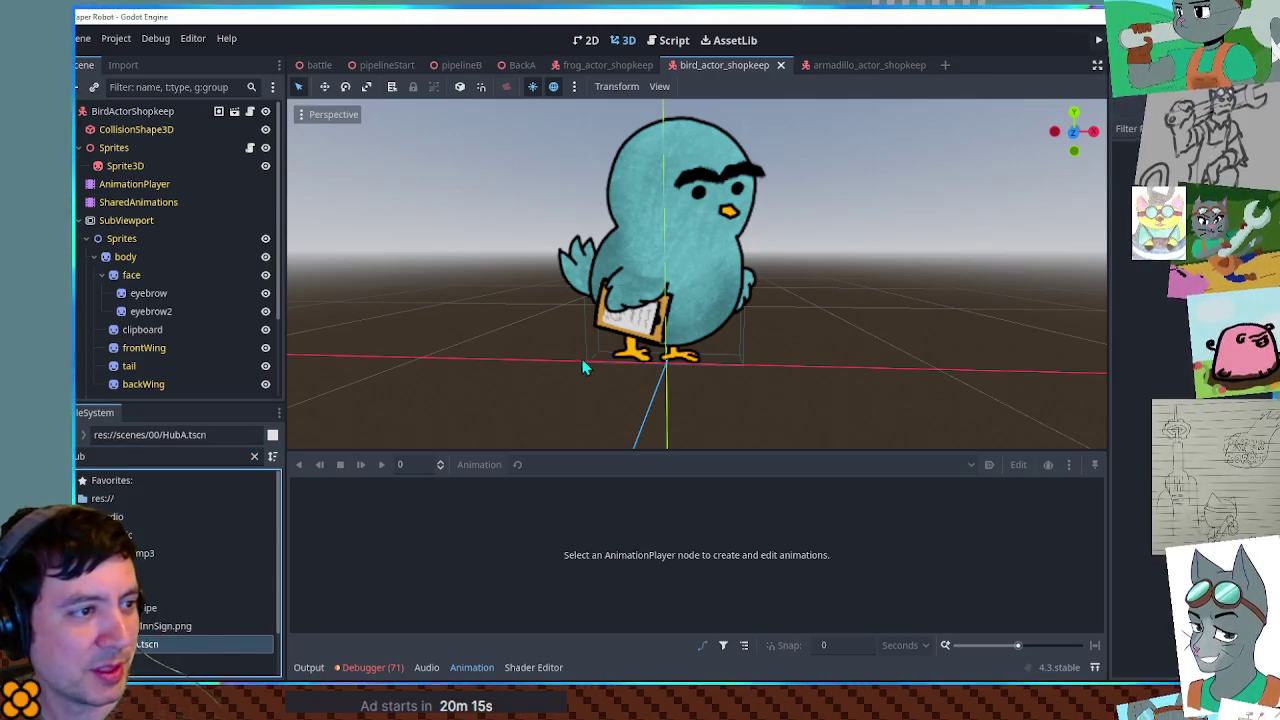
- Open HubA.tscn, select the raccoon merchant, and open its RaccoonMerchantActor scene
{"action": "double_click", "coordinate": [143, 646]}
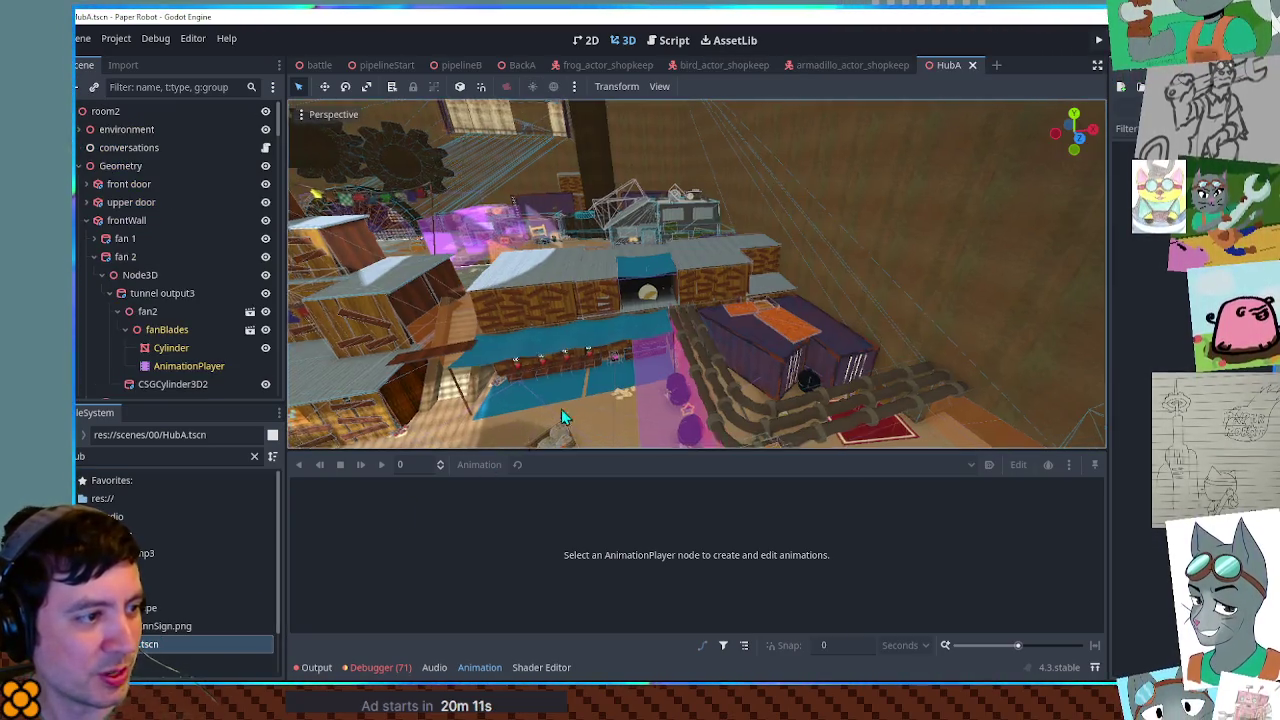
{"action": "scroll", "coordinate": [834, 292], "scroll_direction": "up", "scroll_amount": 10}
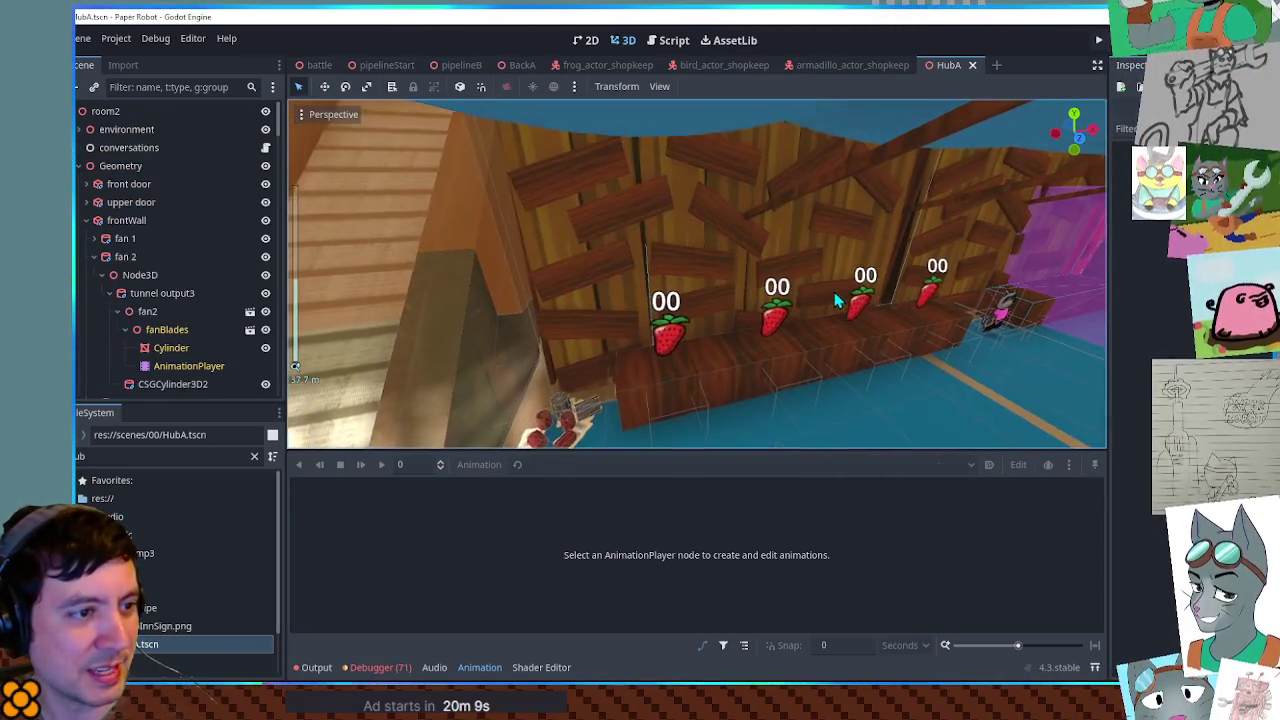
{"action": "key", "text": "f"}
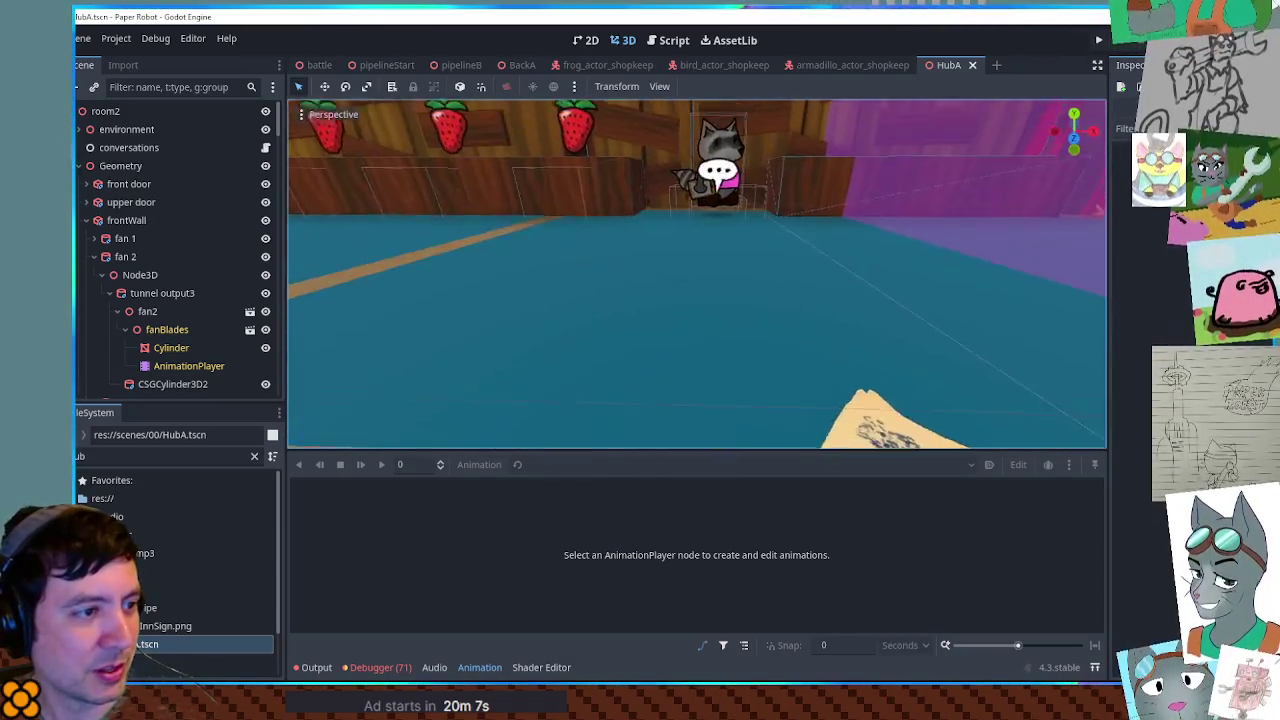
{"action": "left_click", "coordinate": [718, 322]}
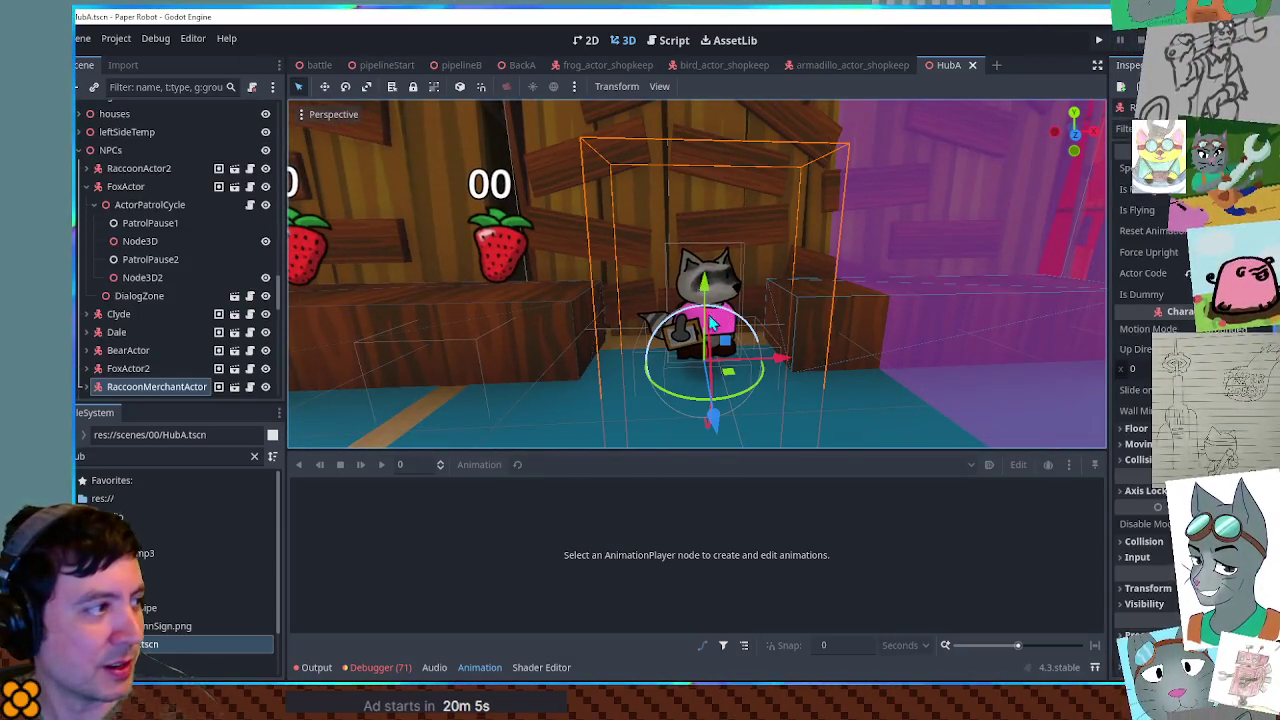
{"action": "left_click", "coordinate": [235, 389]}
{"action": "scroll", "coordinate": [158, 280], "scroll_direction": "up", "scroll_amount": 3}
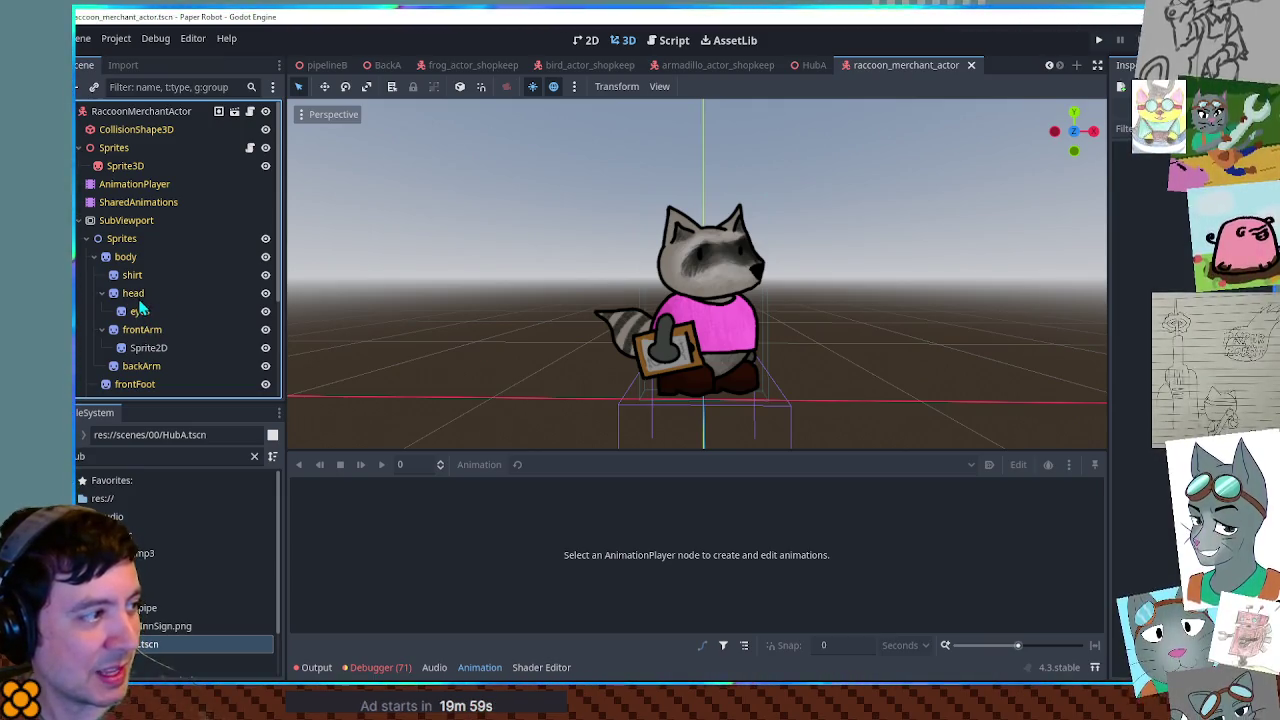
- Paste the moustache under the raccoon's head node, save, and close its scene tab
{"action": "left_click", "coordinate": [133, 293]}
{"action": "key", "text": "ctrl+v"}
{"action": "left_click", "coordinate": [623, 40]}
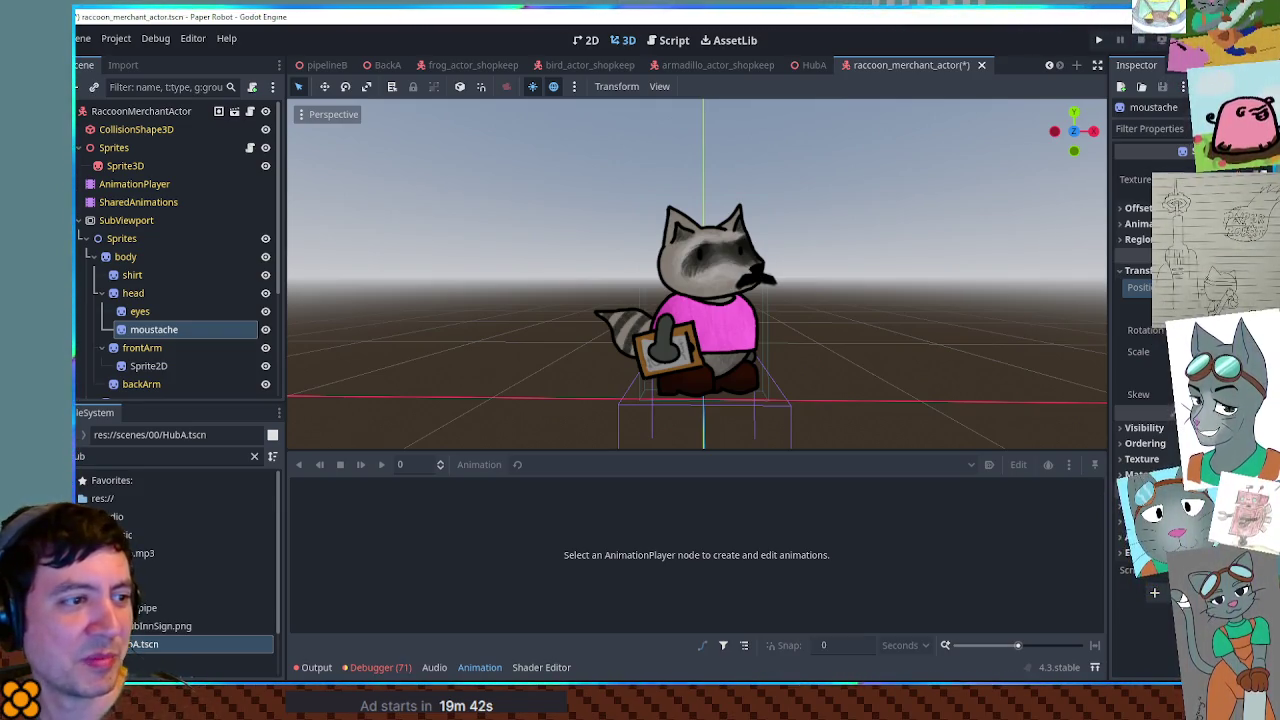
{"action": "scroll", "coordinate": [917, 249], "scroll_direction": "up", "scroll_amount": 5}
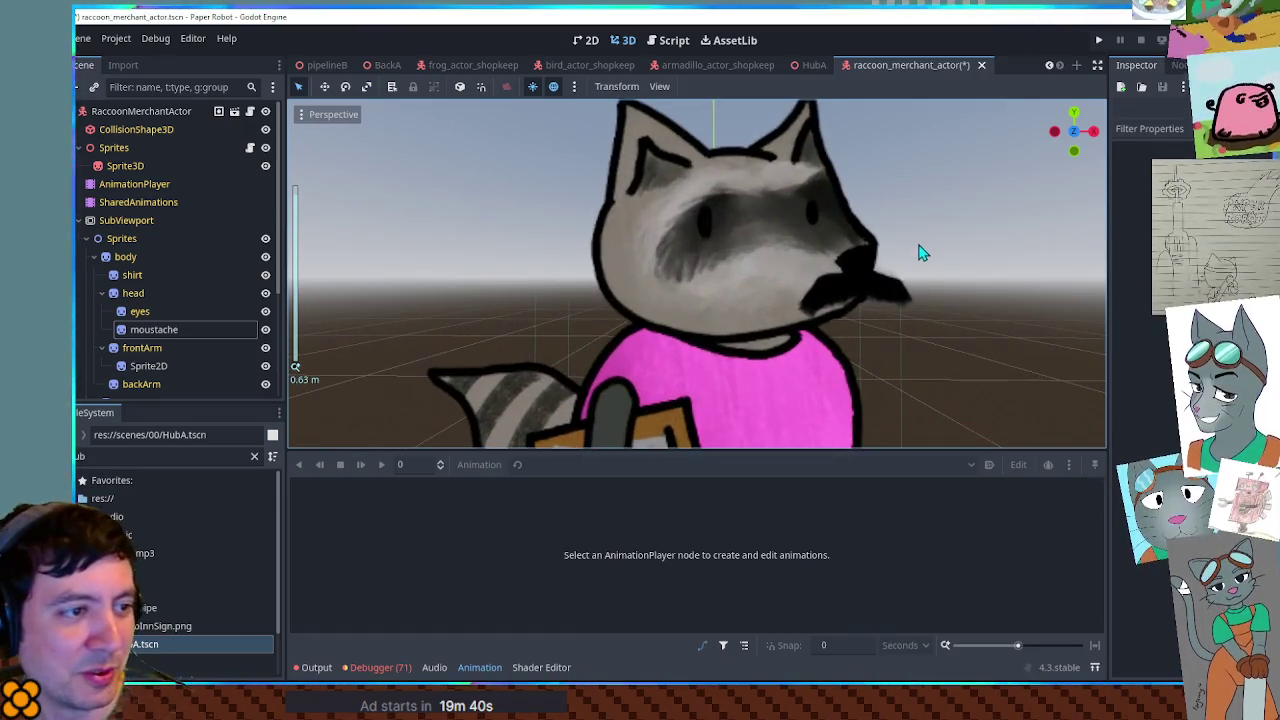
{"action": "scroll", "coordinate": [957, 269], "scroll_direction": "down", "scroll_amount": 3}
{"action": "left_click", "coordinate": [1010, 272]}
{"action": "key", "text": "ctrl+s"}
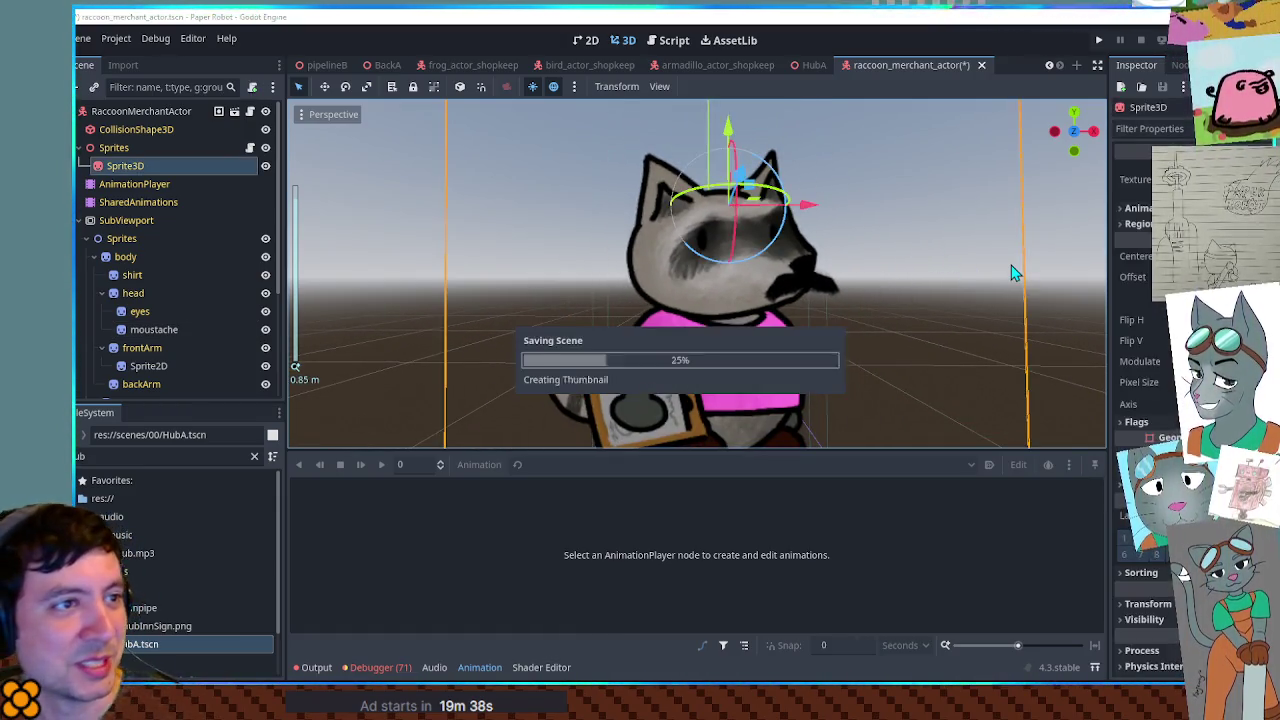
{"action": "left_click", "coordinate": [1063, 252]}
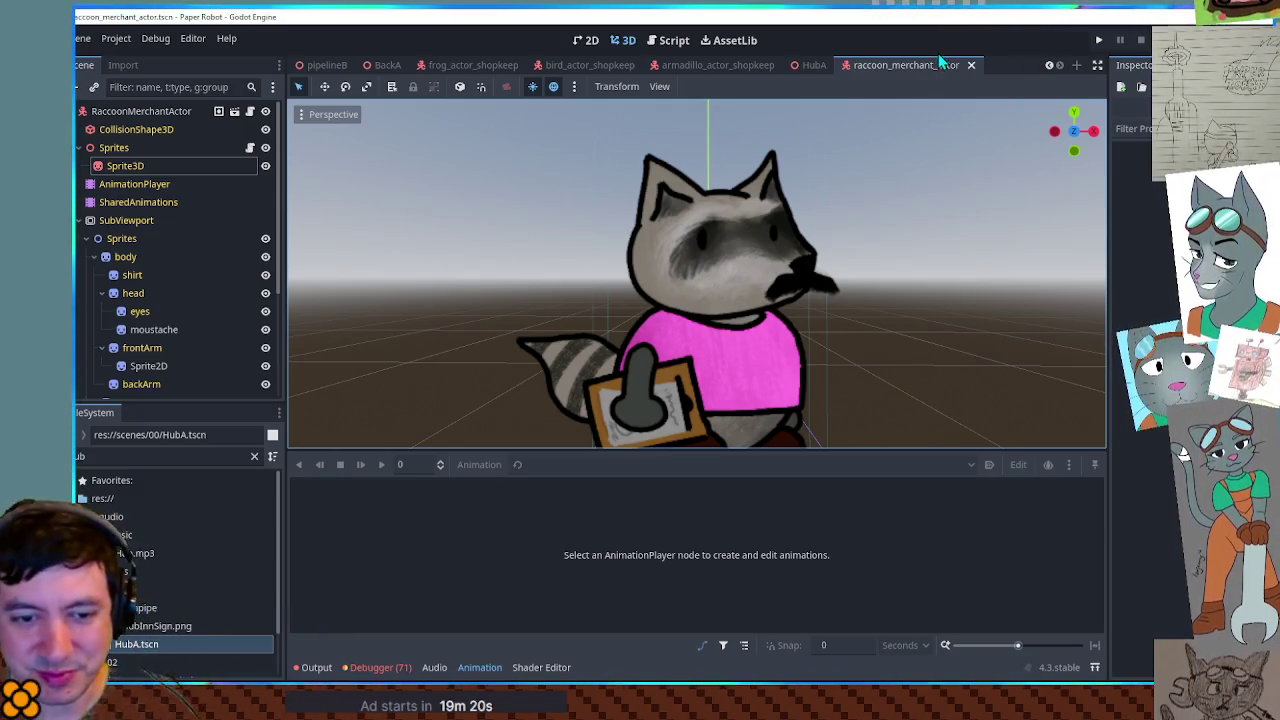
{"action": "middle_click", "coordinate": [879, 63]}
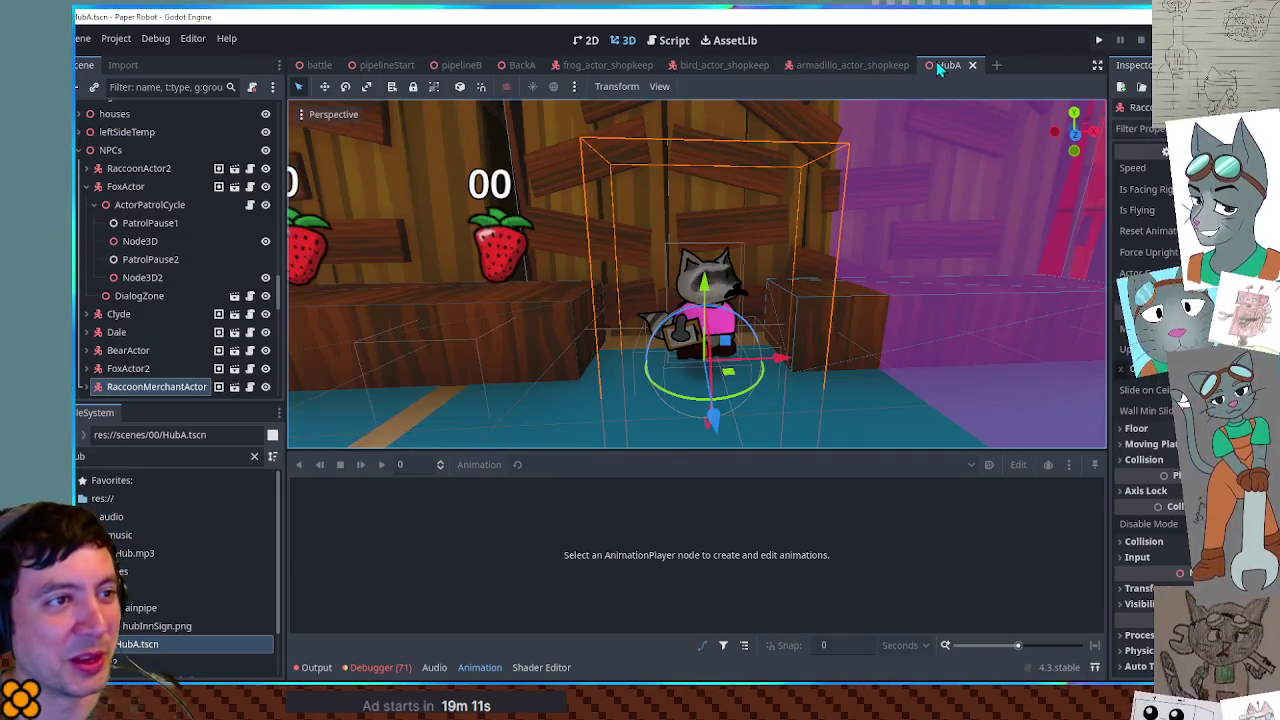
- Close the HubA, armadillo, bird and frog scene tabs and hide the animation panel
{"action": "left_click", "coordinate": [894, 63]}
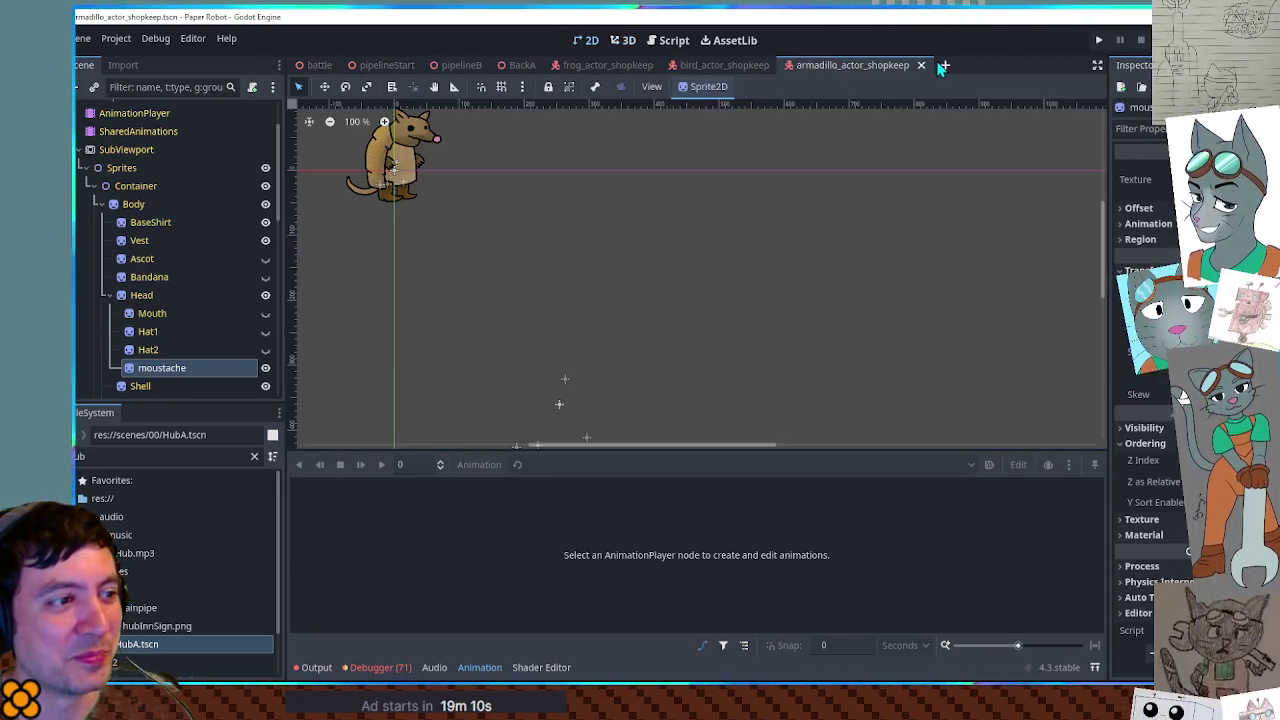
{"action": "middle_click", "coordinate": [875, 65]}
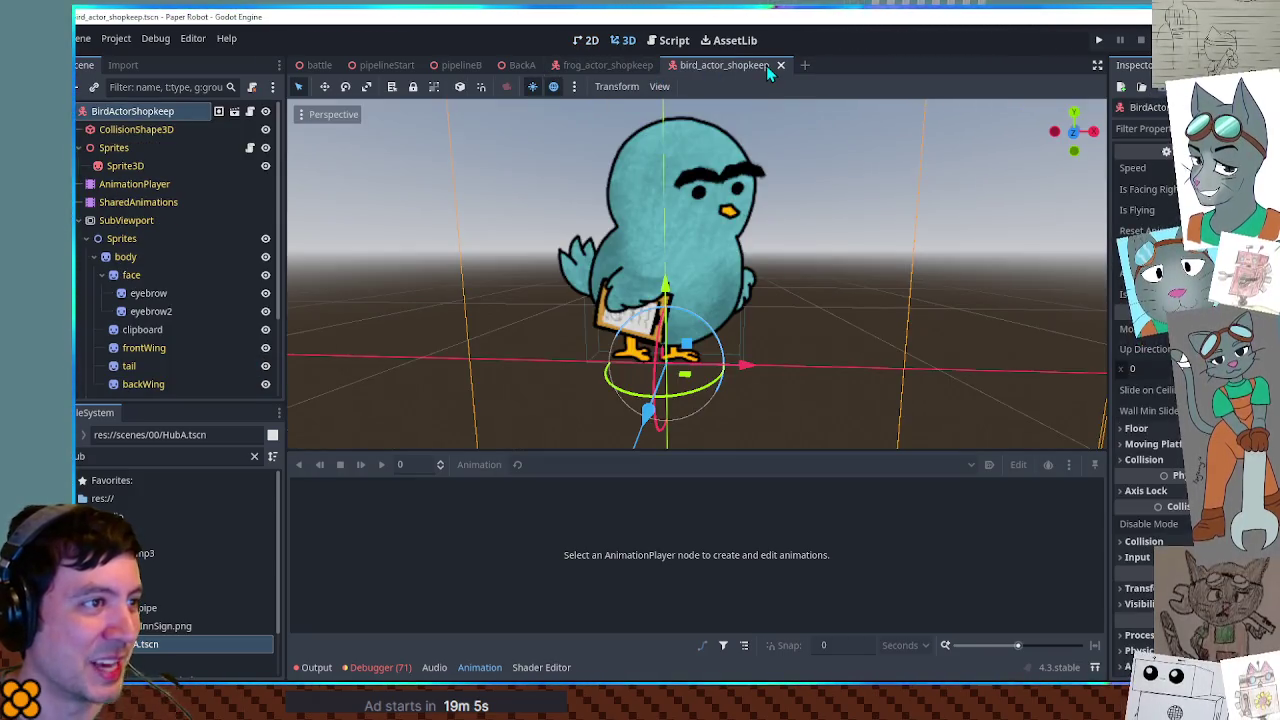
{"action": "middle_click", "coordinate": [766, 65]}
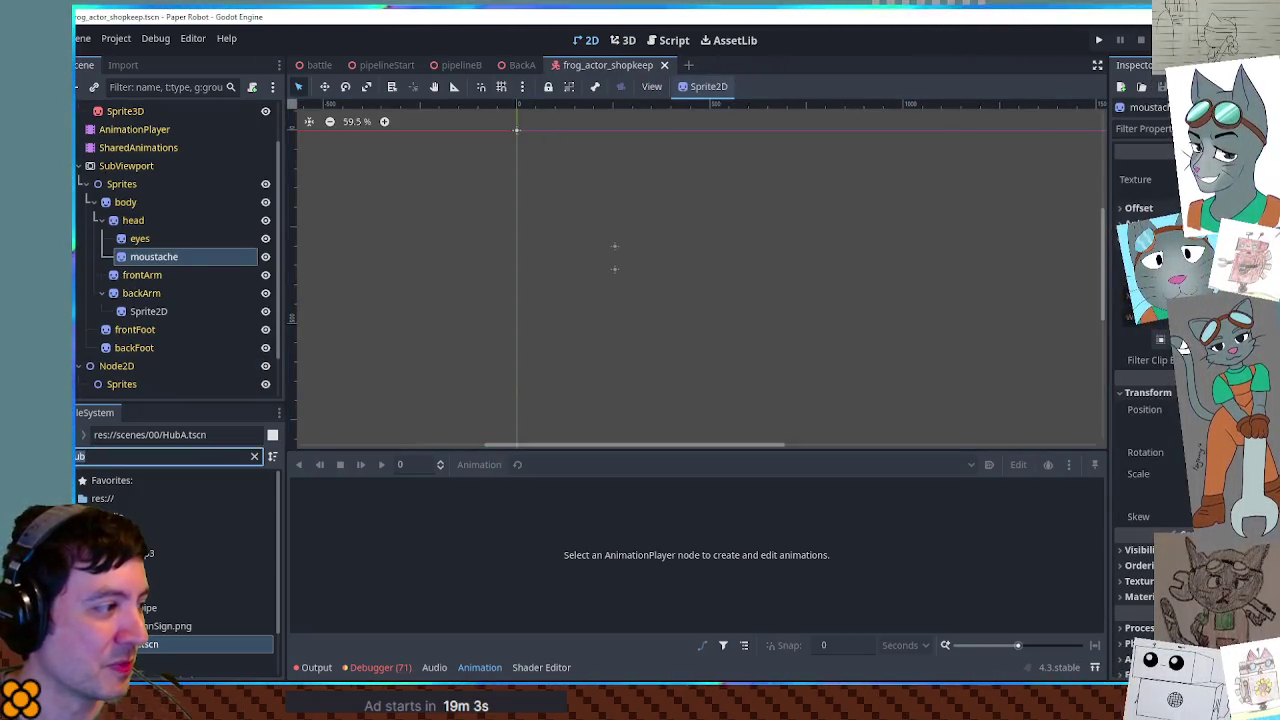
{"action": "middle_click", "coordinate": [631, 66]}
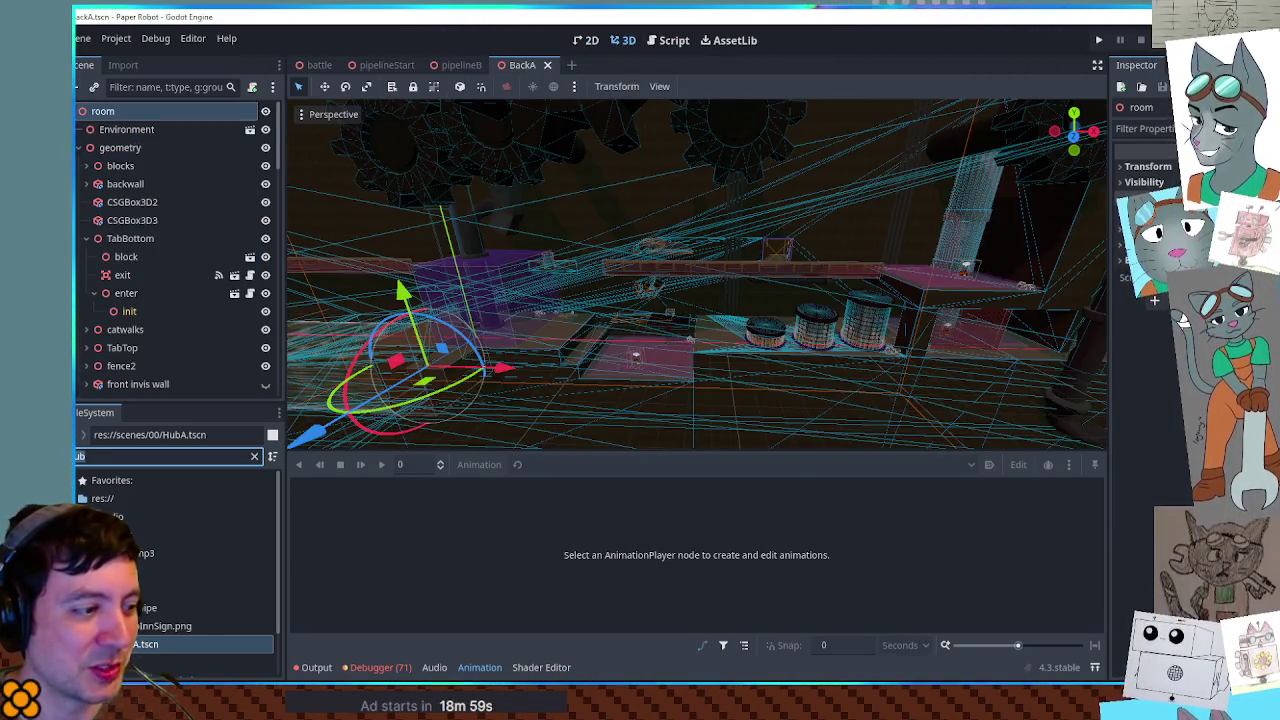
{"action": "left_click", "coordinate": [479, 668]}
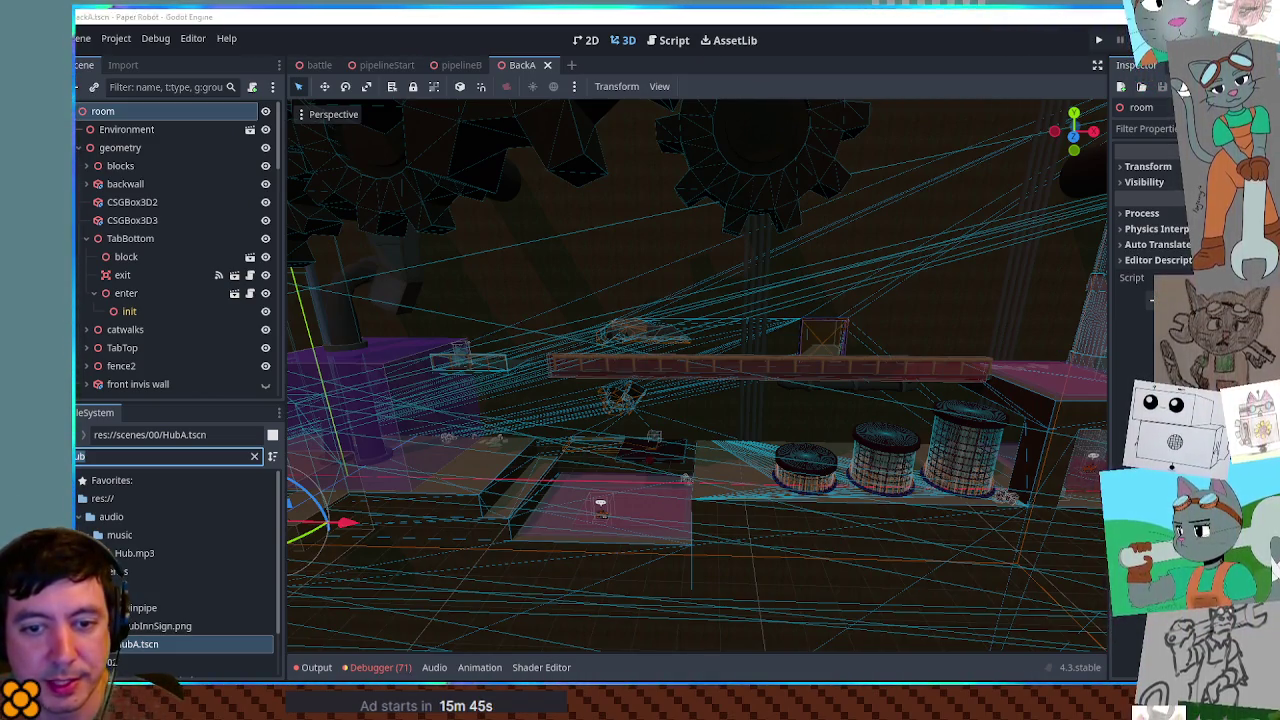
- Remove the shopkeep moustaches line from the TODO notes and save them
{"action": "left_click", "coordinate": [672, 47]}
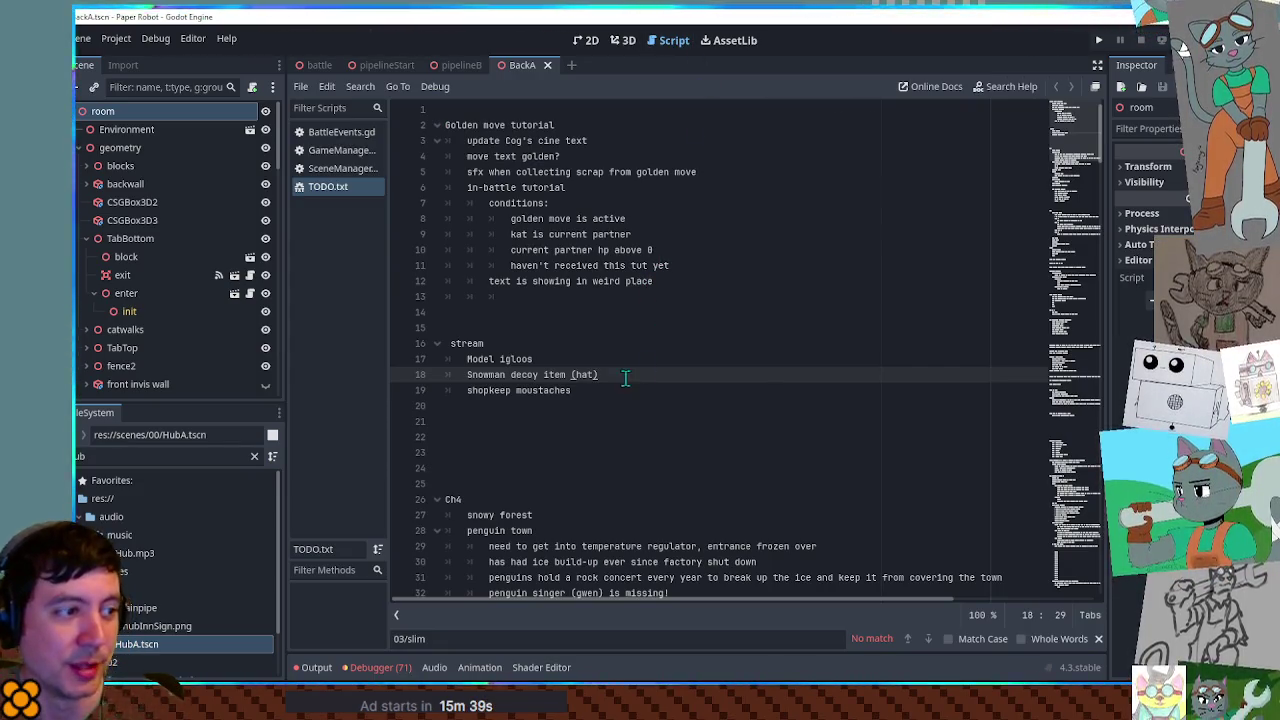
{"action": "key", "text": "shift+Down"}
{"action": "key", "text": "Delete"}
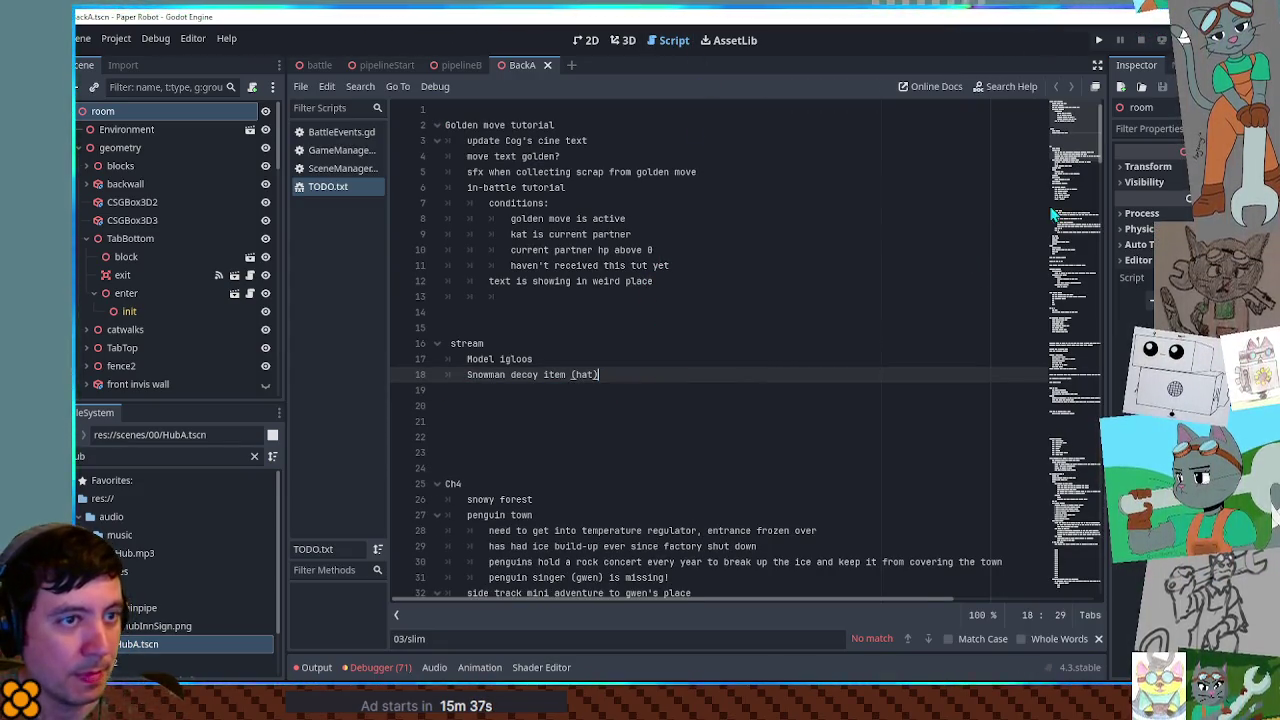
{"action": "left_click", "coordinate": [748, 218]}
{"action": "key", "text": "ctrl+s"}
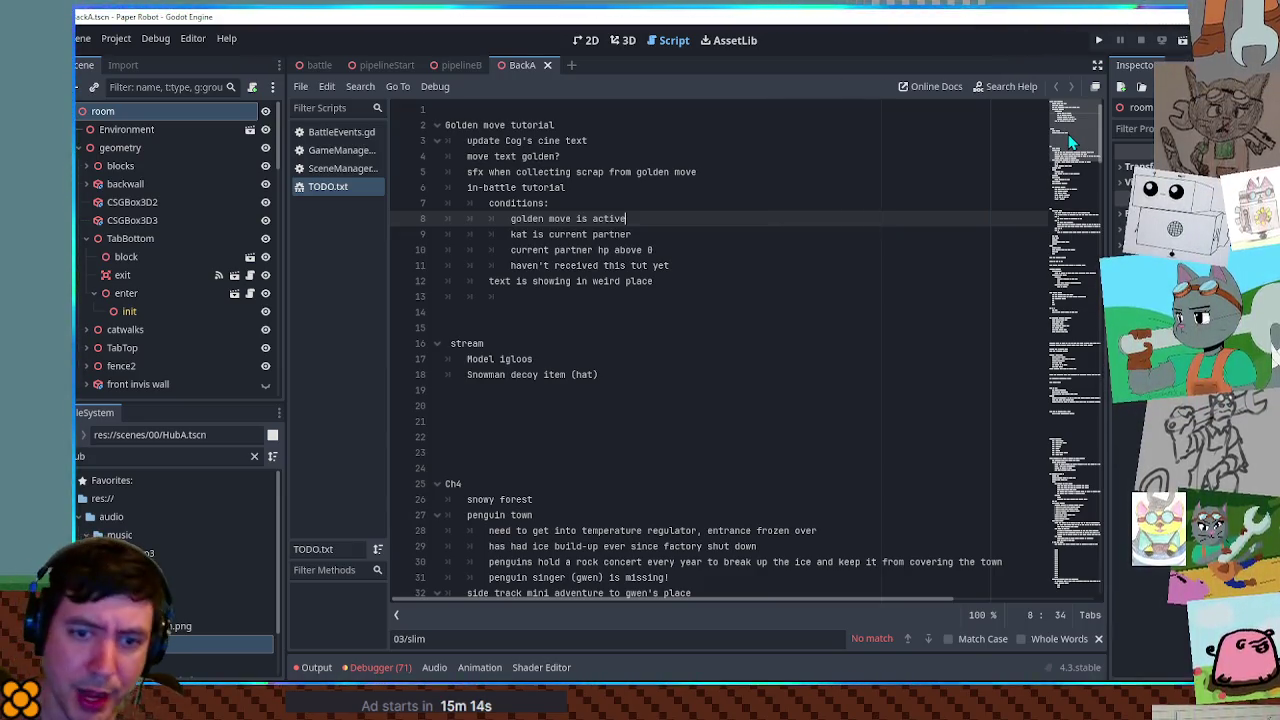
- Skim the TODO file end to top, then switch to BattleEvents.gd
{"action": "scroll", "coordinate": [1093, 330], "scroll_direction": "down", "scroll_amount": 8}
{"action": "left_click", "coordinate": [1100, 590]}
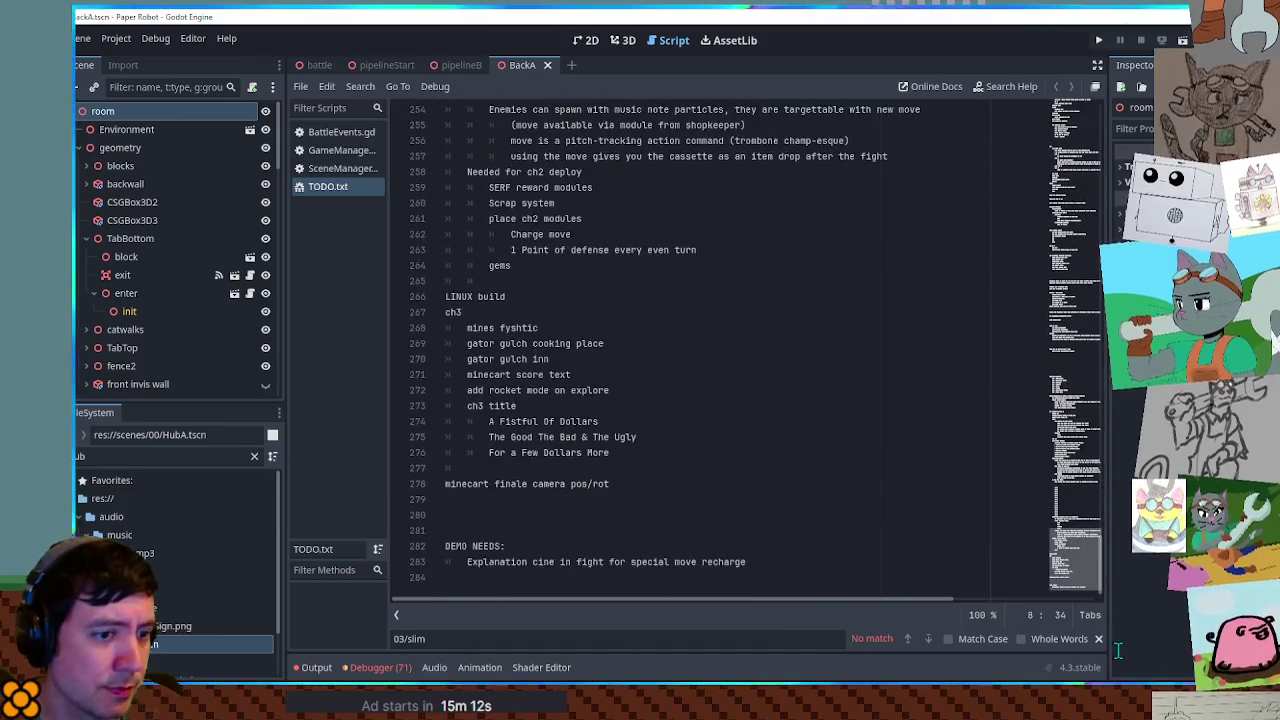
{"action": "left_click", "coordinate": [1075, 112]}
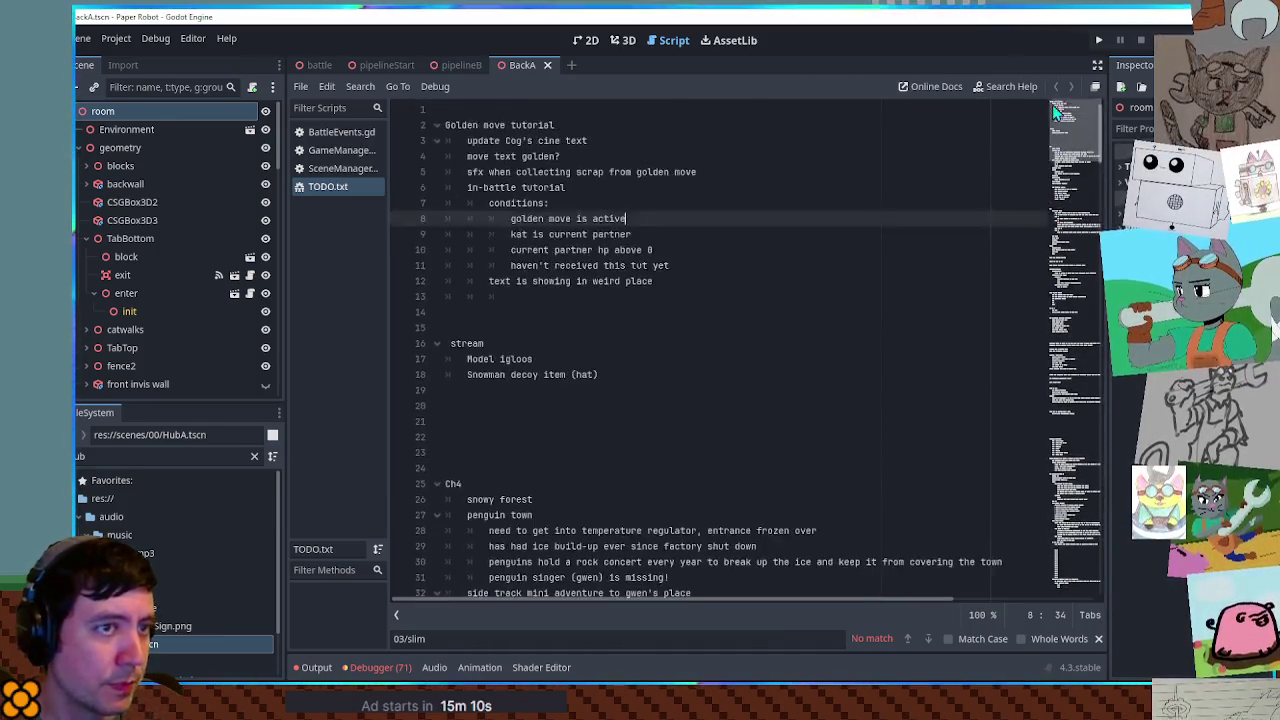
{"action": "left_click", "coordinate": [348, 135]}
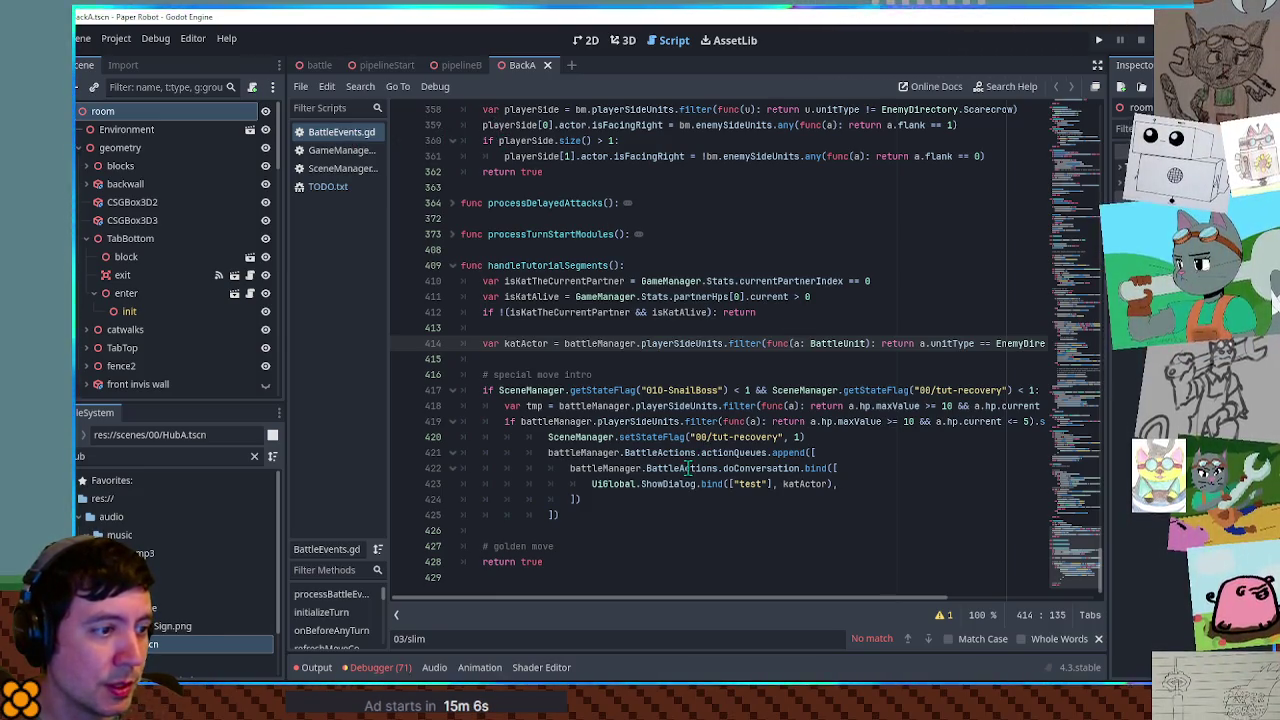
- Inspect the ShowDialog 'test' call on line 423 and its katActor argument
{"action": "left_click_drag", "start_coordinate": [592, 484], "coordinate": [785, 486]}
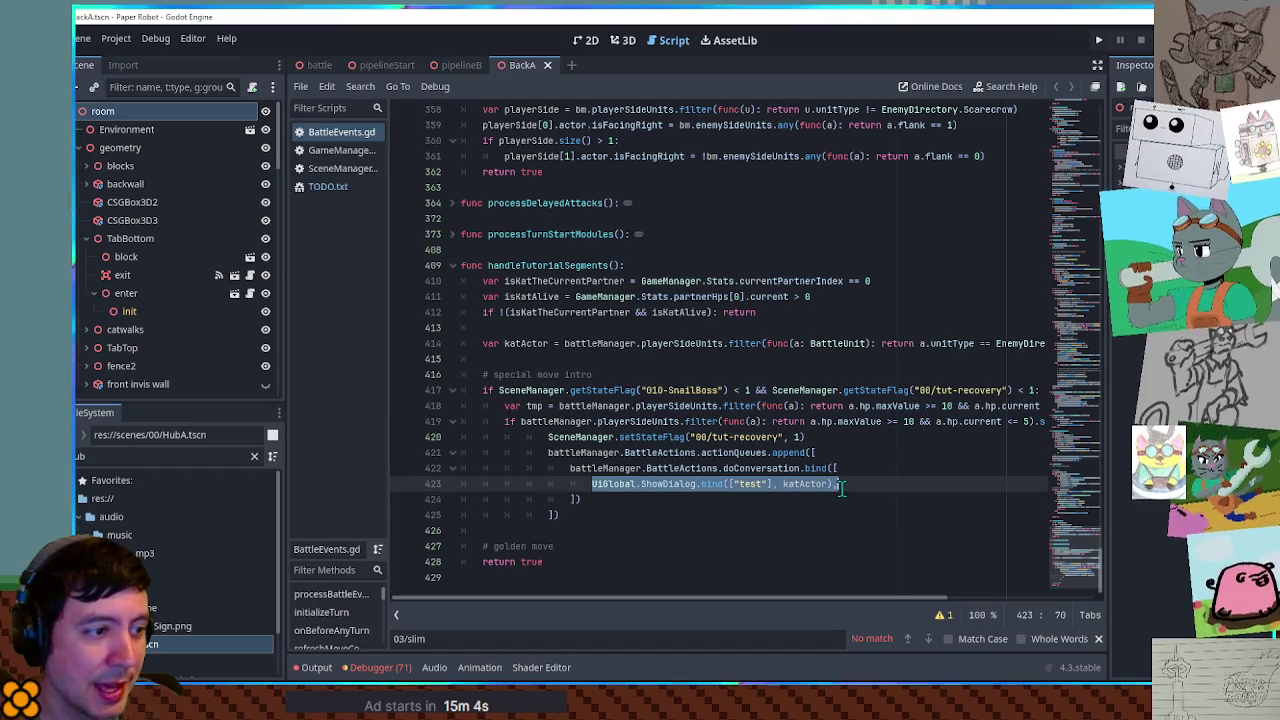
{"action": "double_click", "coordinate": [752, 484]}
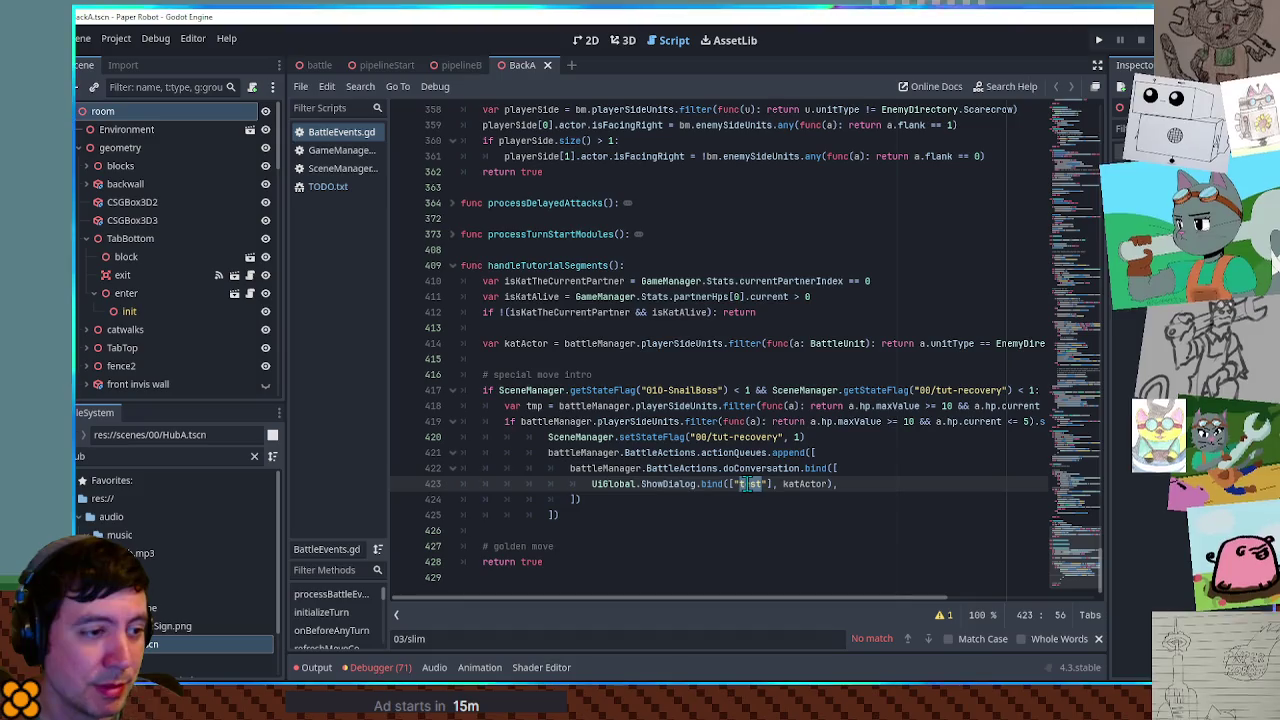
{"action": "double_click", "coordinate": [790, 483]}
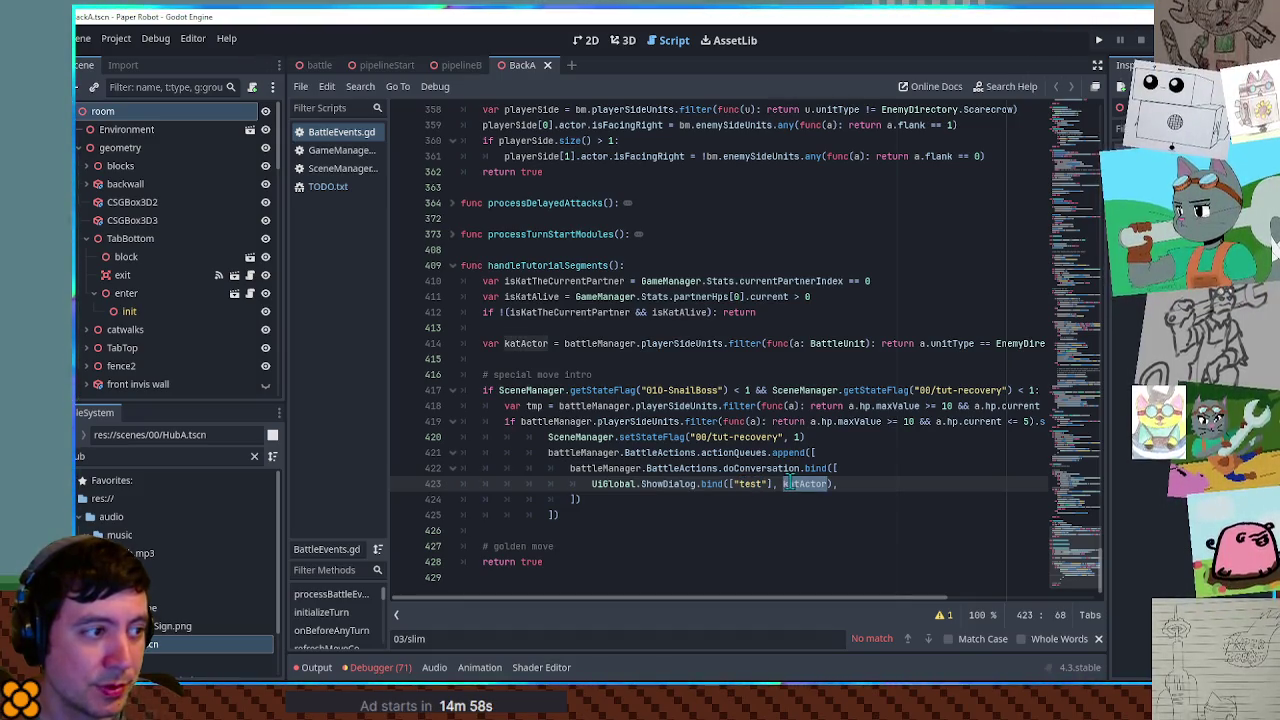
{"action": "mouse_move", "coordinate": [807, 601]}
{"action": "left_mouse_down"}
{"action": "mouse_move", "coordinate": [896, 598]}
{"action": "mouse_move", "coordinate": [806, 600]}
{"action": "left_mouse_up"}
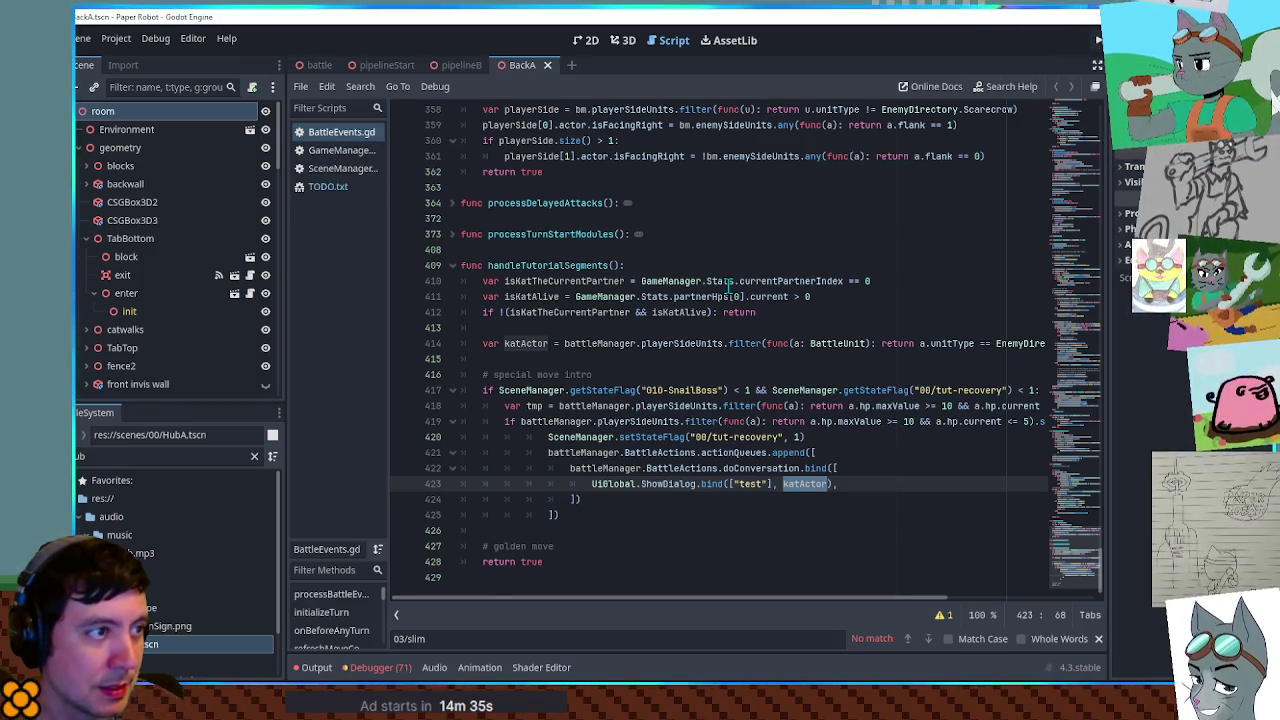
{"action": "scroll", "coordinate": [727, 287], "scroll_direction": "up", "scroll_amount": 3}
{"action": "scroll", "coordinate": [728, 287], "scroll_direction": "up", "scroll_amount": 5}
- Fold all functions, then unfold handleTutorialSegments and cycleGoldenMode
{"action": "left_click", "coordinate": [765, 312]}
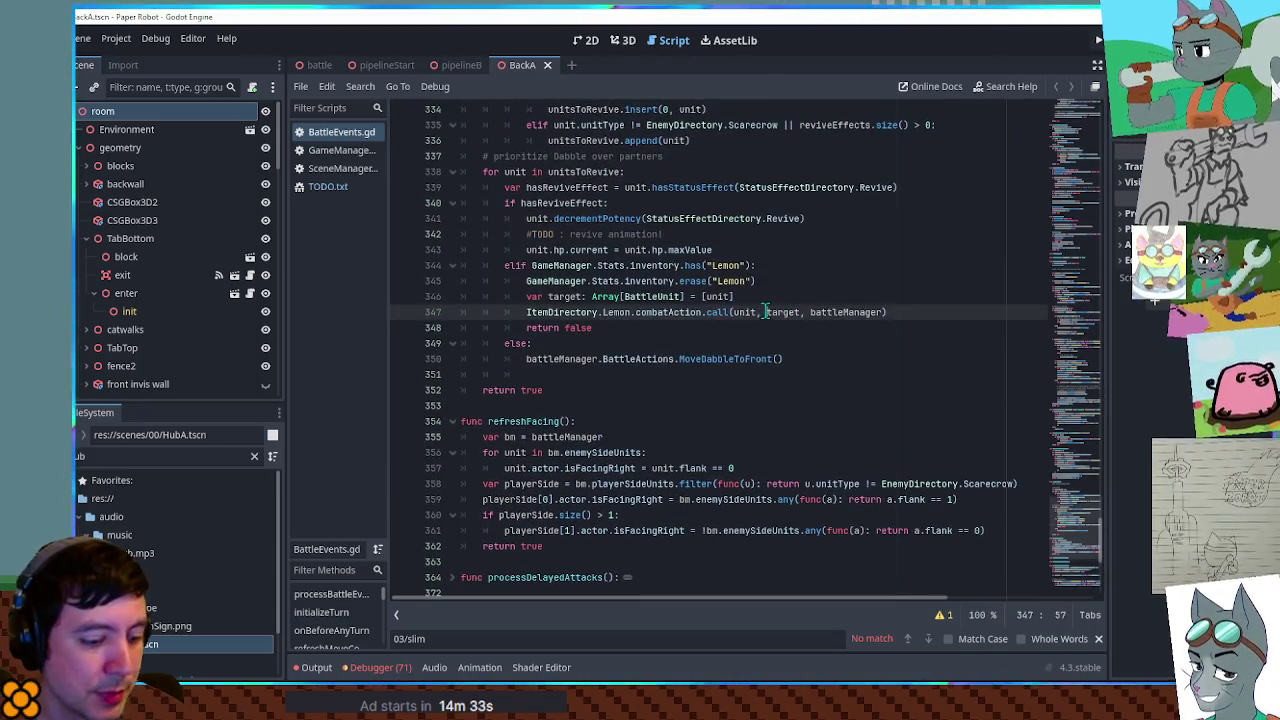
{"action": "key", "text": "alt+f"}
{"action": "left_click", "coordinate": [452, 211]}
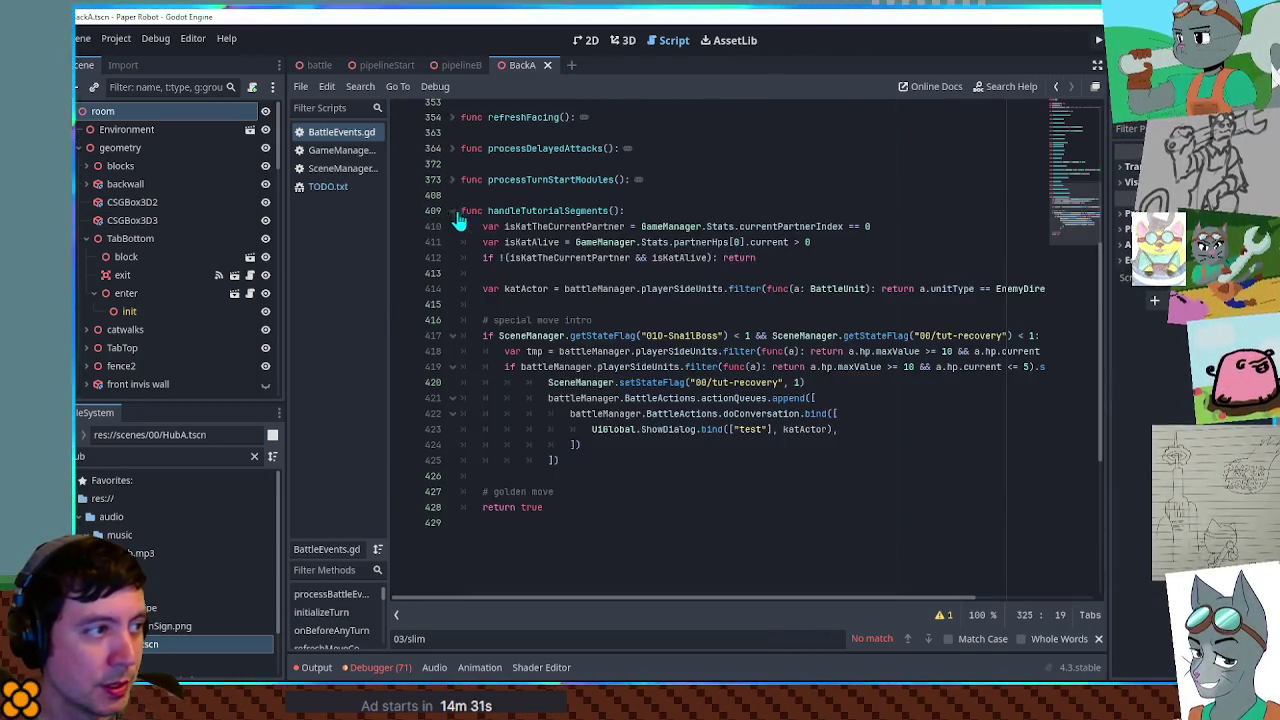
{"action": "scroll", "coordinate": [1060, 240], "scroll_direction": "up", "scroll_amount": 15}
{"action": "scroll", "coordinate": [1030, 220], "scroll_direction": "down", "scroll_amount": 1}
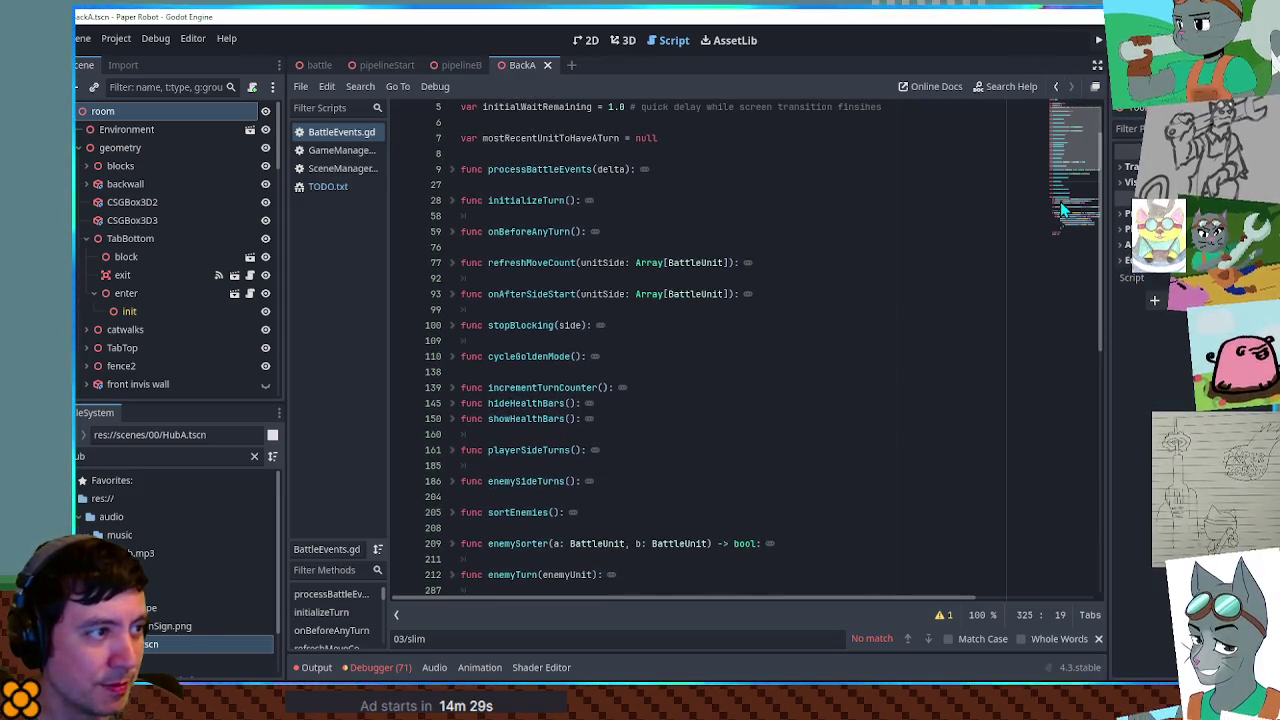
{"action": "left_click", "coordinate": [452, 330]}
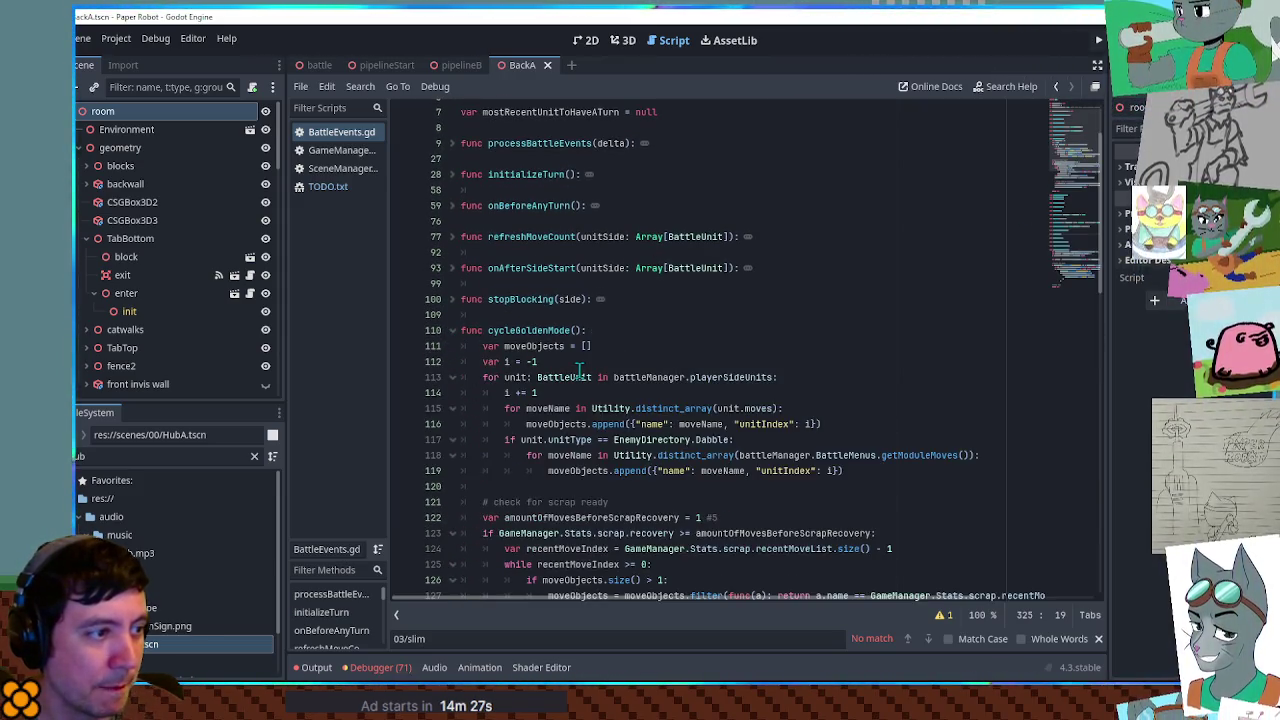
{"action": "scroll", "coordinate": [550, 392], "scroll_direction": "down", "scroll_amount": 2}
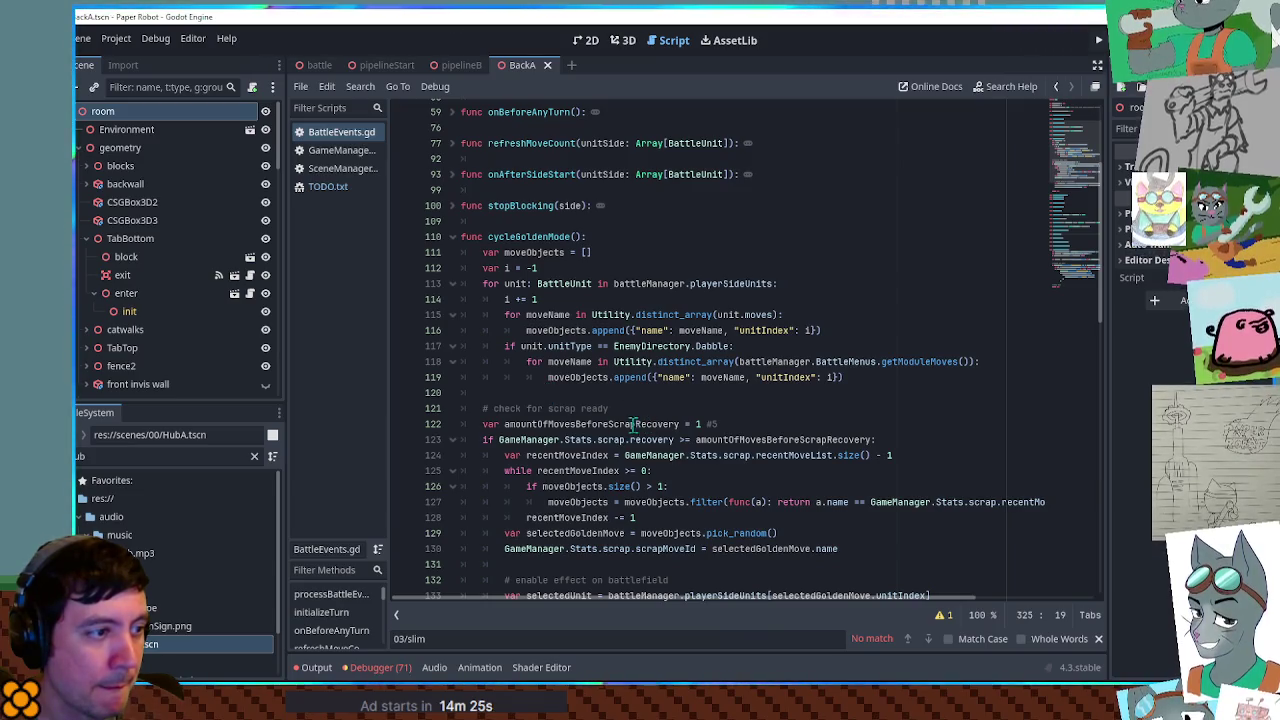
- Change the comment on line 122 to 5
{"action": "double_click", "coordinate": [712, 424]}
{"action": "type", "text": "5"}
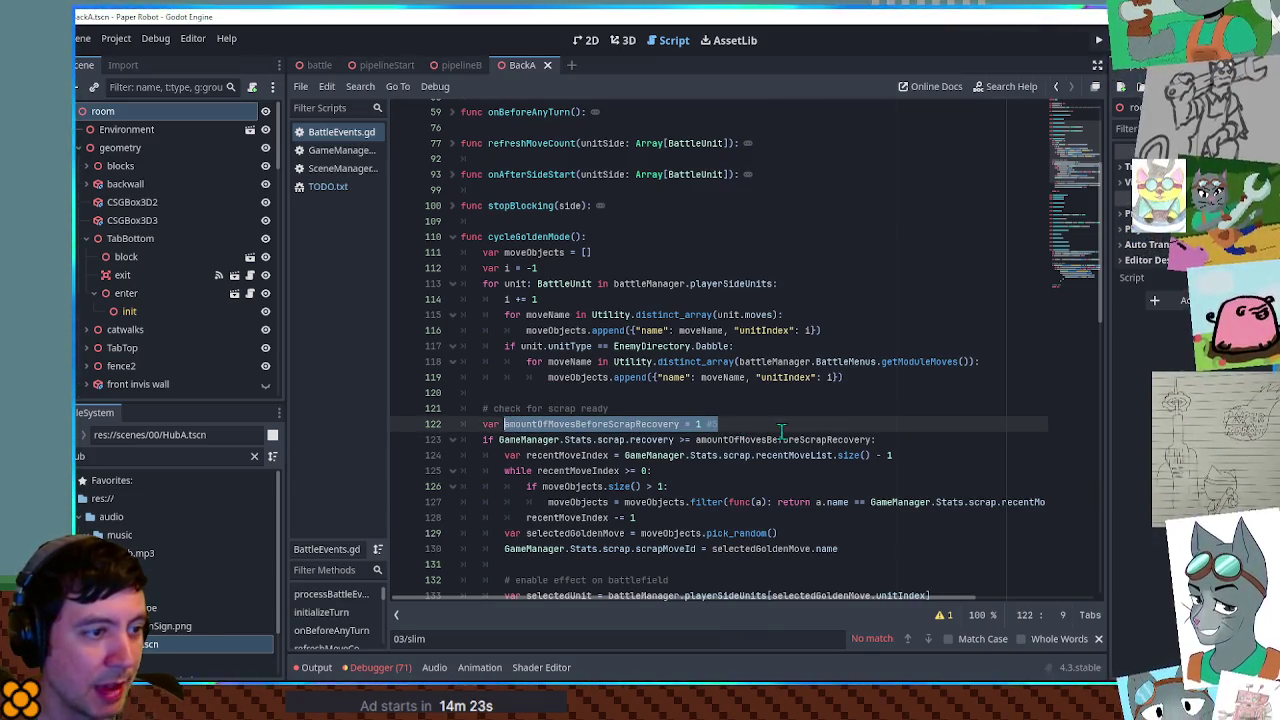
{"action": "scroll", "coordinate": [845, 430], "scroll_direction": "down", "scroll_amount": 2}
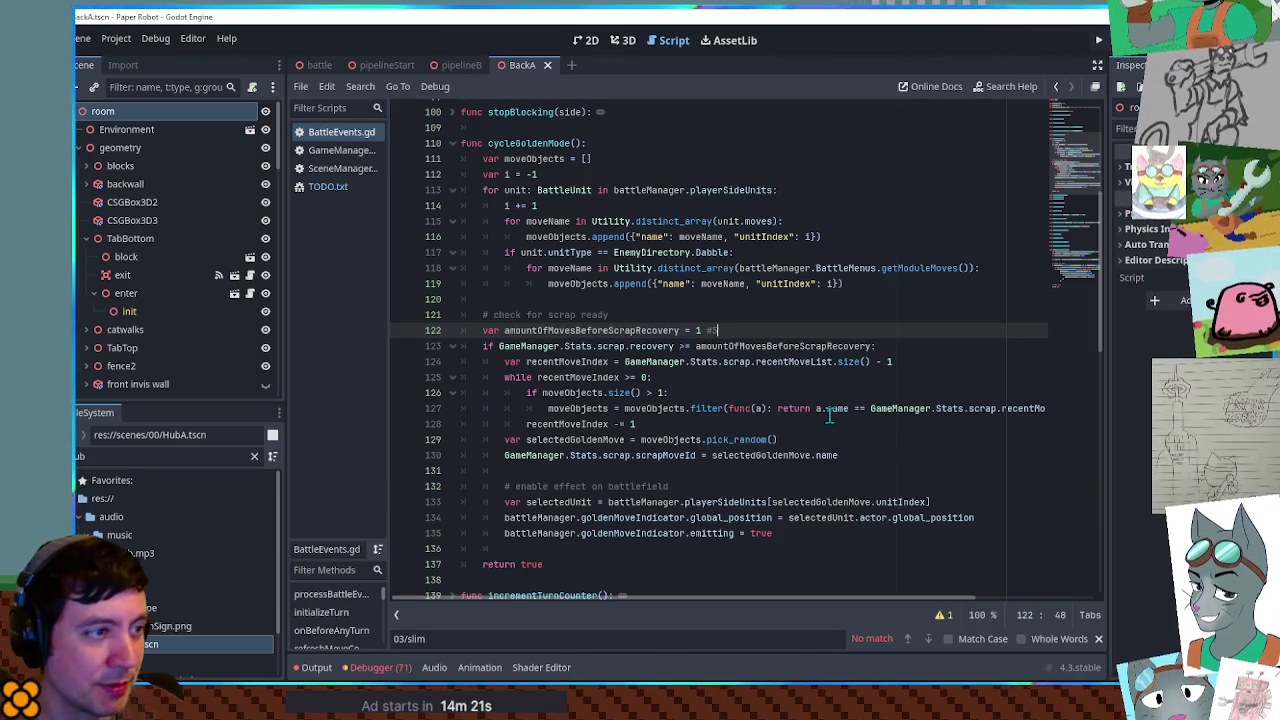
{"action": "scroll", "coordinate": [738, 352], "scroll_direction": "down", "scroll_amount": 5}
{"action": "scroll", "coordinate": [738, 352], "scroll_direction": "up", "scroll_amount": 4}
- Filter the script file list by 'dialog'
{"action": "left_click", "coordinate": [115, 455]}
{"action": "key", "text": "BackSpace"}
{"action": "key", "text": "BackSpace"}
{"action": "key", "text": "BackSpace"}
{"action": "type", "text": "dialog"}
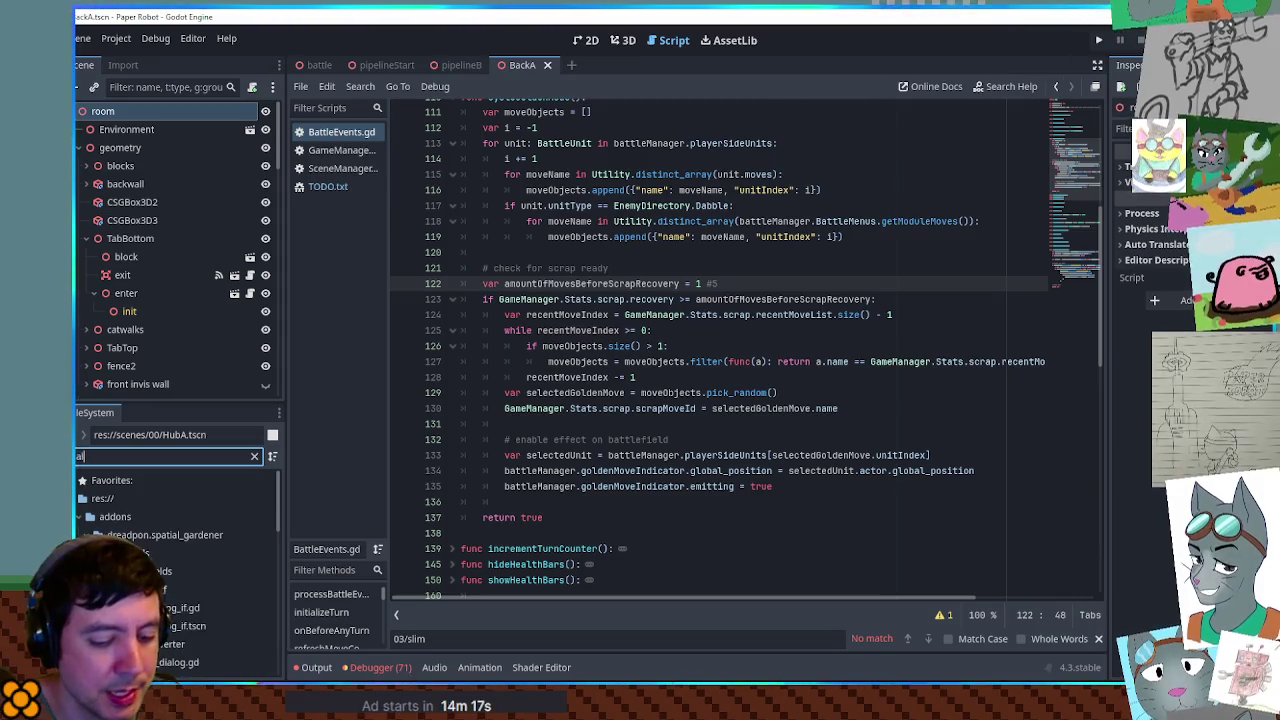
- Open DialogBox2.gd from the 'dialog' search results to view its ShowDialog function
{"action": "scroll", "coordinate": [176, 650], "scroll_direction": "down", "scroll_amount": 3}
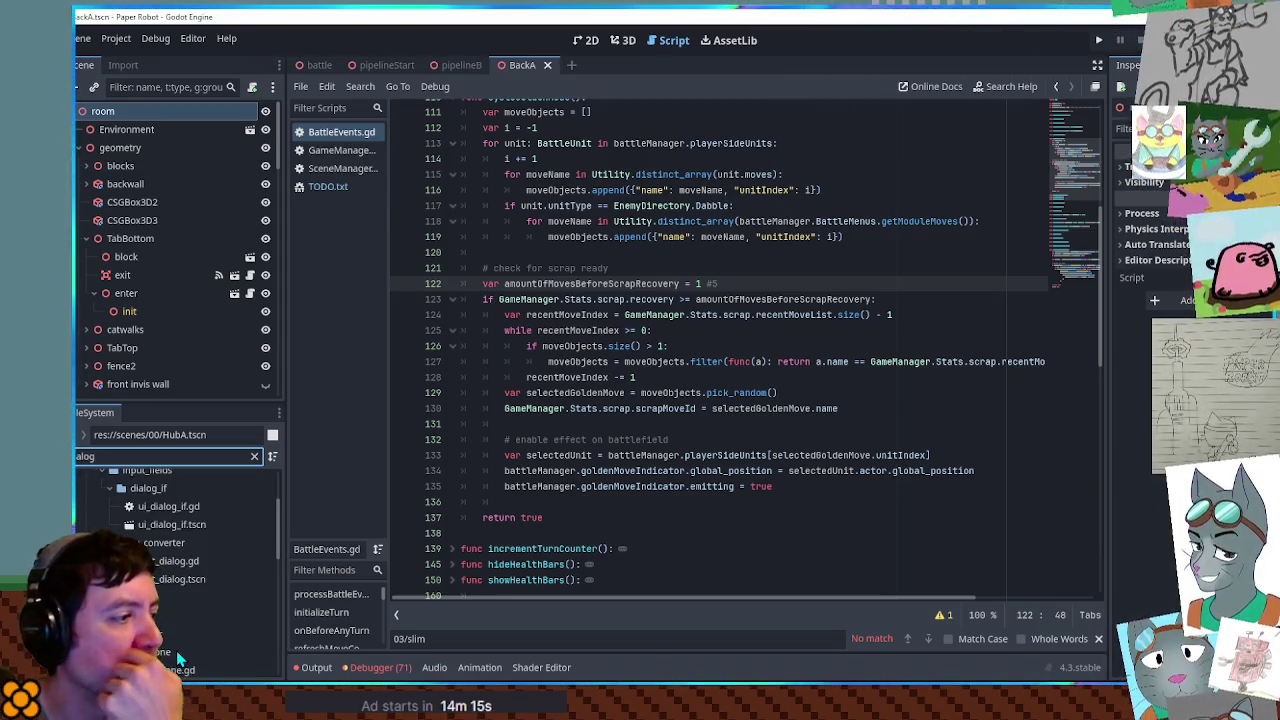
{"action": "scroll", "coordinate": [176, 650], "scroll_direction": "down", "scroll_amount": 5}
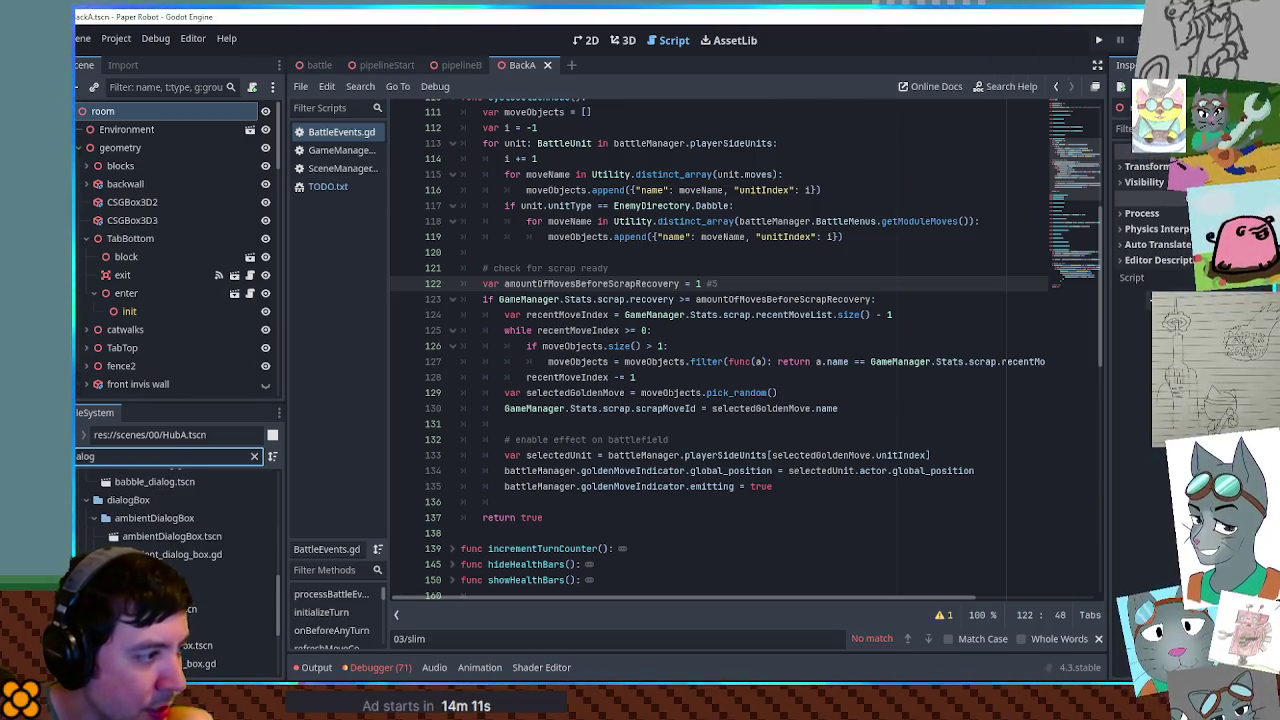
{"action": "left_click", "coordinate": [230, 591]}
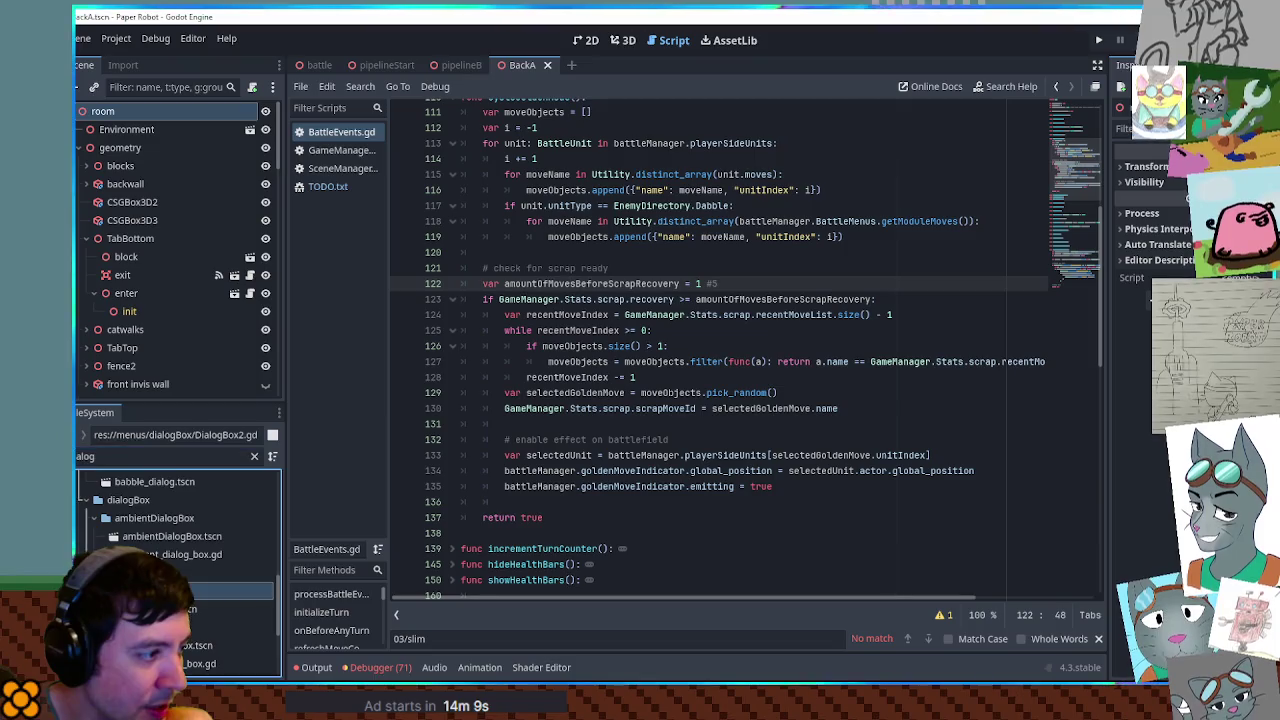
{"action": "double_click", "coordinate": [230, 591]}
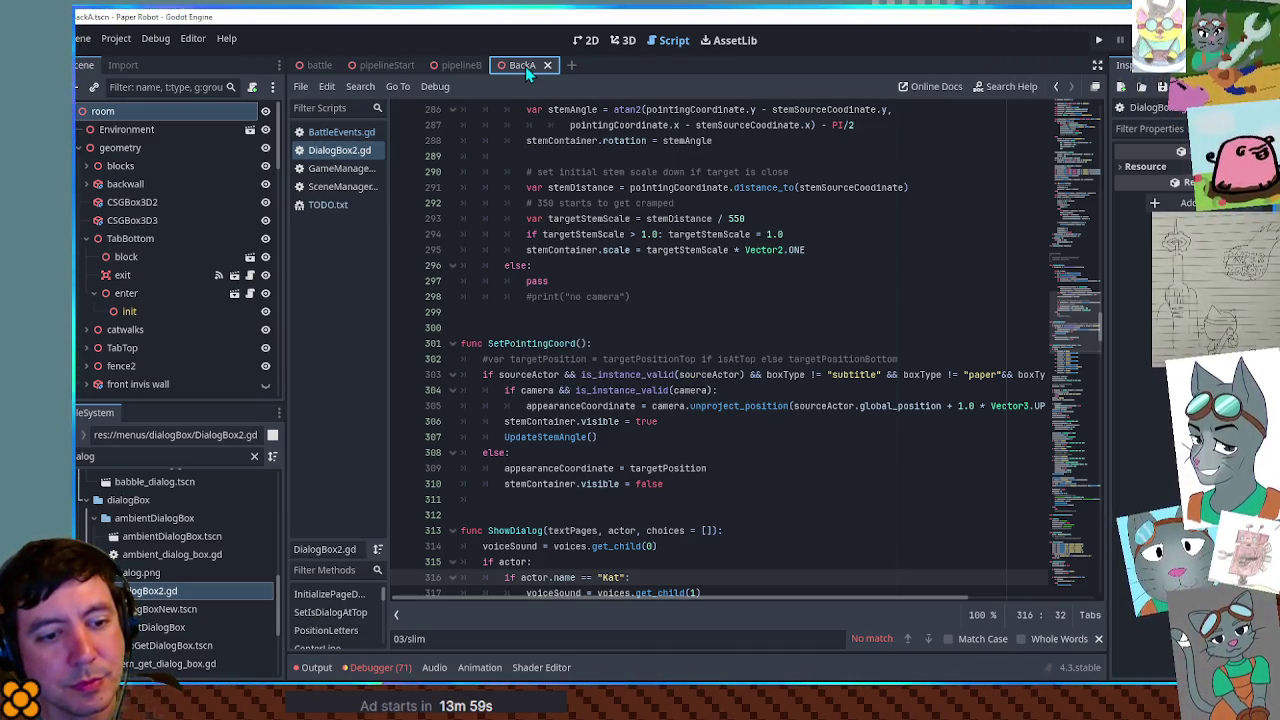
- Run the project with F5 and walk the cat into the Cog Mites to start a battle
{"action": "key", "text": "F5"}
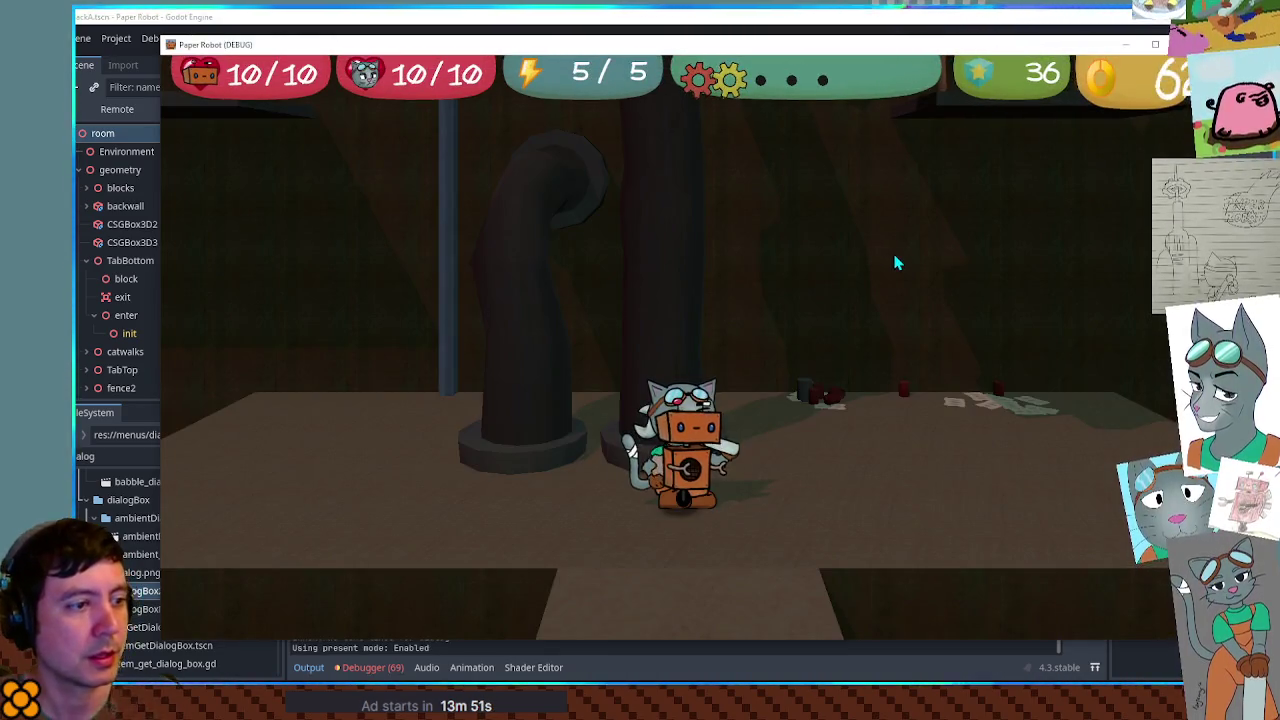
{"action": "key", "text": "space"}
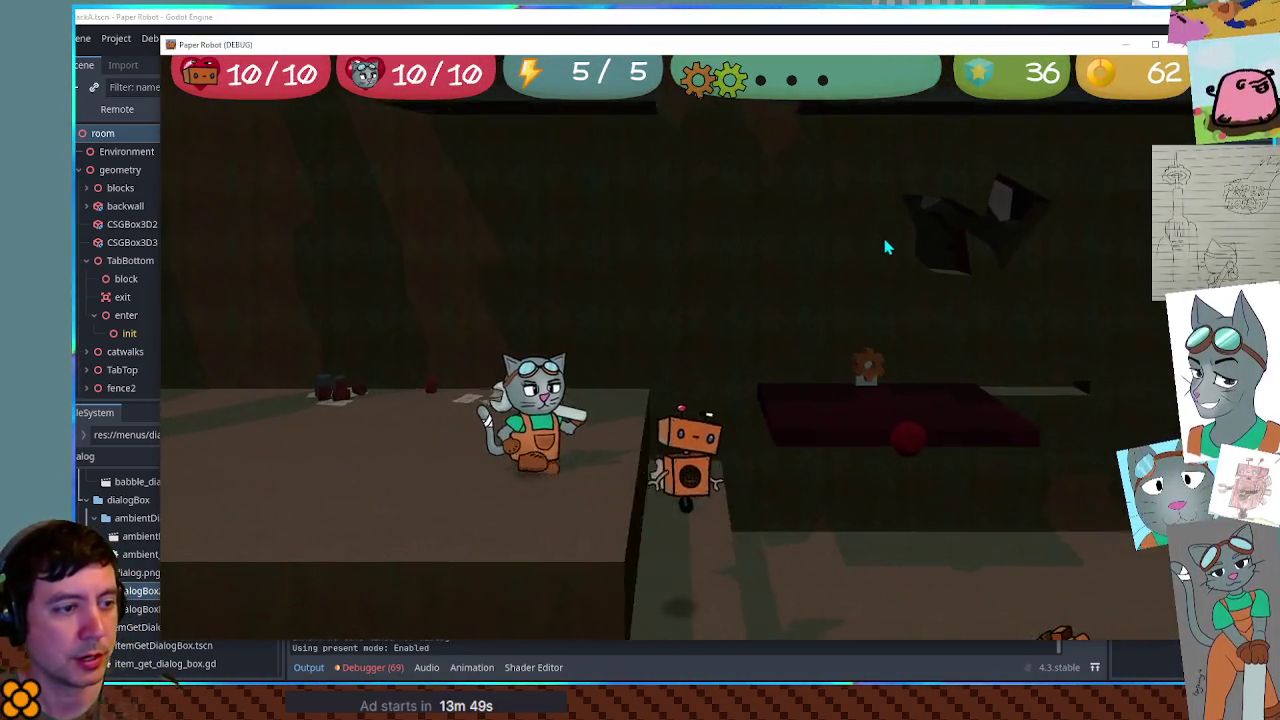
{"action": "key", "text": "Right"}
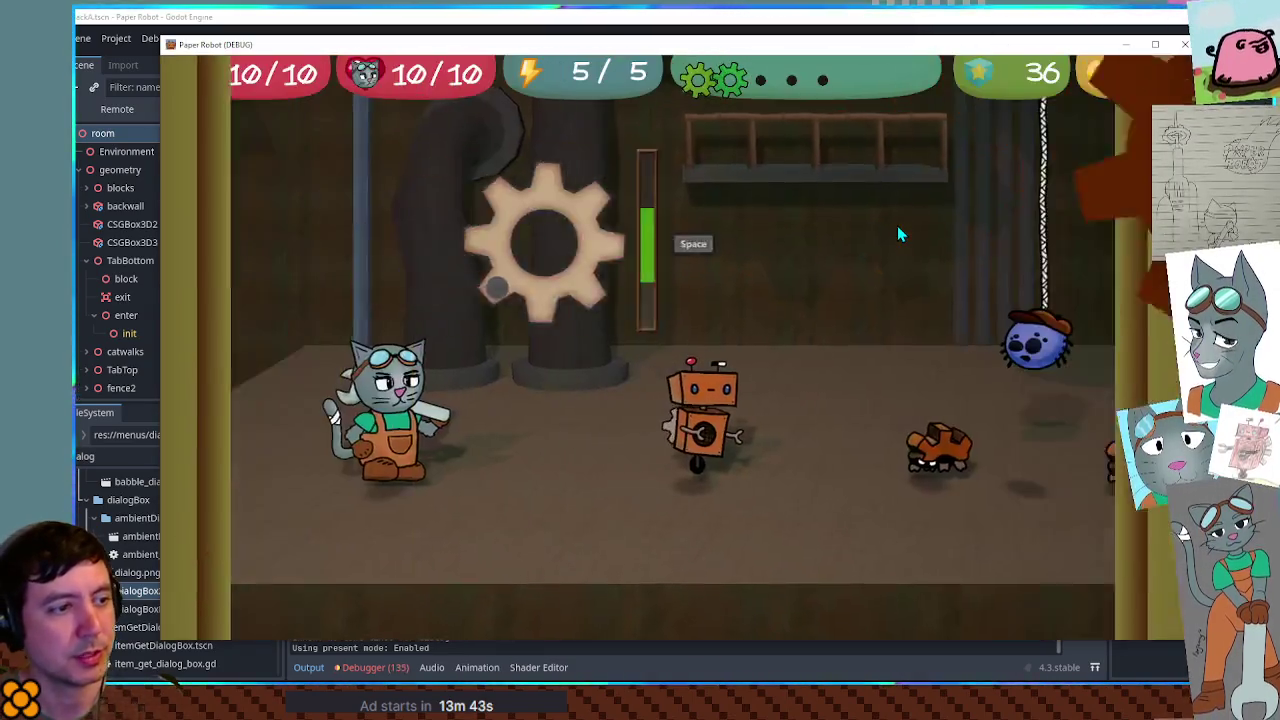
{"action": "key", "text": "space"}
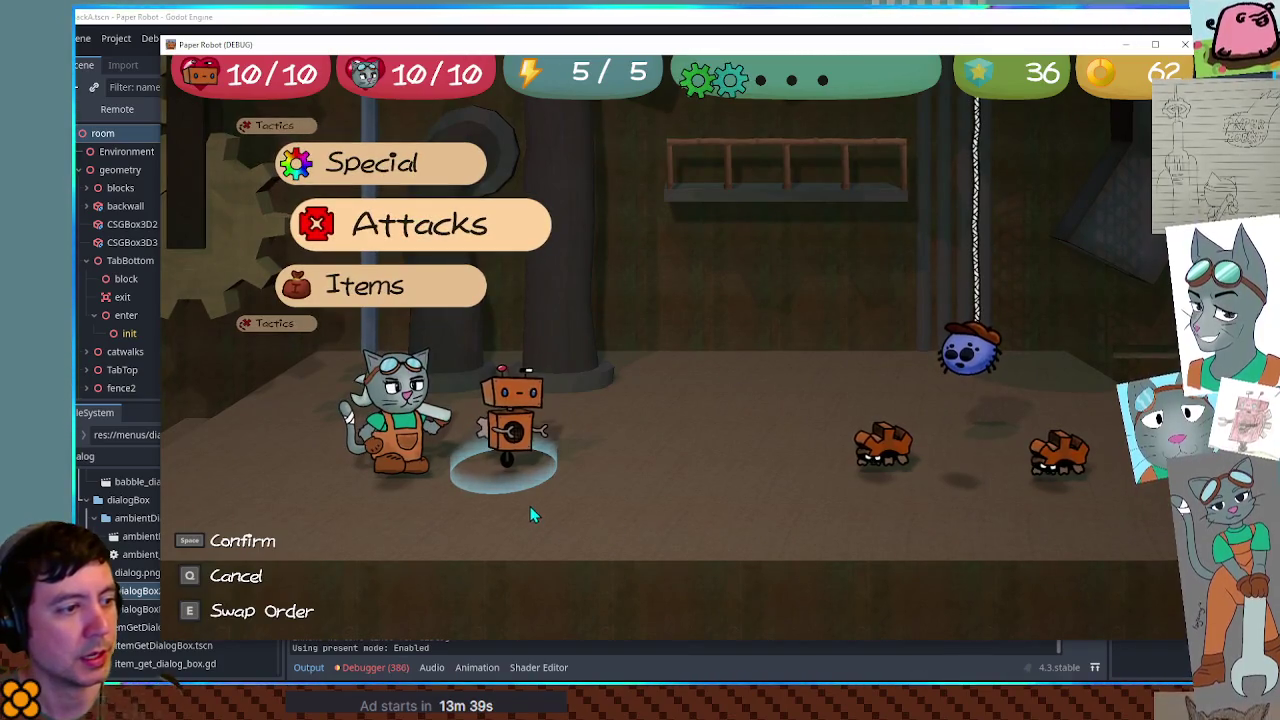
- Attack a Cog Mite with the robot's Gear Spin and the cat's timed Spanner hit
{"action": "key", "text": "space"}
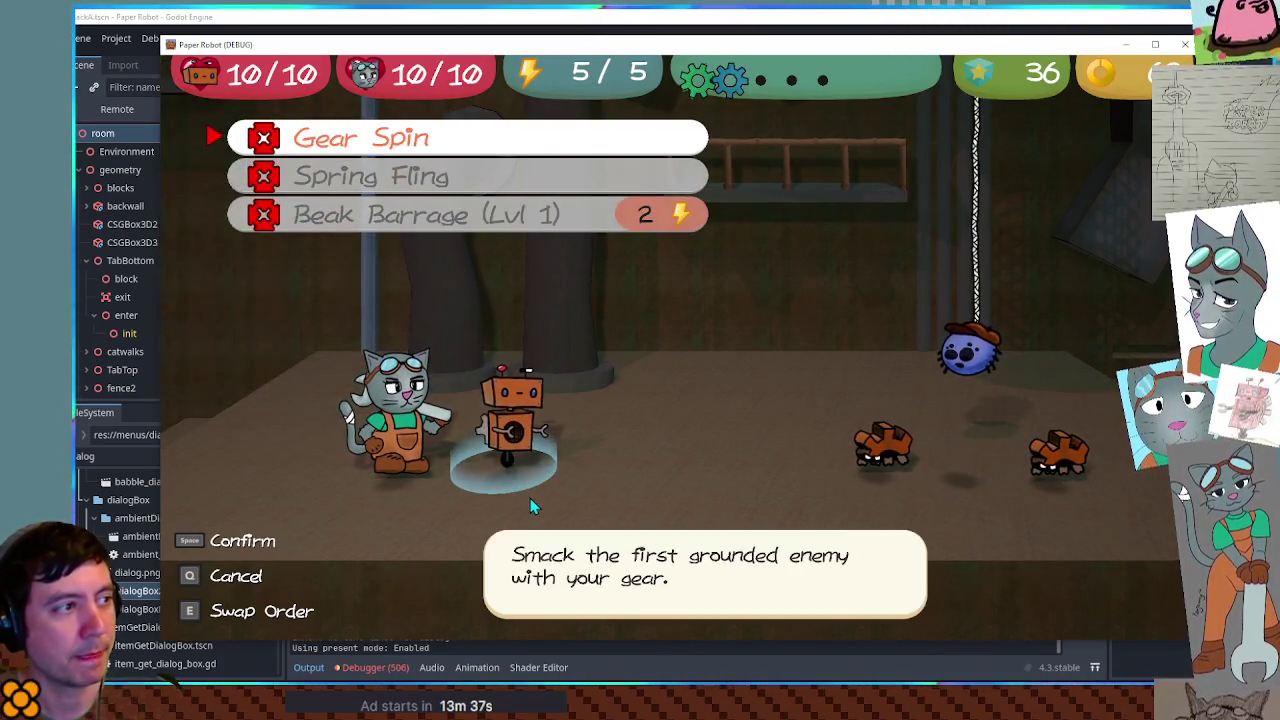
{"action": "key", "text": "space"}
{"action": "key", "text": "space"}
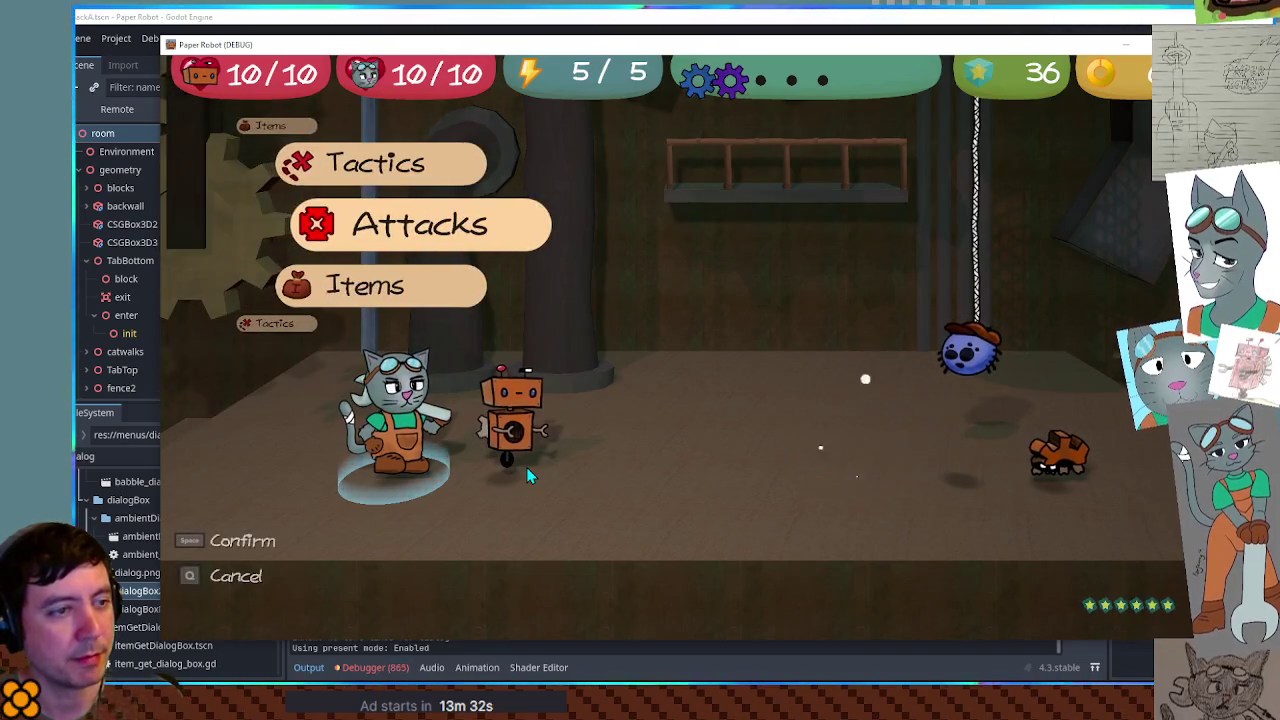
{"action": "key", "text": "space"}
{"action": "key", "text": "space"}
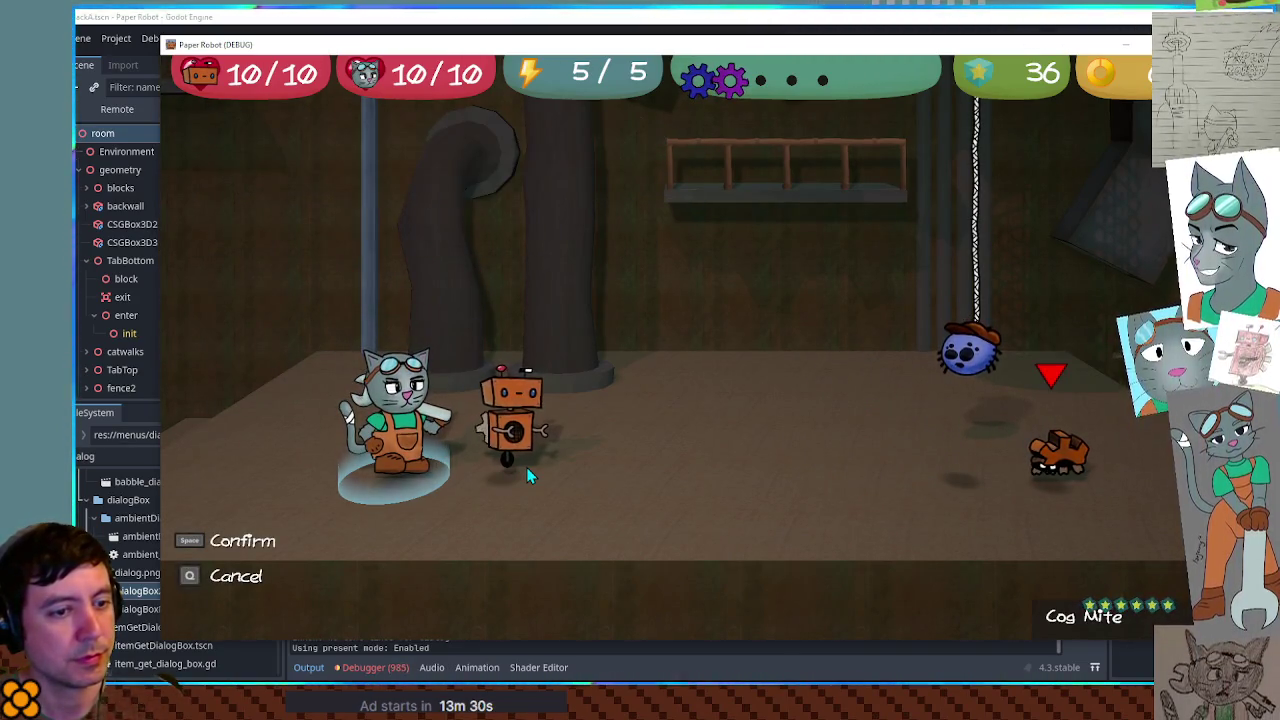
{"action": "key", "text": "space"}
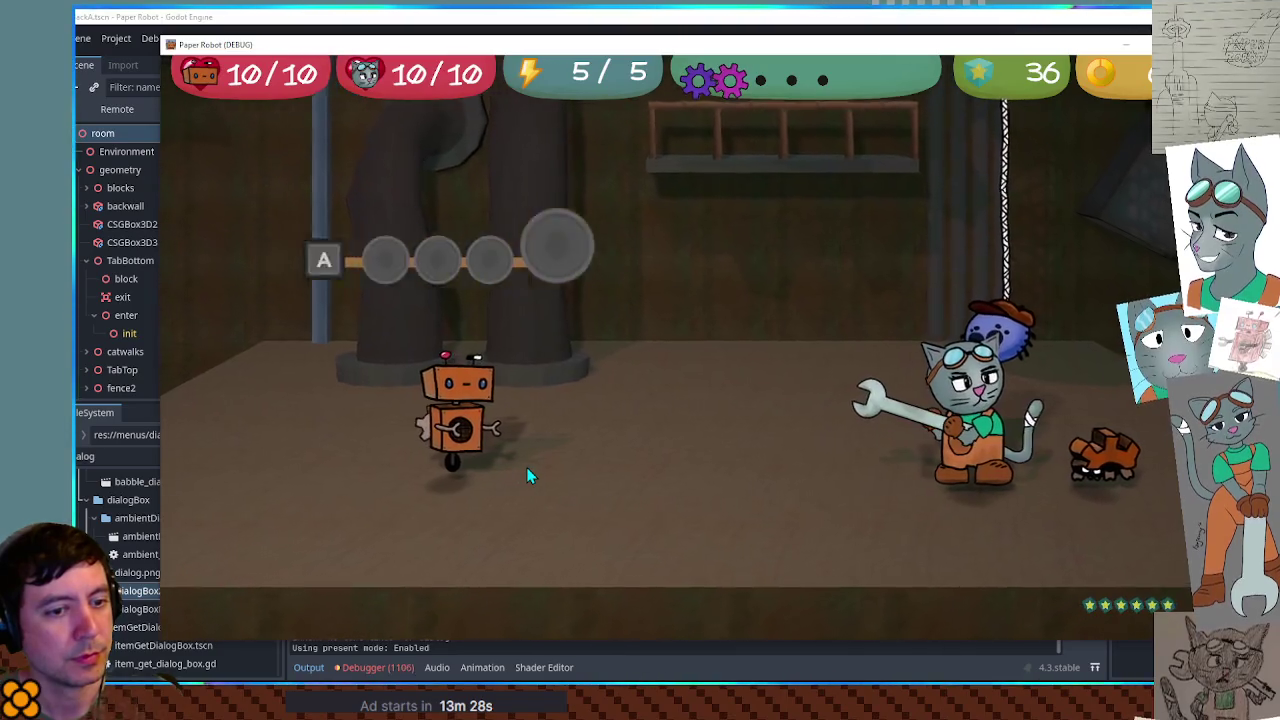
{"action": "key", "text": "space"}
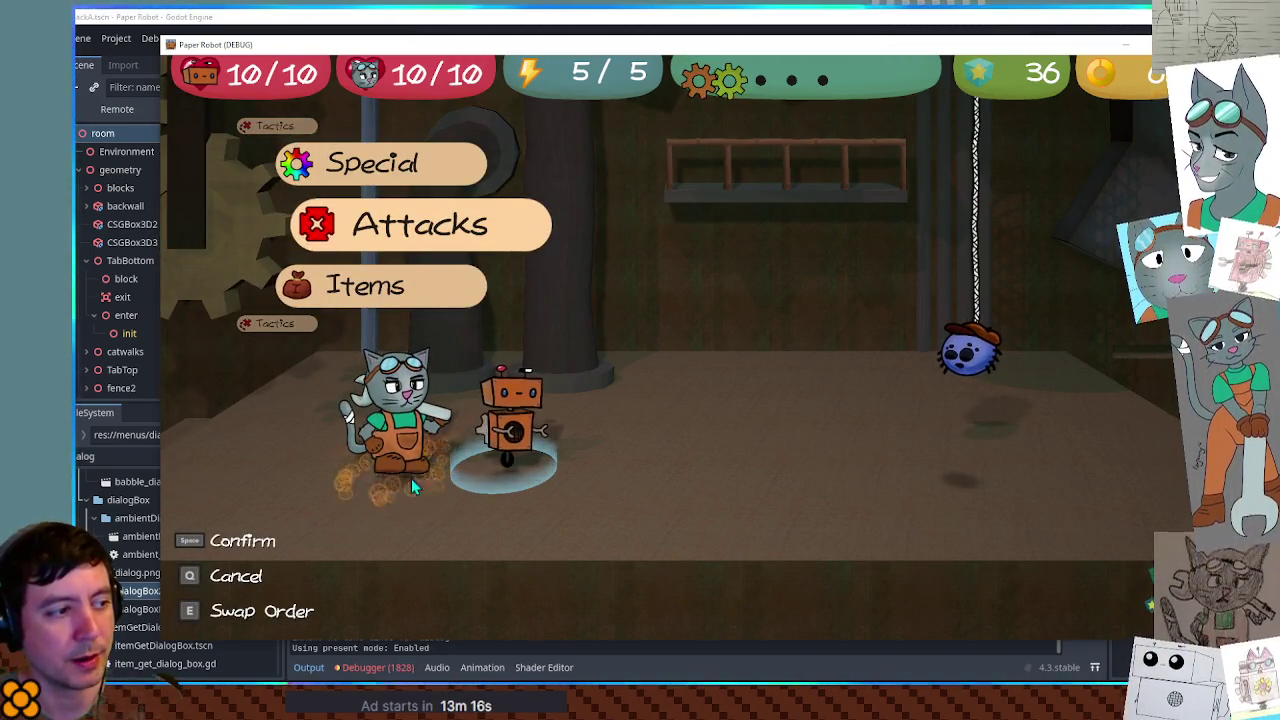
- Back in the editor, bring up the tutorial flag and dialog block in BattleEvents.gd
{"action": "left_click", "coordinate": [787, 671]}
{"action": "scroll", "coordinate": [820, 320], "scroll_direction": "down", "scroll_amount": 8}
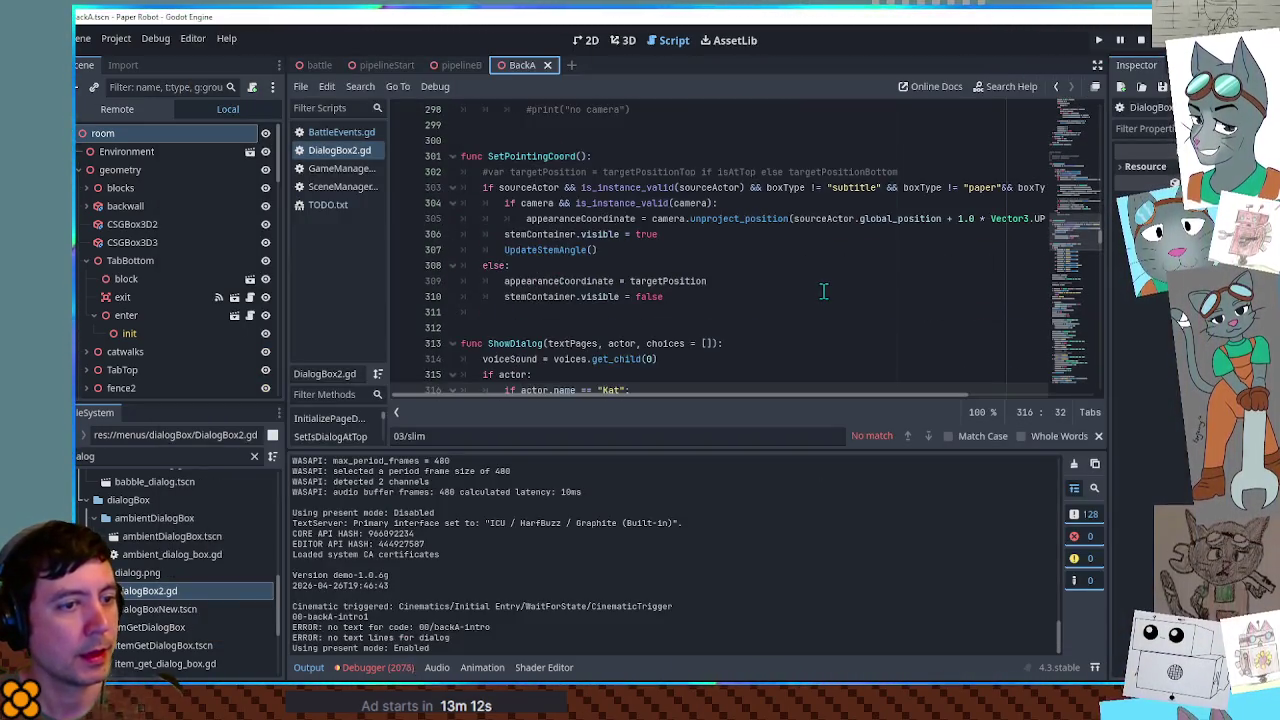
{"action": "scroll", "coordinate": [660, 245], "scroll_direction": "up", "scroll_amount": 1}
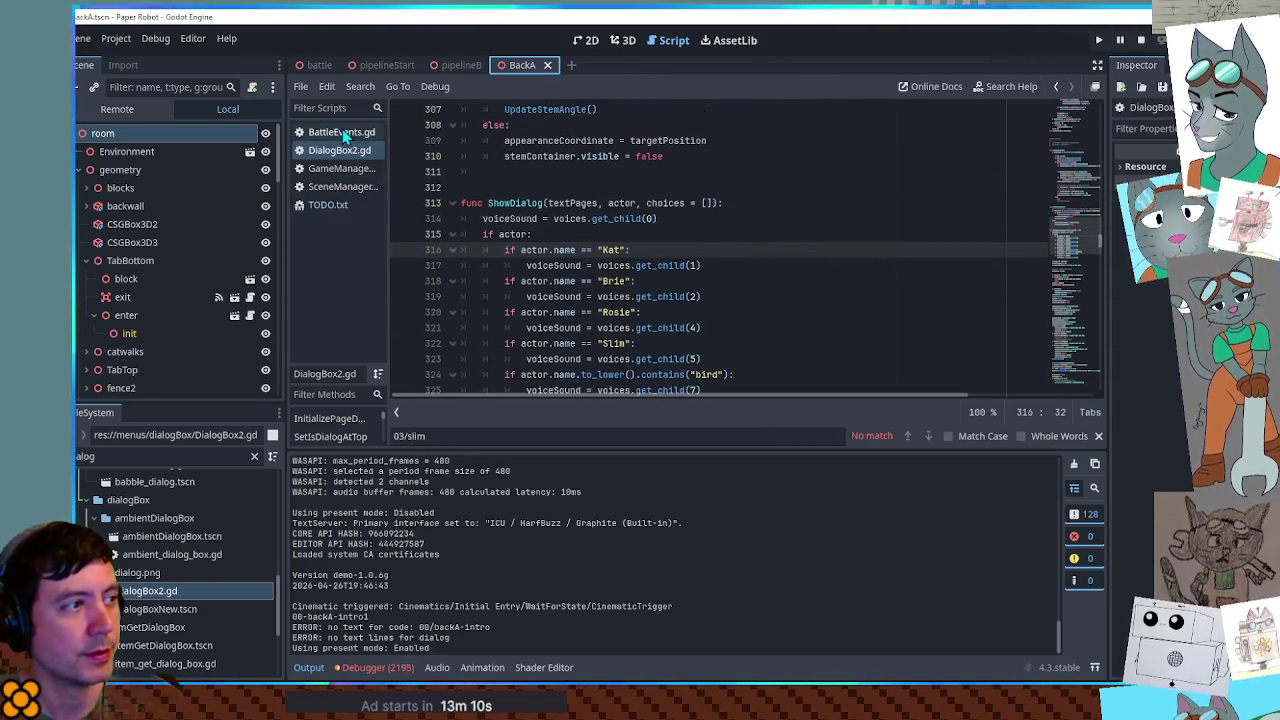
{"action": "left_click", "coordinate": [340, 132]}
{"action": "left_click_drag", "start_coordinate": [1068, 188], "coordinate": [1070, 285]}
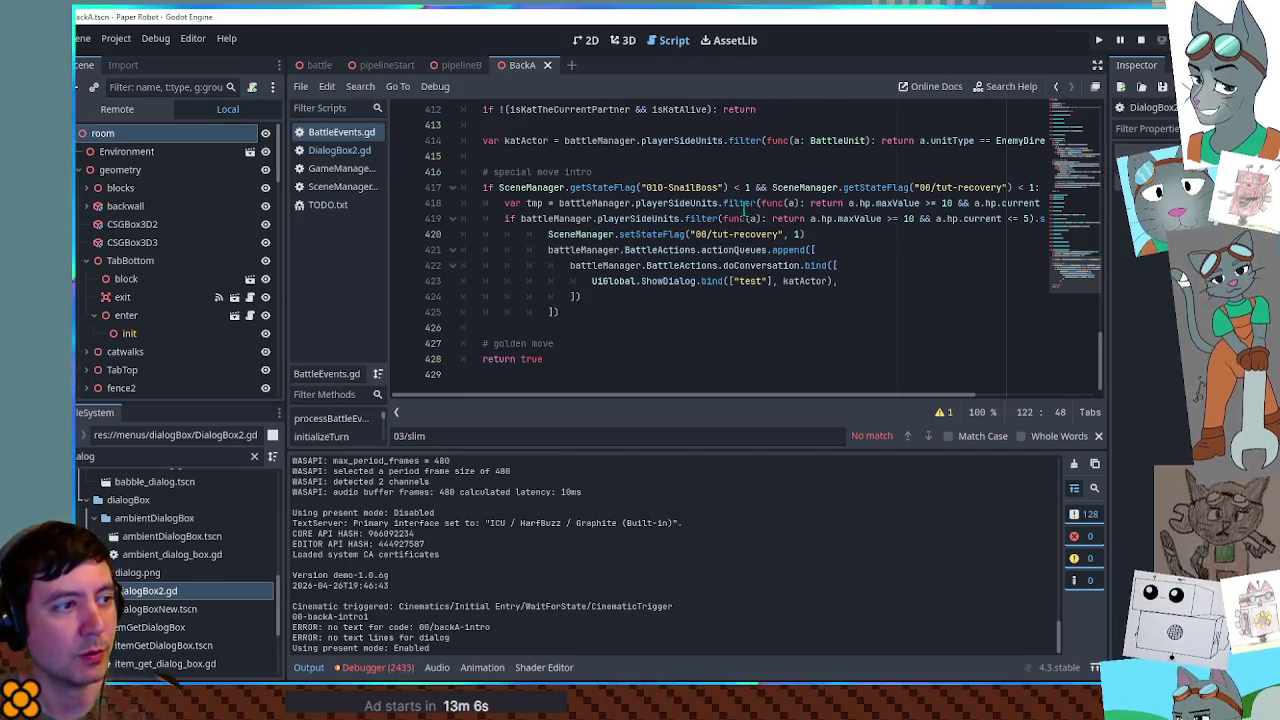
{"action": "mouse_move", "coordinate": [890, 400]}
{"action": "left_mouse_down"}
{"action": "mouse_move", "coordinate": [1030, 398]}
{"action": "mouse_move", "coordinate": [838, 402]}
{"action": "mouse_move", "coordinate": [950, 403]}
{"action": "mouse_move", "coordinate": [787, 390]}
{"action": "left_mouse_up"}
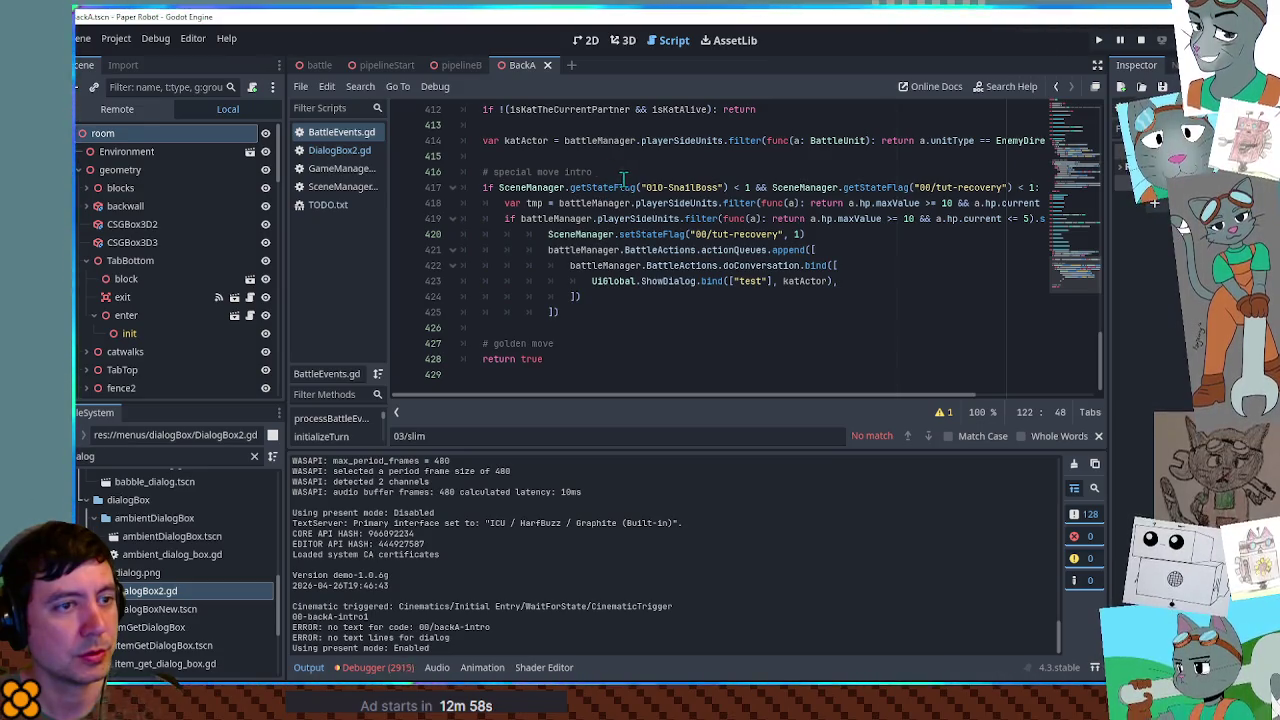
{"action": "mouse_move", "coordinate": [733, 398]}
{"action": "left_mouse_down"}
{"action": "mouse_move", "coordinate": [886, 415]}
{"action": "mouse_move", "coordinate": [743, 418]}
{"action": "mouse_move", "coordinate": [634, 401]}
{"action": "left_mouse_up"}
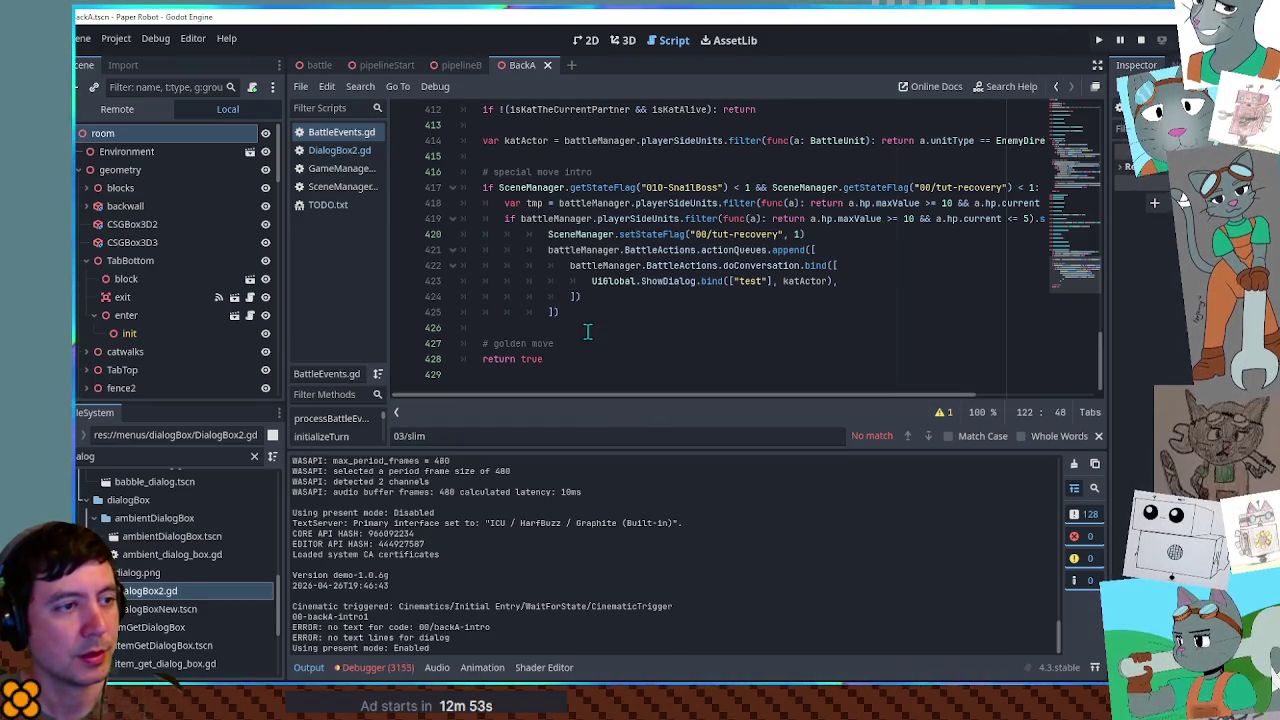
{"action": "scroll", "coordinate": [631, 333], "scroll_direction": "up", "scroll_amount": 1}
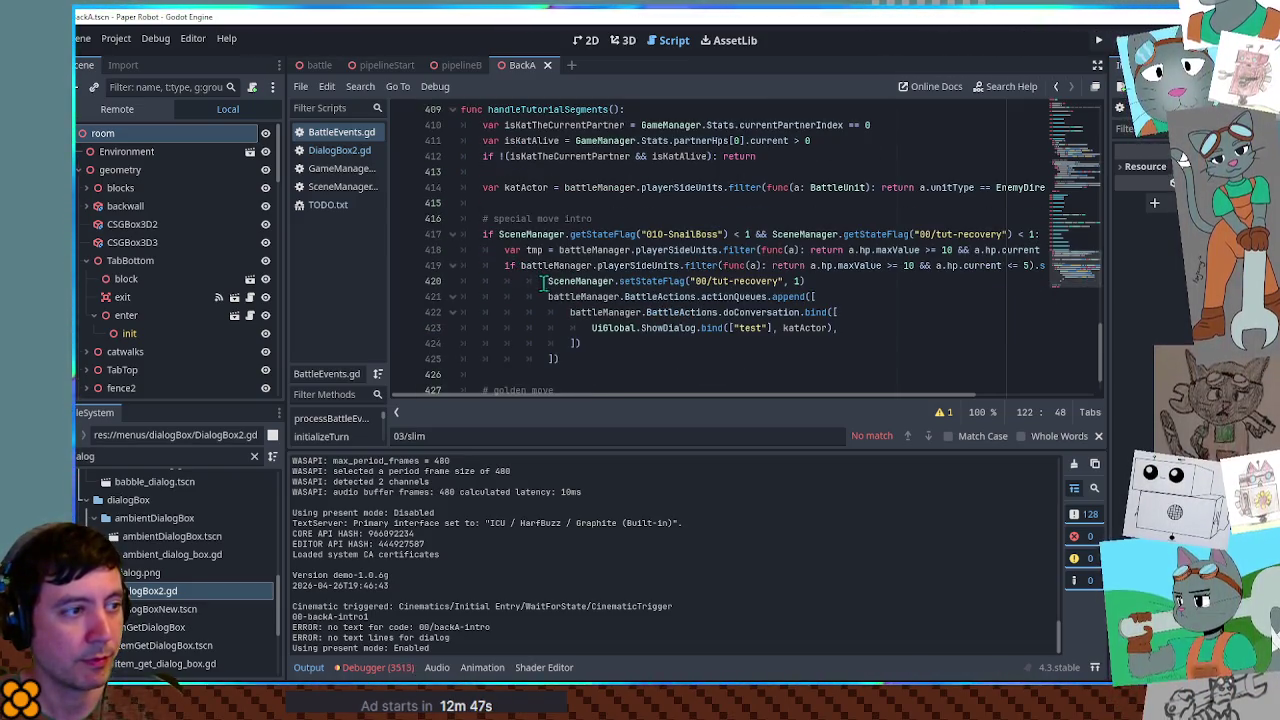
- Duplicate the lines 420–425 block under a new else branch and dedent it with Shift+Tab
{"action": "left_click_drag", "start_coordinate": [549, 282], "coordinate": [577, 360]}
{"action": "key", "text": "ctrl+c"}
{"action": "left_click", "coordinate": [577, 362]}
{"action": "key", "text": "Return"}
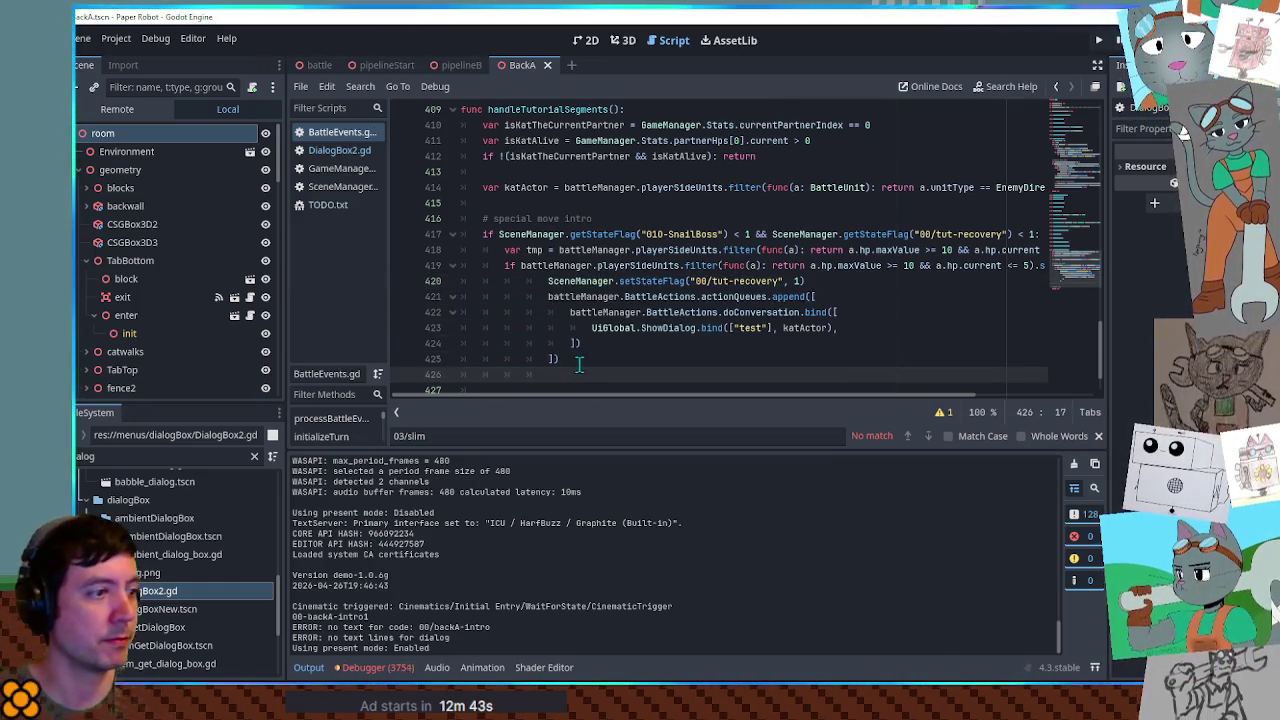
{"action": "type", "text": "else:"}
{"action": "key", "text": "Return"}
{"action": "key", "text": "ctrl+v"}
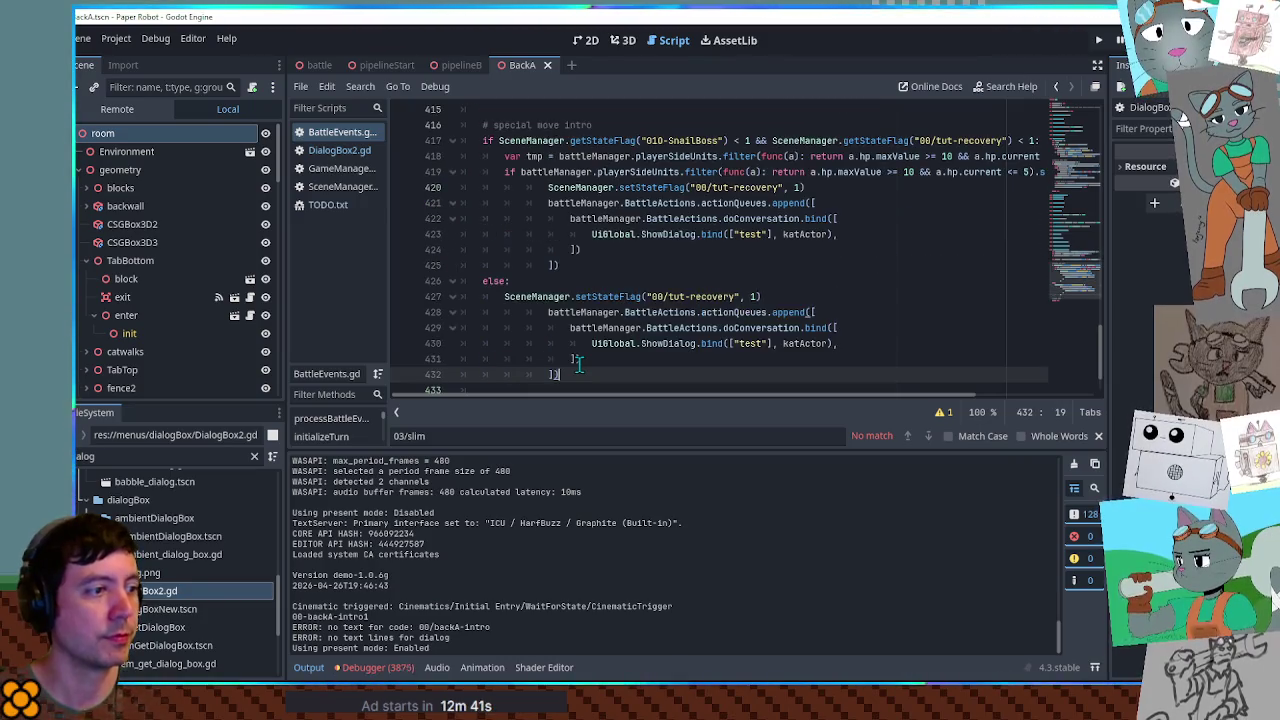
{"action": "left_click", "coordinate": [536, 313], "text": "shift"}
{"action": "key", "text": "shift+Tab"}
{"action": "key", "text": "shift+Tab"}
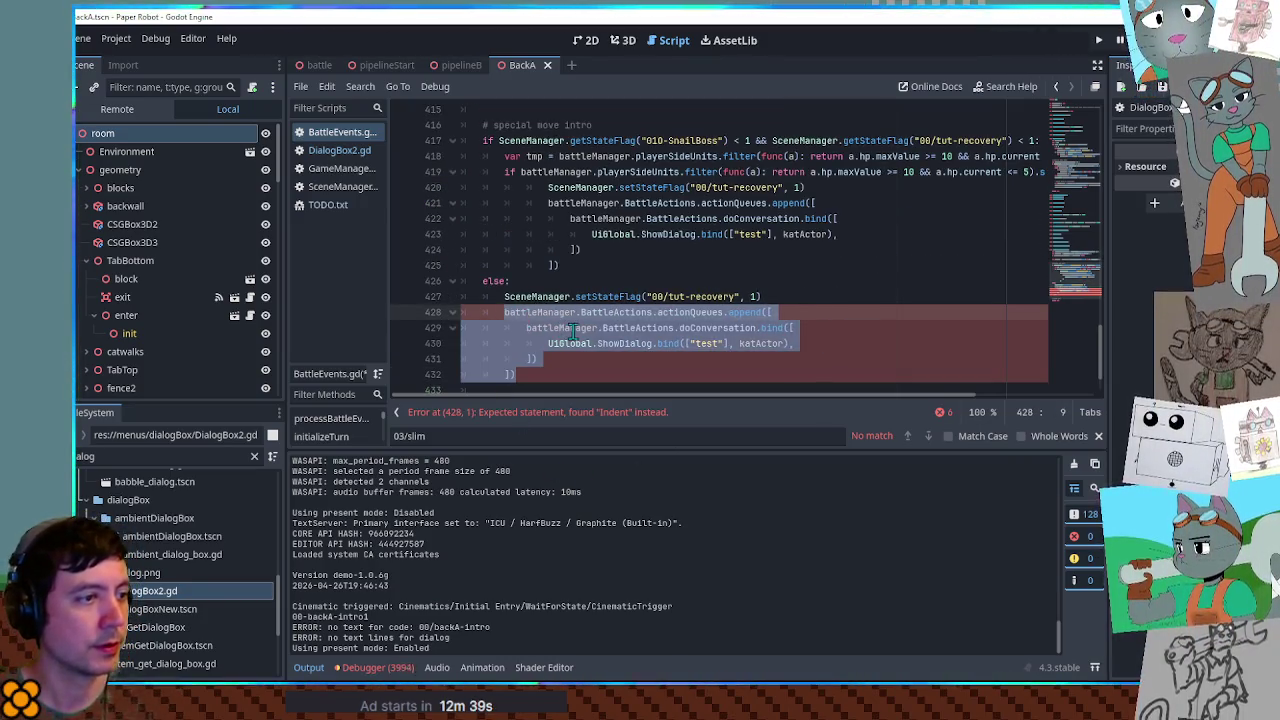
- Save BattleEvents.gd and launch the game with F6 to test the else branch
{"action": "left_click", "coordinate": [515, 281]}
{"action": "key", "text": "ctrl+s"}
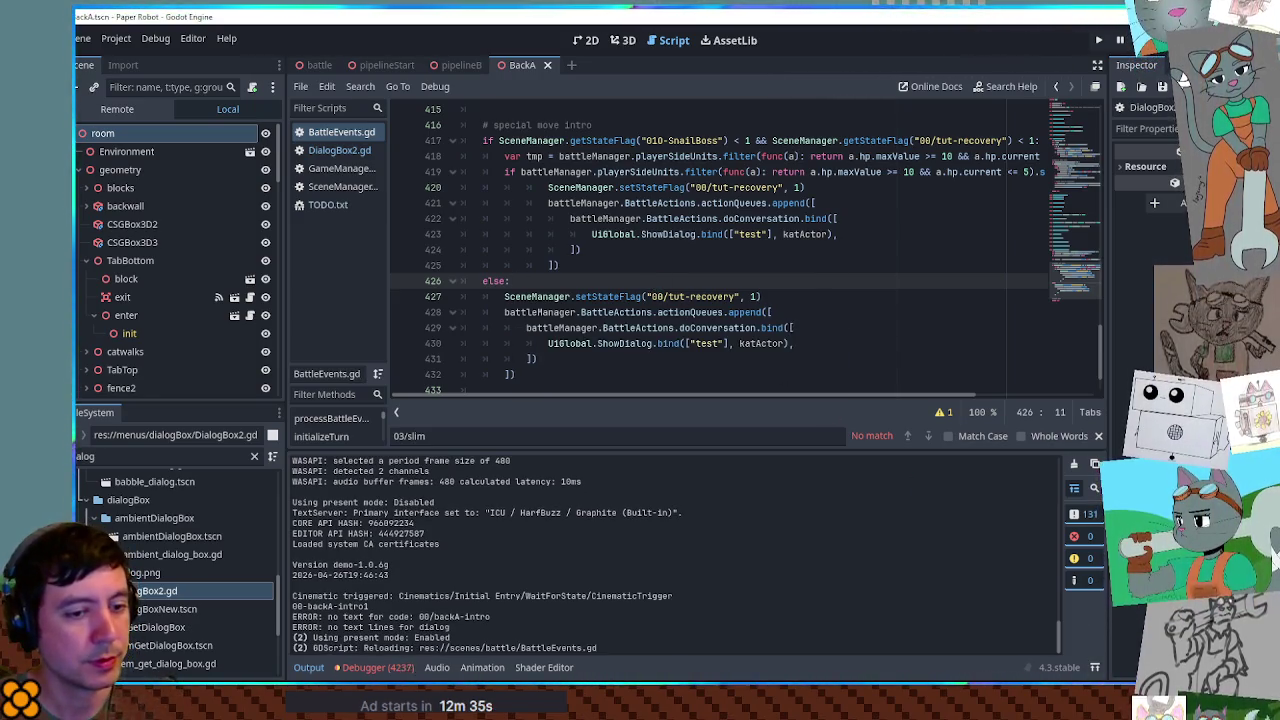
{"action": "key", "text": "F6"}
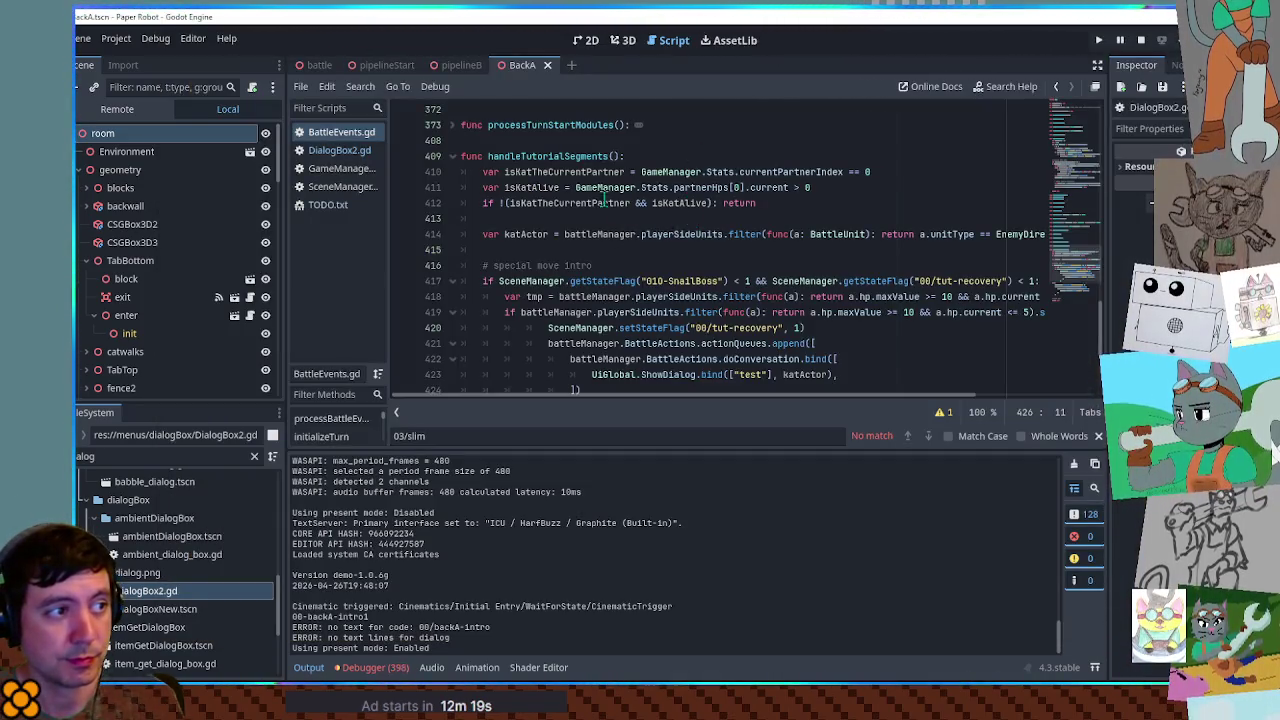
{"action": "double_click", "coordinate": [590, 157]}
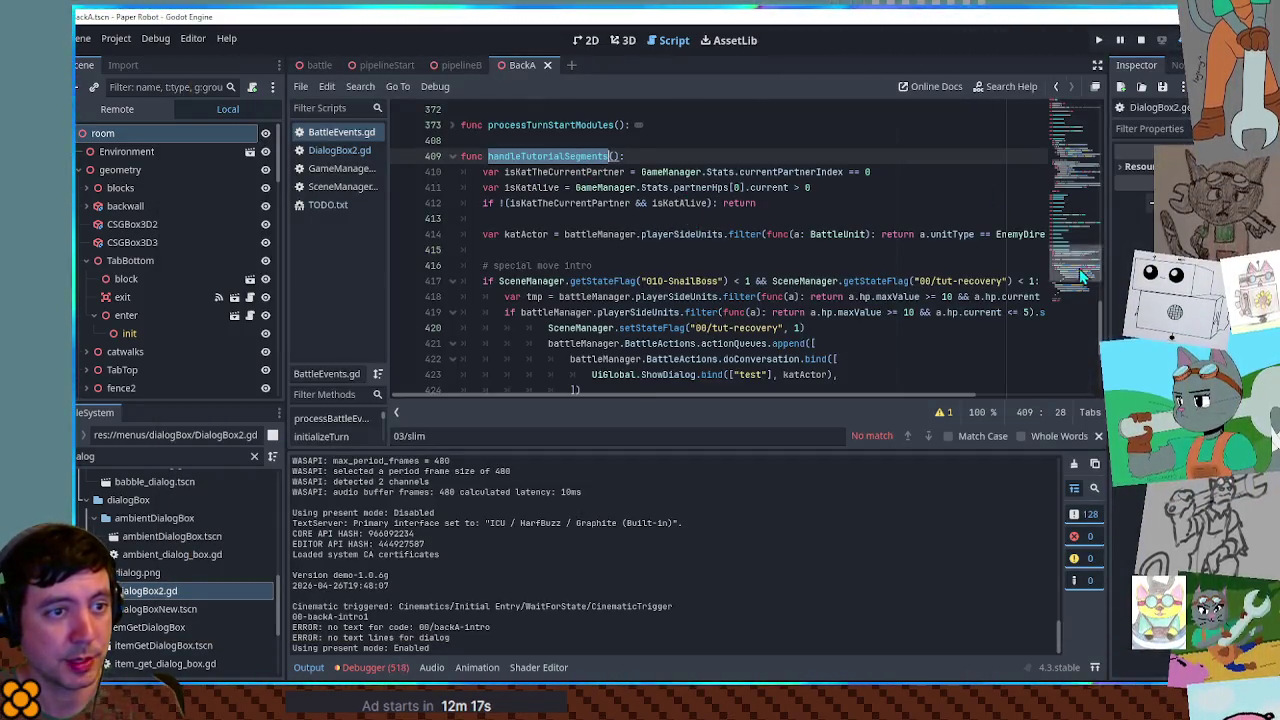
- In the running battle, choose Defend from Tactics for both the robot and the cat
{"action": "scroll", "coordinate": [1086, 288], "scroll_direction": "down", "scroll_amount": 10}
{"action": "key", "text": "alt+Tab"}
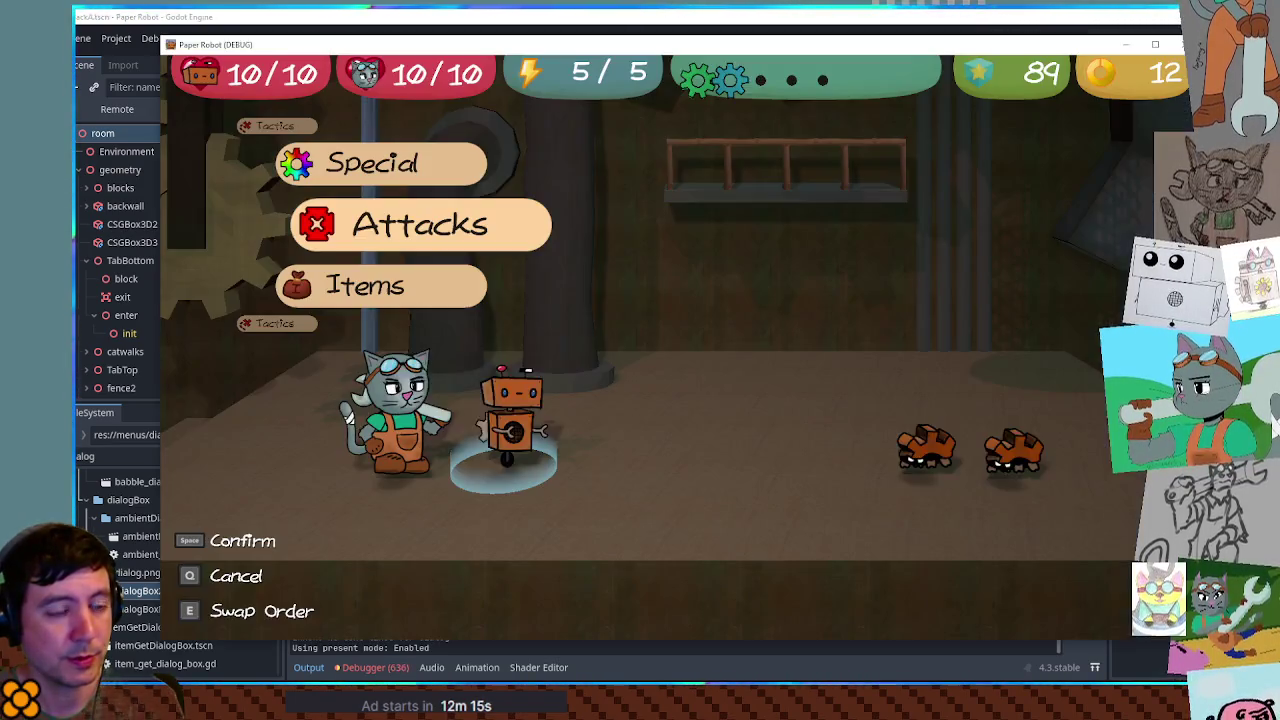
{"action": "key", "text": "Up"}
{"action": "key", "text": "Up"}
{"action": "key", "text": "space"}
{"action": "key", "text": "space"}
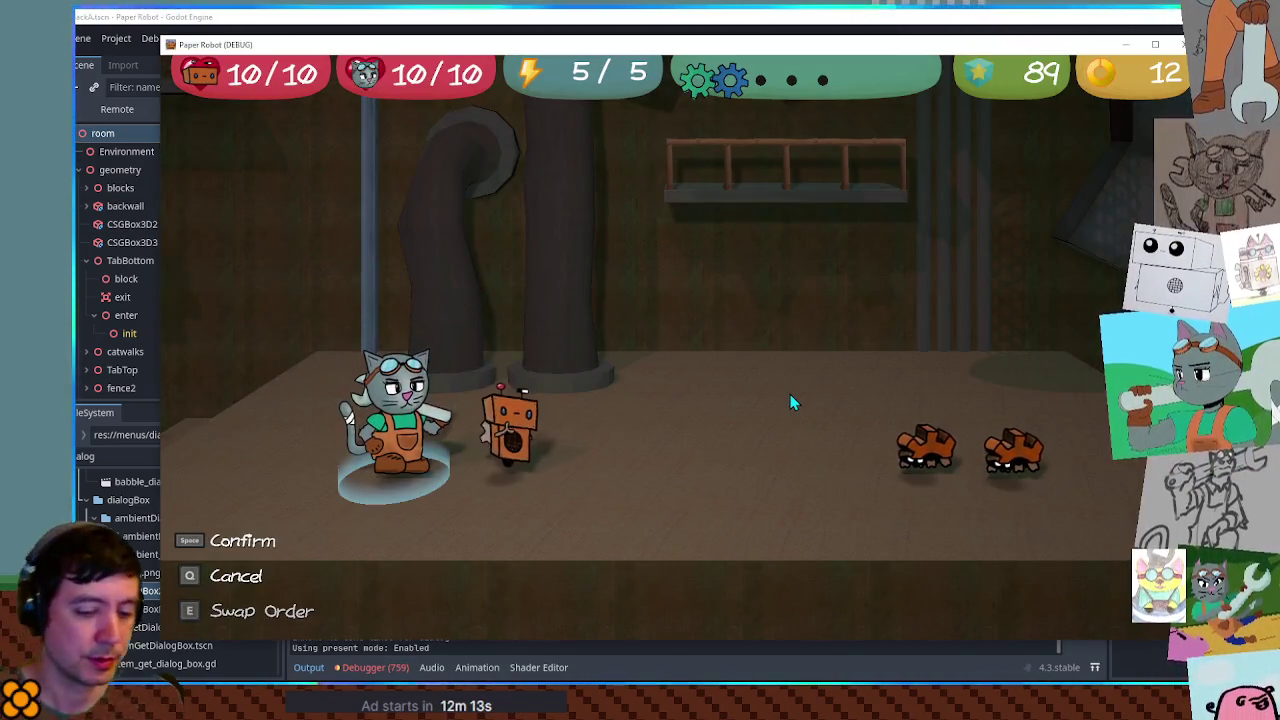
{"action": "key", "text": "Up"}
{"action": "key", "text": "space"}
{"action": "key", "text": "Down"}
{"action": "key", "text": "space"}
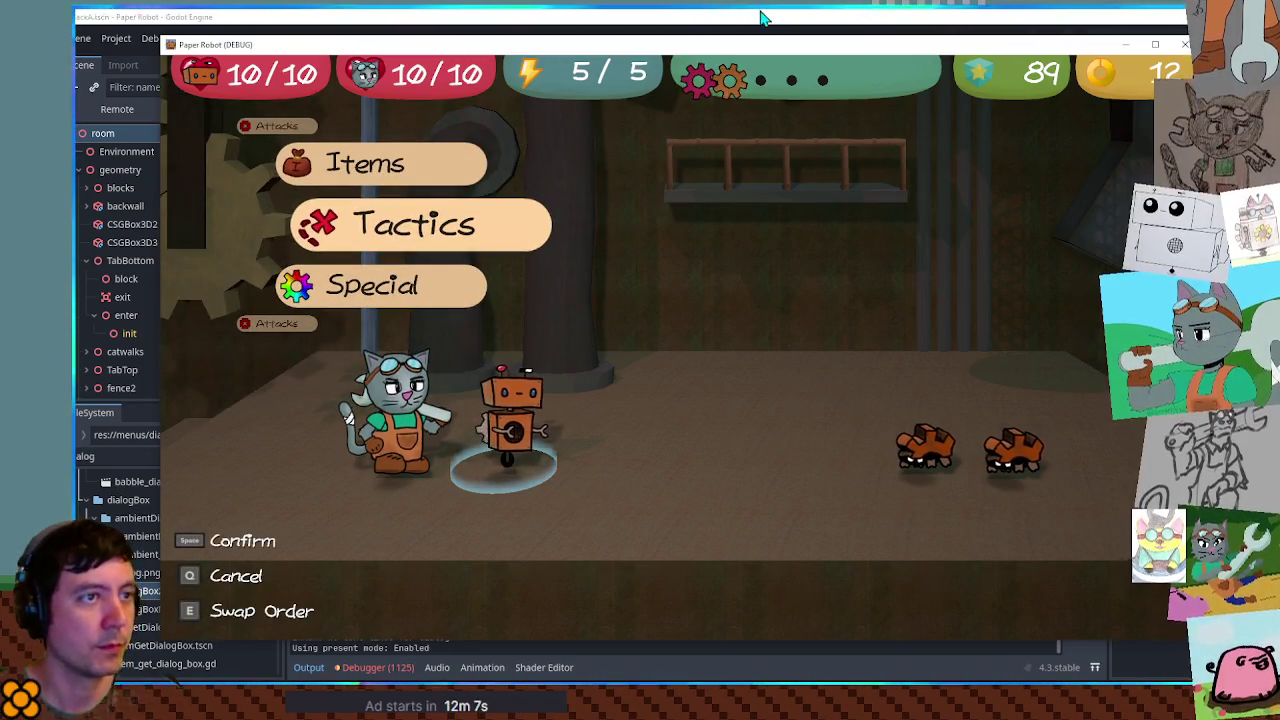
- Delete the else line with Ctrl+Shift+K and rerun the game with F5
{"action": "left_click", "coordinate": [766, 15]}
{"action": "scroll", "coordinate": [483, 259], "scroll_direction": "up", "scroll_amount": 1}
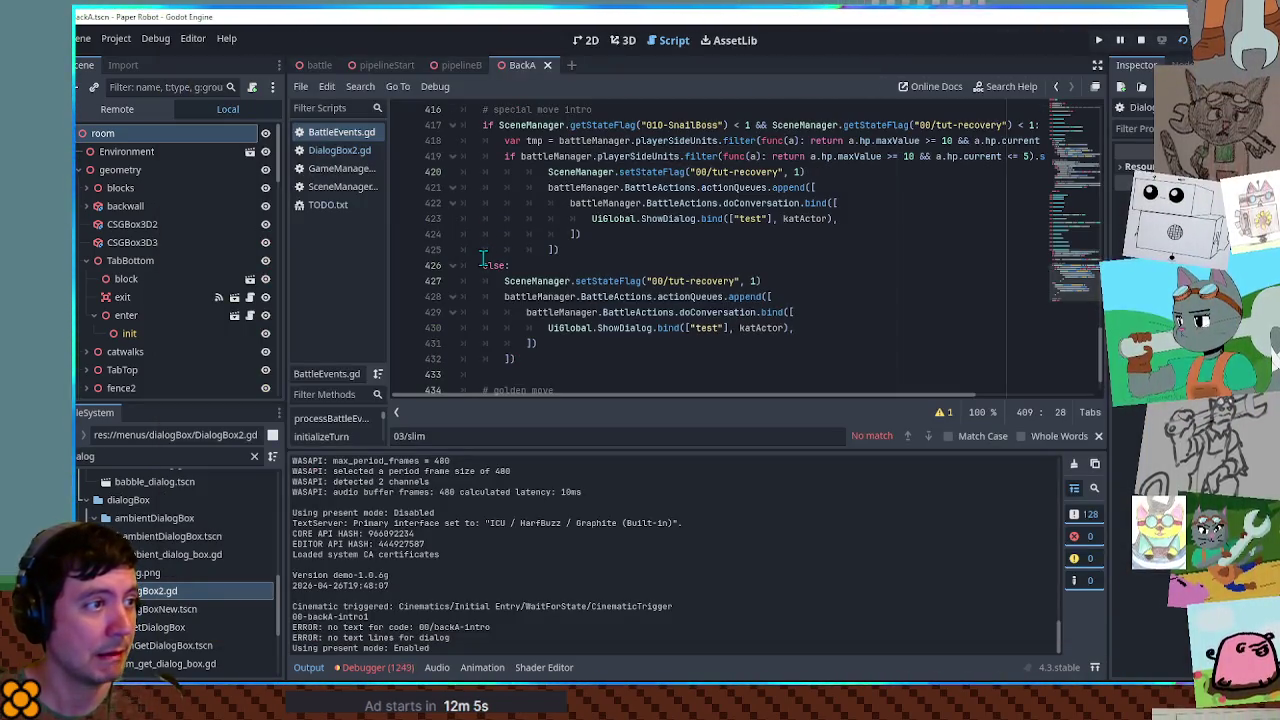
{"action": "left_click_drag", "start_coordinate": [553, 158], "coordinate": [932, 158]}
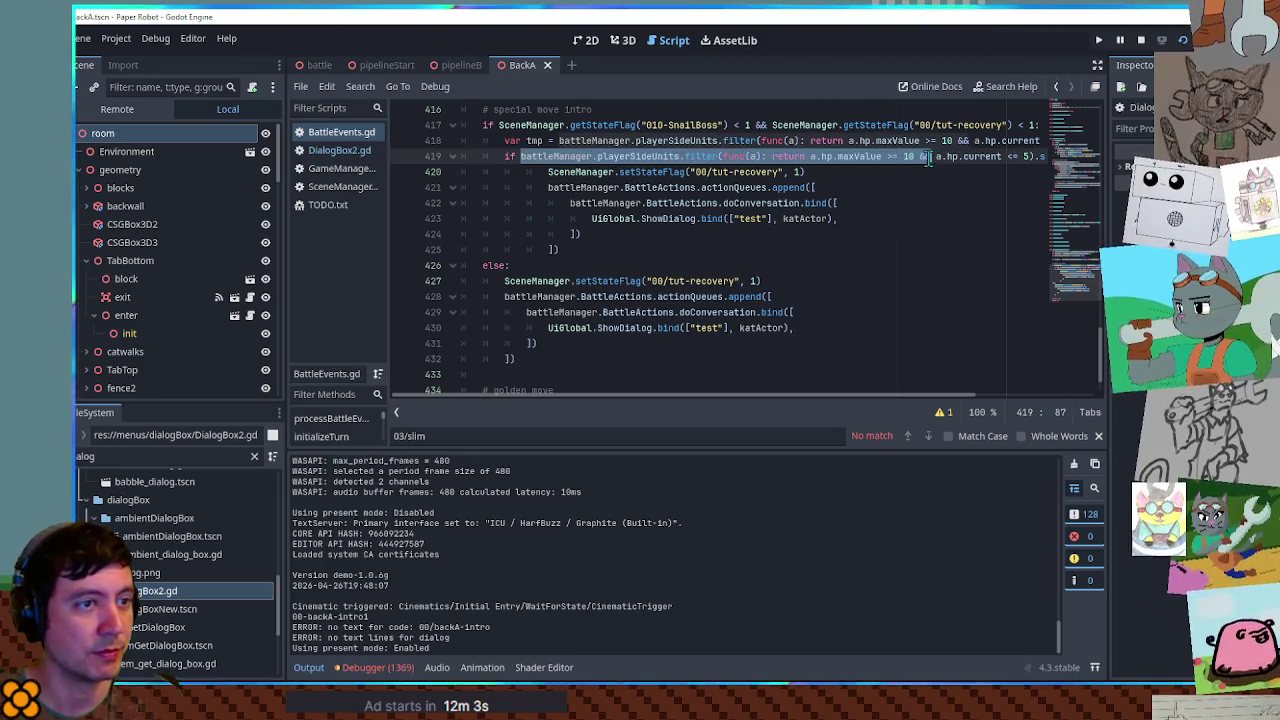
{"action": "left_click", "coordinate": [526, 266]}
{"action": "key", "text": "ctrl+shift+k"}
{"action": "left_click_drag", "start_coordinate": [522, 266], "coordinate": [540, 344]}
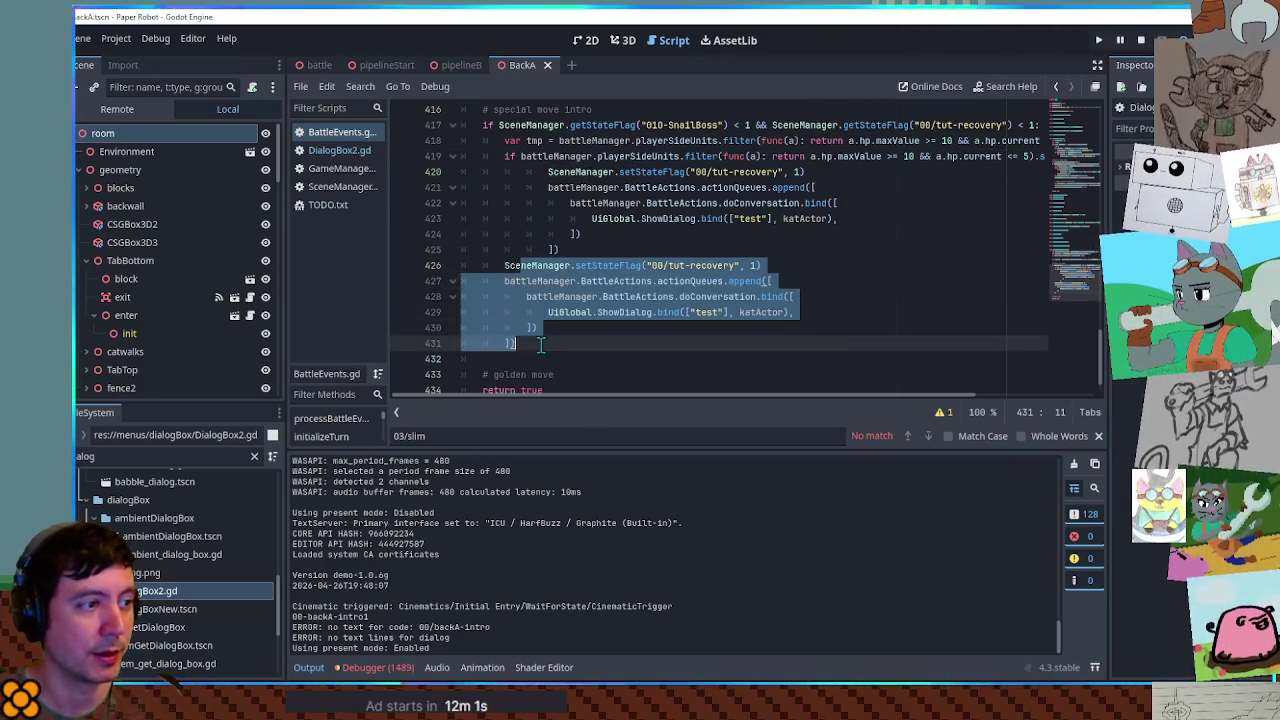
{"action": "key", "text": "F5"}
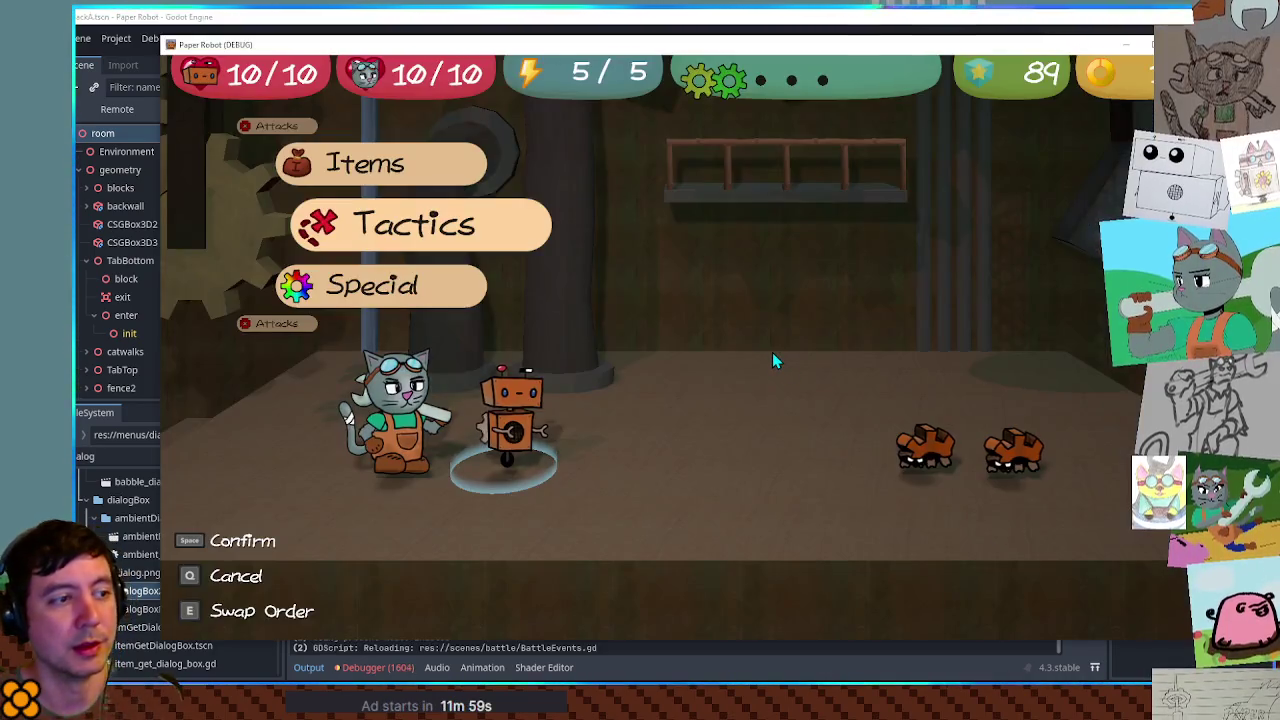
- Confirm both actions until the 'test' dialog appears, then close the game and relaunch it
{"action": "key", "text": "e"}
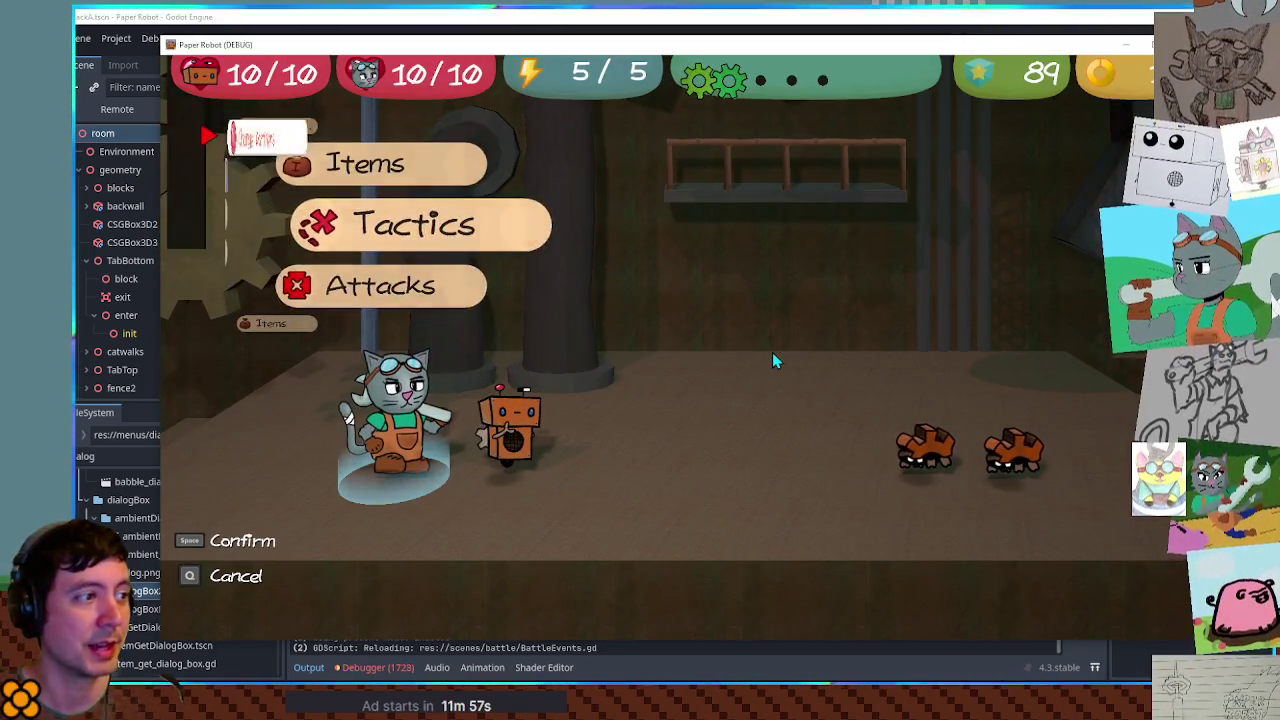
{"action": "key", "text": "space"}
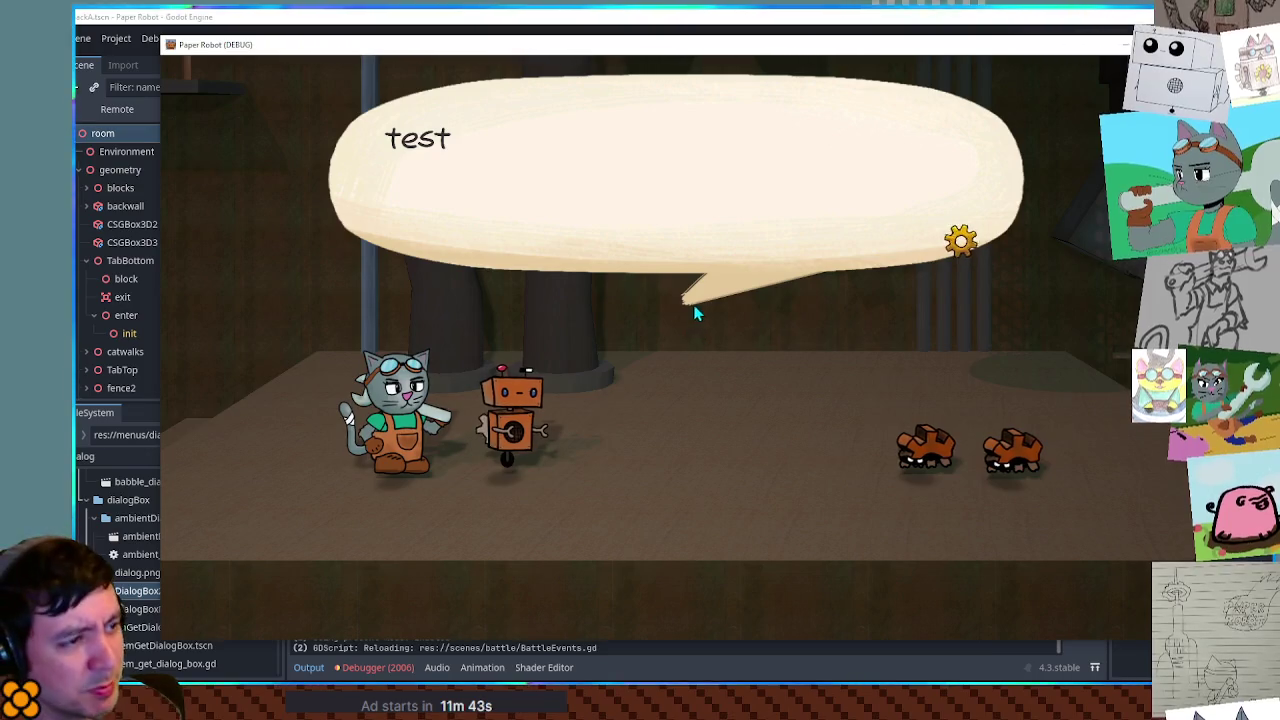
{"action": "key", "text": "F8"}
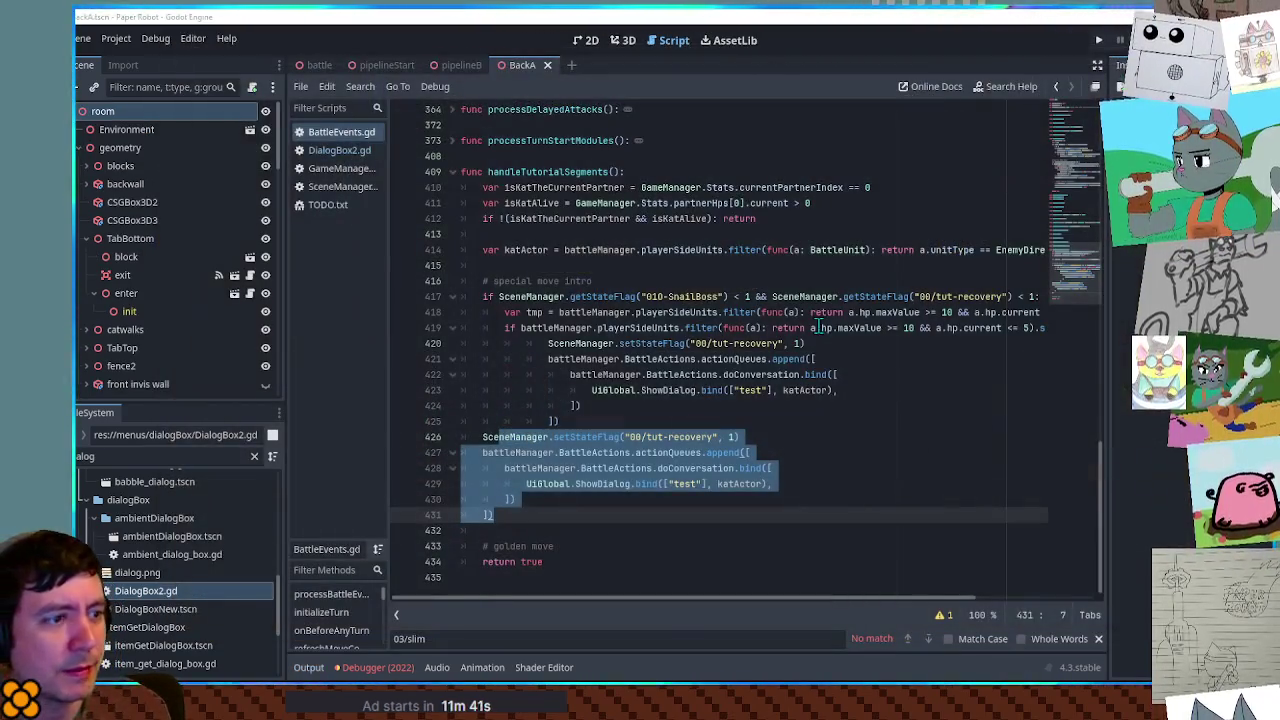
{"action": "left_click", "coordinate": [828, 405]}
{"action": "key", "text": "F5"}
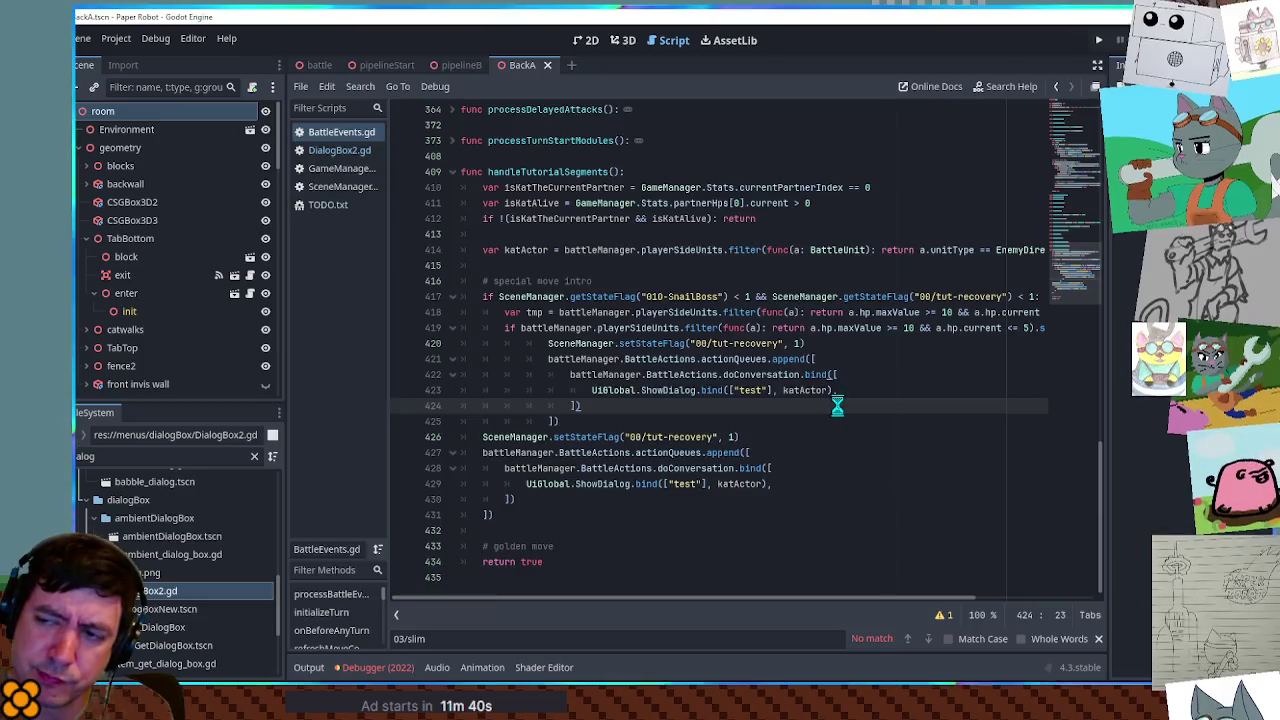
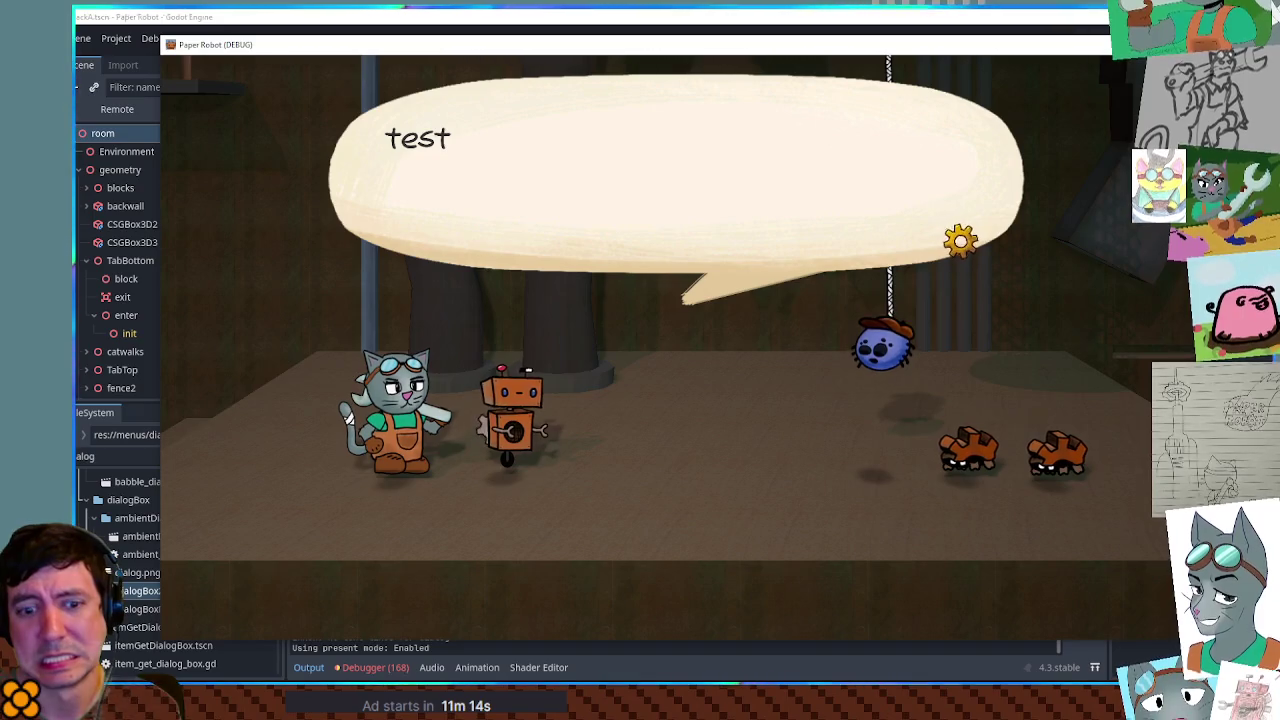
- Stop the running game and delete the duplicate dialog block on lines 426–431
{"action": "key", "text": "F8"}
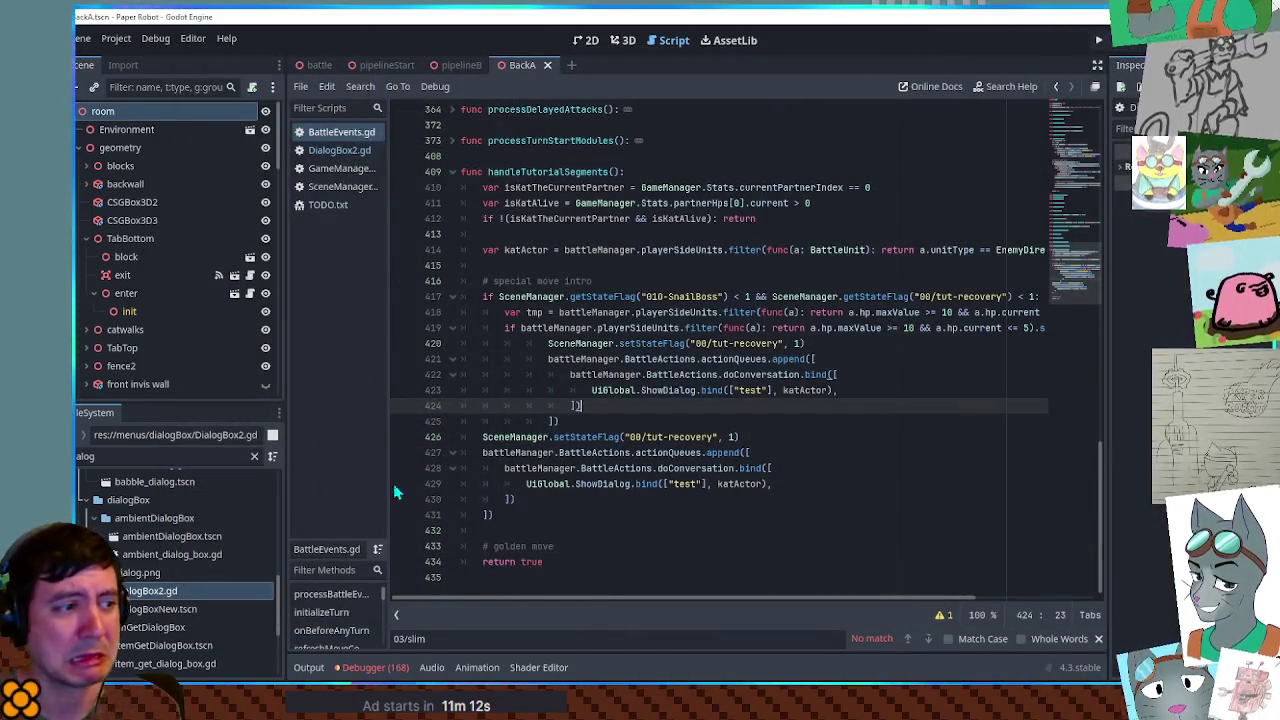
{"action": "left_click_drag", "start_coordinate": [483, 437], "coordinate": [520, 514]}
{"action": "key", "text": "BackSpace"}
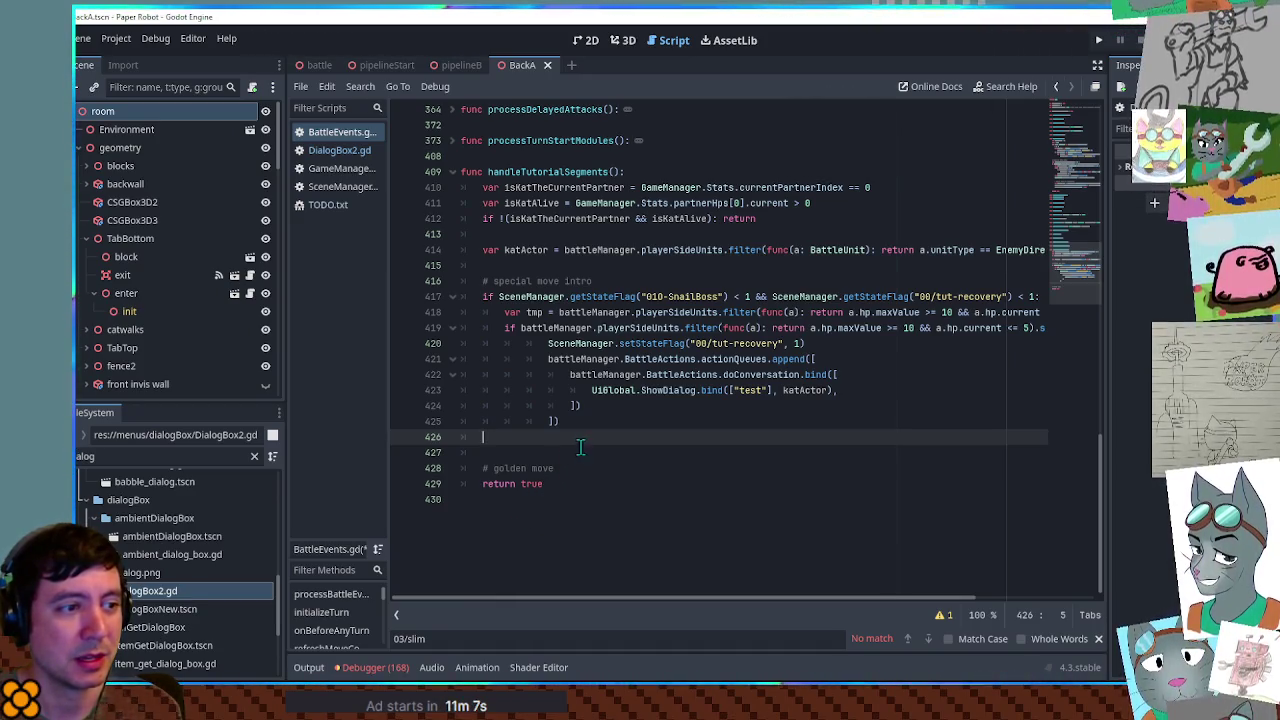
- Un-indent lines 420–425 so the recovery flag and test dialog sit under the low-HP check
{"action": "mouse_move", "coordinate": [663, 598]}
{"action": "left_mouse_down"}
{"action": "mouse_move", "coordinate": [833, 604]}
{"action": "mouse_move", "coordinate": [599, 602]}
{"action": "left_mouse_up"}
{"action": "mouse_move", "coordinate": [548, 421]}
{"action": "left_mouse_down"}
{"action": "mouse_move", "coordinate": [580, 462]}
{"action": "mouse_move", "coordinate": [583, 498]}
{"action": "left_mouse_up"}
{"action": "key", "text": "shift+Tab"}
{"action": "left_click", "coordinate": [642, 505]}
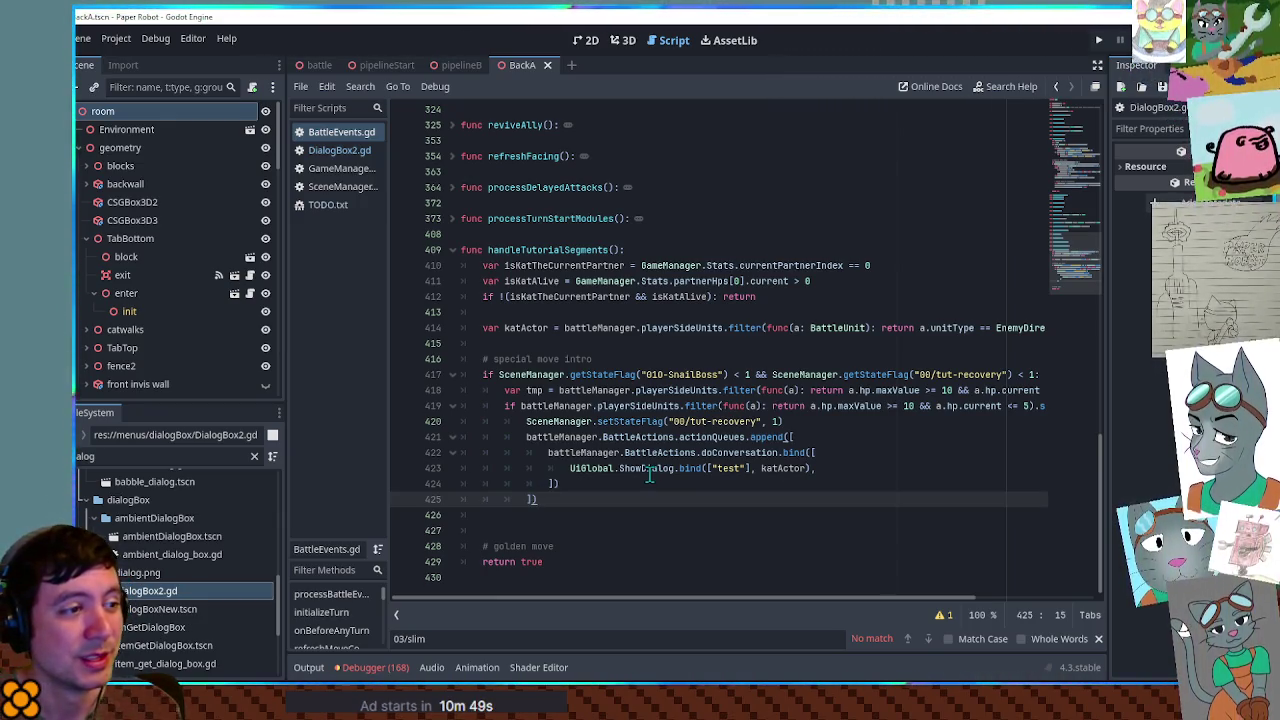
{"action": "double_click", "coordinate": [651, 374]}
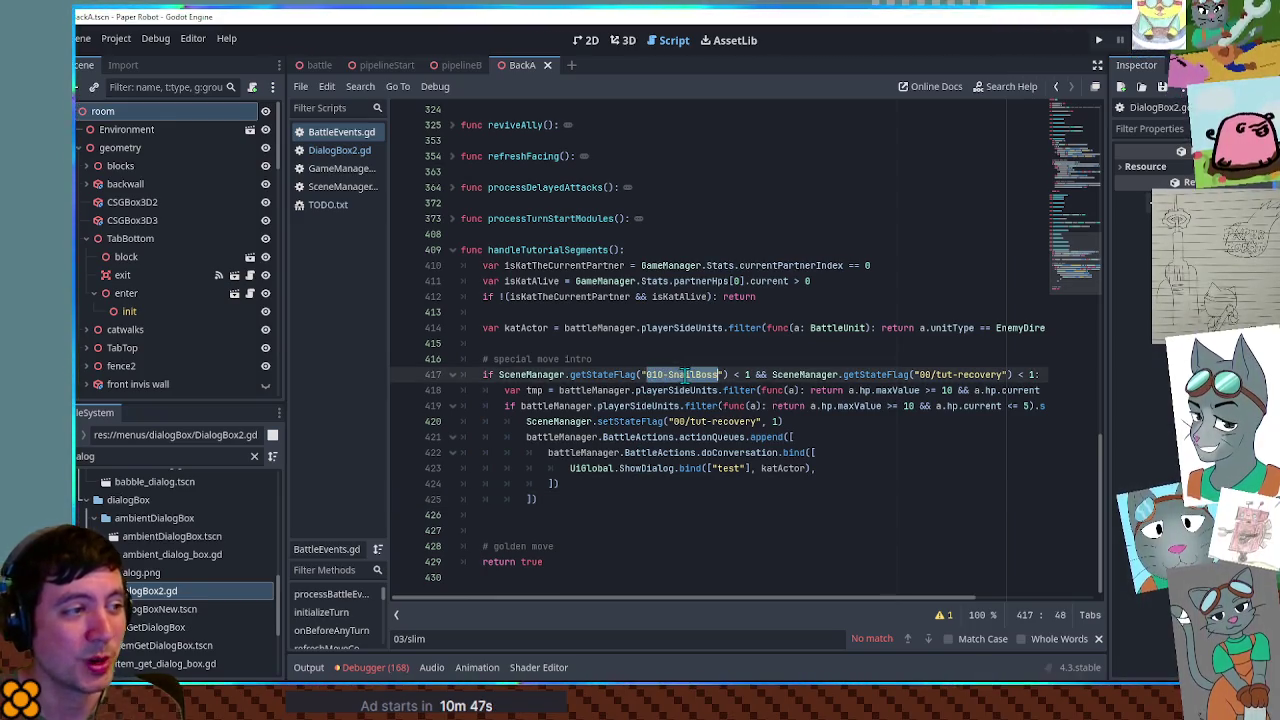
{"action": "key", "text": "ctrl+f"}
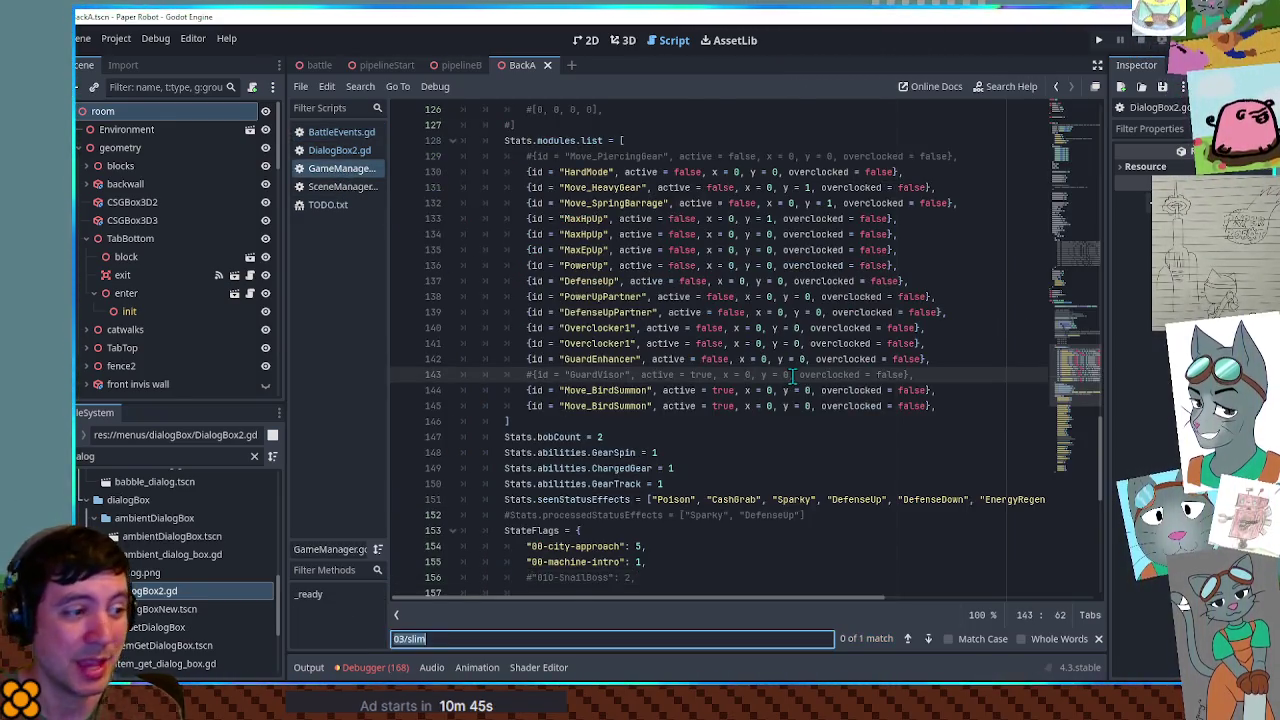
{"action": "type", "text": "01O-SnailBoss"}
{"action": "left_click", "coordinate": [687, 384]}
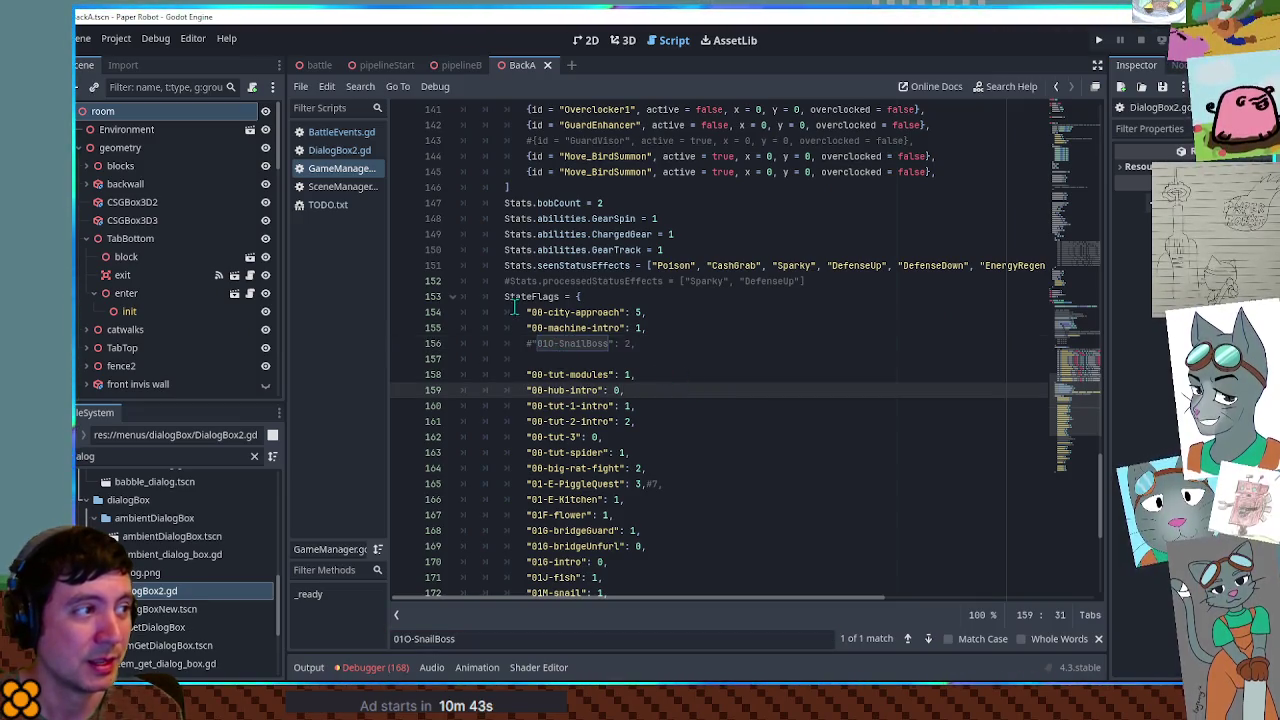
{"action": "left_click", "coordinate": [341, 133]}
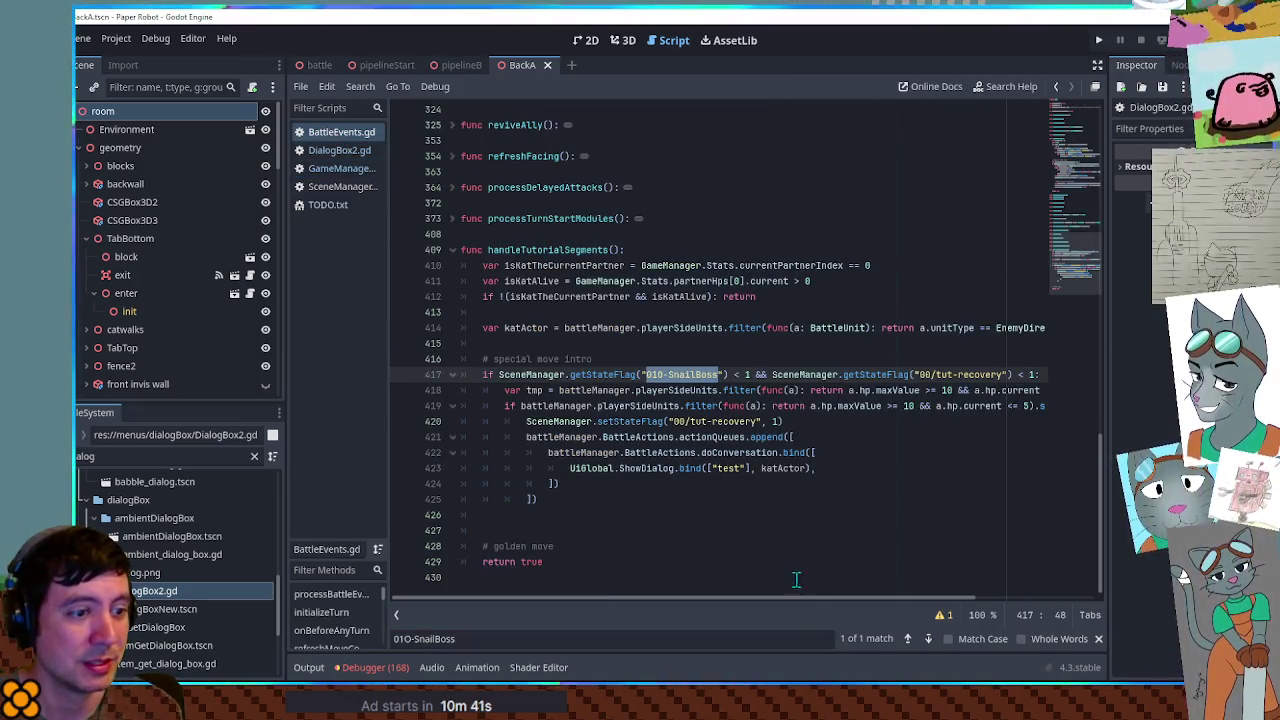
{"action": "mouse_move", "coordinate": [814, 603]}
{"action": "left_mouse_down"}
{"action": "mouse_move", "coordinate": [871, 604]}
{"action": "mouse_move", "coordinate": [791, 603]}
{"action": "left_mouse_up"}
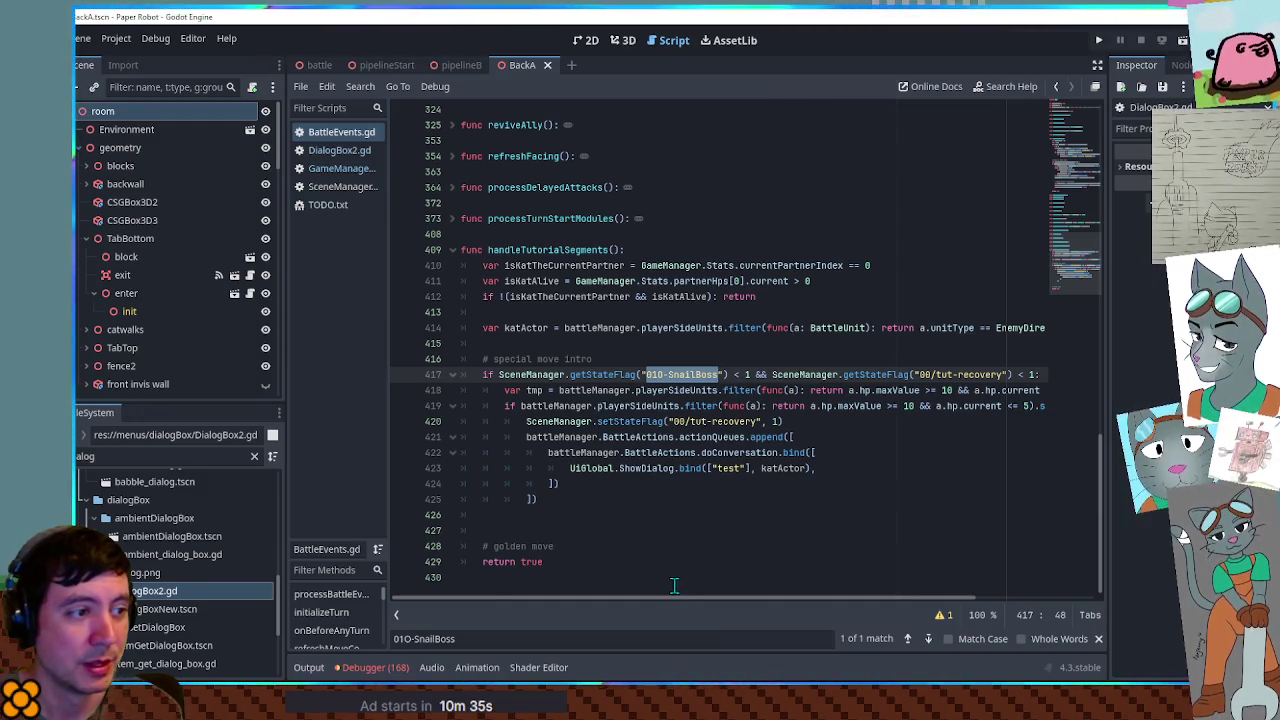
{"action": "scroll", "coordinate": [800, 603], "scroll_direction": "right", "scroll_amount": 3}
{"action": "scroll", "coordinate": [727, 600], "scroll_direction": "left", "scroll_amount": 5}
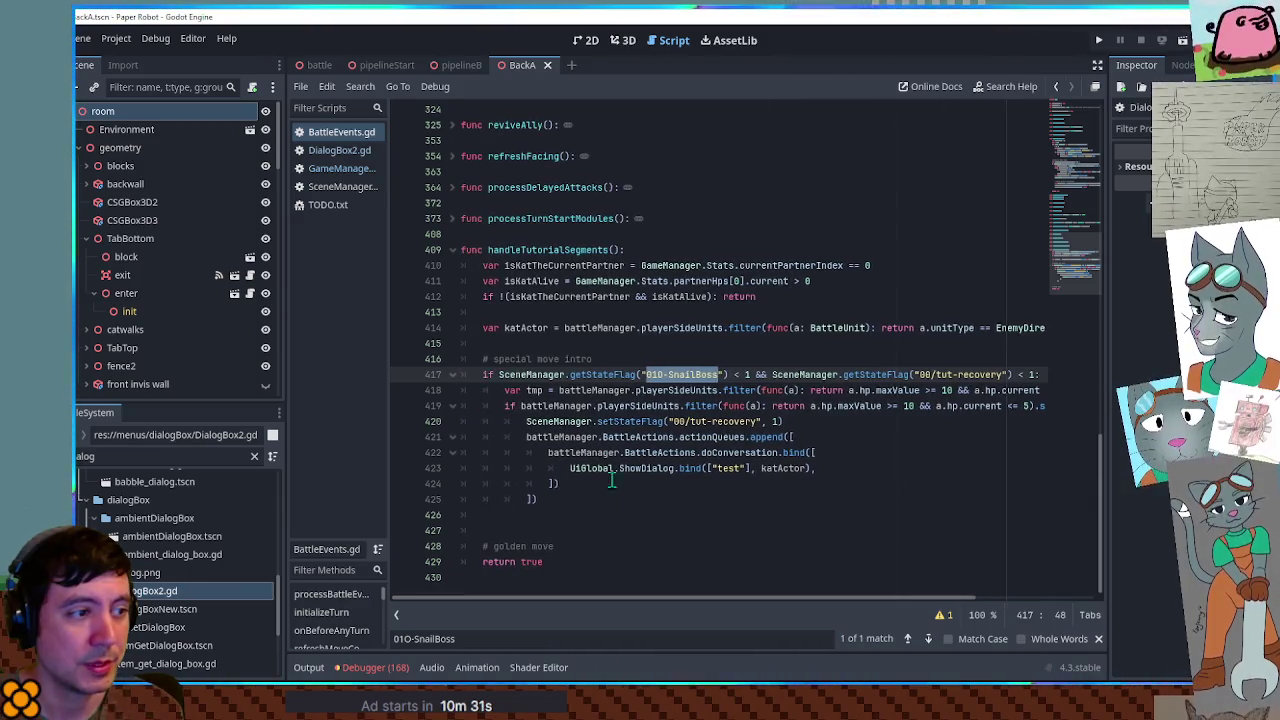
{"action": "double_click", "coordinate": [535, 390]}
{"action": "mouse_move", "coordinate": [664, 596]}
{"action": "left_mouse_down"}
{"action": "mouse_move", "coordinate": [754, 603]}
{"action": "mouse_move", "coordinate": [709, 603]}
{"action": "mouse_move", "coordinate": [742, 603]}
{"action": "left_mouse_up"}
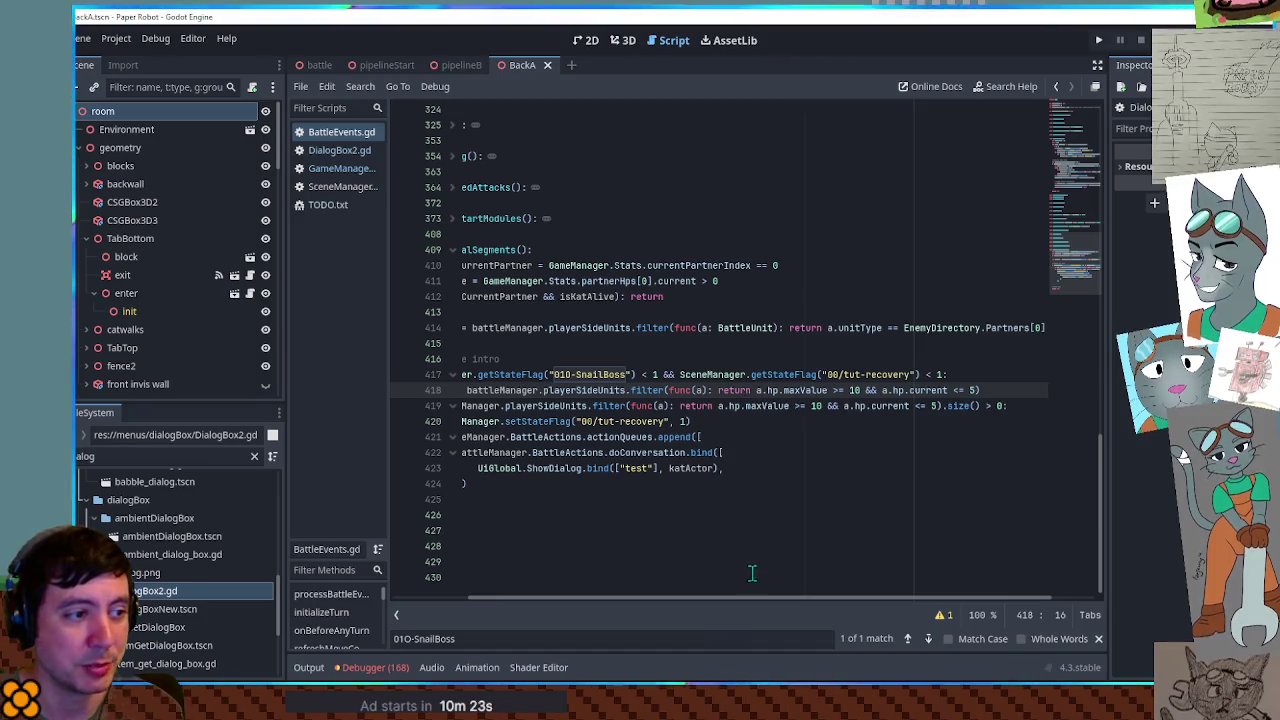
{"action": "mouse_move", "coordinate": [755, 596]}
{"action": "left_mouse_down"}
{"action": "mouse_move", "coordinate": [600, 594]}
{"action": "mouse_move", "coordinate": [694, 600]}
{"action": "mouse_move", "coordinate": [617, 598]}
{"action": "left_mouse_up"}
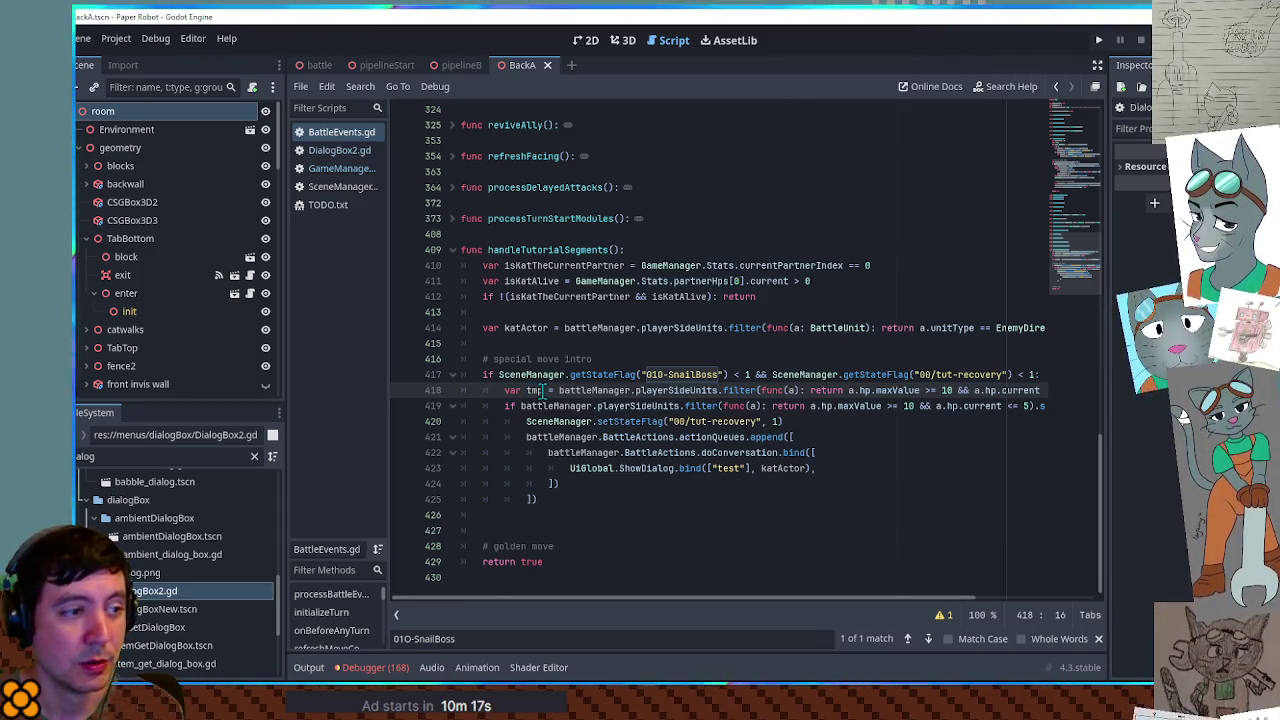
{"action": "mouse_move", "coordinate": [675, 598]}
{"action": "left_mouse_down"}
{"action": "mouse_move", "coordinate": [836, 612]}
{"action": "mouse_move", "coordinate": [670, 612]}
{"action": "left_mouse_up"}
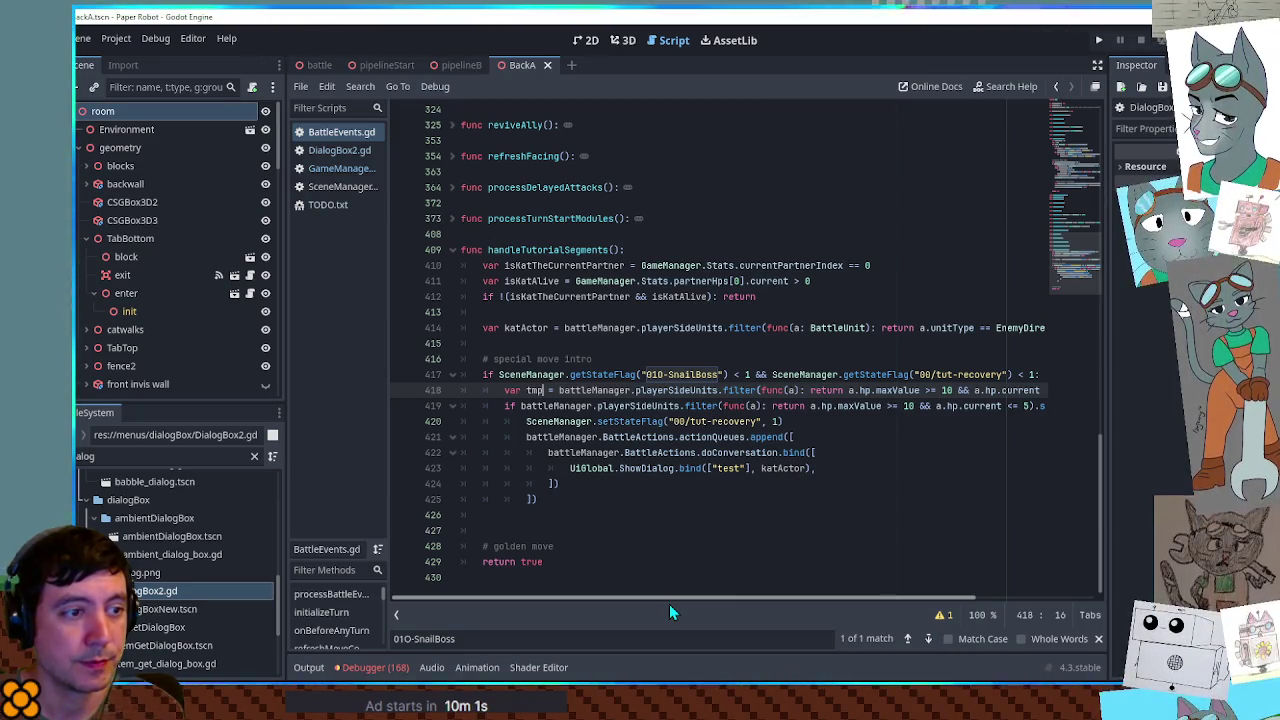
{"action": "left_click_drag", "start_coordinate": [772, 375], "coordinate": [1003, 376]}
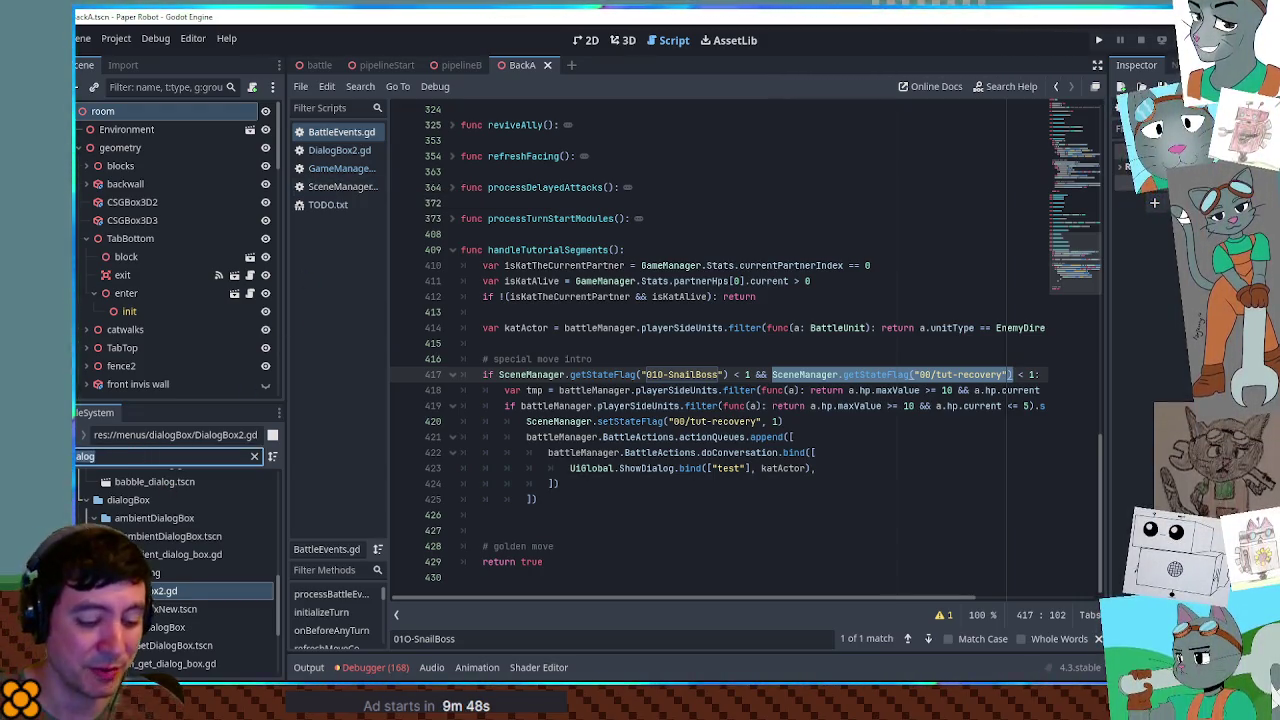
{"action": "key", "text": "ctrl+a"}
{"action": "type", "text": "backattle men"}
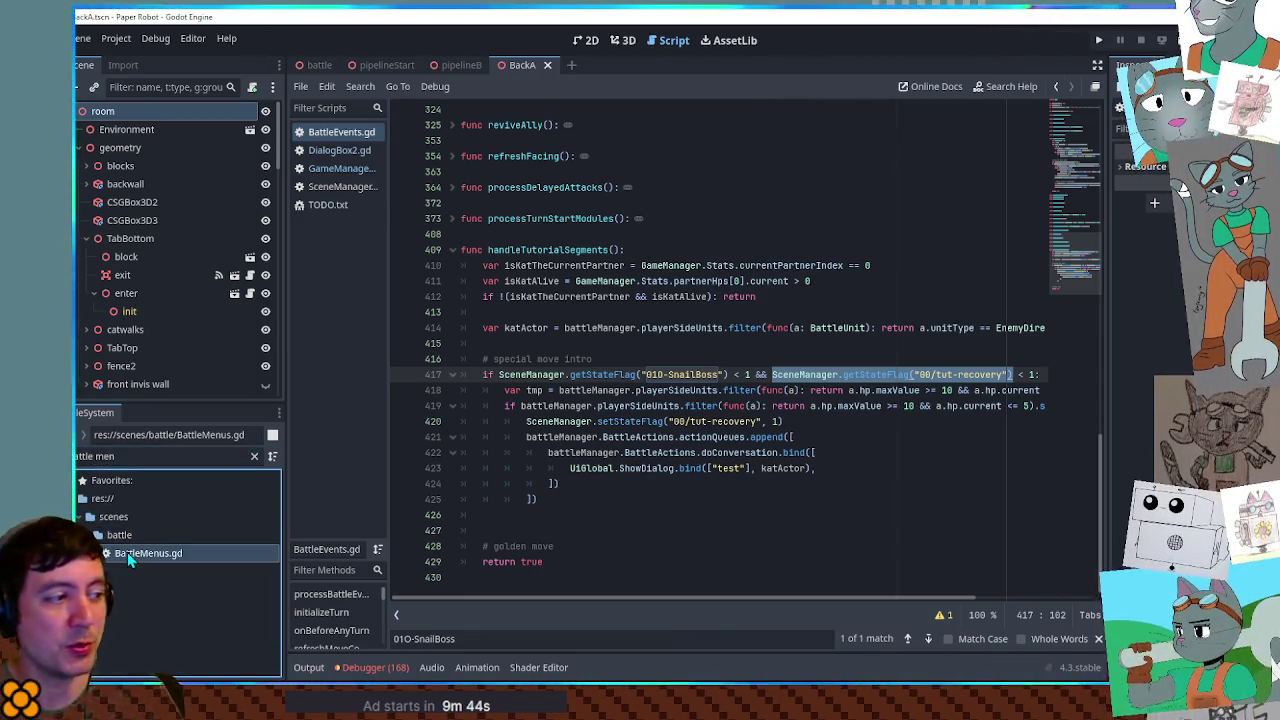
- Open BattleMenus.gd for reference, browse it, then return to BattleEvents.gd
{"action": "double_click", "coordinate": [127, 552]}
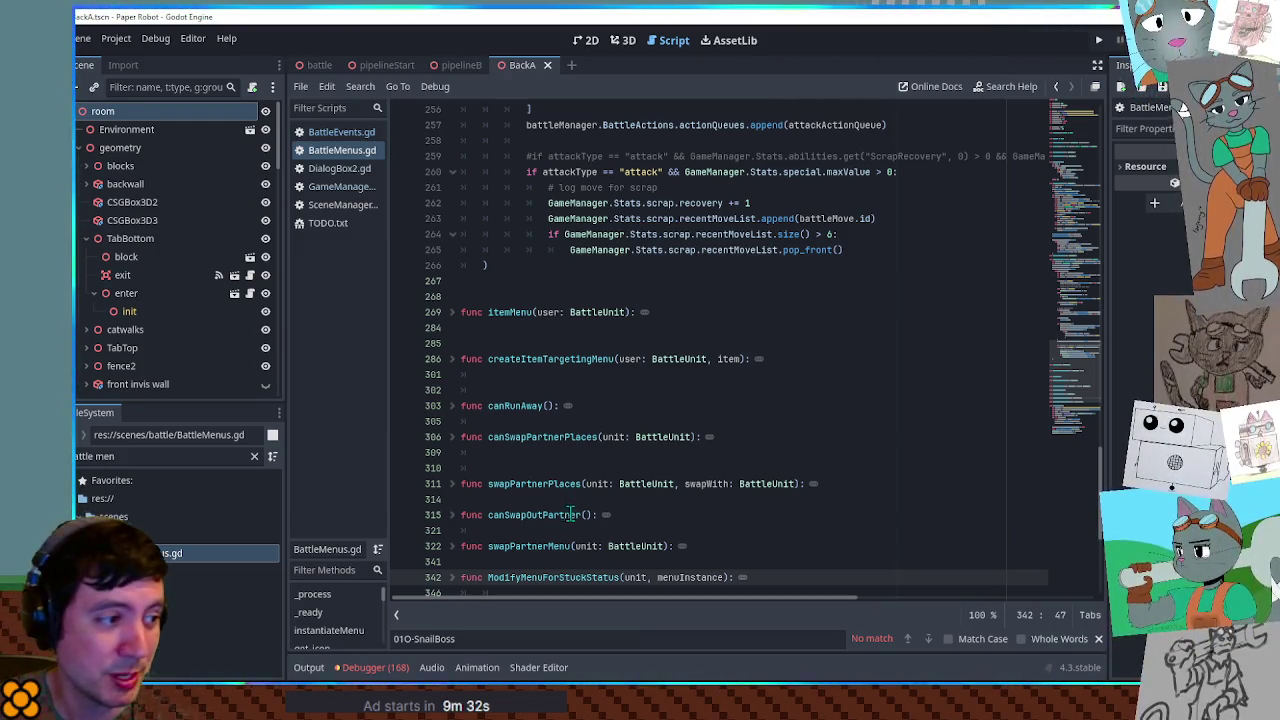
{"action": "left_click_drag", "start_coordinate": [1087, 357], "coordinate": [1097, 386]}
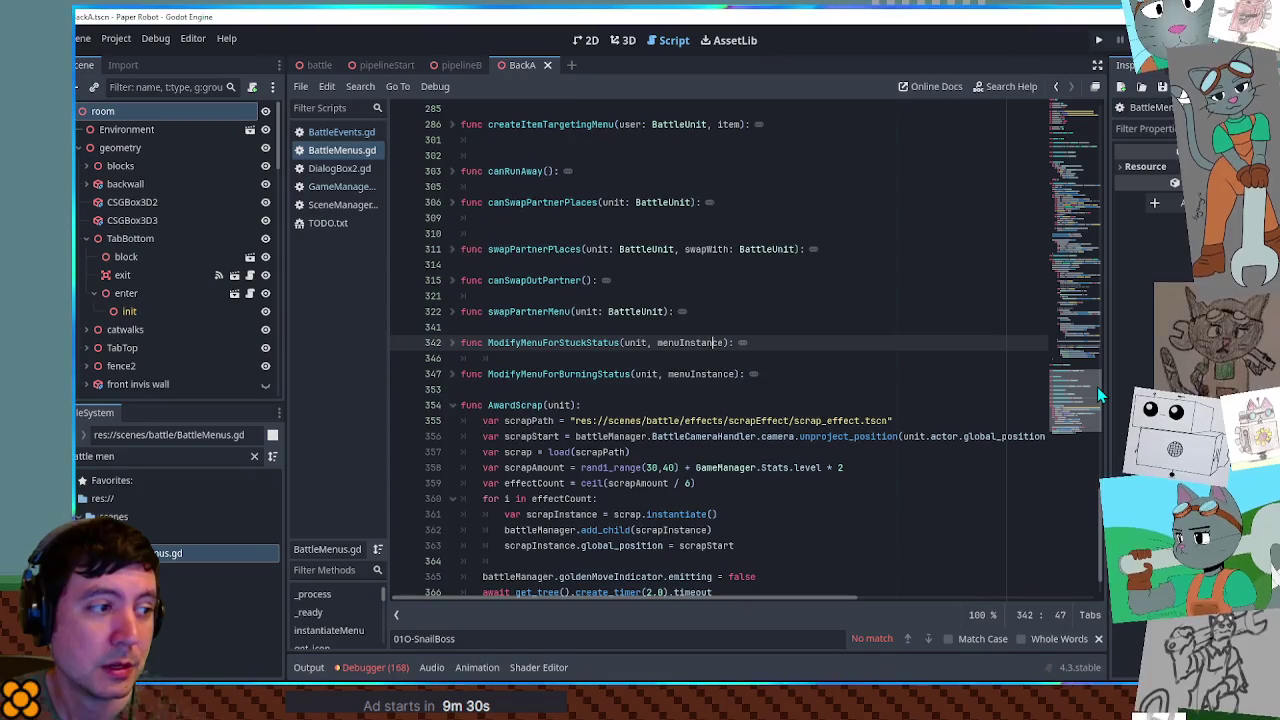
{"action": "left_click", "coordinate": [341, 132]}
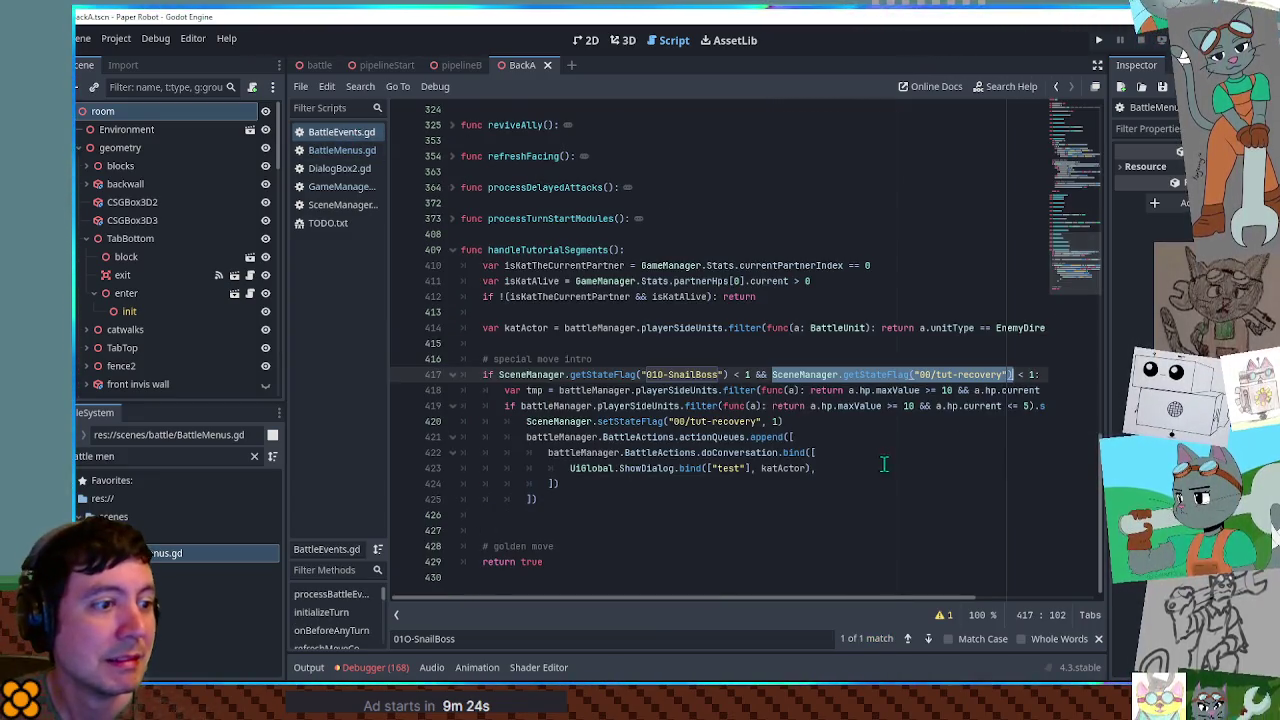
- Inspect the SnailBoss and tut-recovery flag comparisons in the line 417 condition
{"action": "left_click", "coordinate": [705, 483]}
{"action": "mouse_move", "coordinate": [848, 600]}
{"action": "left_mouse_down"}
{"action": "mouse_move", "coordinate": [1001, 600]}
{"action": "mouse_move", "coordinate": [852, 600]}
{"action": "mouse_move", "coordinate": [895, 600]}
{"action": "left_mouse_up"}
{"action": "left_click_drag", "start_coordinate": [957, 390], "coordinate": [981, 382]}
{"action": "left_click", "coordinate": [981, 382]}
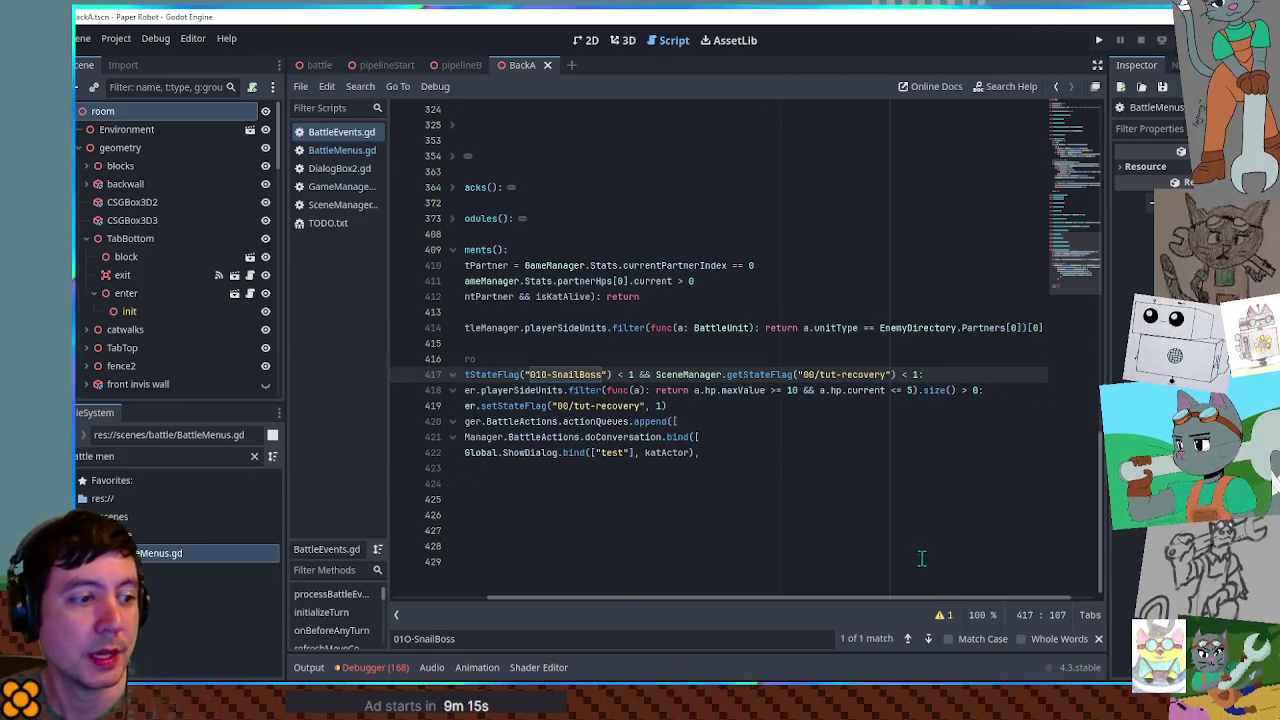
{"action": "mouse_move", "coordinate": [832, 600]}
{"action": "left_mouse_down"}
{"action": "mouse_move", "coordinate": [737, 600]}
{"action": "mouse_move", "coordinate": [883, 595]}
{"action": "mouse_move", "coordinate": [750, 600]}
{"action": "left_mouse_up"}
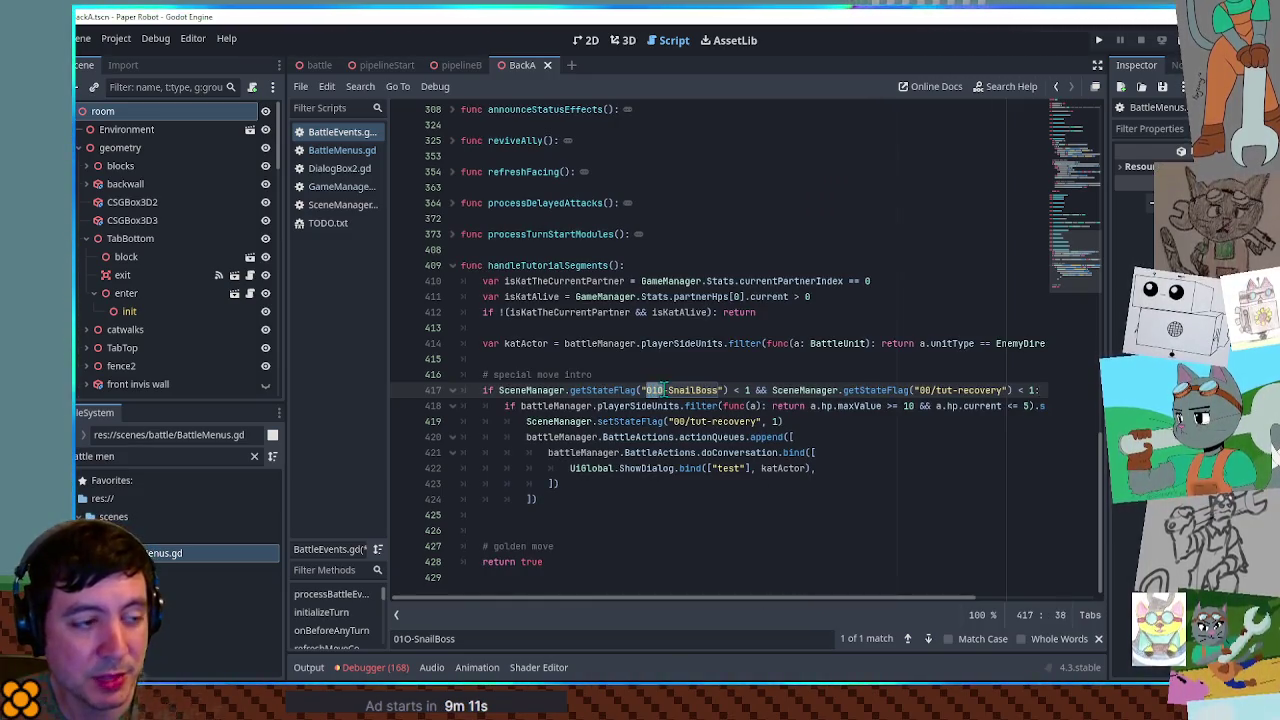
{"action": "left_click_drag", "start_coordinate": [646, 390], "coordinate": [747, 390]}
{"action": "left_click_drag", "start_coordinate": [812, 600], "coordinate": [930, 606]}
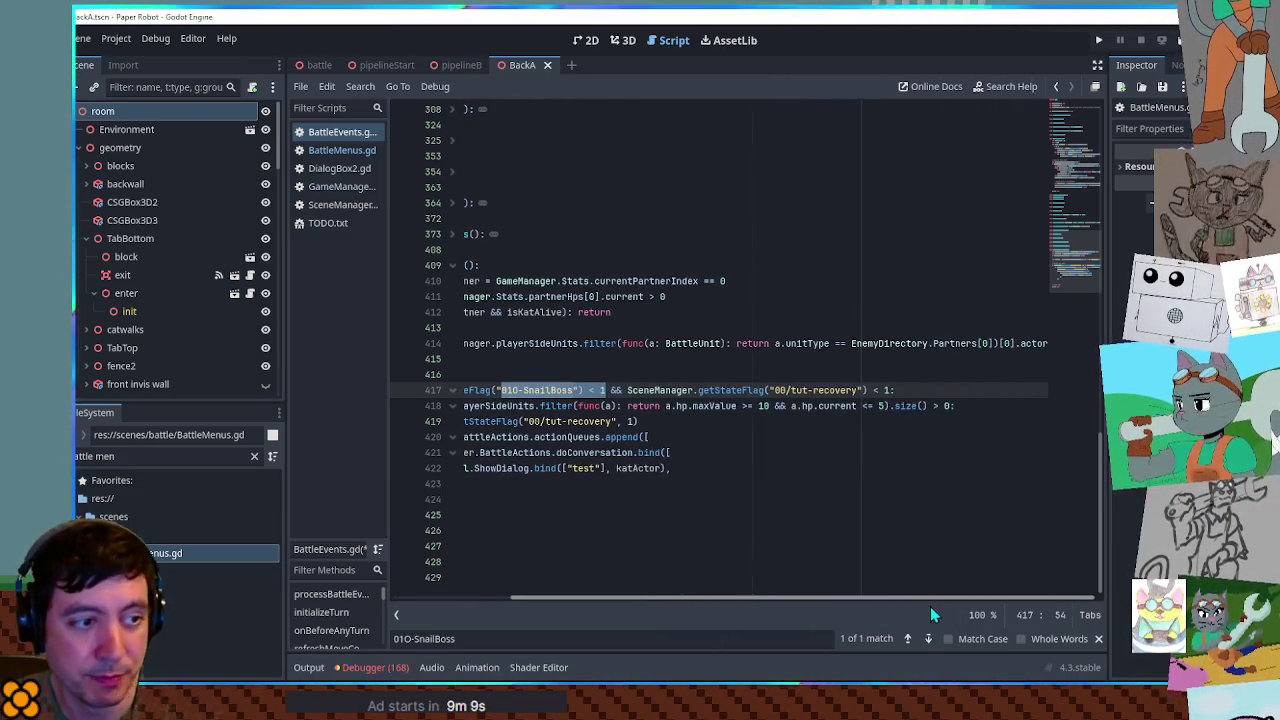
{"action": "left_click_drag", "start_coordinate": [655, 391], "coordinate": [888, 390]}
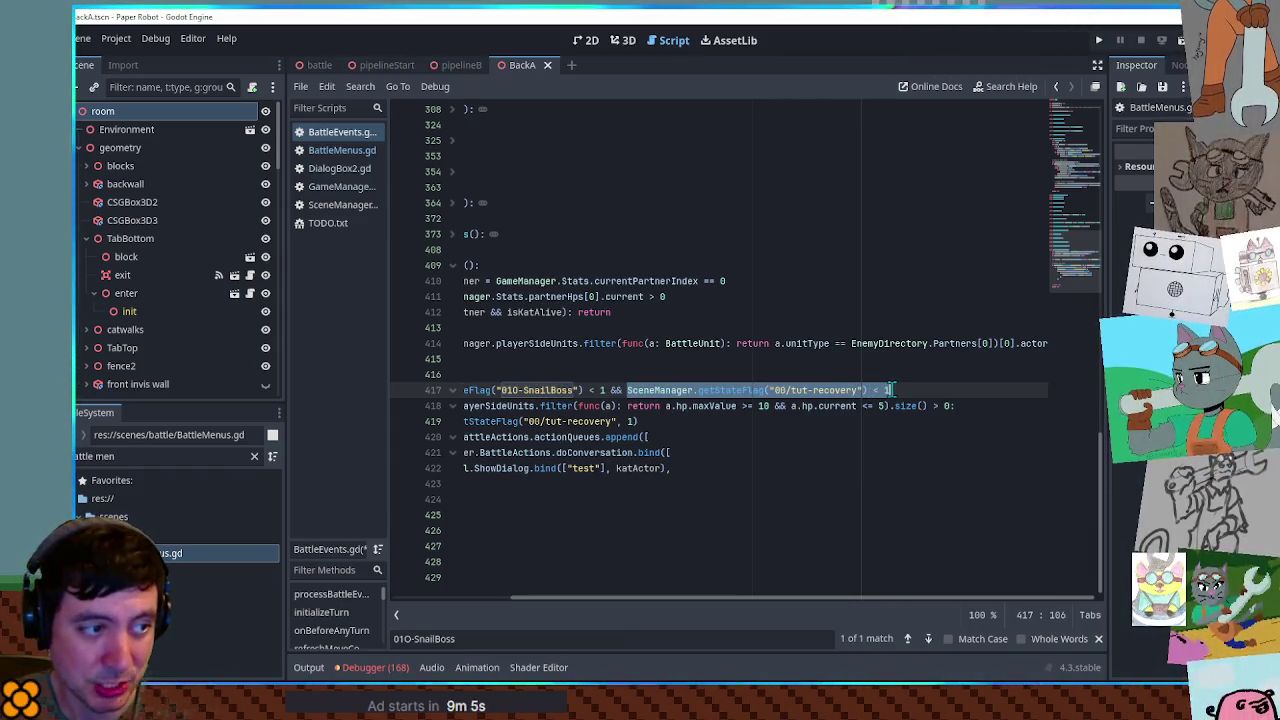
- Append '&& GameManager.Stats.special.current > 0' to the line 417 if condition
{"action": "left_click", "coordinate": [890, 390]}
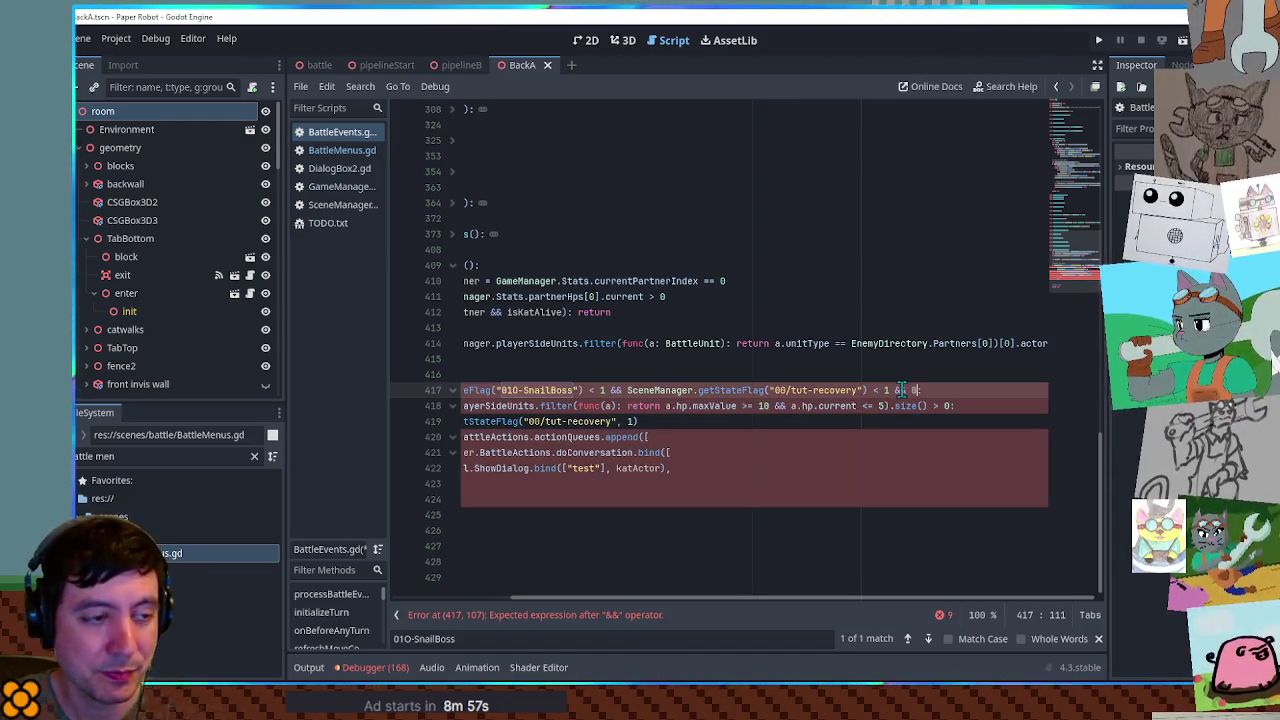
{"action": "type", "text": "ameManager.s"}
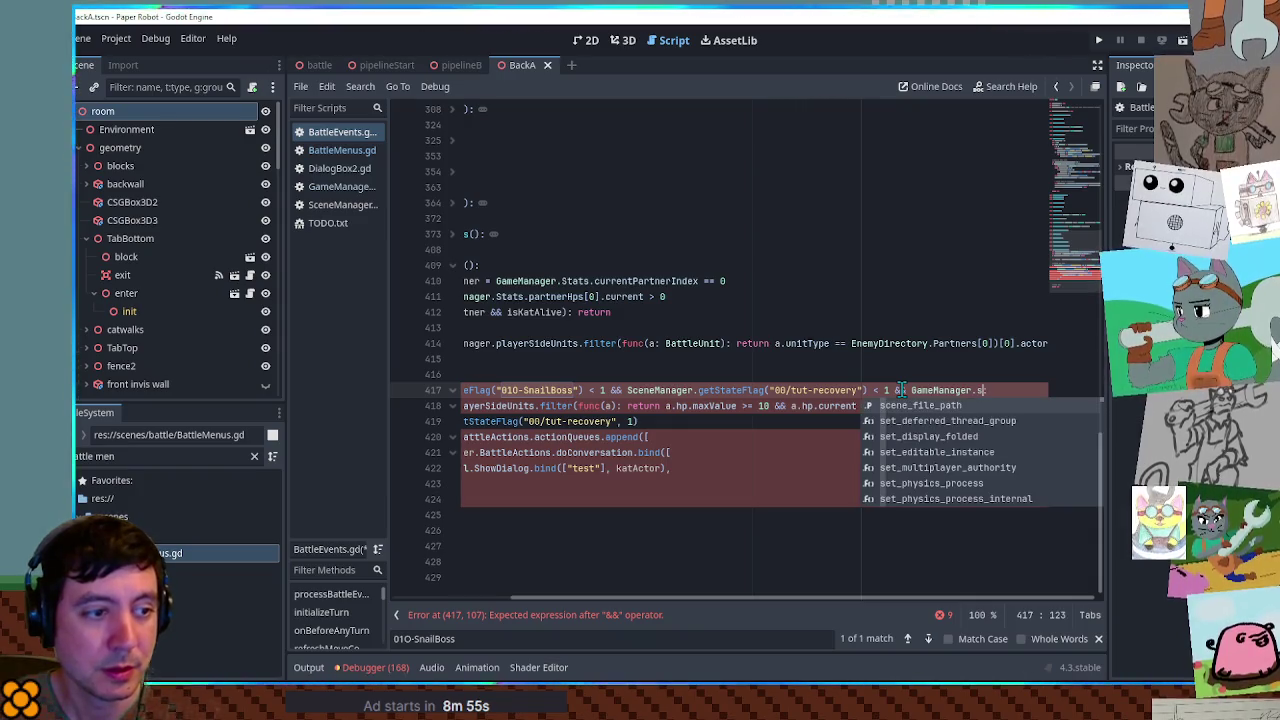
{"action": "key", "text": "BackSpace"}
{"action": "type", "text": "Stat"}
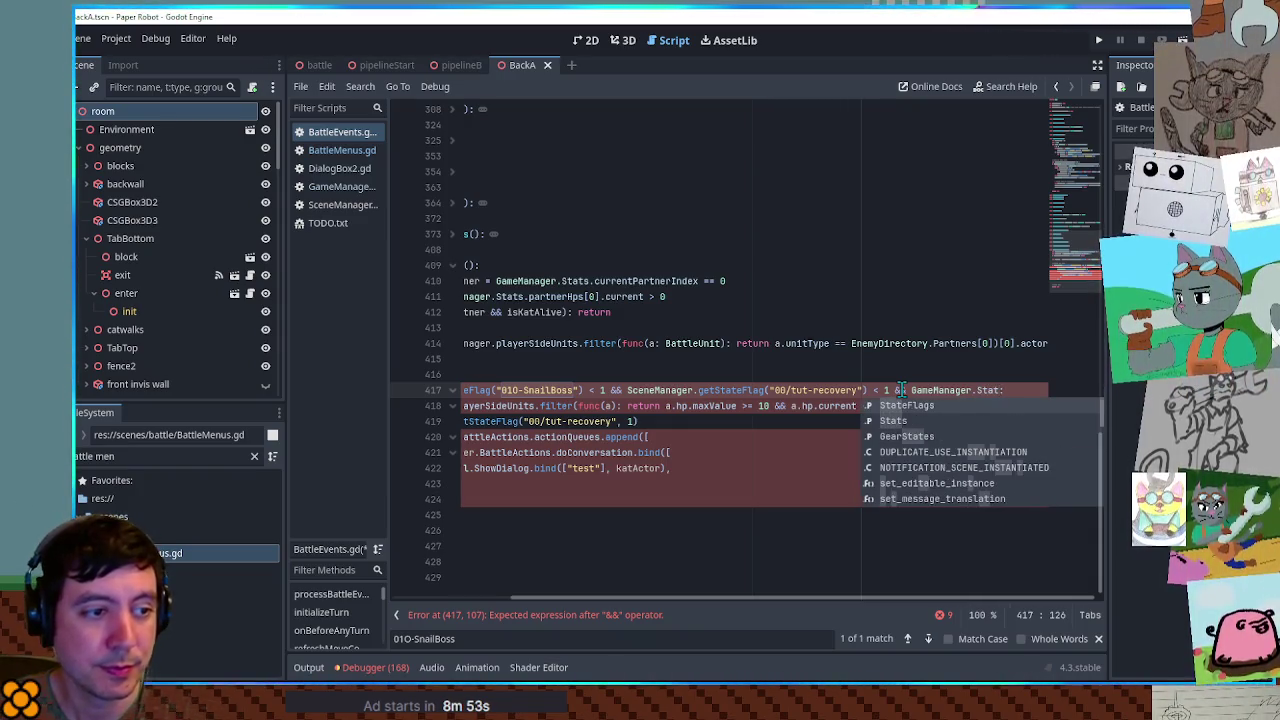
{"action": "type", "text": "s.spe"}
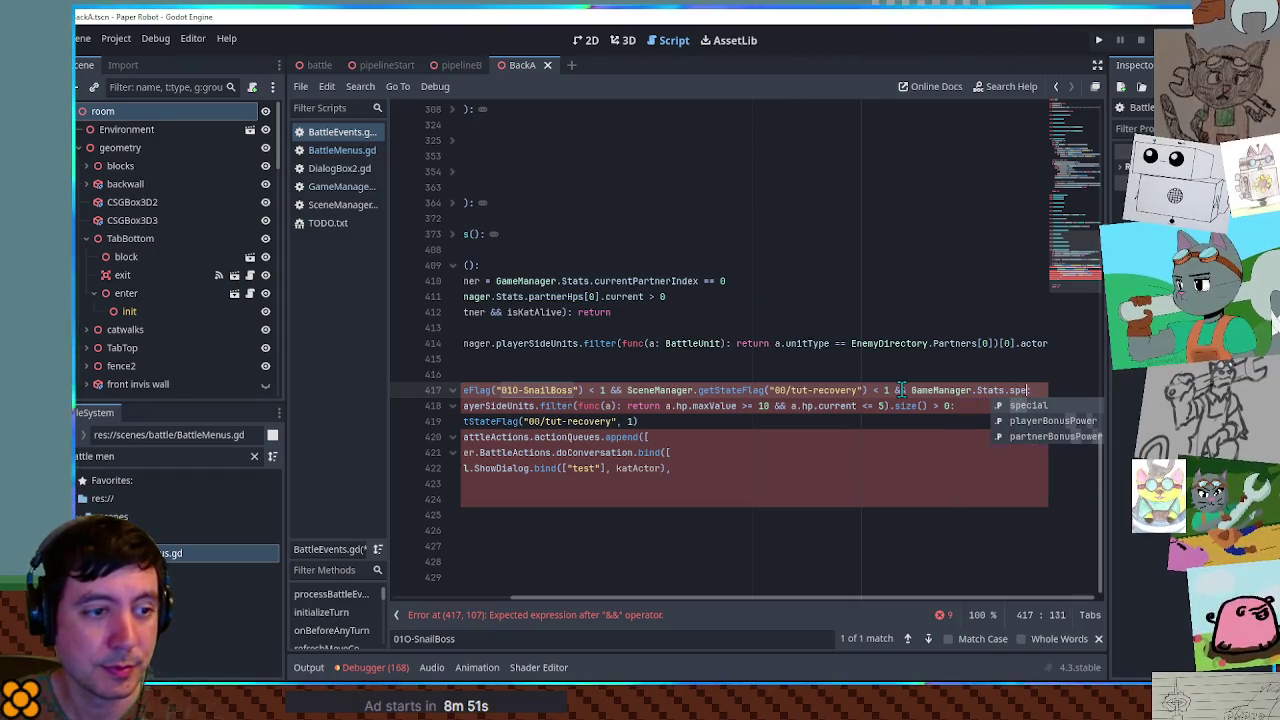
{"action": "type", "text": "cial.curretn"}
{"action": "key", "text": "BackSpace"}
{"action": "key", "text": "BackSpace"}
{"action": "key", "text": "BackSpace"}
{"action": "type", "text": "nt > 0"}
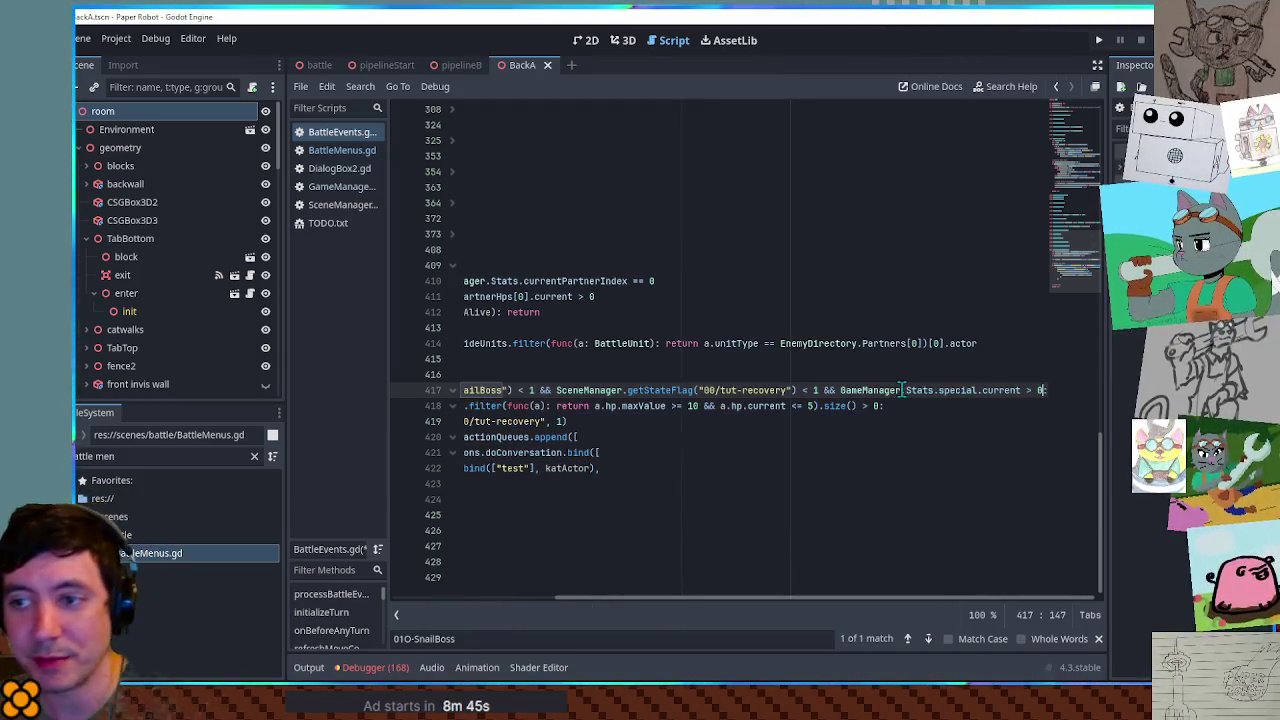
{"action": "key", "text": "Home"}
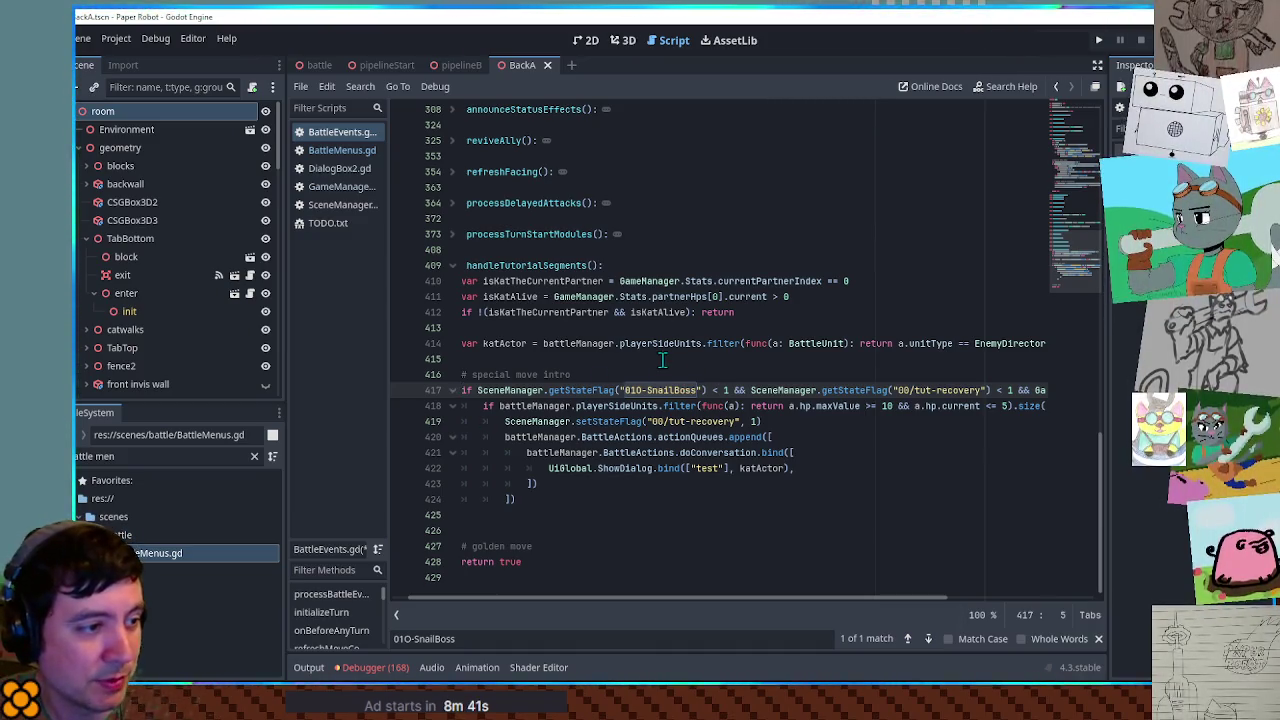
- Replace the placeholder test dialog with "Ouch, things are getting a little dicey..." spoken by katActor
{"action": "mouse_move", "coordinate": [505, 421]}
{"action": "left_mouse_down"}
{"action": "mouse_move", "coordinate": [773, 421]}
{"action": "mouse_move", "coordinate": [510, 423]}
{"action": "left_mouse_up"}
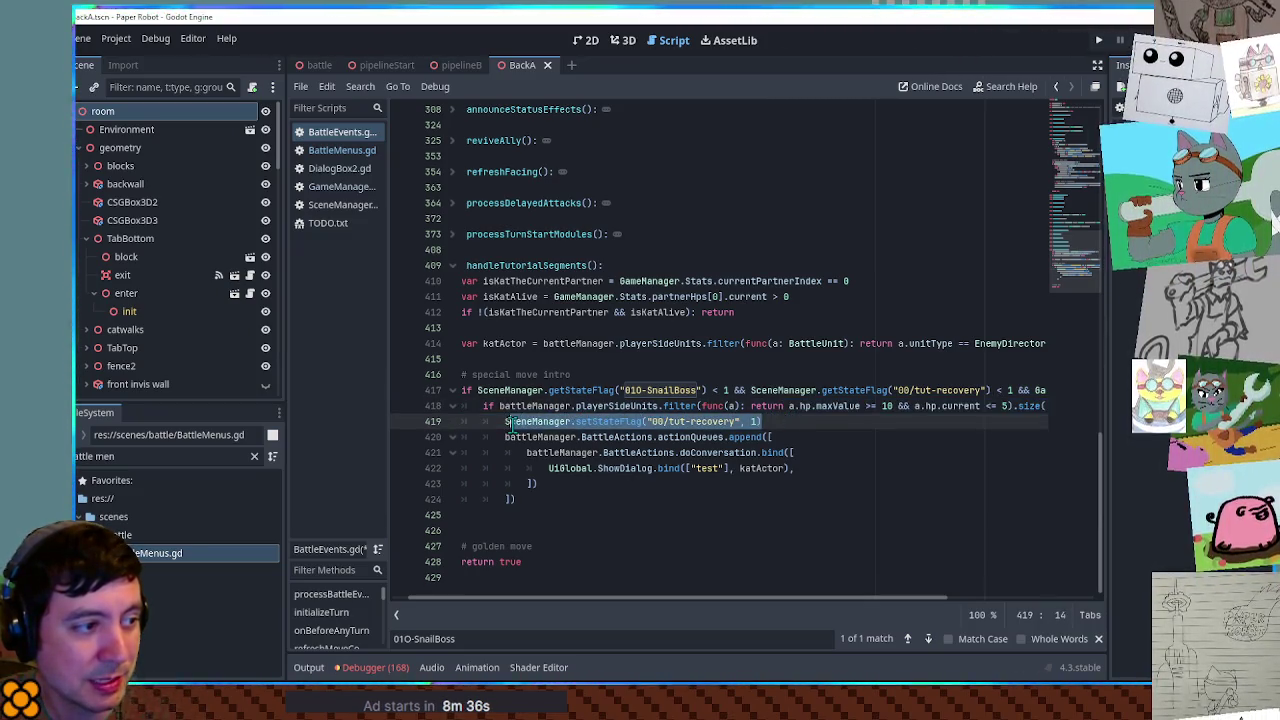
{"action": "double_click", "coordinate": [706, 468]}
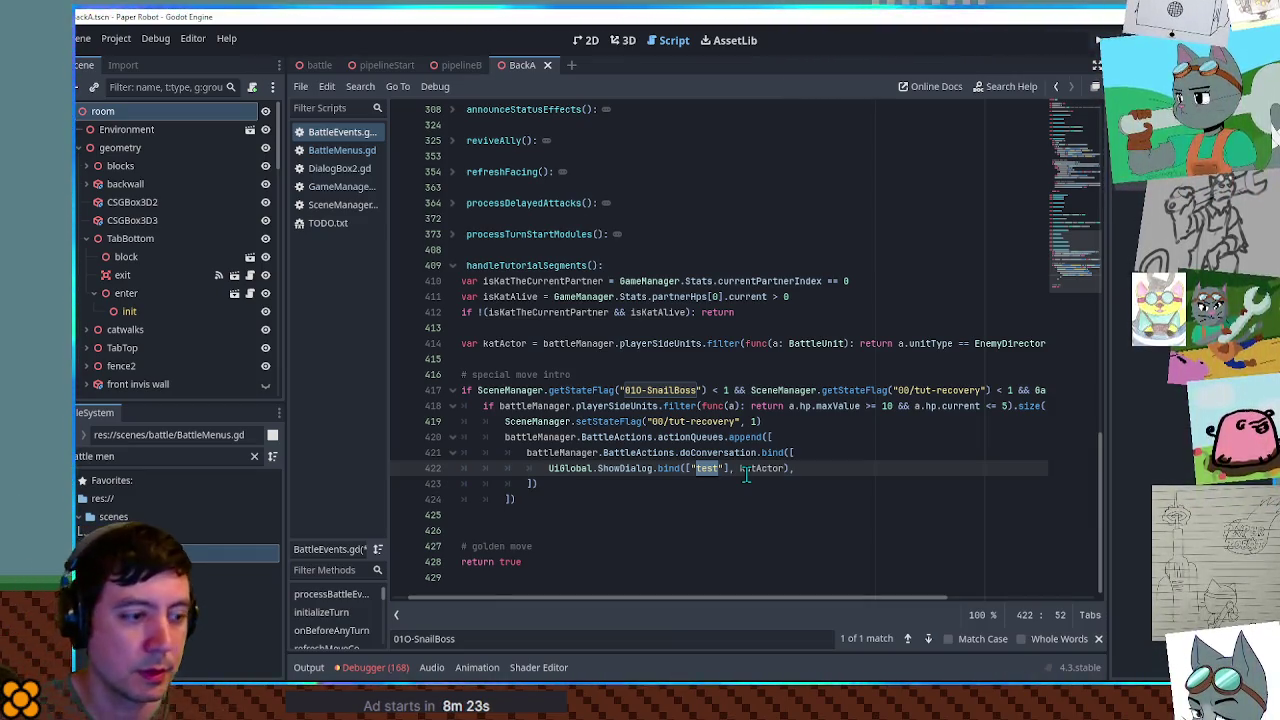
{"action": "type", "text": "Ouch,"}
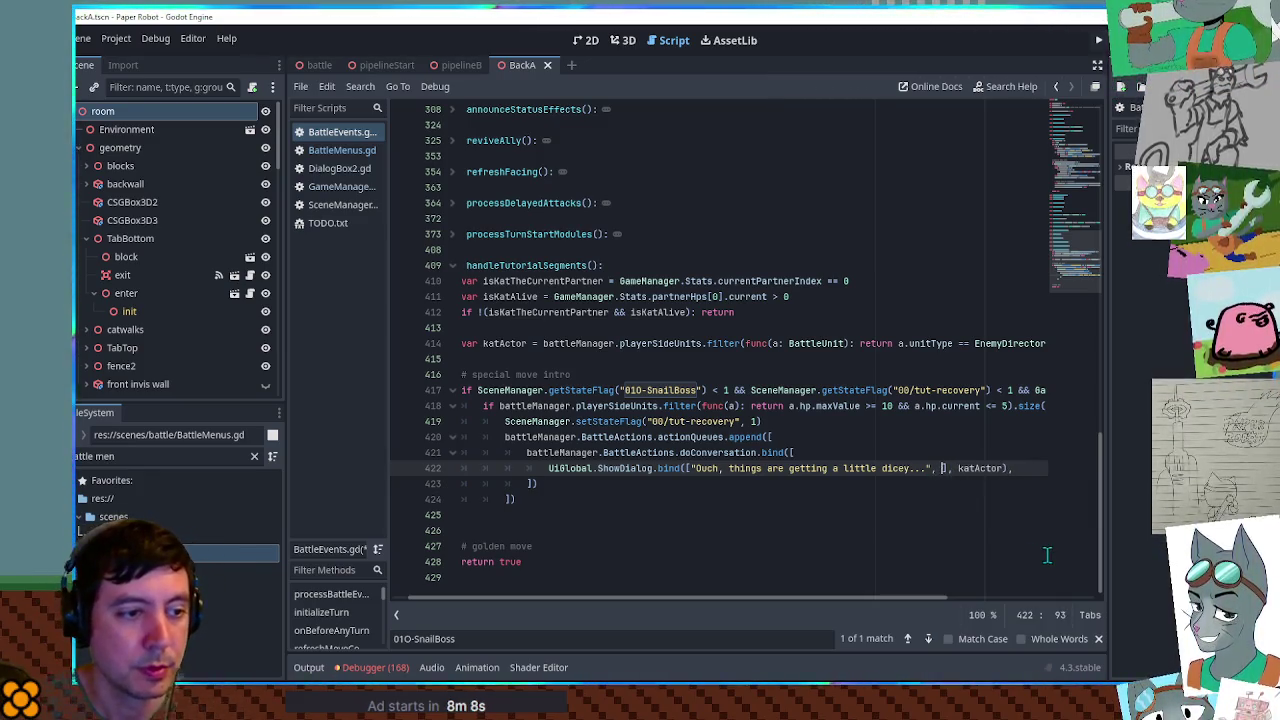
{"action": "key", "text": "BackSpace"}
- Filter the FileSystem panel for rawText0
{"action": "left_click", "coordinate": [130, 456]}
{"action": "key", "text": "ctrl+a"}
{"action": "type", "text": "w"}
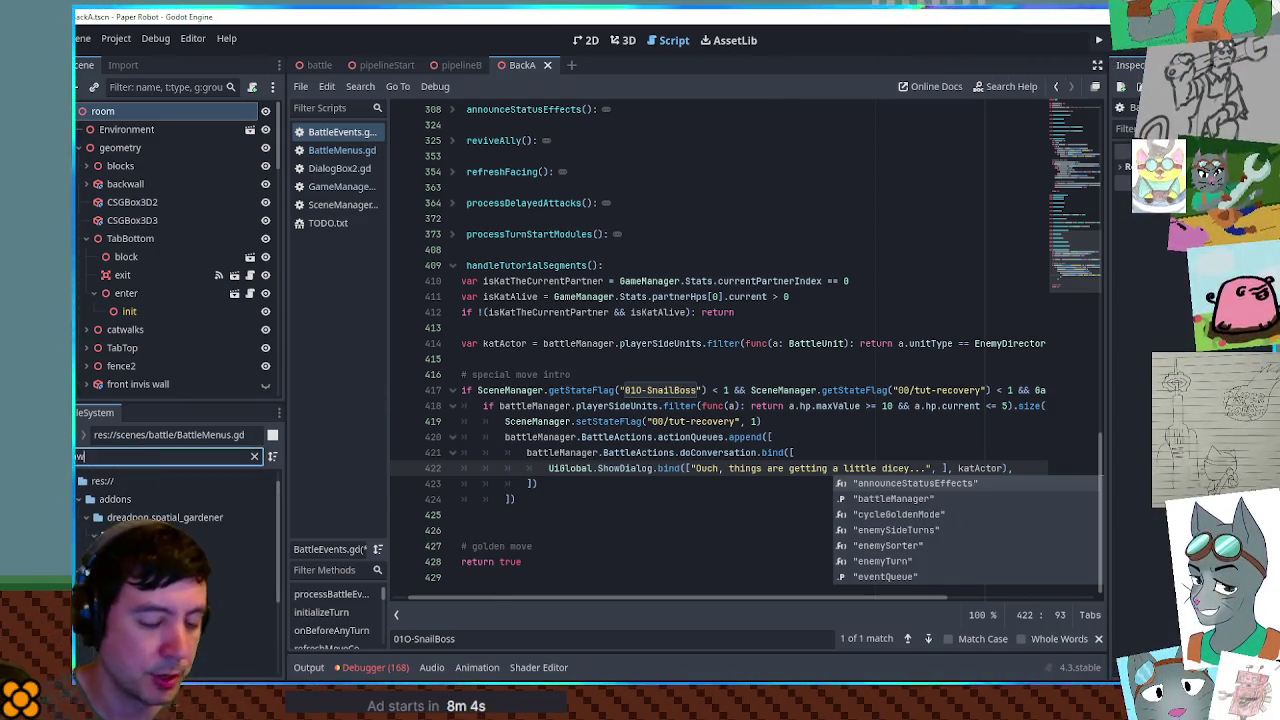
{"action": "type", "text": "i"}
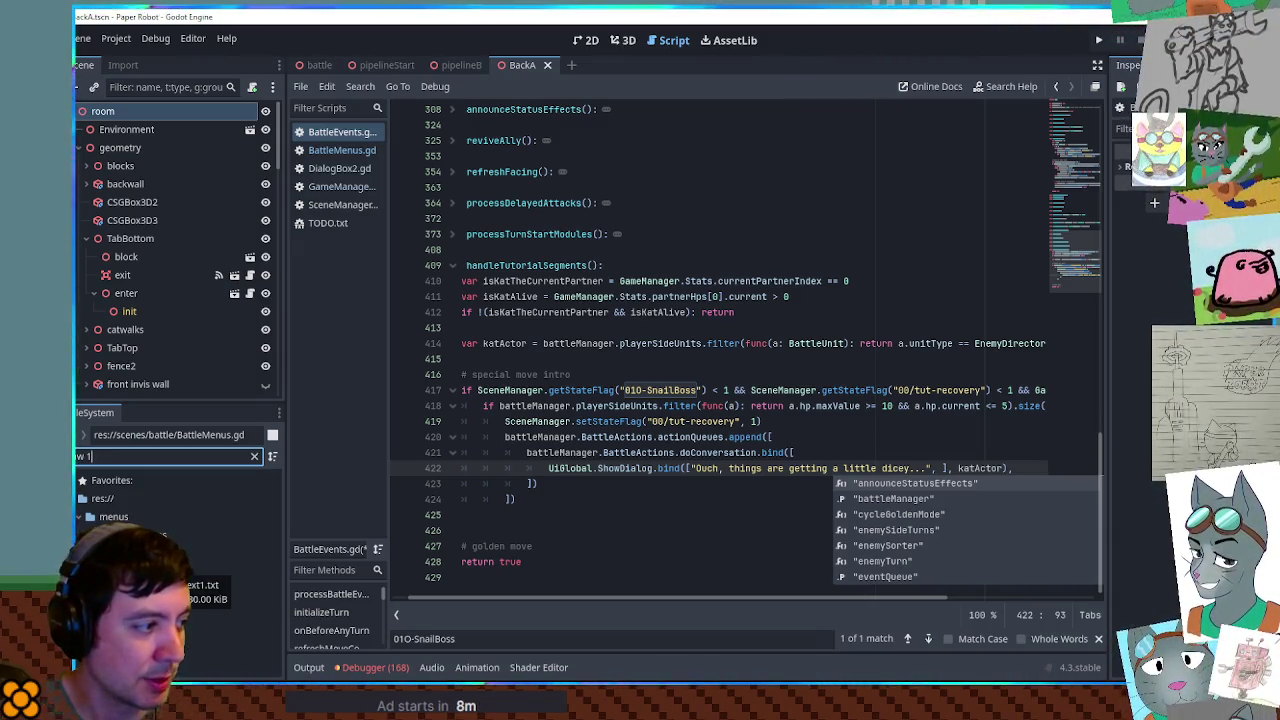
{"action": "key", "text": "BackSpace"}
- Open rawText0.txt and insert blank lines after the last conversation
{"action": "type", "text": "o"}
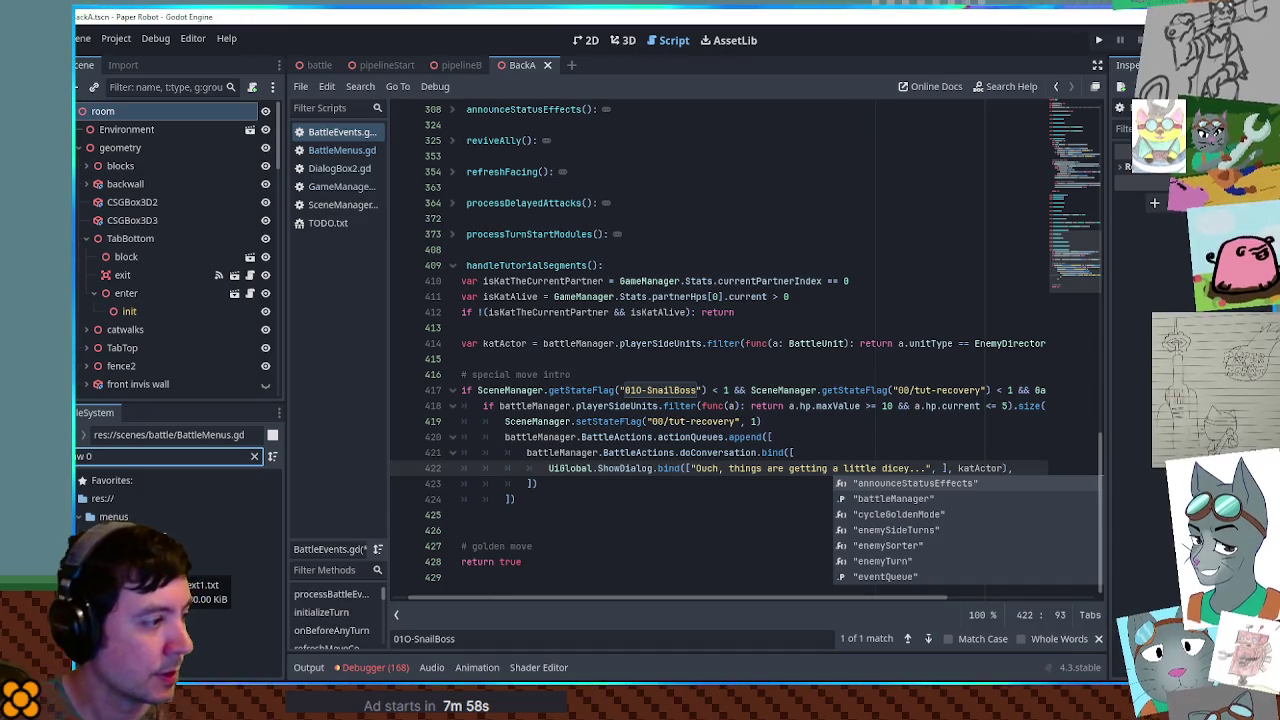
{"action": "double_click", "coordinate": [200, 571]}
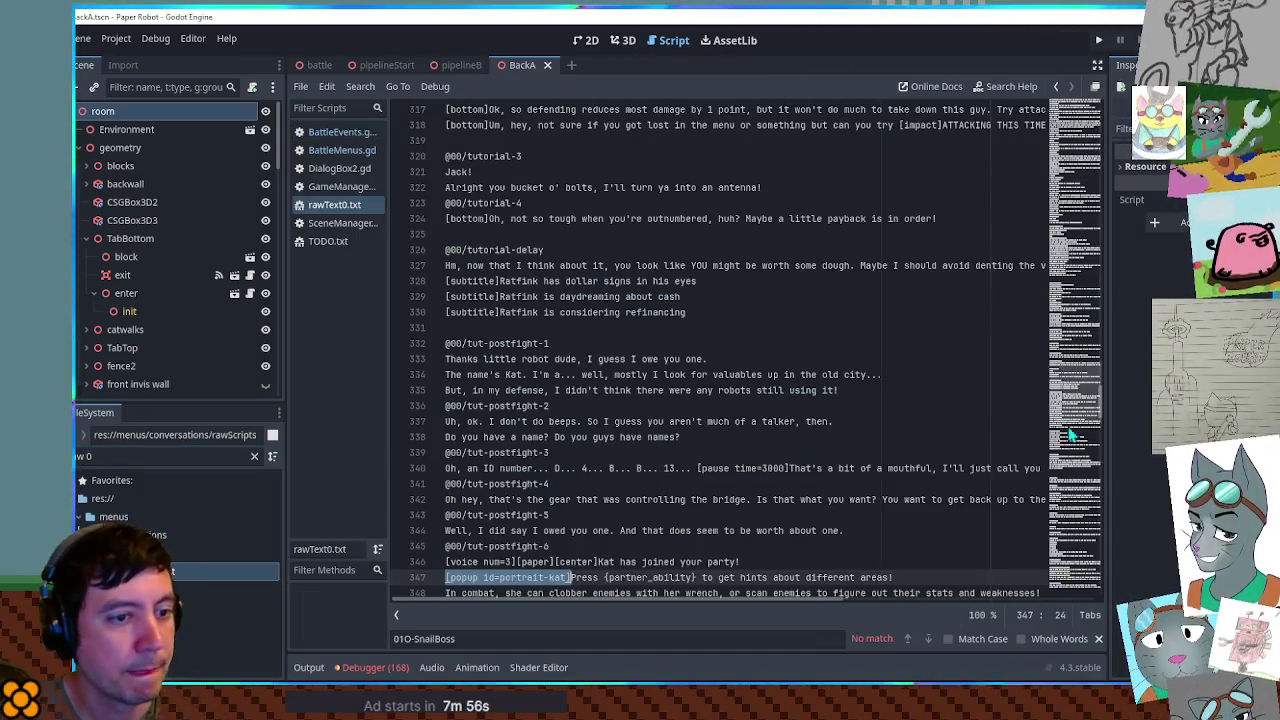
{"action": "left_click", "coordinate": [1076, 572]}
{"action": "left_click", "coordinate": [521, 532]}
{"action": "key", "text": "Return"}
{"action": "key", "text": "Return"}
{"action": "key", "text": "Return"}
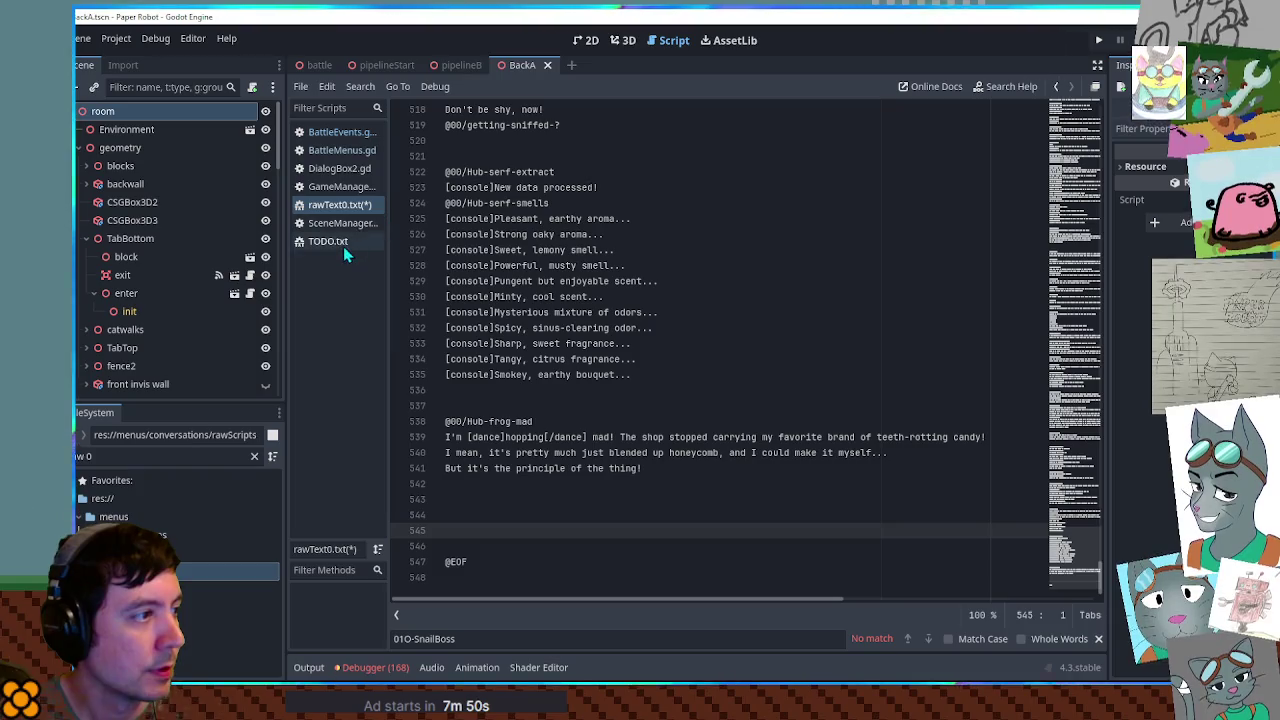
{"action": "left_click", "coordinate": [335, 132]}
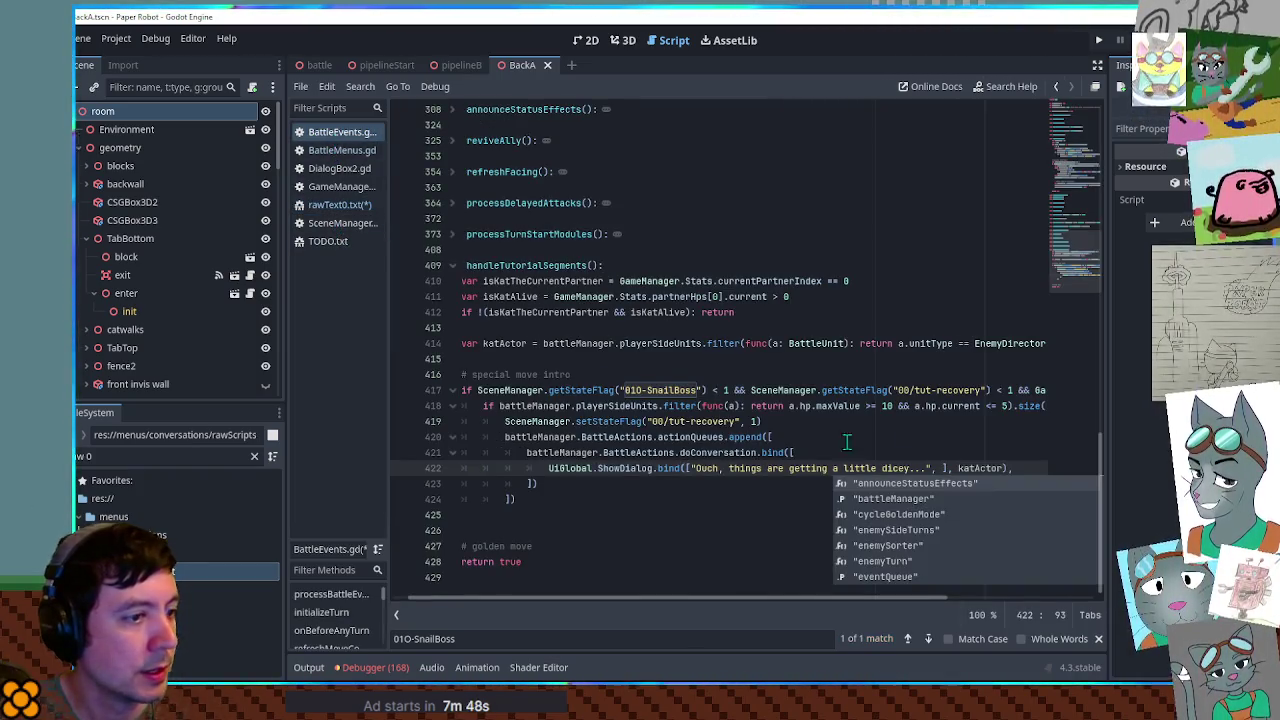
{"action": "left_click_drag", "start_coordinate": [696, 468], "coordinate": [926, 468]}
{"action": "key", "text": "ctrl+c"}
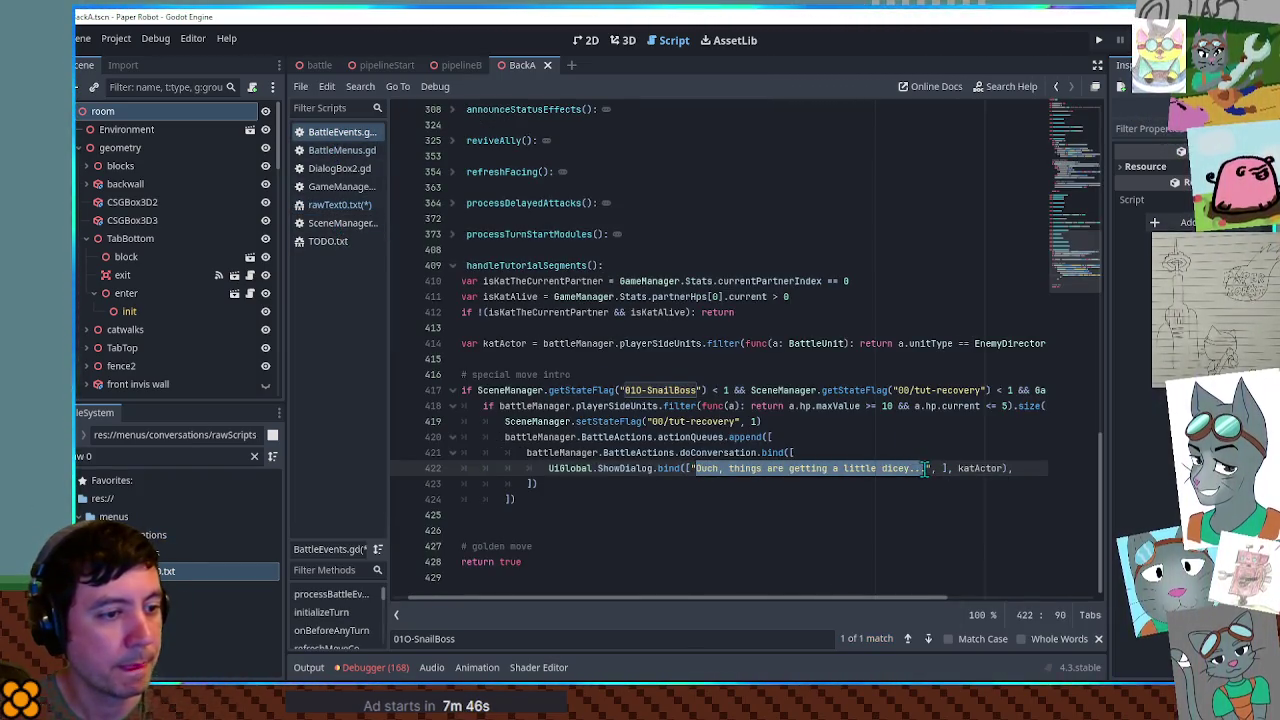
{"action": "left_click", "coordinate": [338, 204]}
{"action": "left_click", "coordinate": [468, 516]}
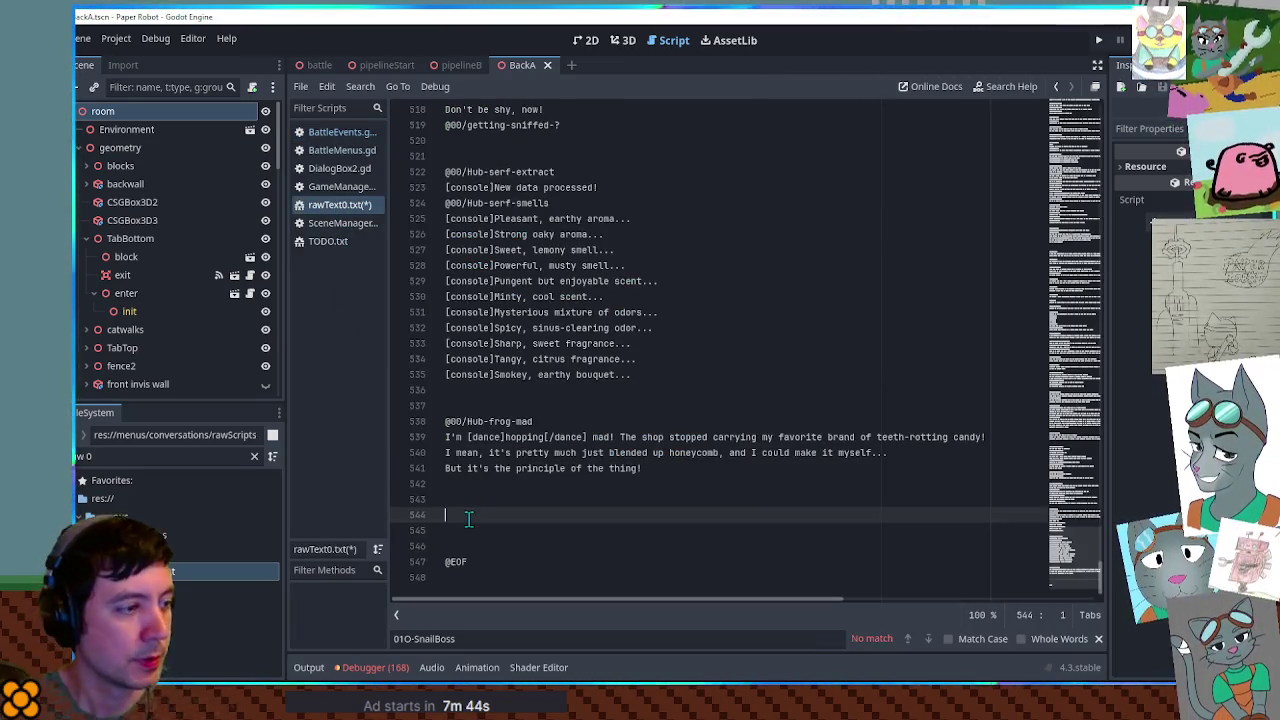
{"action": "type", "text": "@00/"}
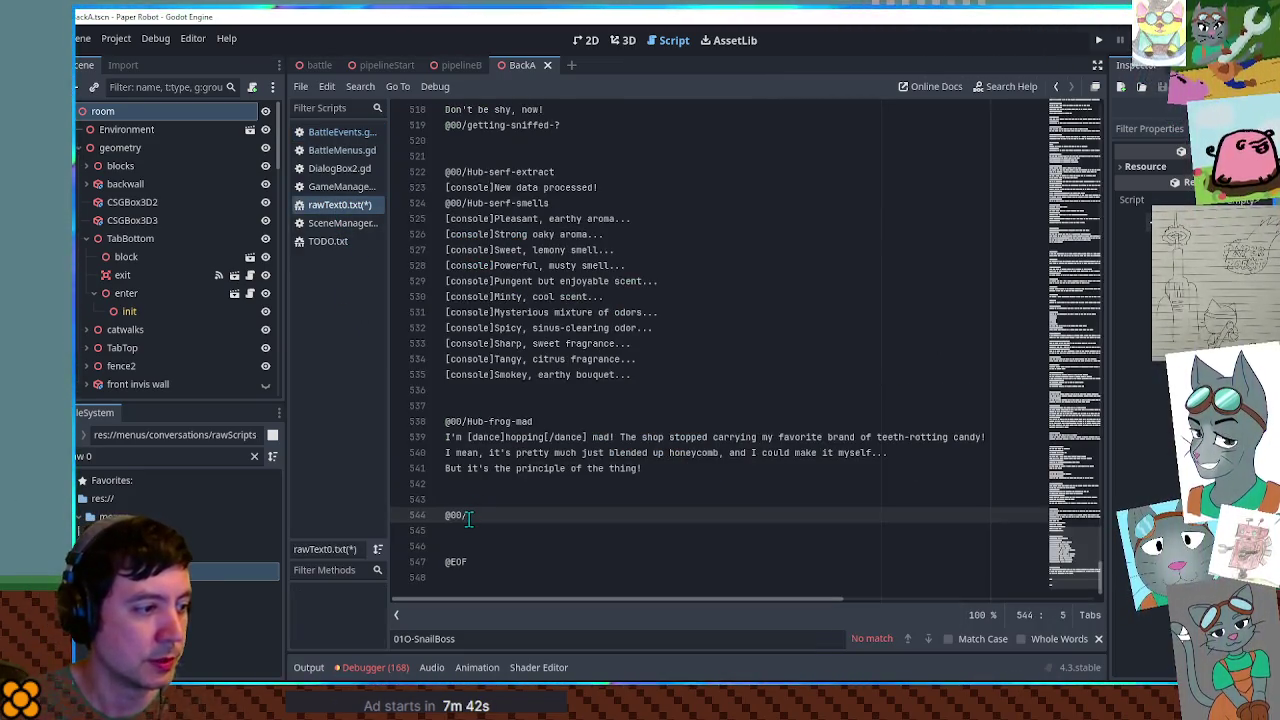
{"action": "type", "text": "Hub-special-move"}
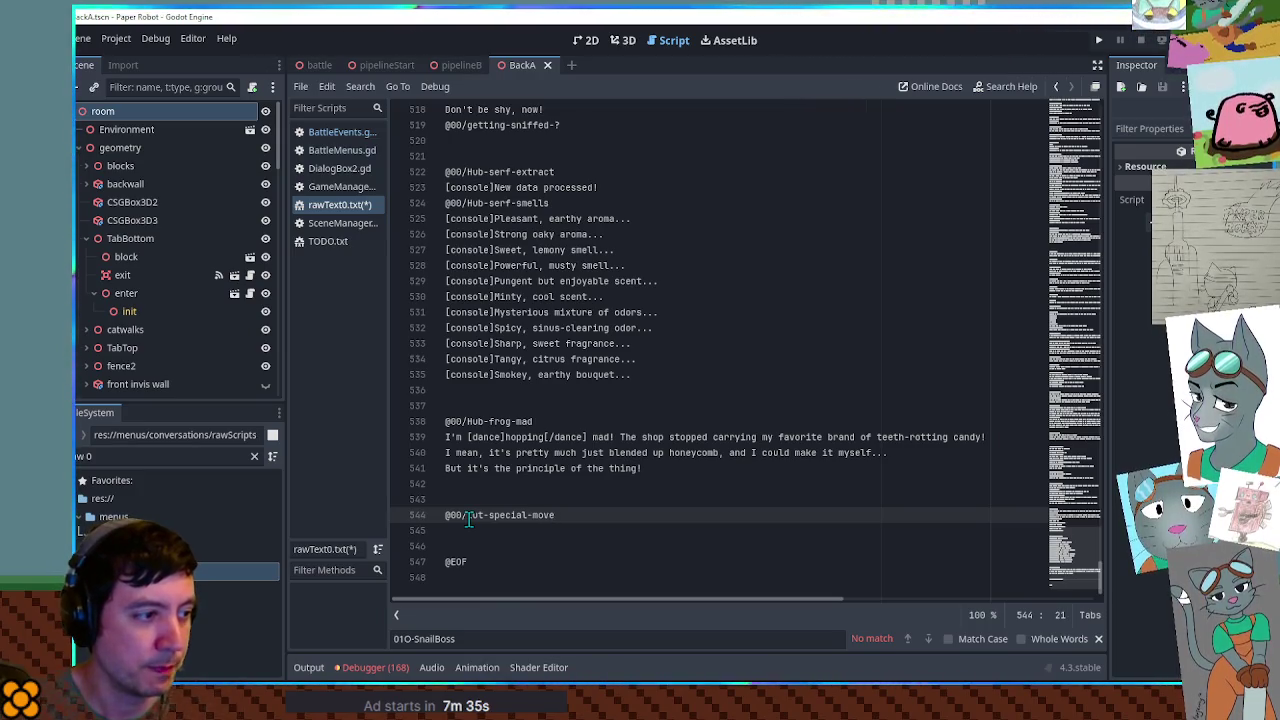
{"action": "key", "text": "Return"}
{"action": "key", "text": "ctrl+v"}
{"action": "key", "text": "Return"}
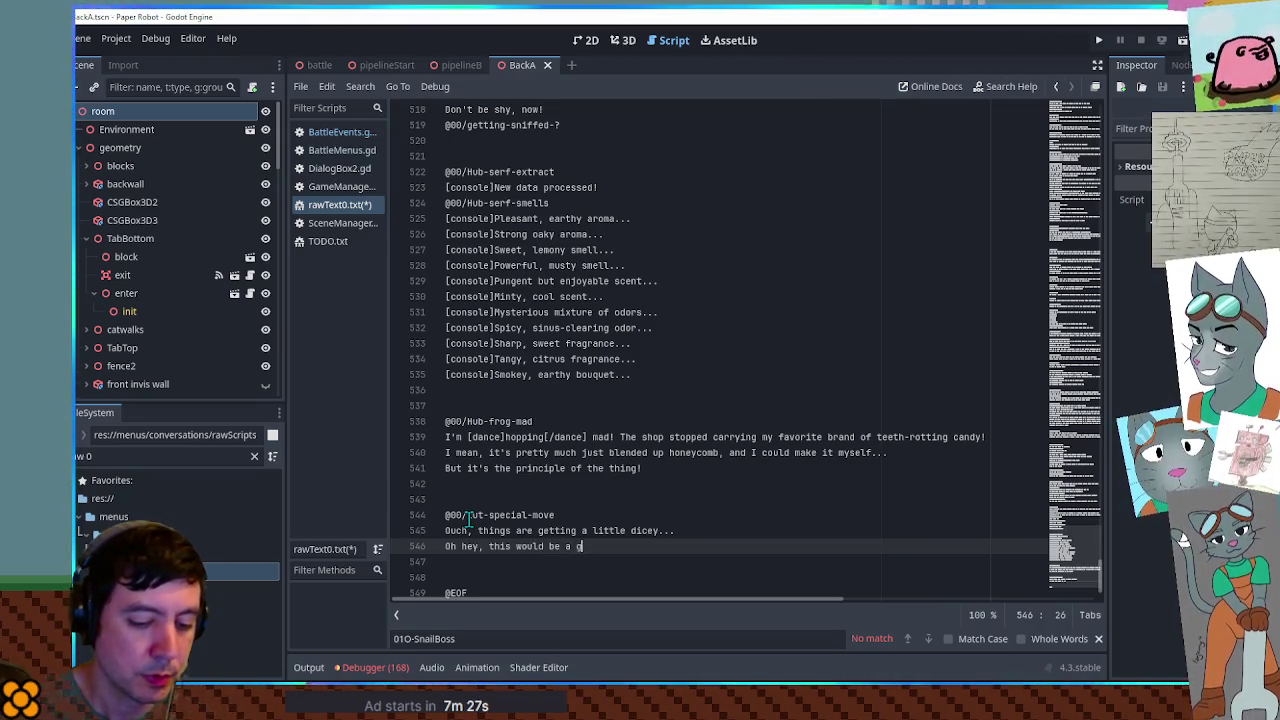
- Add lines suggesting the Recovery move from the "Special" moves instead of the "Attacks" menu
{"action": "type", "text": "o us"}
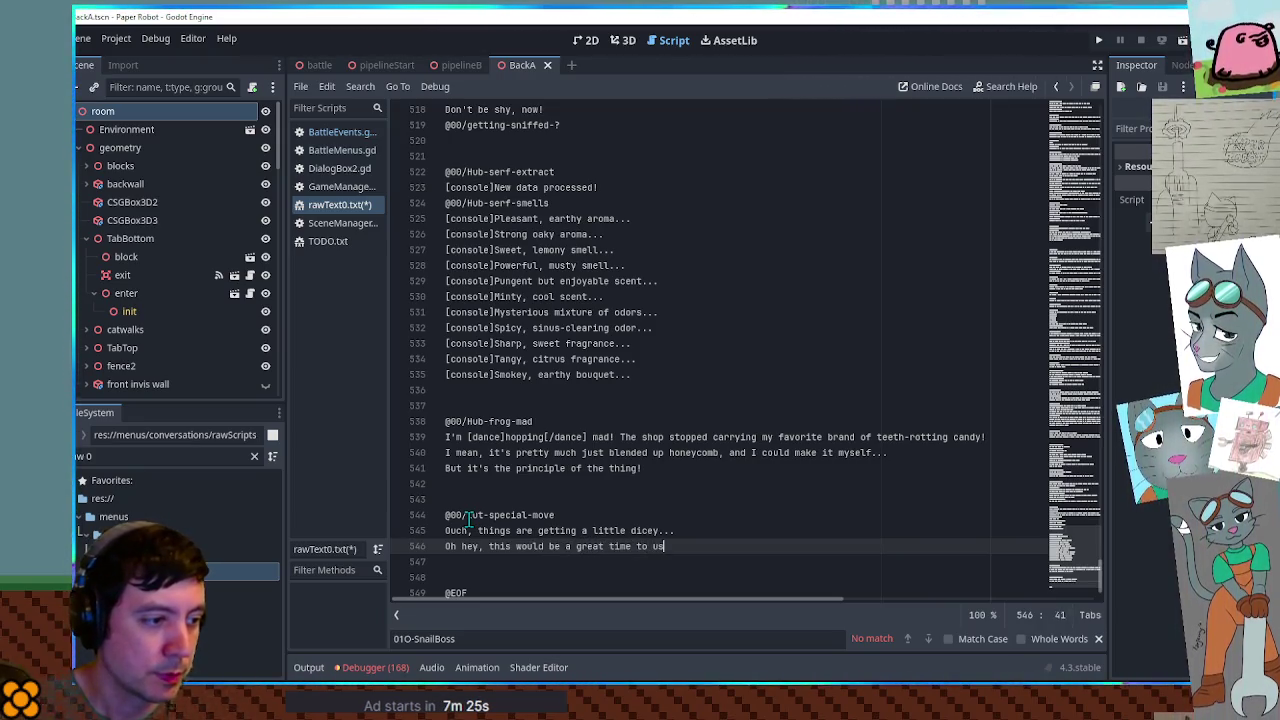
{"action": "type", "text": "e that Recovery move you got, r"}
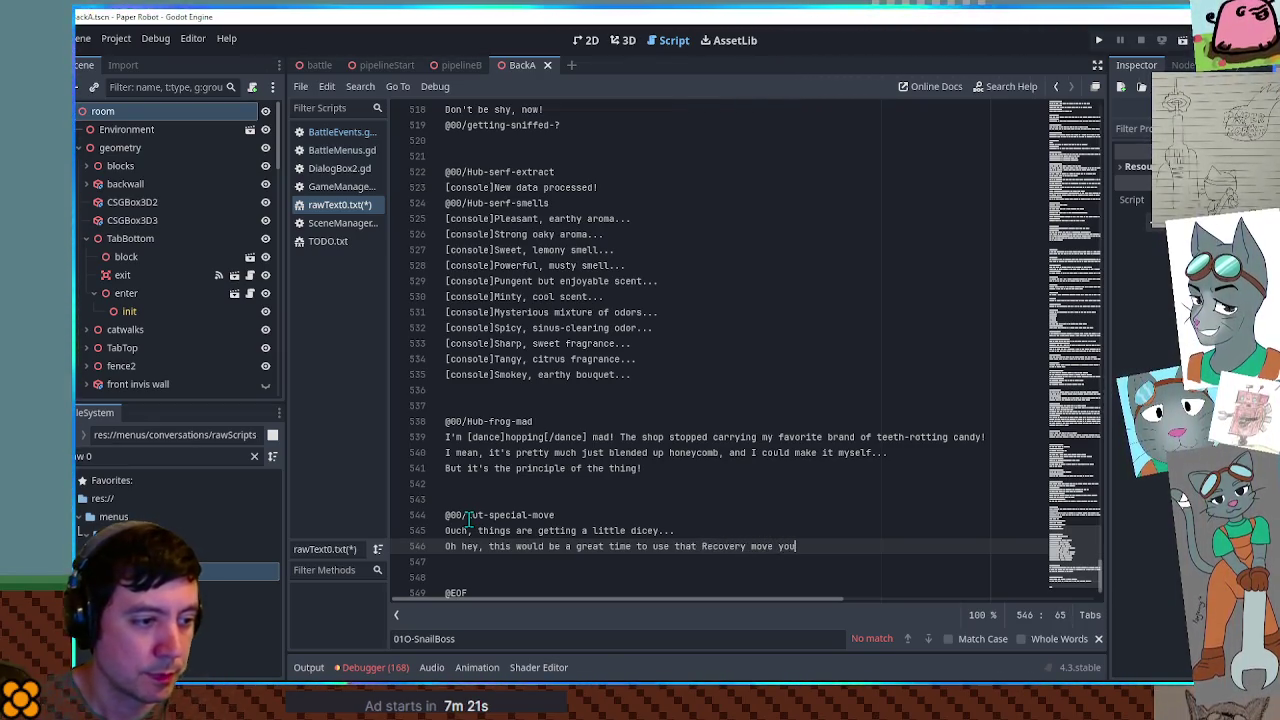
{"action": "type", "text": "ight?"}
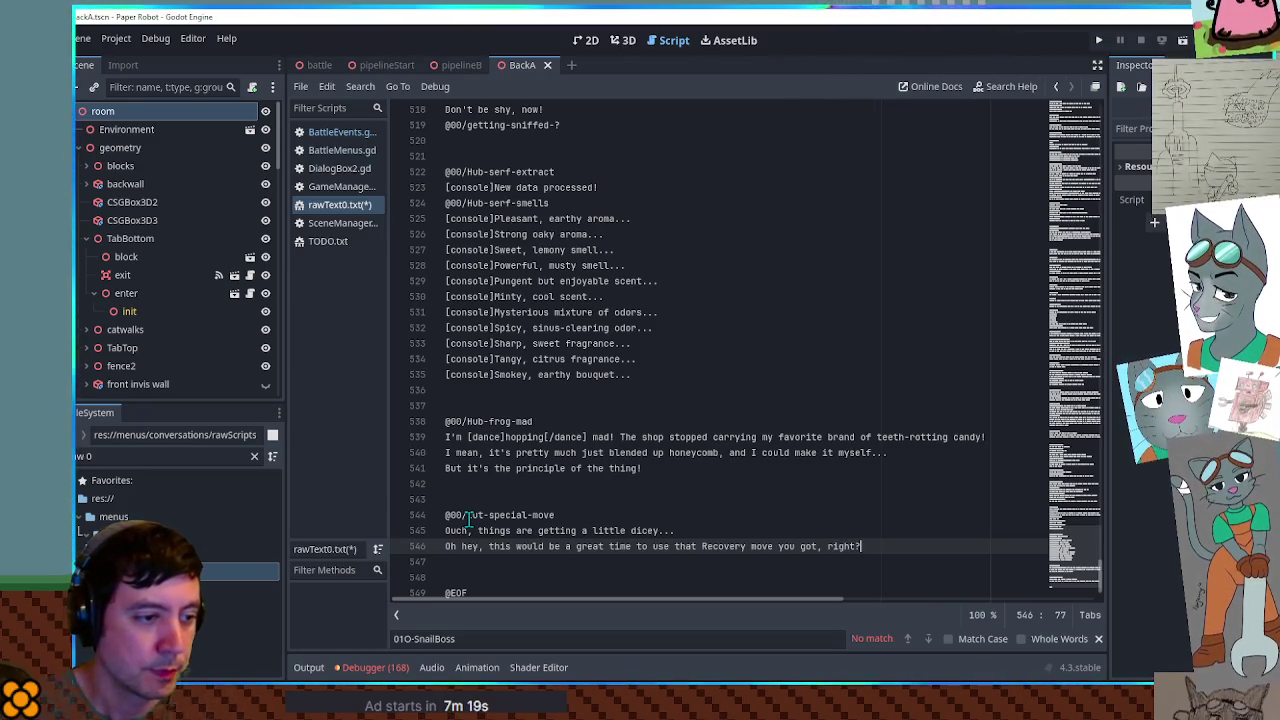
{"action": "key", "text": "Return"}
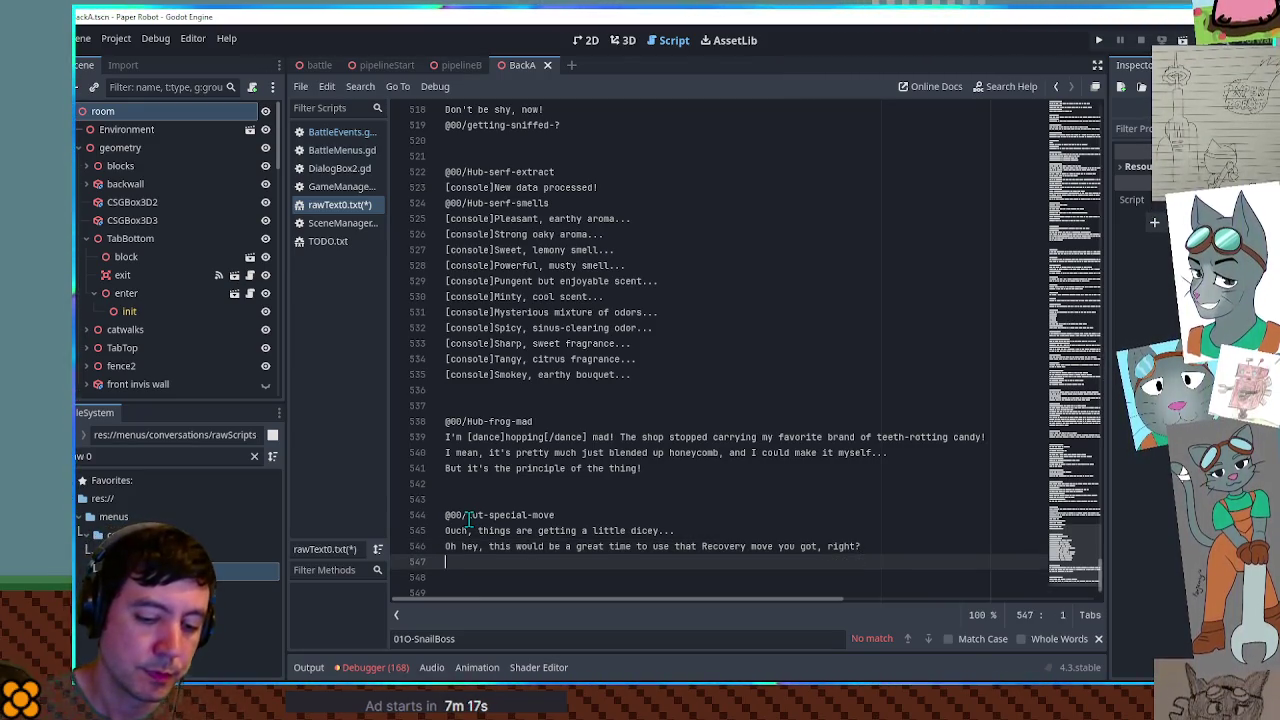
{"action": "type", "text": "Instead of going into \"A"}
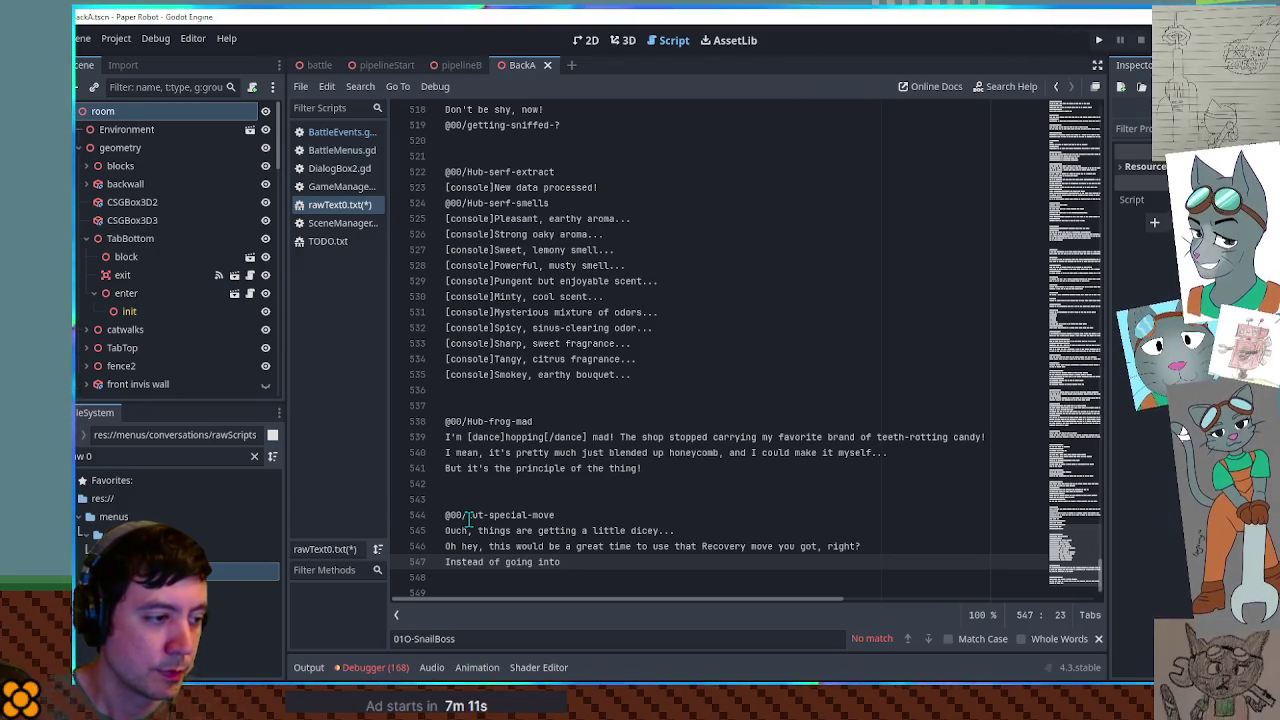
{"action": "type", "text": "ttacks,\" "}
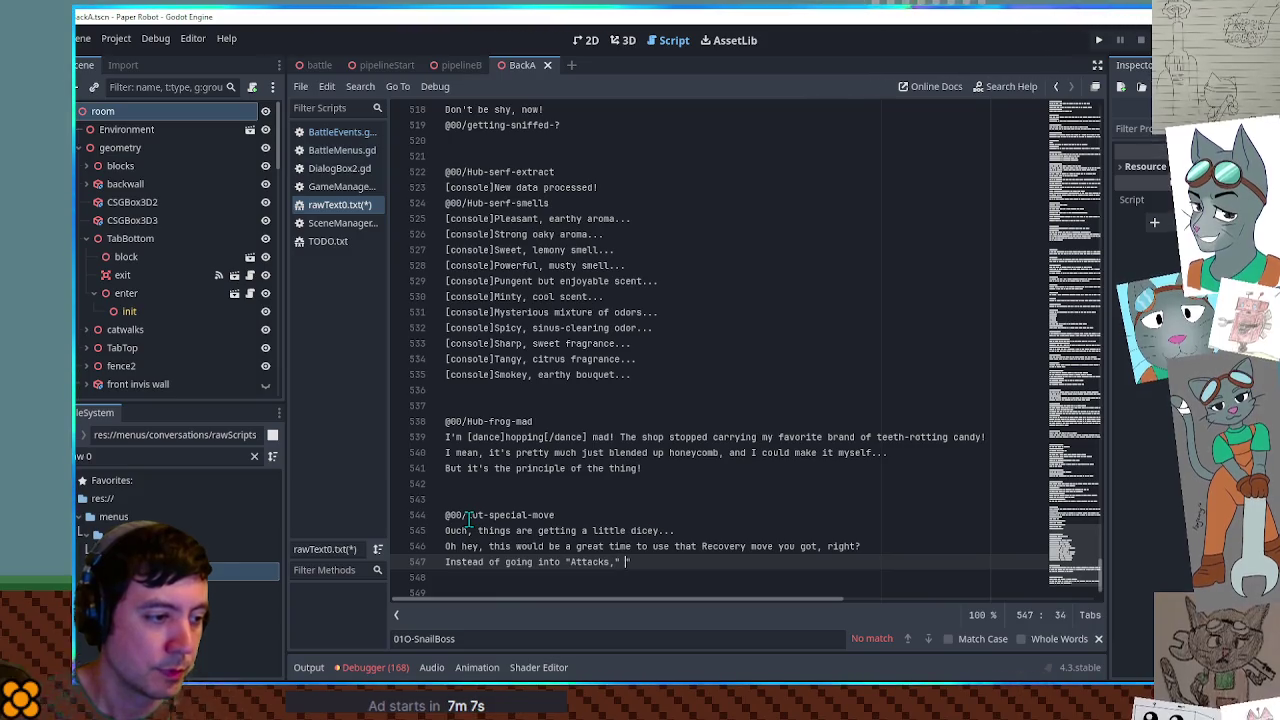
{"action": "type", "text": "jus"}
{"action": "key", "text": "BackSpace"}
{"action": "key", "text": "BackSpace"}
{"action": "key", "text": "BackSpace"}
{"action": "key", "text": "BackSpace"}
{"action": "key", "text": "BackSpace"}
{"action": "key", "text": "BackSpace"}
{"action": "type", "text": "the \"A"}
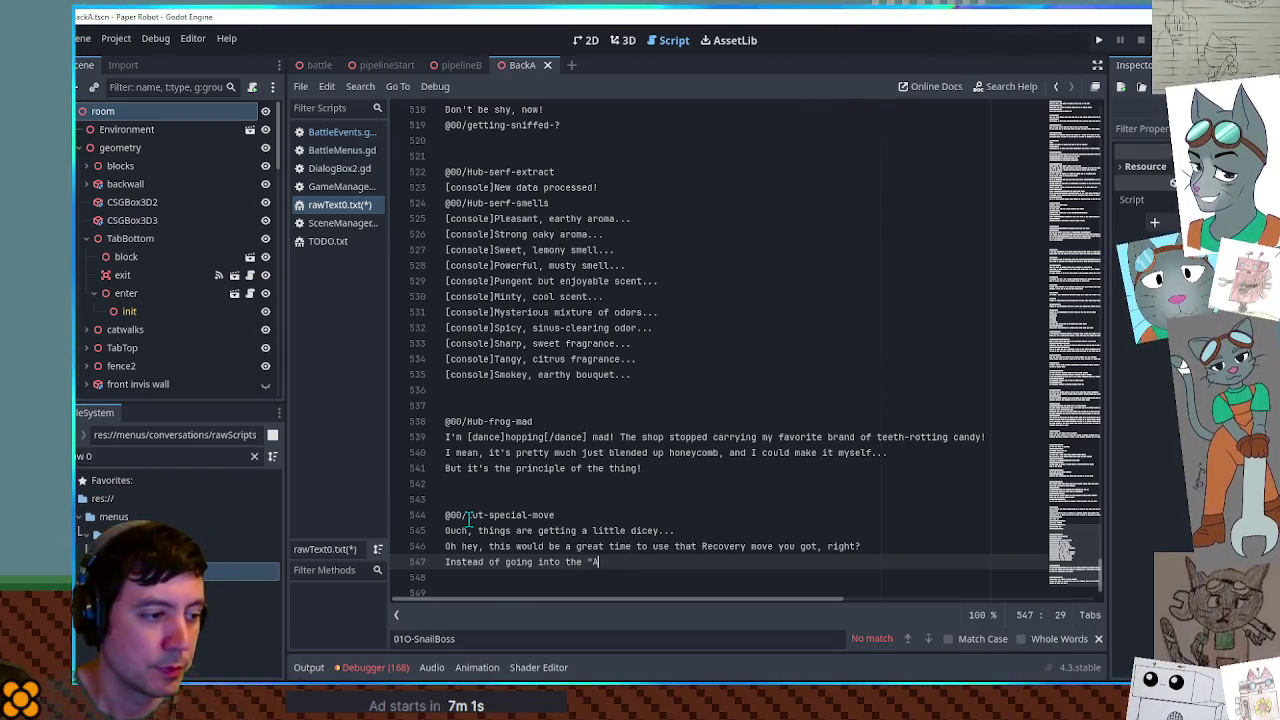
{"action": "type", "text": "ttacks\" menu, ch"}
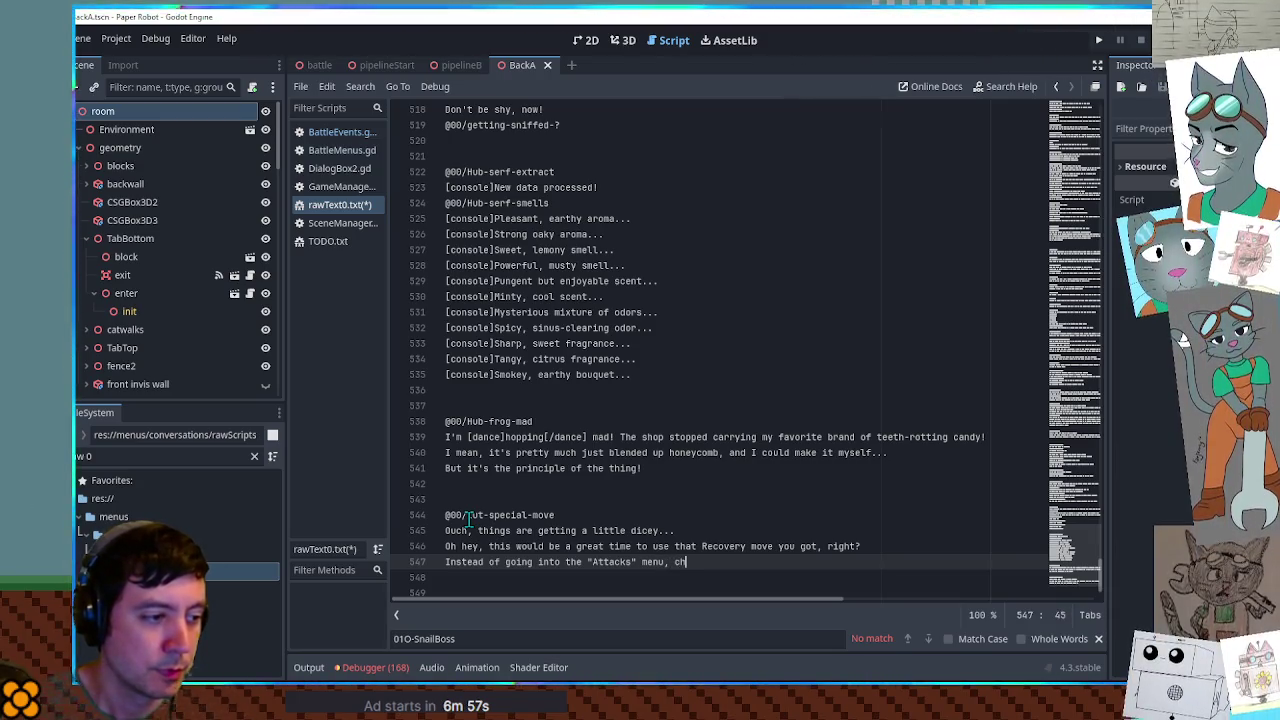
{"action": "type", "text": "eck the \"Special\" moves!"}
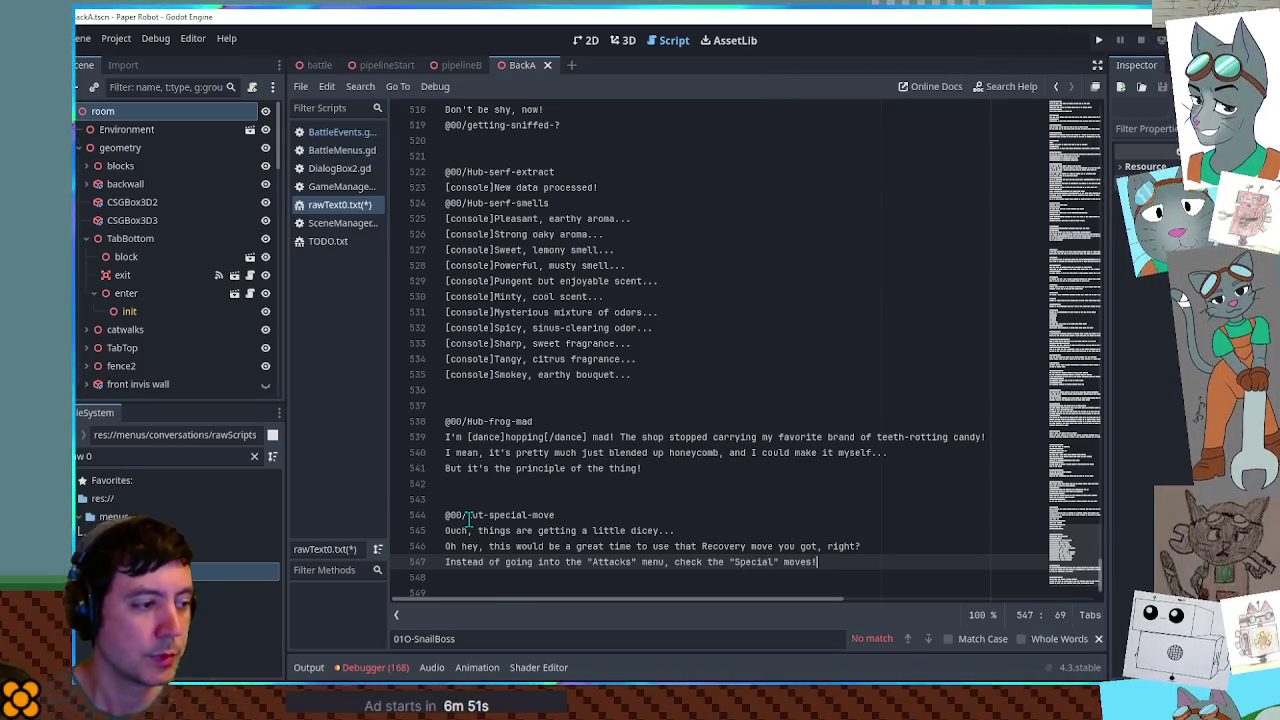
{"action": "left_click_drag", "start_coordinate": [557, 515], "coordinate": [451, 515]}
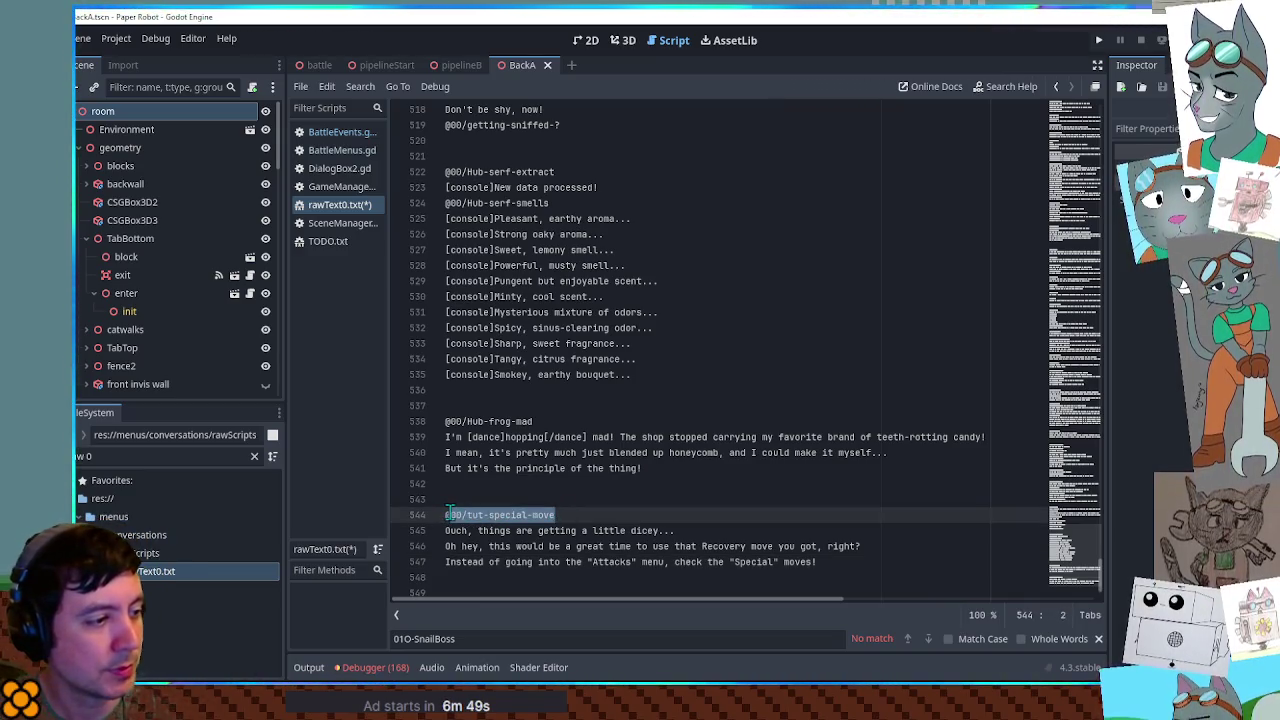
- Replace the hardcoded dialog array with convoFuncs.GetLines("00/tut-special-move") in the bind call
{"action": "left_click", "coordinate": [340, 132]}
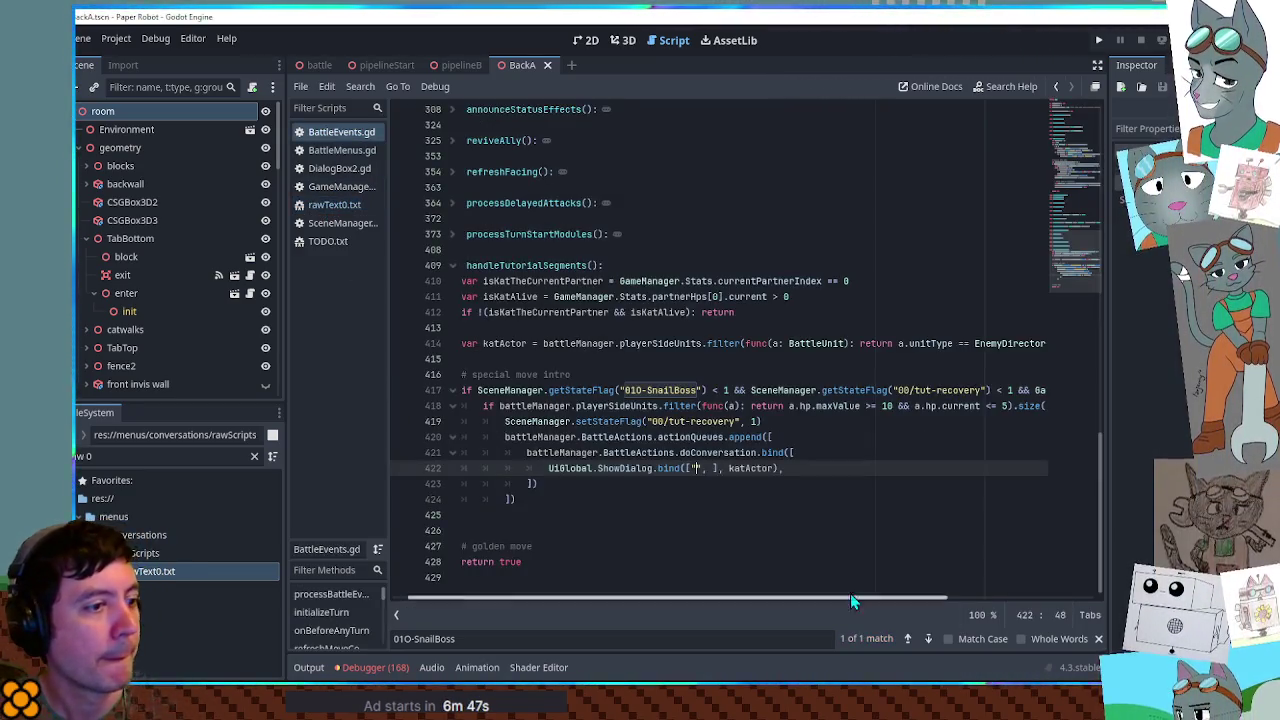
{"action": "key", "text": "BackSpace"}
{"action": "key", "text": "Delete"}
{"action": "key", "text": "BackSpace"}
{"action": "key", "text": "Delete"}
{"action": "type", "text": "conv"}
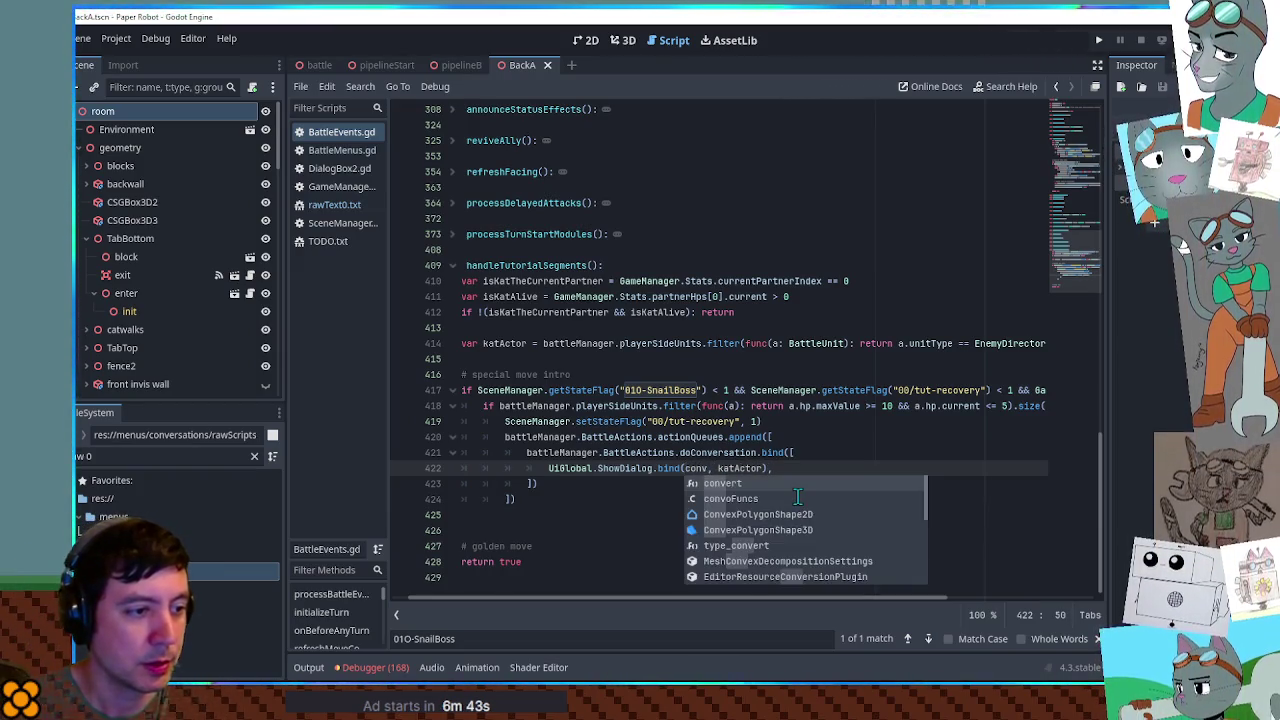
{"action": "left_click", "coordinate": [797, 497]}
{"action": "type", "text": "."}
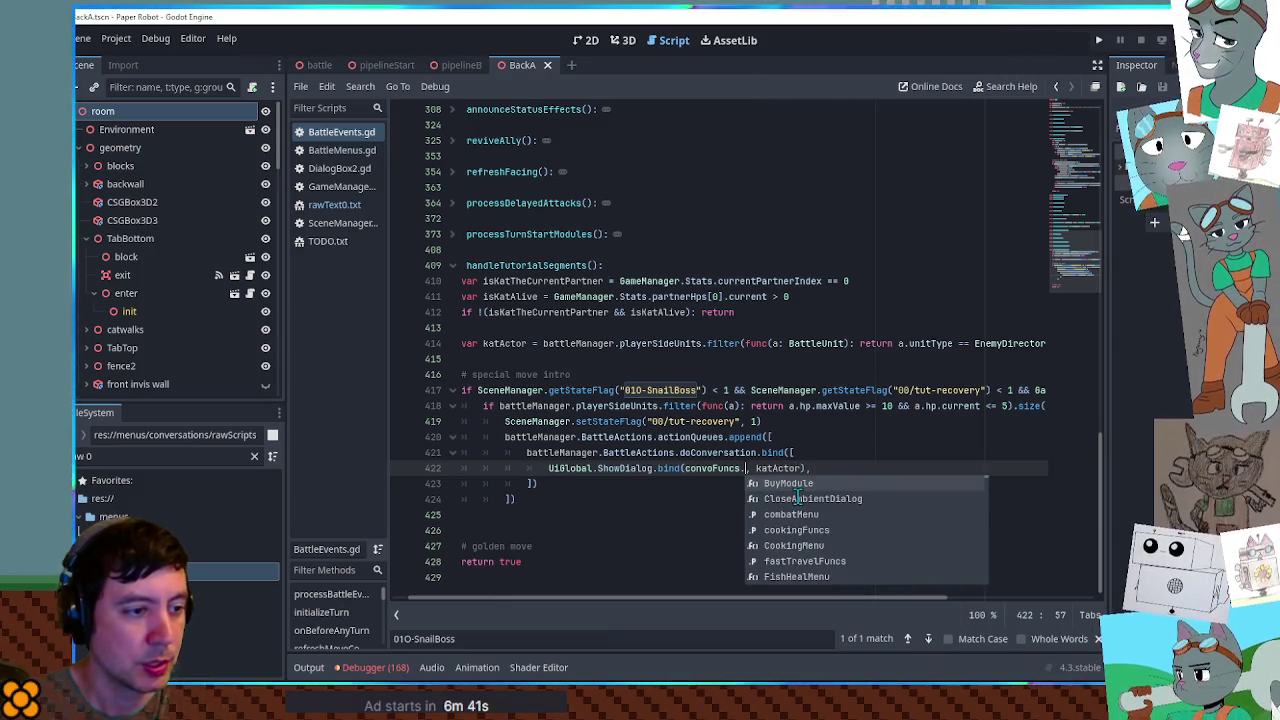
{"action": "type", "text": "ge"}
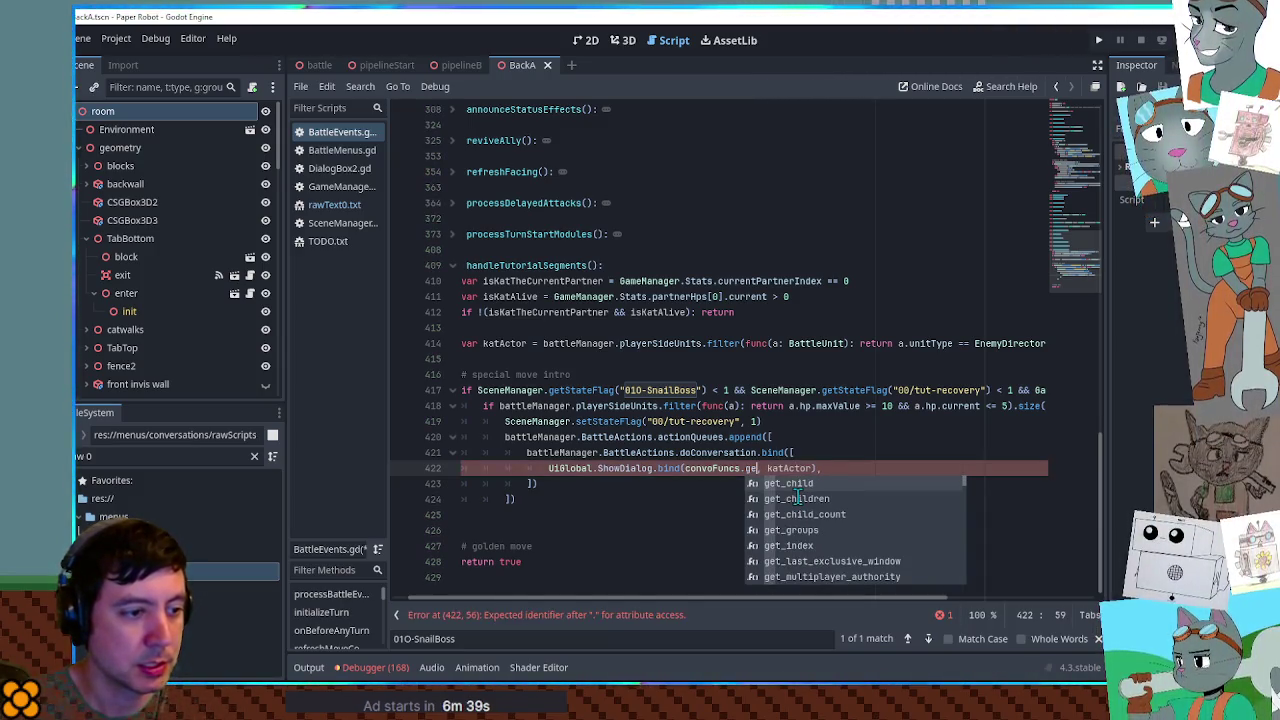
{"action": "type", "text": "t"}
{"action": "scroll", "coordinate": [883, 546], "scroll_direction": "down", "scroll_amount": 8}
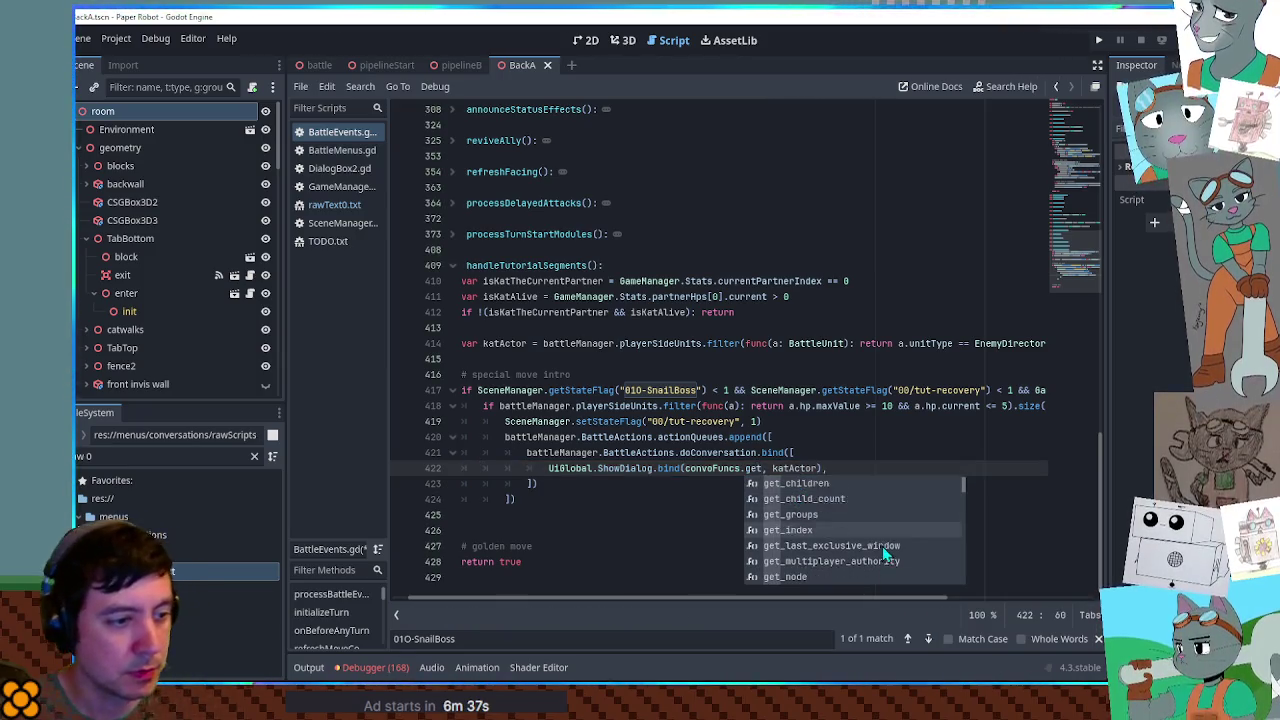
{"action": "scroll", "coordinate": [883, 544], "scroll_direction": "down", "scroll_amount": 5}
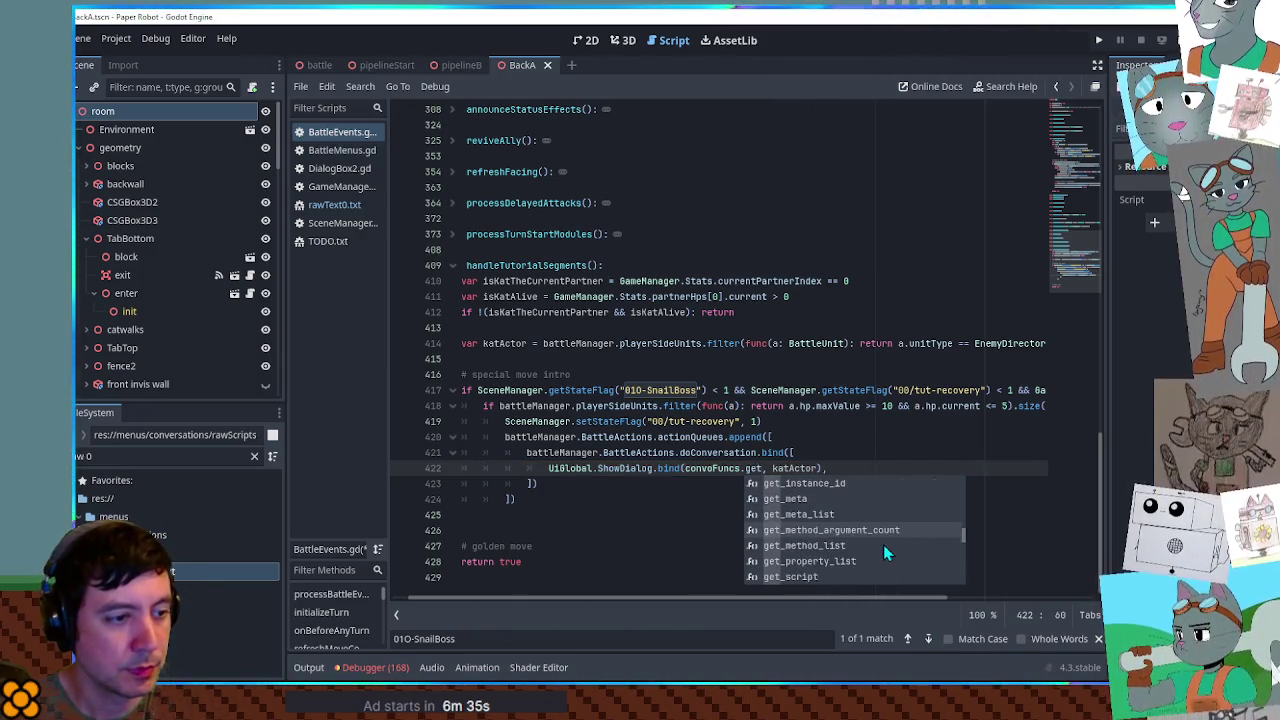
{"action": "double_click", "coordinate": [801, 530]}
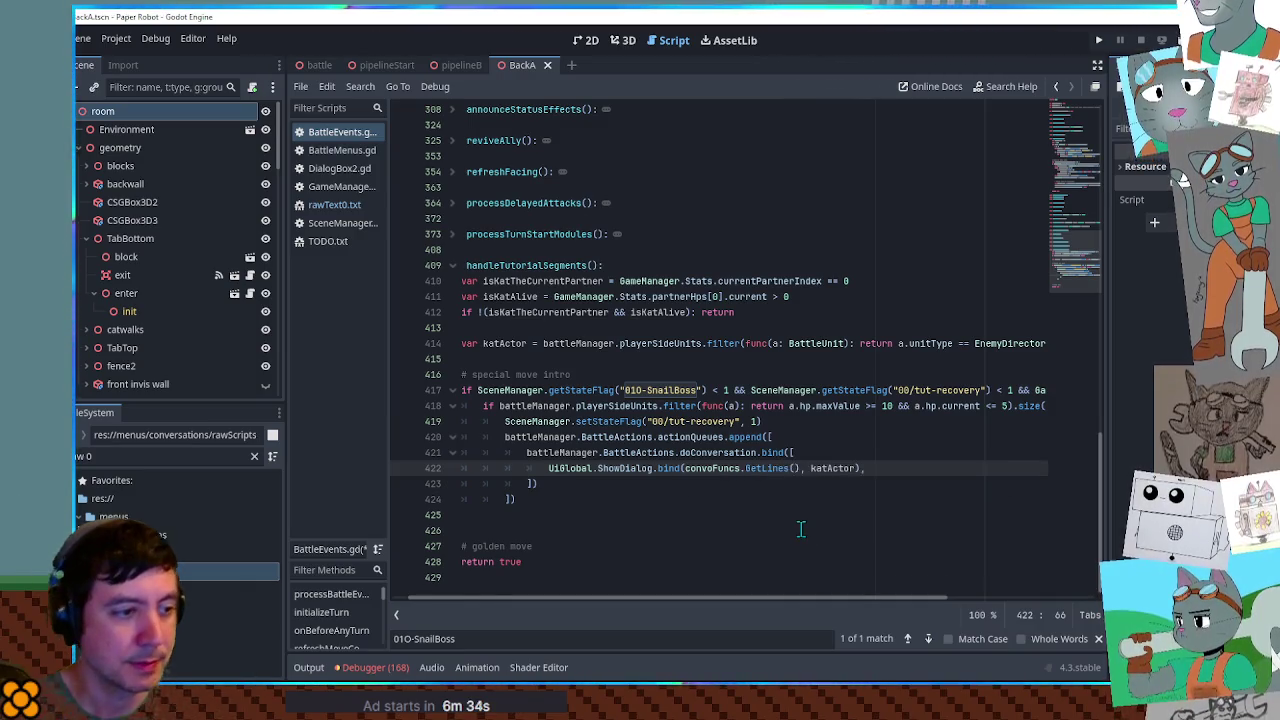
{"action": "type", "text": "\"00/tut-special-move"}
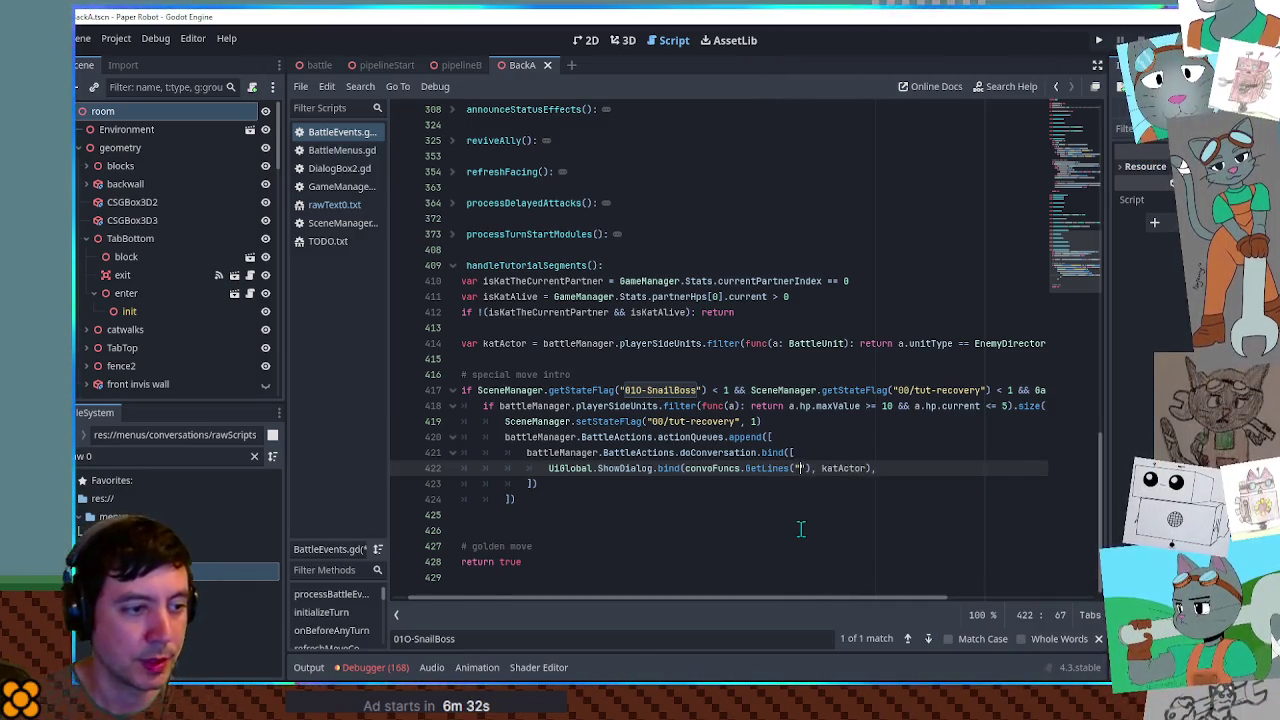
- Review the SnailBoss check on line 417 and tidy blank lines near the golden move comment
{"action": "key", "text": "Up"}
{"action": "key", "text": "Up"}
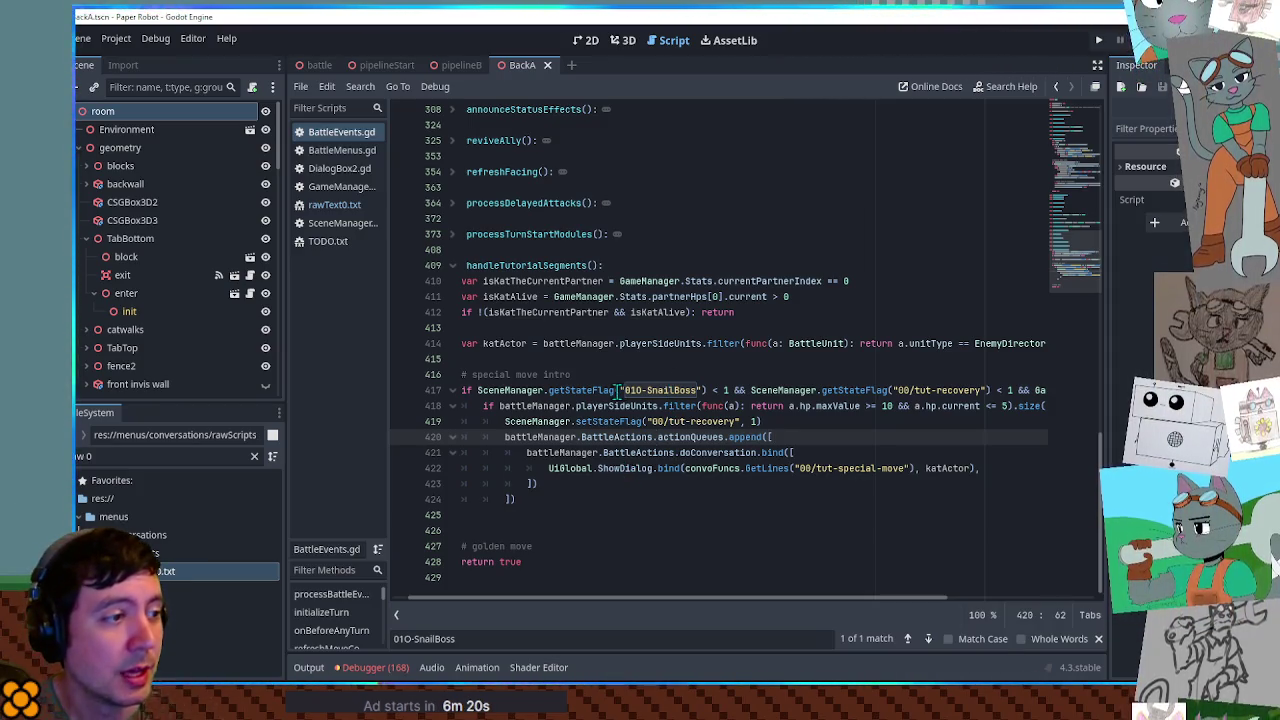
{"action": "left_click_drag", "start_coordinate": [614, 390], "coordinate": [727, 390]}
{"action": "left_click", "coordinate": [740, 390]}
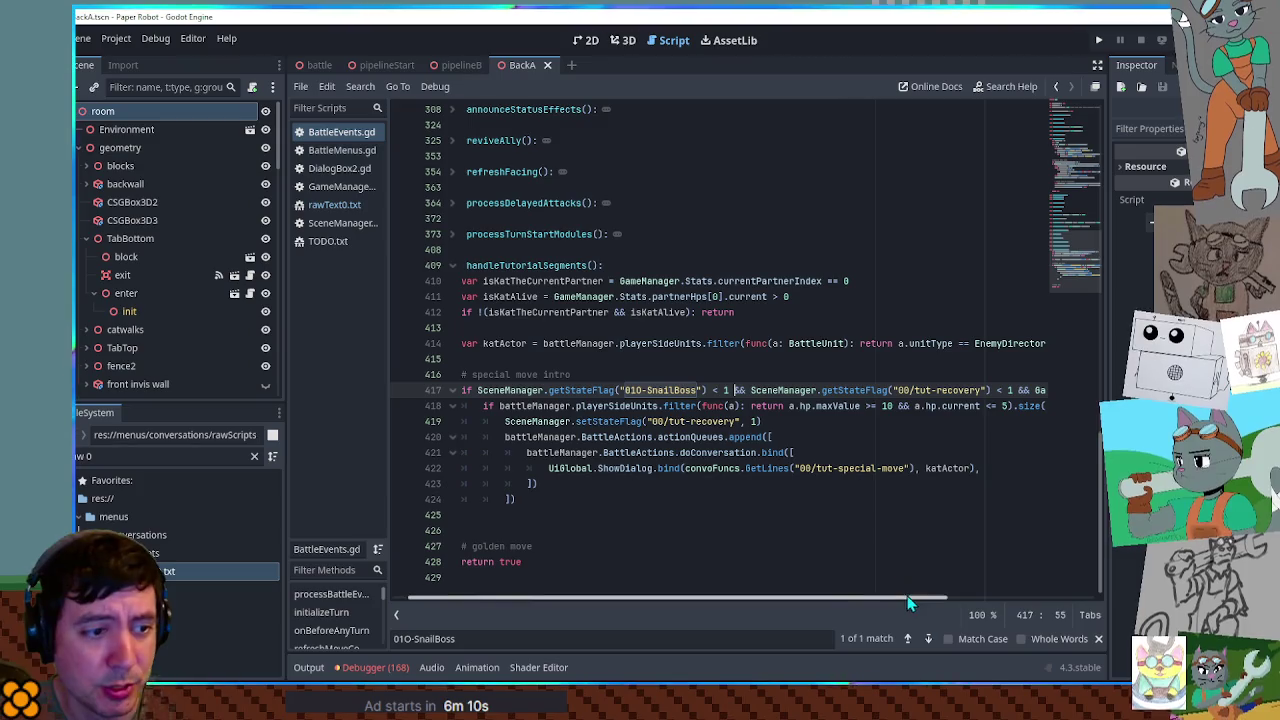
{"action": "mouse_move", "coordinate": [907, 595]}
{"action": "left_mouse_down"}
{"action": "mouse_move", "coordinate": [985, 609]}
{"action": "mouse_move", "coordinate": [826, 604]}
{"action": "left_mouse_up"}
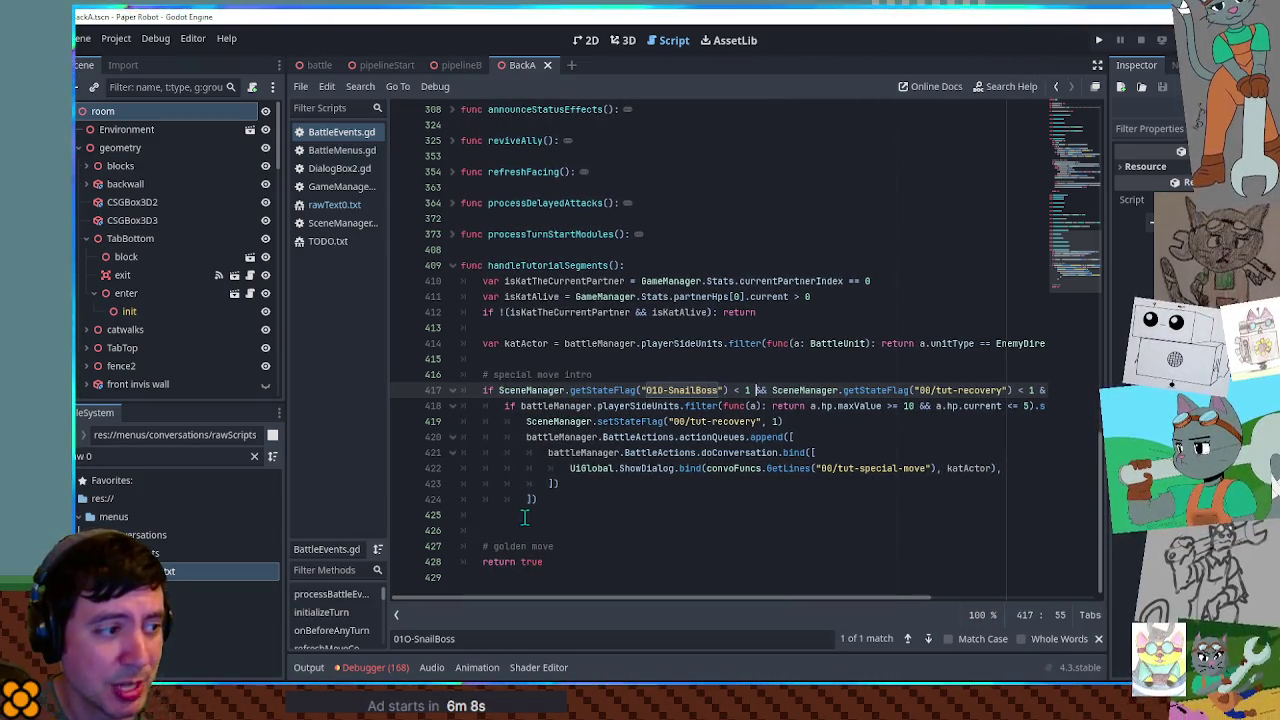
{"action": "left_click", "coordinate": [548, 498]}
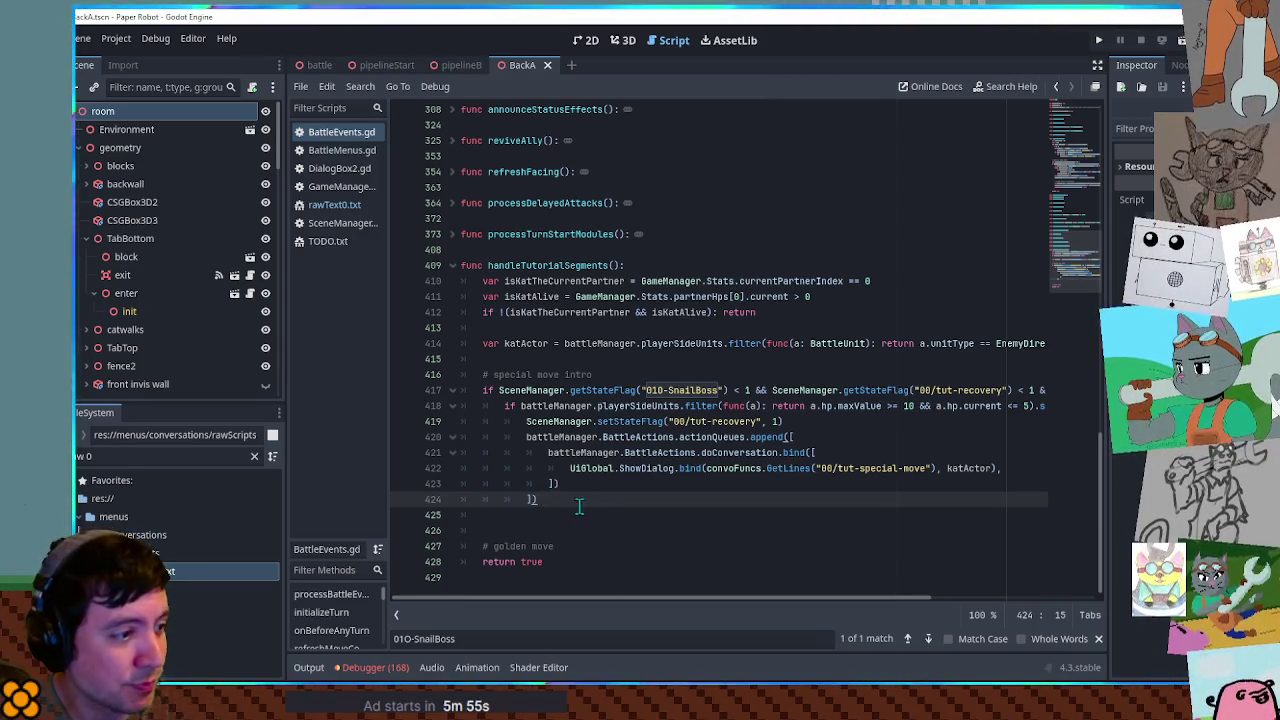
{"action": "left_click", "coordinate": [563, 517]}
{"action": "key", "text": "Delete"}
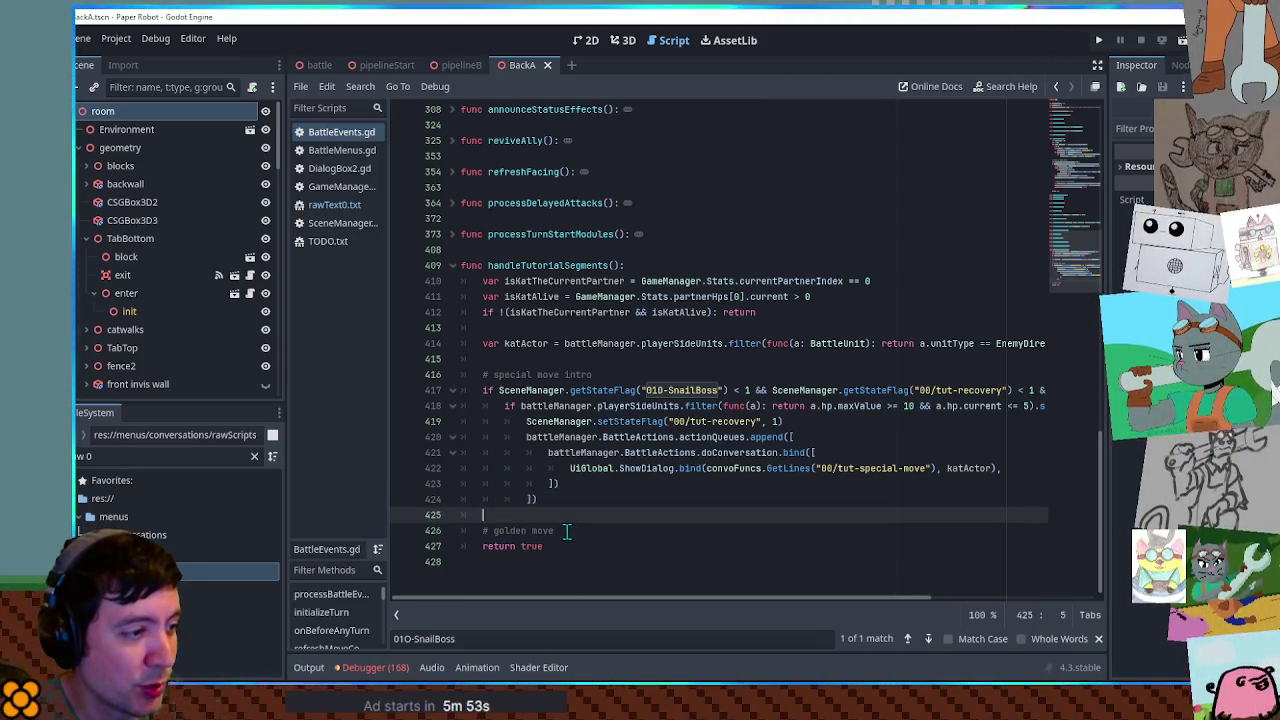
- Add blank lines below the '# golden move' comment for new code
{"action": "left_click", "coordinate": [563, 530]}
{"action": "key", "text": "Return"}
{"action": "key", "text": "Return"}
{"action": "left_click", "coordinate": [568, 543]}
{"action": "key", "text": "Return"}
{"action": "key", "text": "Up"}
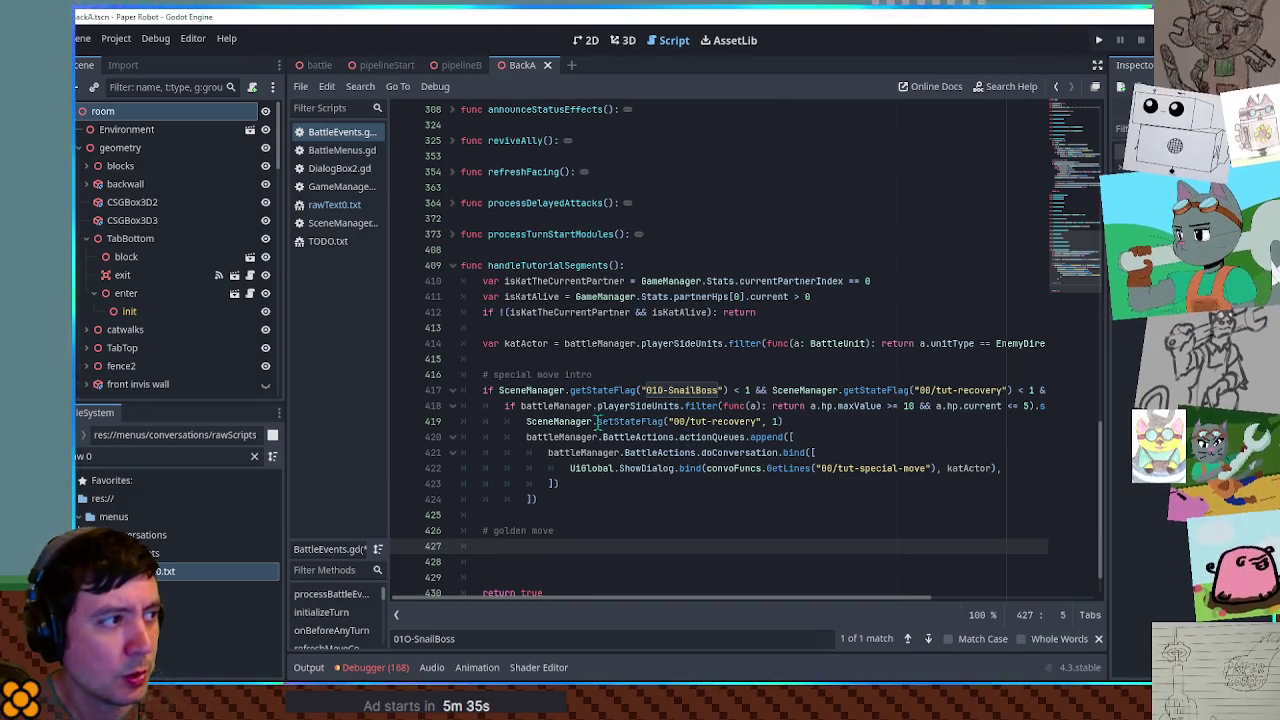
- Open player_moves.gd and find its SetCameraTarget line by searching for 'camera'
{"action": "left_click", "coordinate": [106, 458]}
{"action": "type", "text": "player move"}
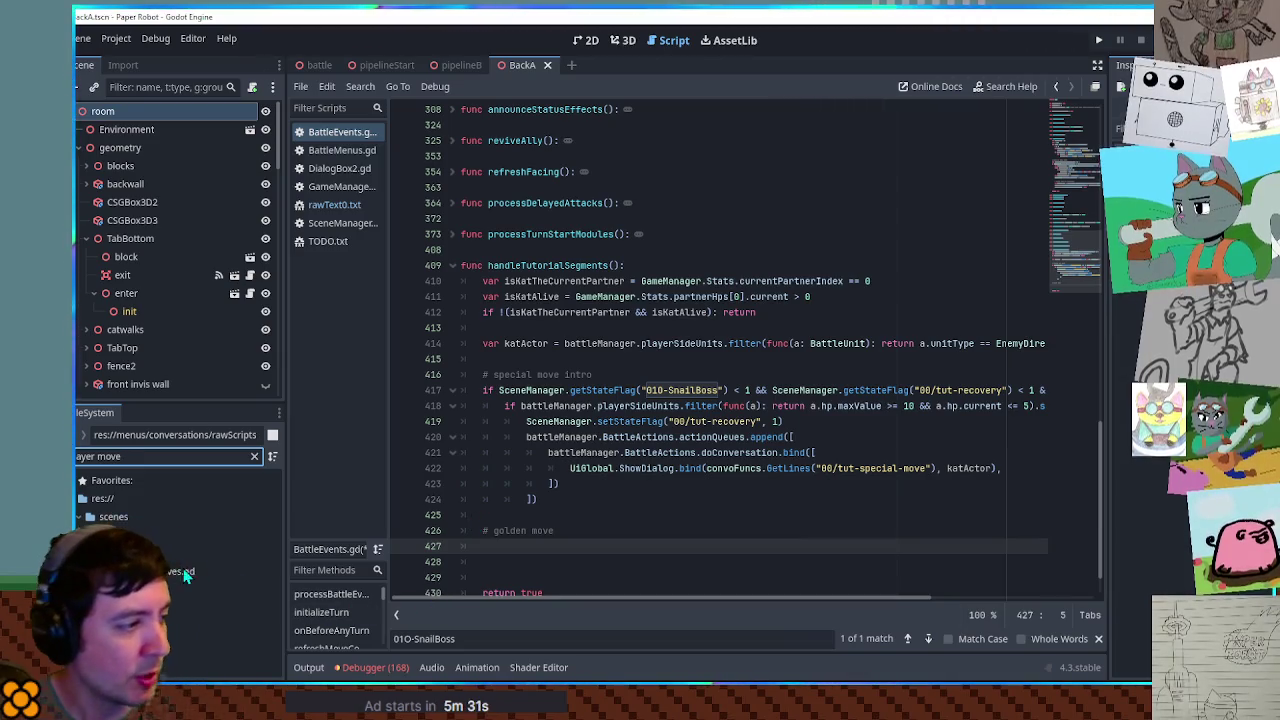
{"action": "double_click", "coordinate": [169, 569]}
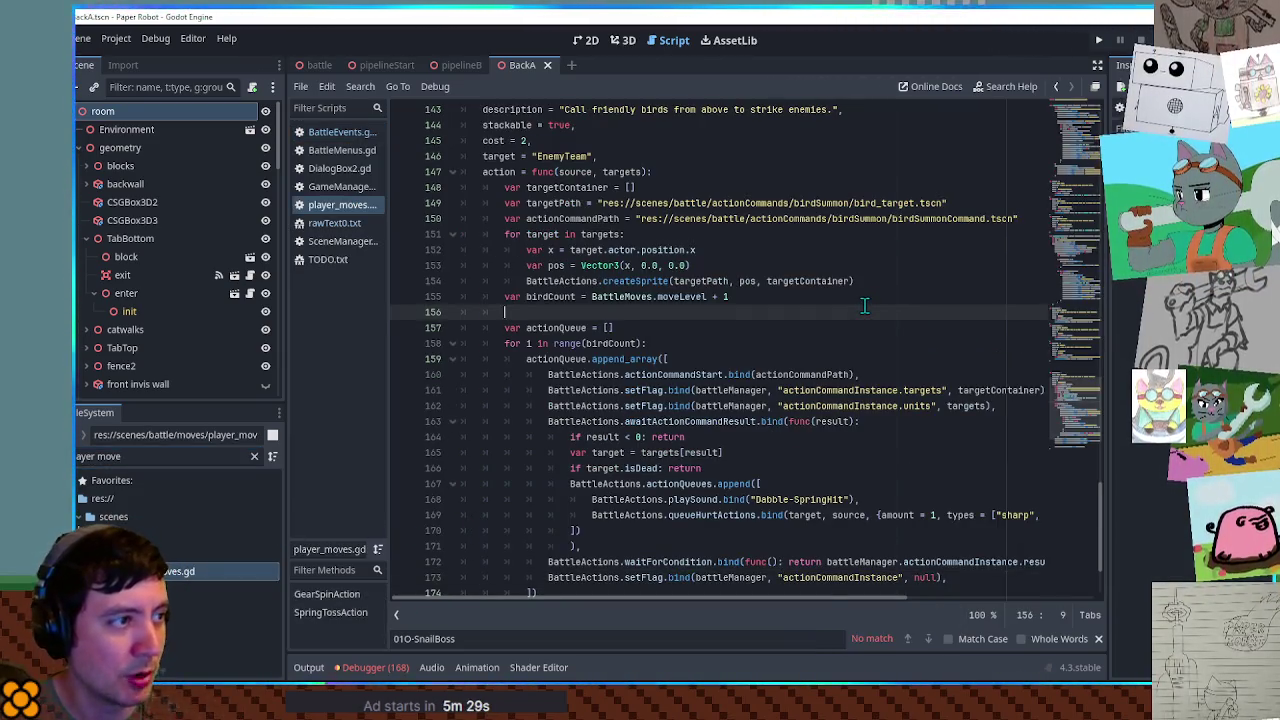
{"action": "key", "text": "ctrl+f"}
{"action": "type", "text": "camera"}
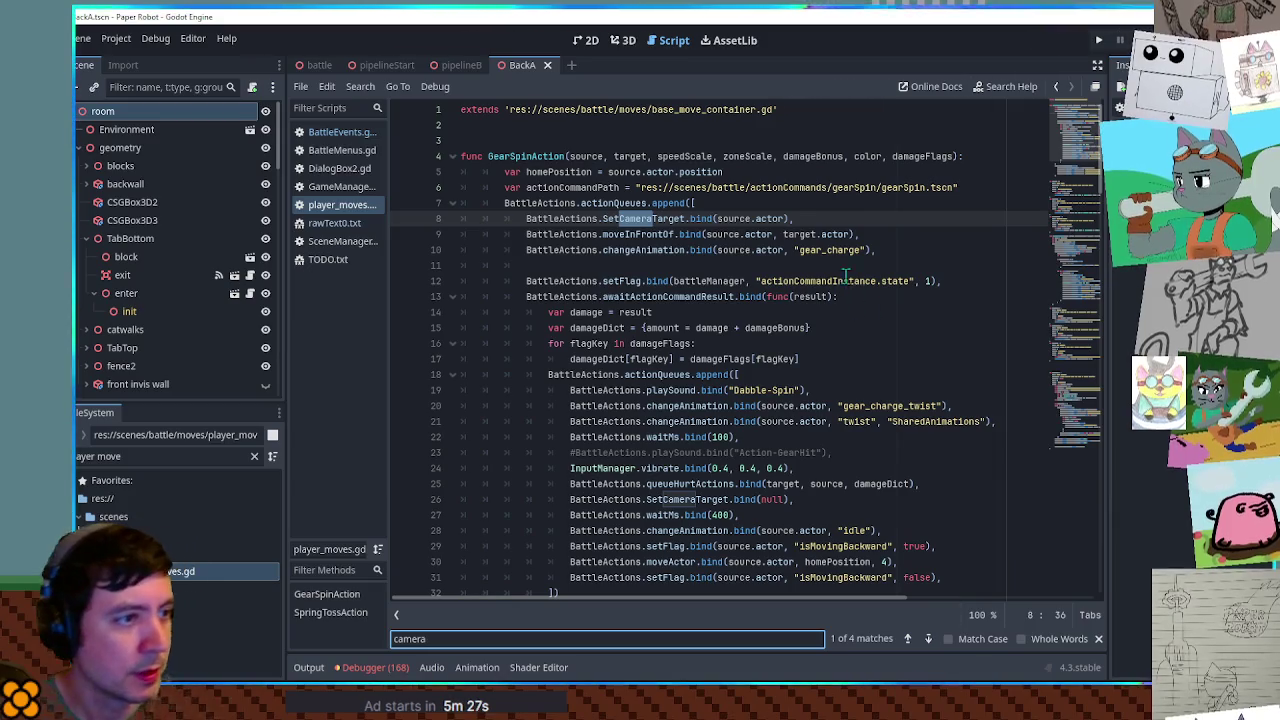
{"action": "left_click_drag", "start_coordinate": [800, 219], "coordinate": [807, 205]}
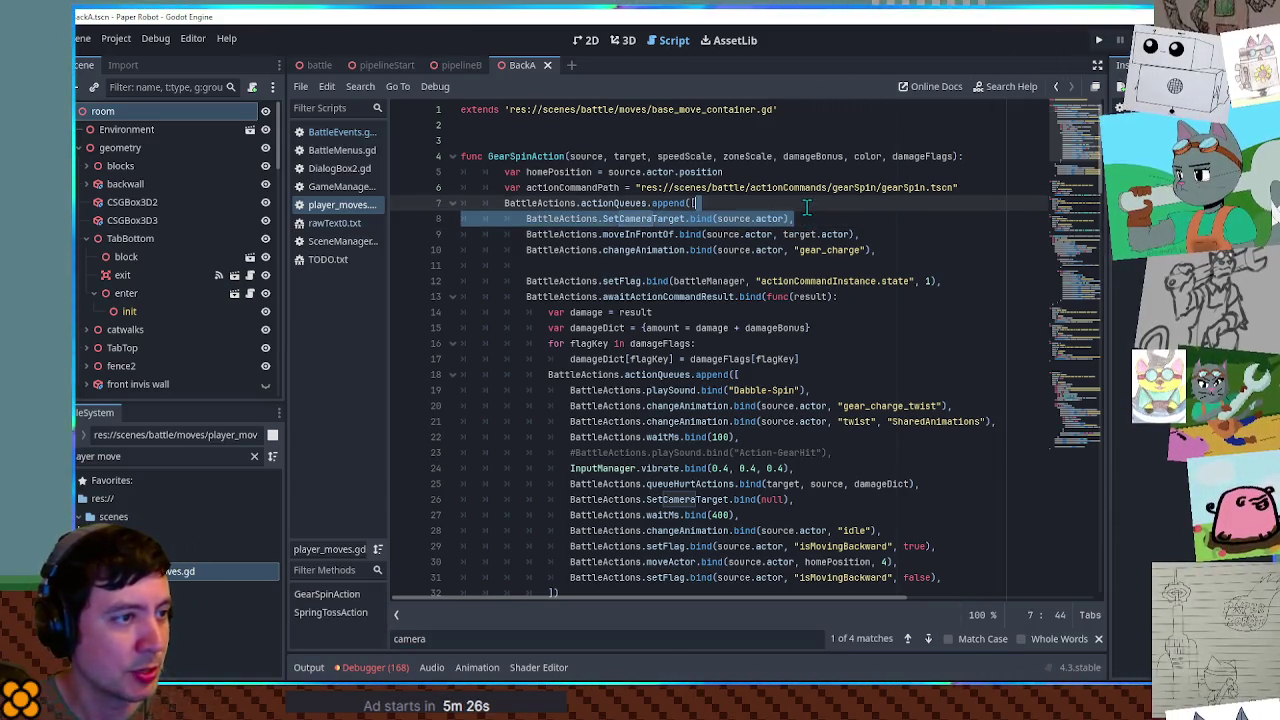
{"action": "left_click", "coordinate": [343, 227]}
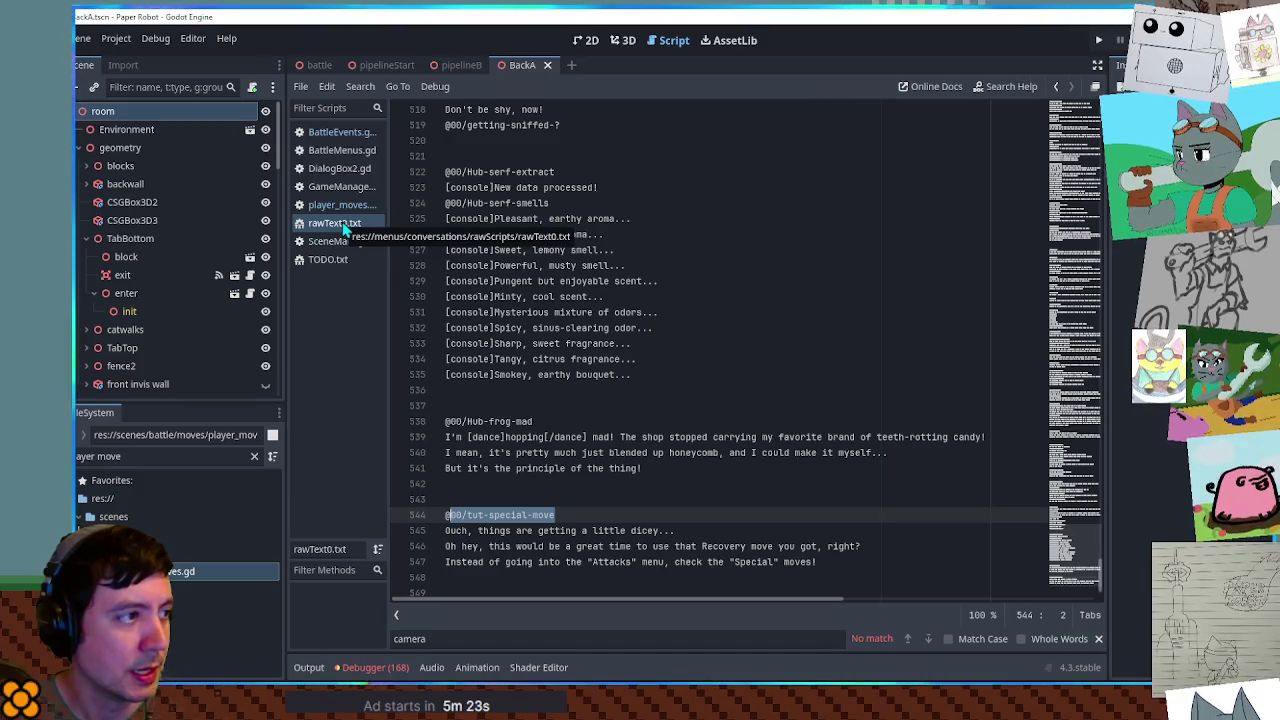
{"action": "left_click", "coordinate": [638, 582]}
{"action": "key", "text": "Return"}
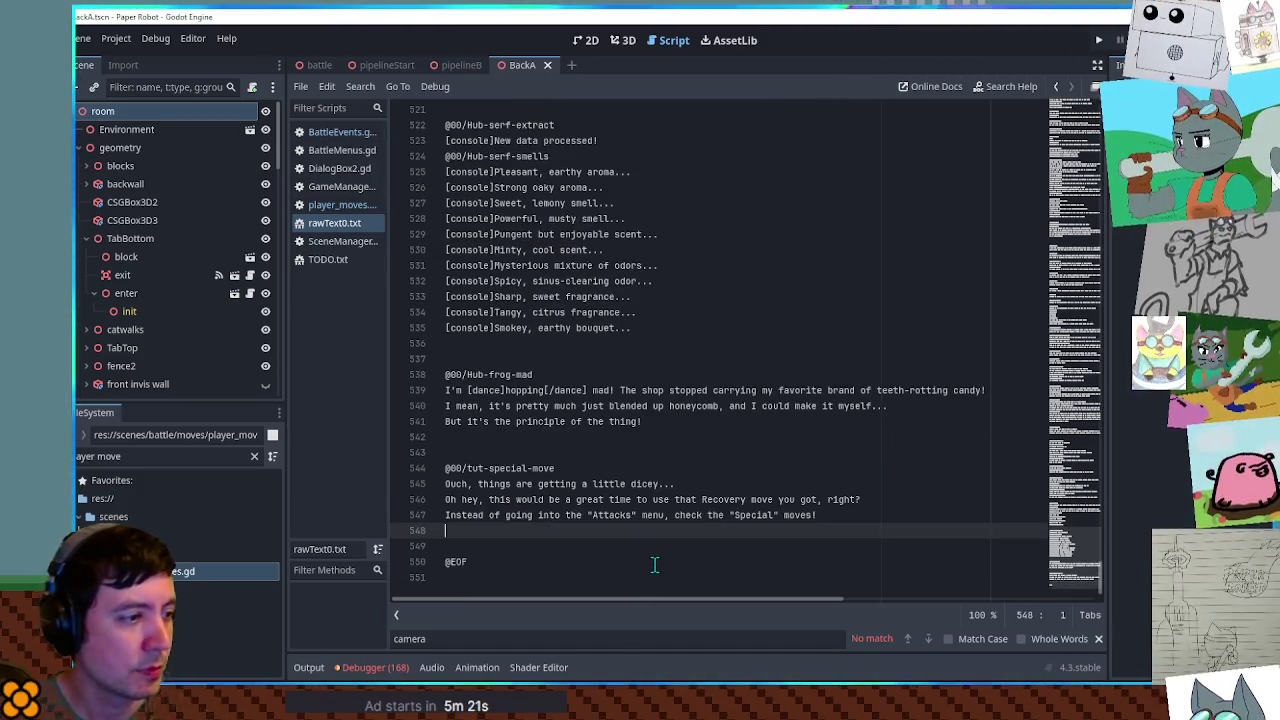
{"action": "key", "text": "Return"}
{"action": "type", "text": "@"}
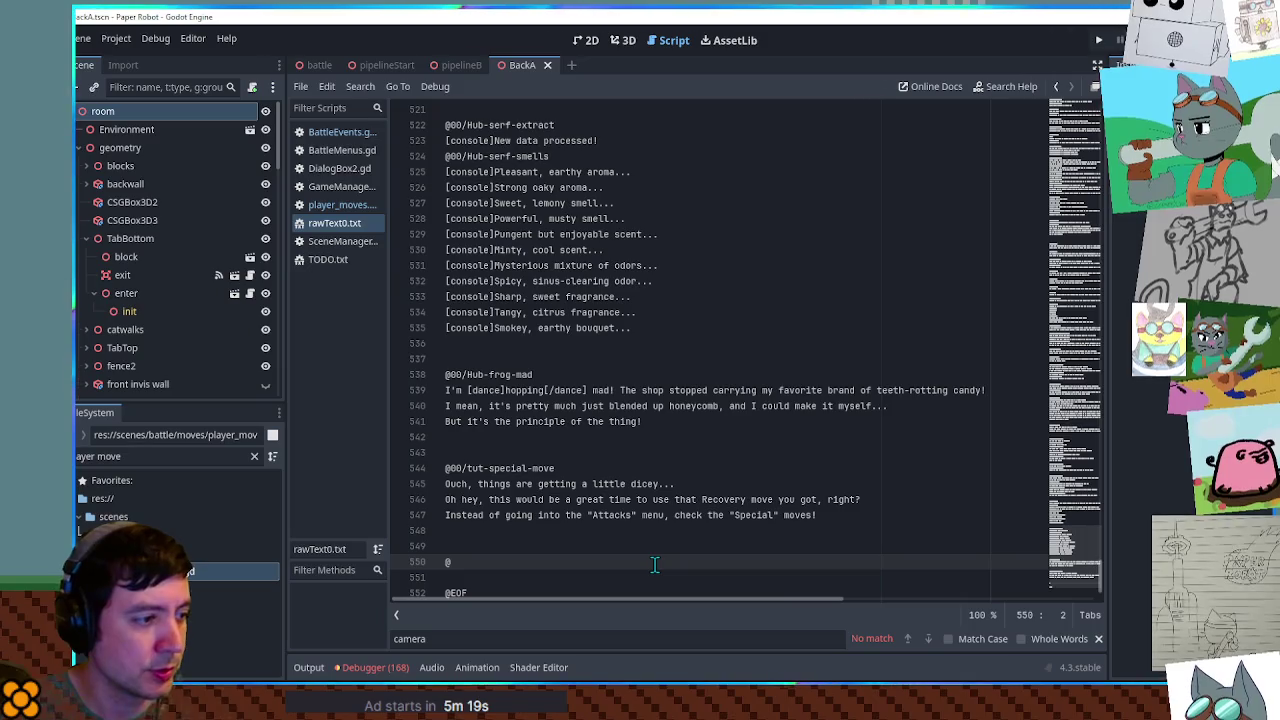
{"action": "type", "text": "00/tut-golden"}
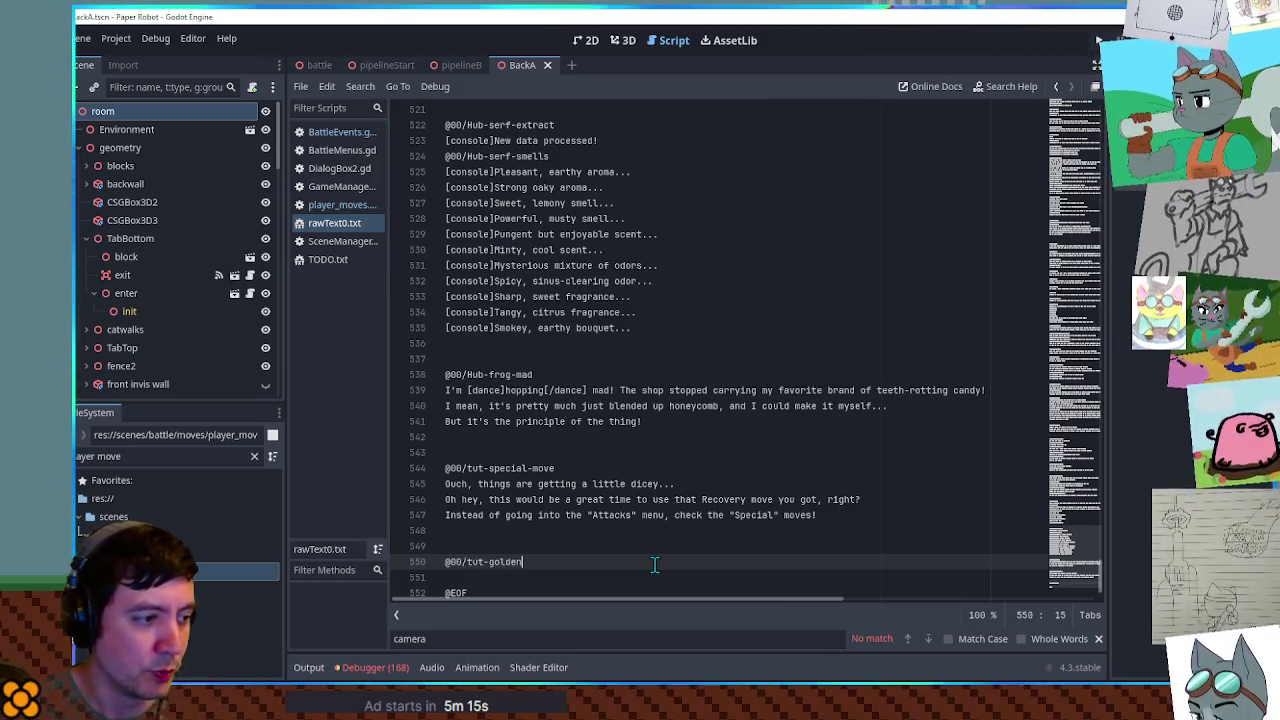
{"action": "type", "text": "-move"}
{"action": "key", "text": "Return"}
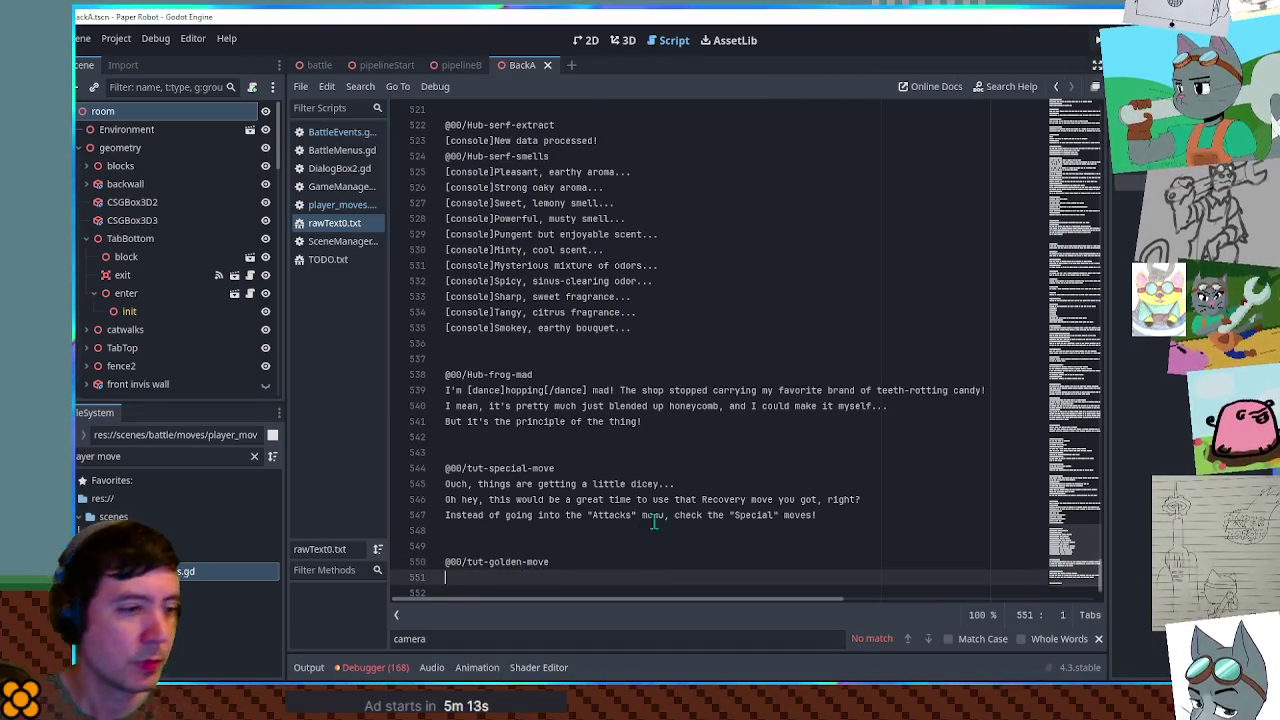
- Write the first line "Whoa, do you see that glow on the ground?"
{"action": "scroll", "coordinate": [700, 530], "scroll_direction": "down", "scroll_amount": 1}
{"action": "key", "text": "BackSpace"}
{"action": "left_click", "coordinate": [722, 520]}
{"action": "type", "text": "-1"}
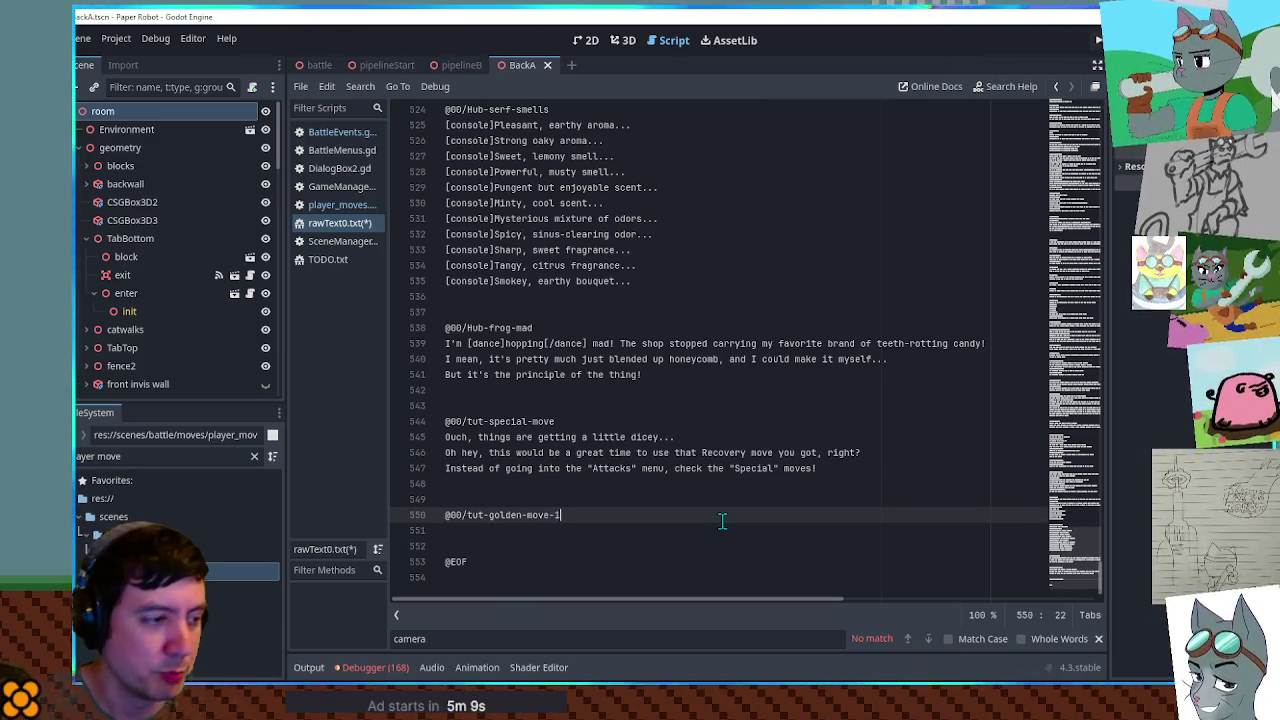
{"action": "key", "text": "Down"}
{"action": "type", "text": "hoa"}
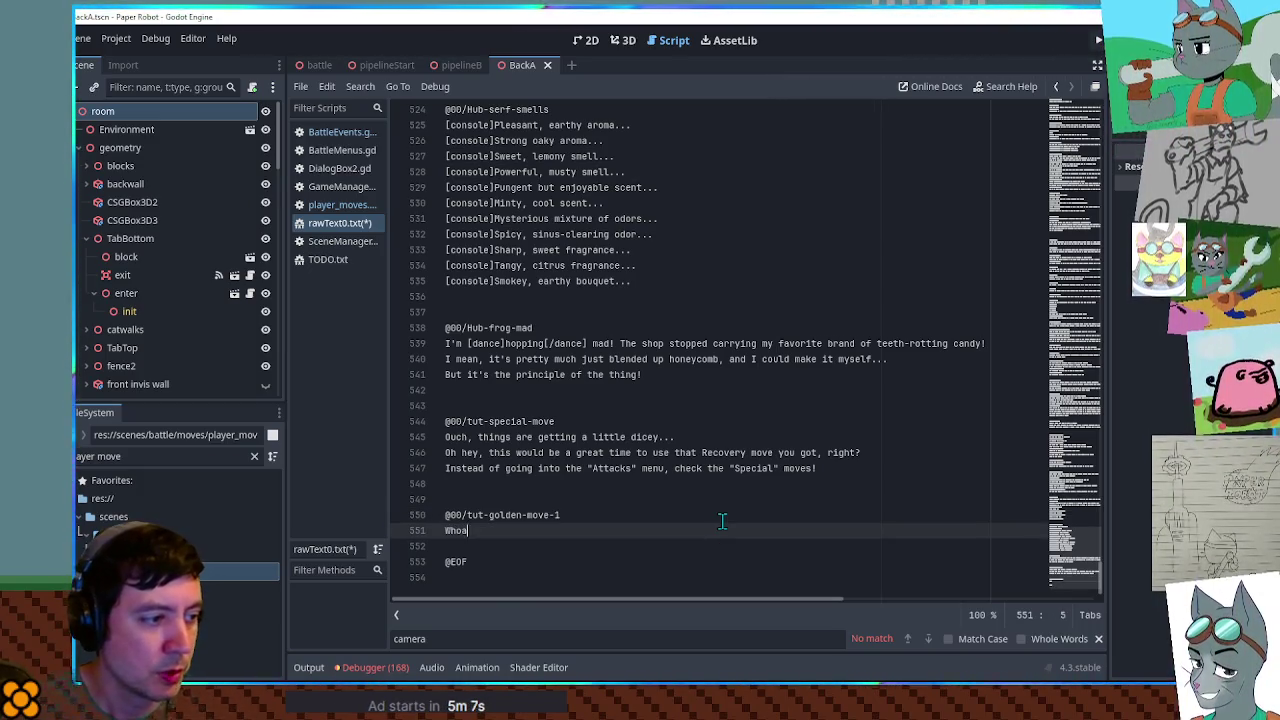
{"action": "type", "text": ", do you se"}
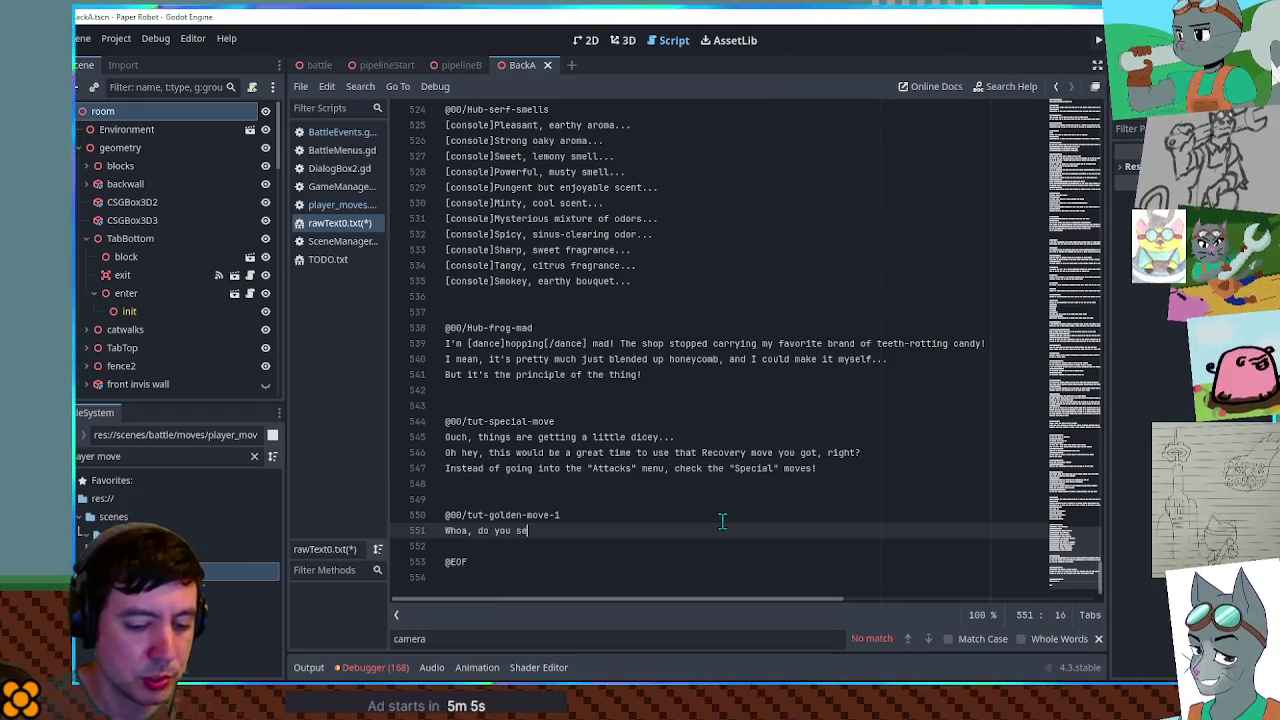
{"action": "type", "text": "e that glo"}
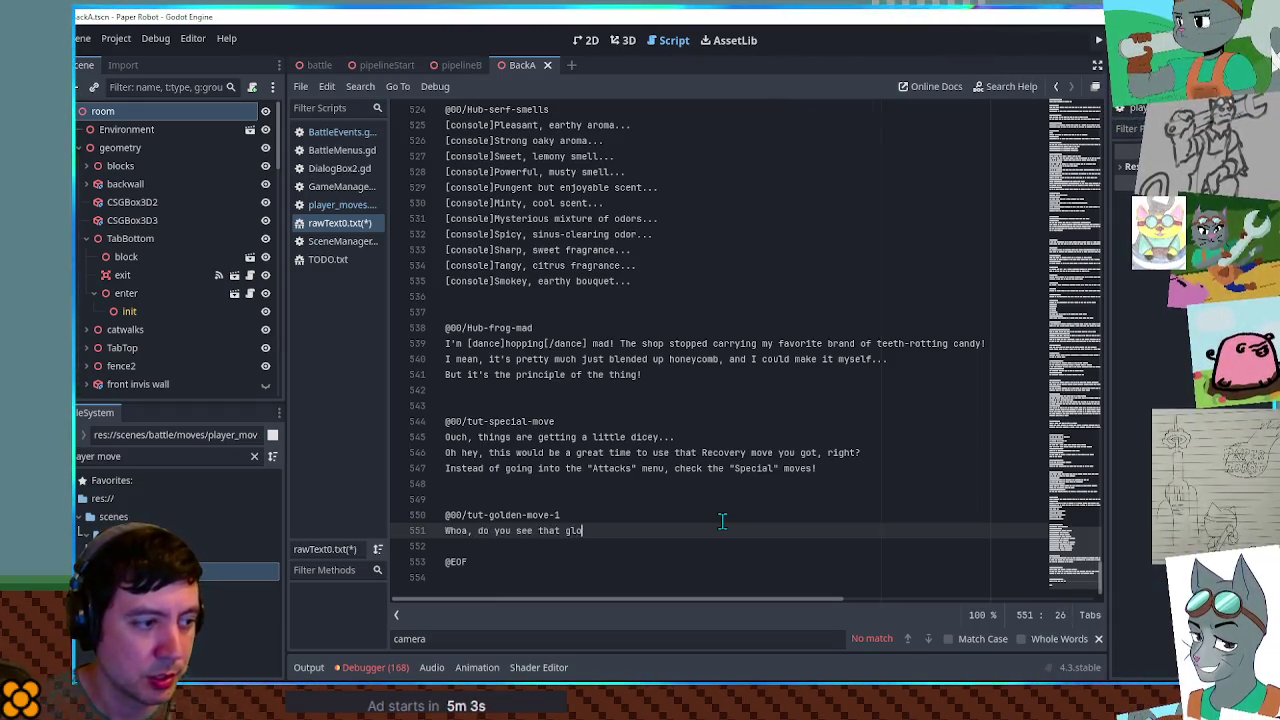
{"action": "type", "text": "w on the ground?"}
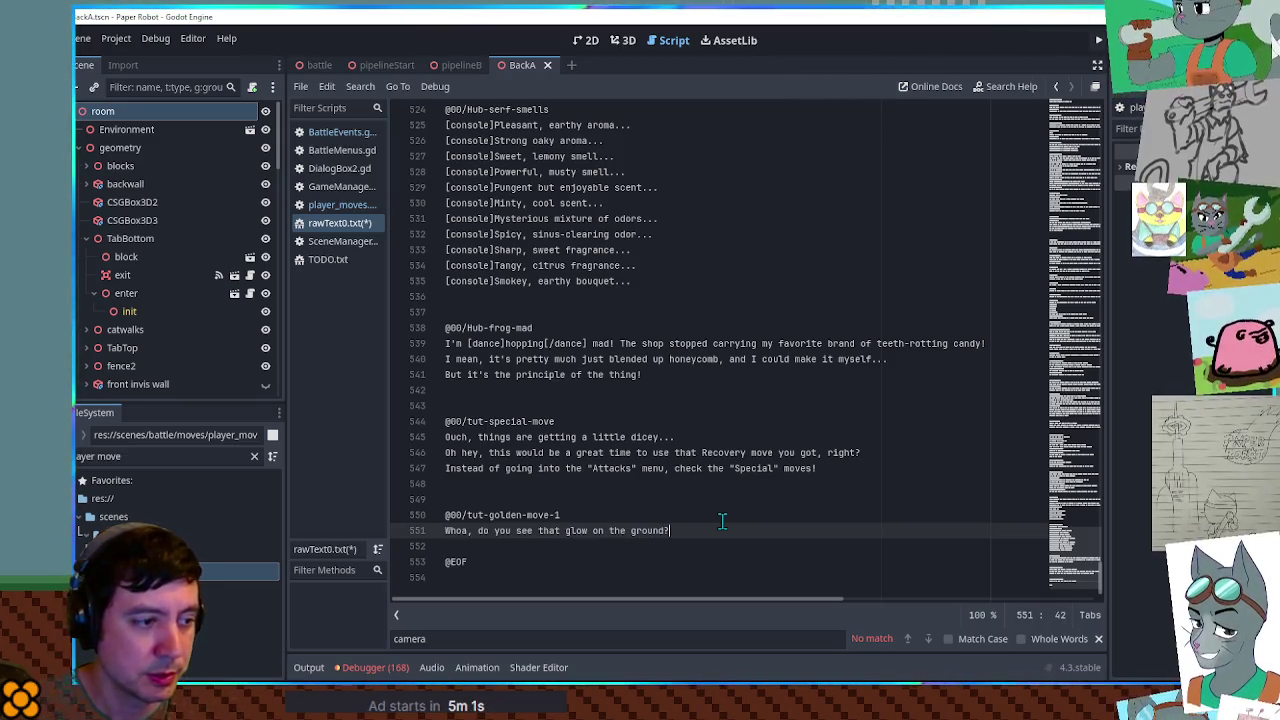
{"action": "key", "text": "Return"}
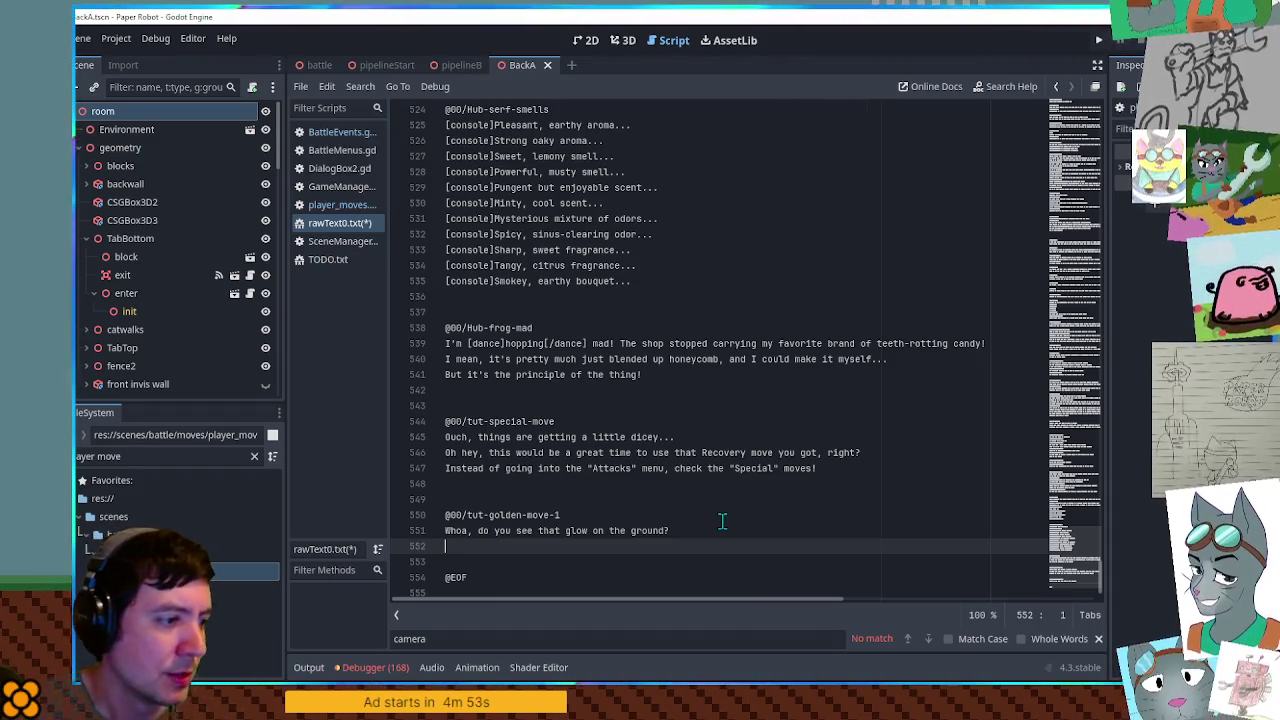
- Extend the glow line to say it has something to do with those "Golden Techniques"
{"action": "left_click", "coordinate": [722, 520]}
{"action": "key", "text": "Down"}
{"action": "key", "text": "Down"}
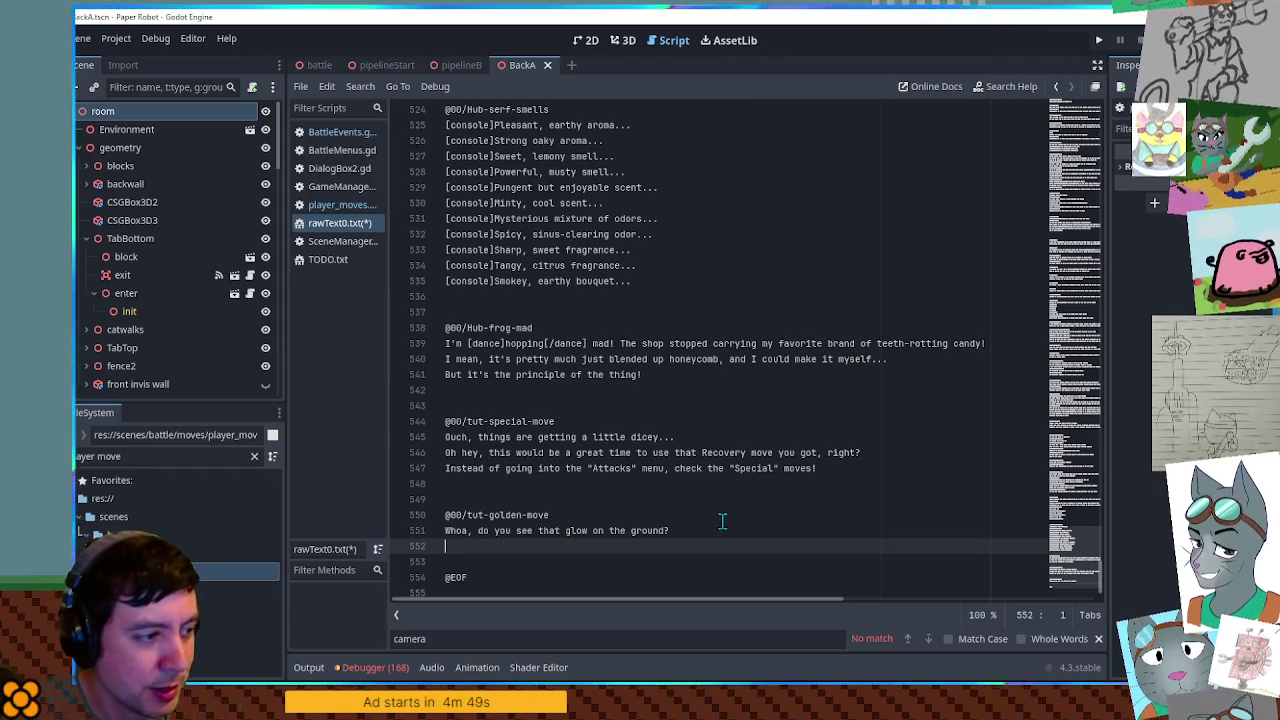
{"action": "type", "text": ", th"}
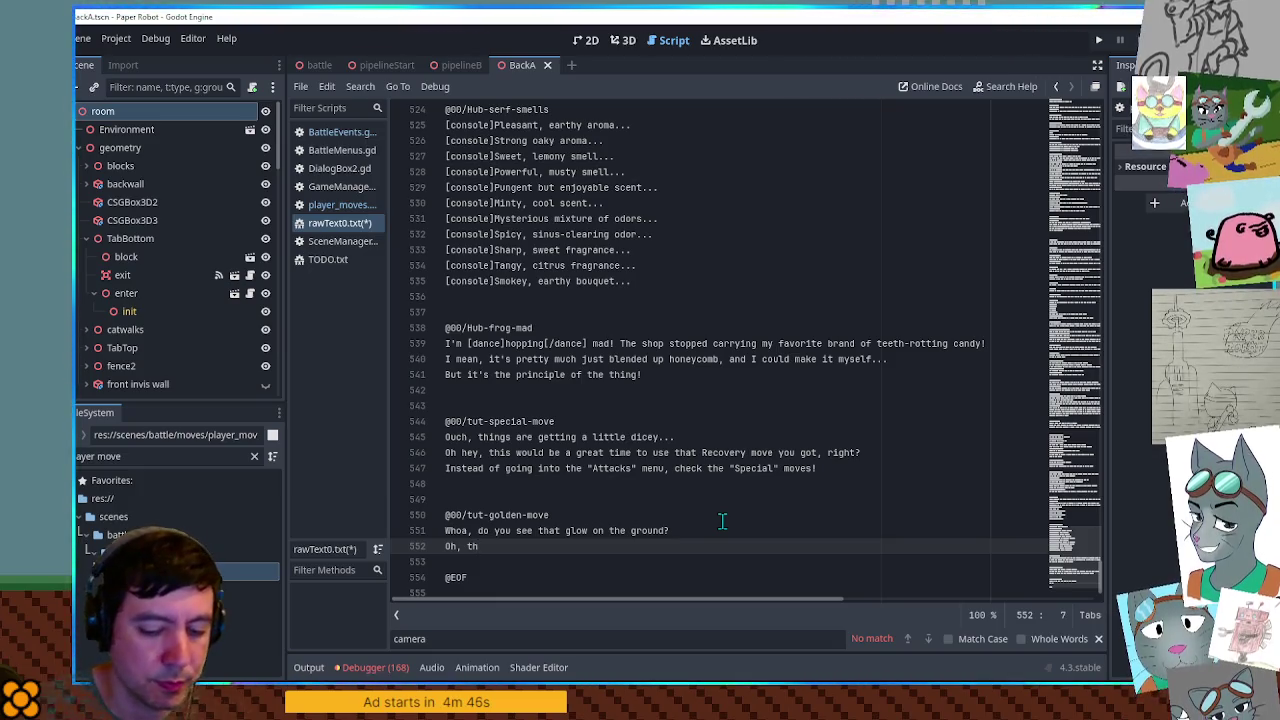
{"action": "type", "text": "ais m"}
{"action": "type", "text": "be "}
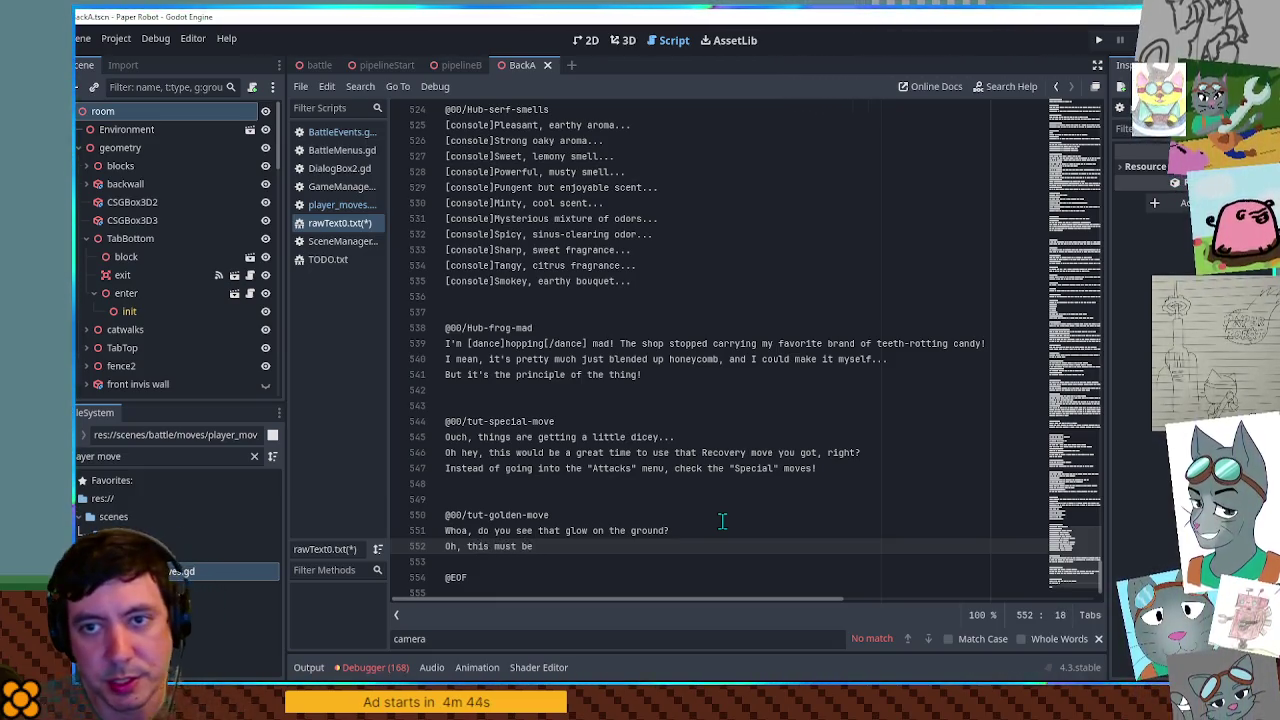
{"action": "type", "text": "related to"}
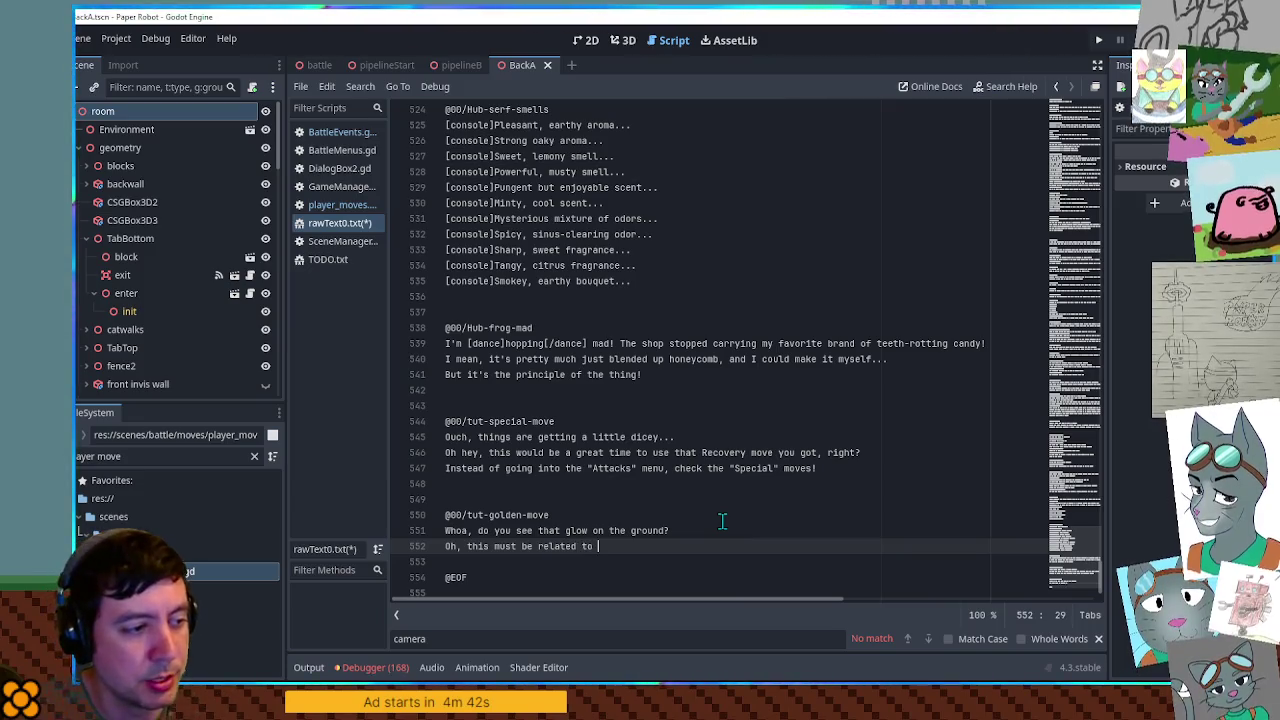
{"action": "key", "text": "ctrl+BackSpace"}
{"action": "key", "text": "ctrl+BackSpace"}
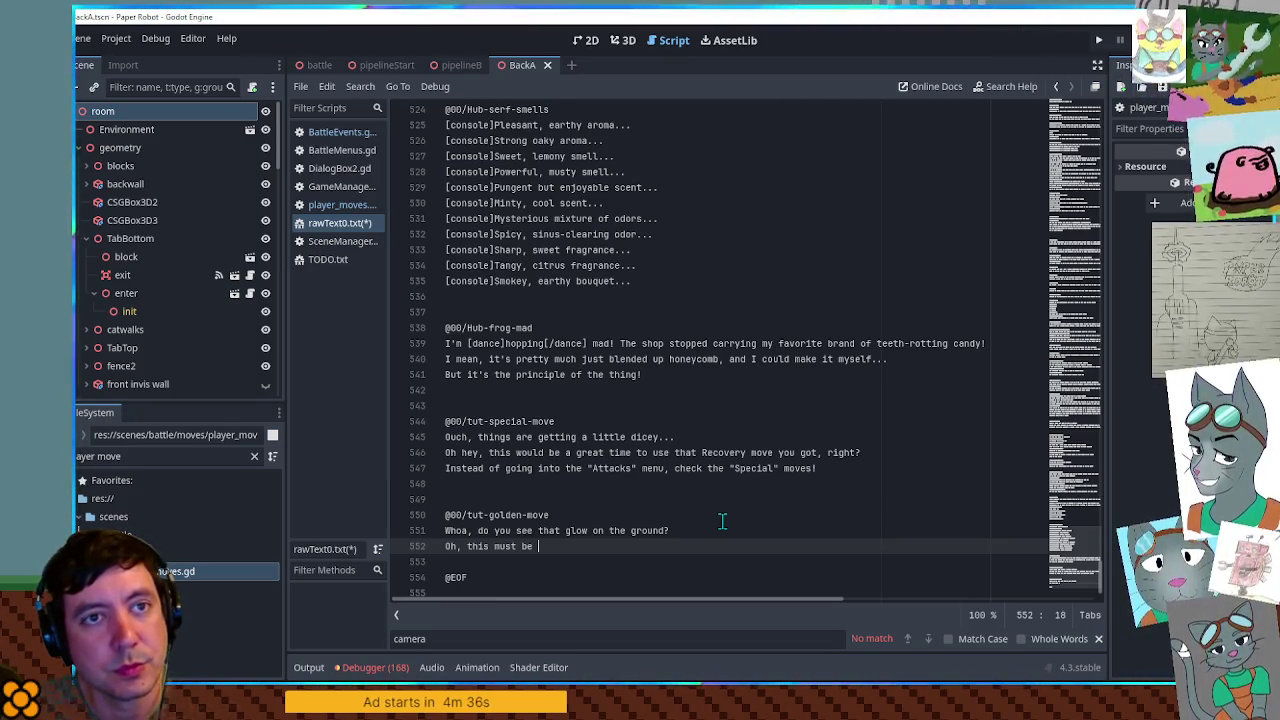
{"action": "type", "text": "something to do with that \"G"}
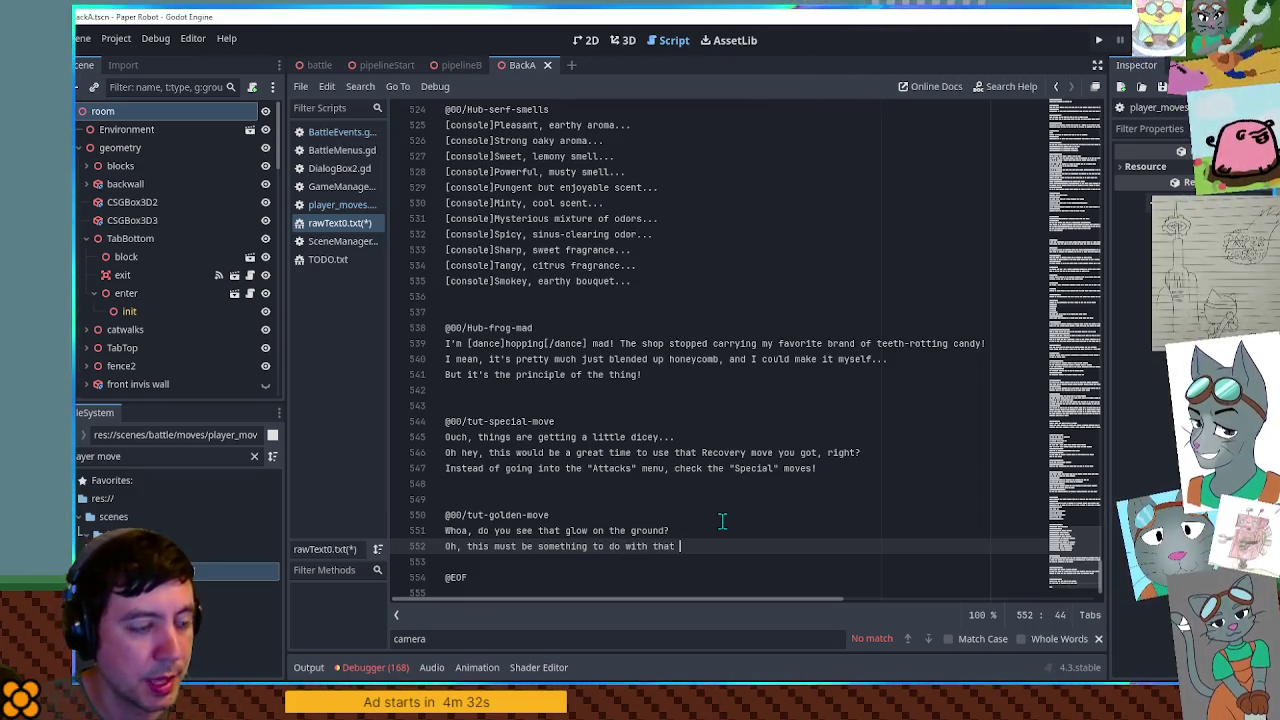
{"action": "type", "text": "olden Move\""}
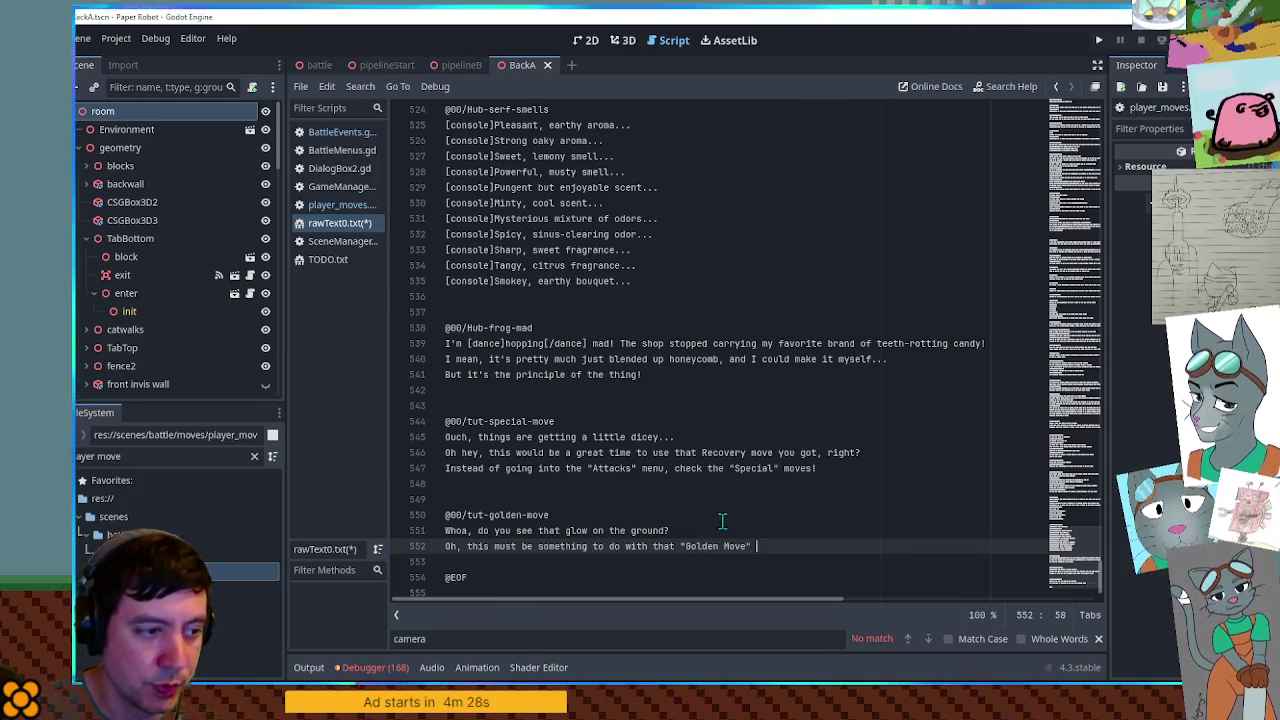
{"action": "key", "text": "BackSpace"}
{"action": "key", "text": "BackSpace"}
{"action": "key", "text": "BackSpace"}
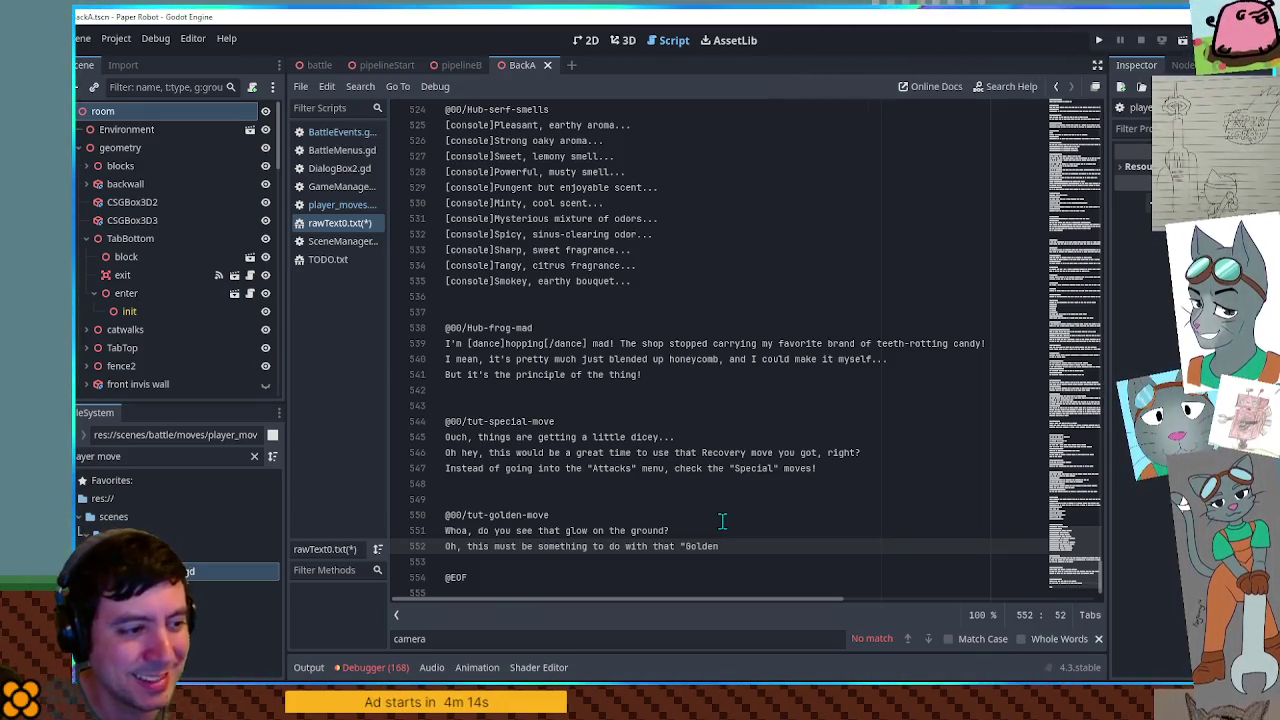
{"action": "key", "text": "ctrl+Left"}
{"action": "key", "text": "ctrl+Left"}
{"action": "key", "text": "BackSpace"}
{"action": "key", "text": "BackSpace"}
{"action": "type", "text": "ose"}
{"action": "key", "text": "End"}
{"action": "type", "text": "Technique"}
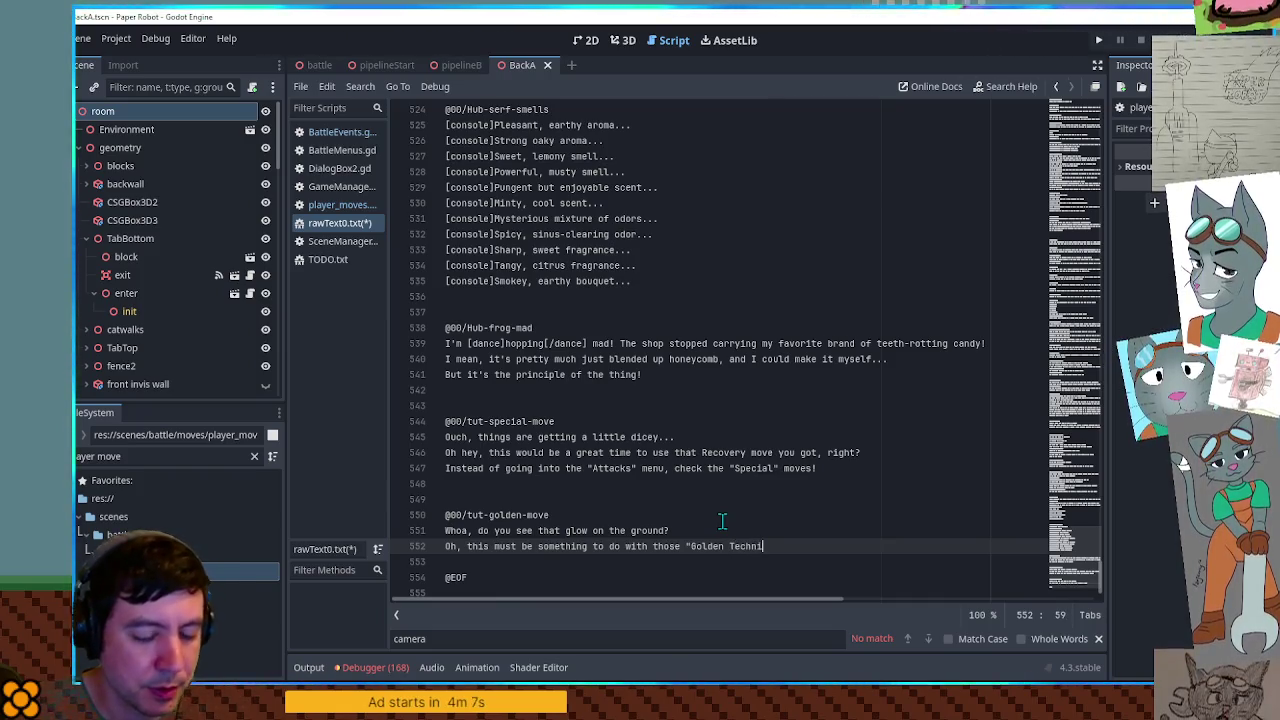
- Add "that Cog was on about." and wrap "Golden Techniques" in [dance] tags
{"action": "type", "text": "that "}
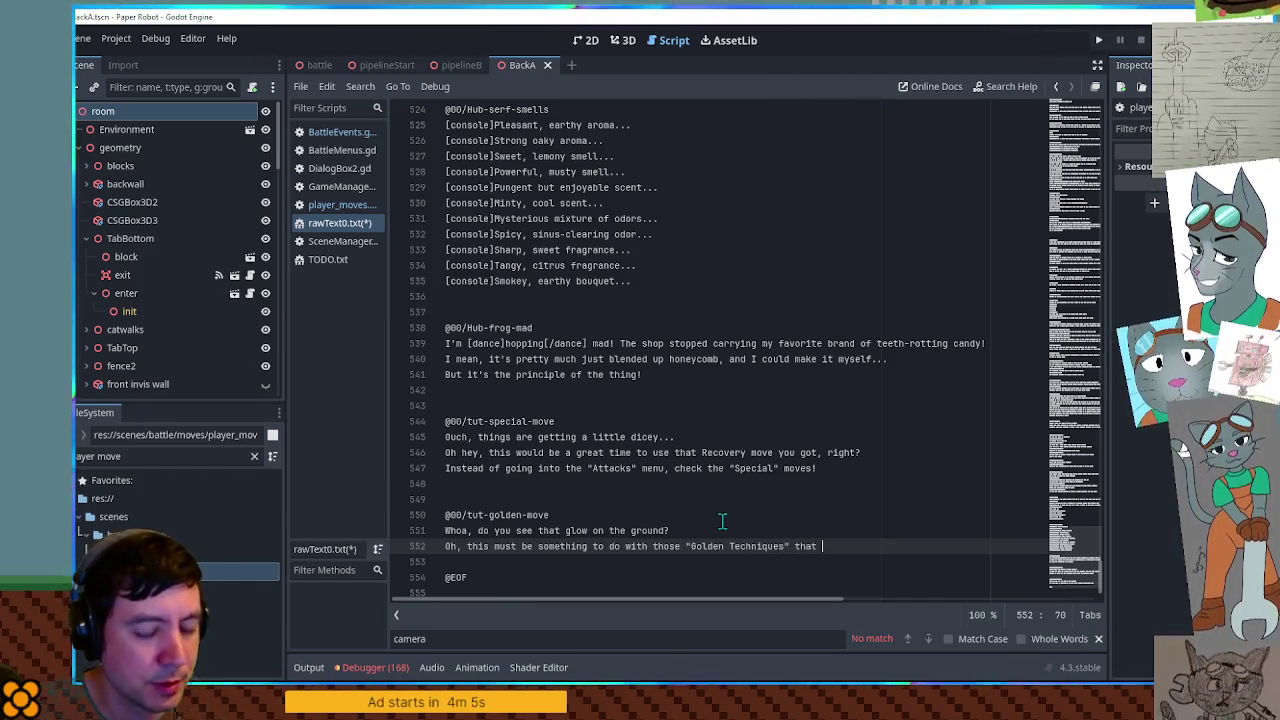
{"action": "type", "text": "Cog was on about."}
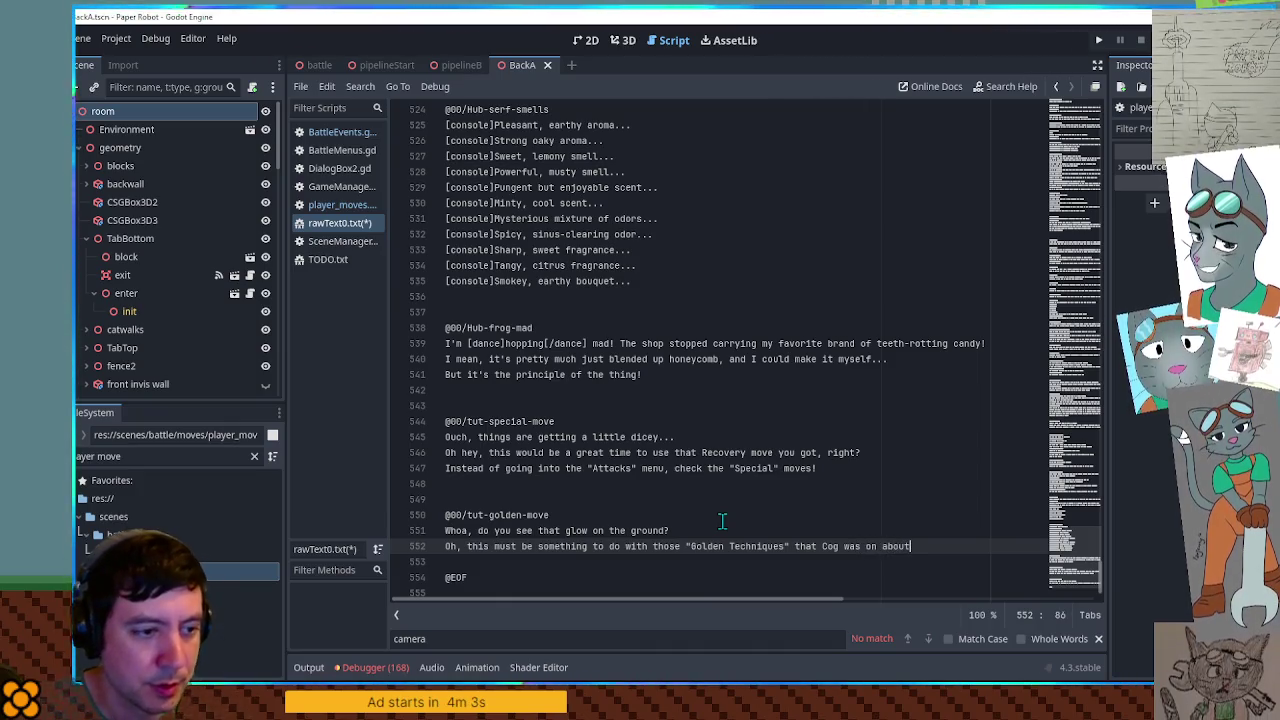
{"action": "key", "text": "ctrl+Right"}
{"action": "key", "text": "Right"}
{"action": "type", "text": "[dance]"}
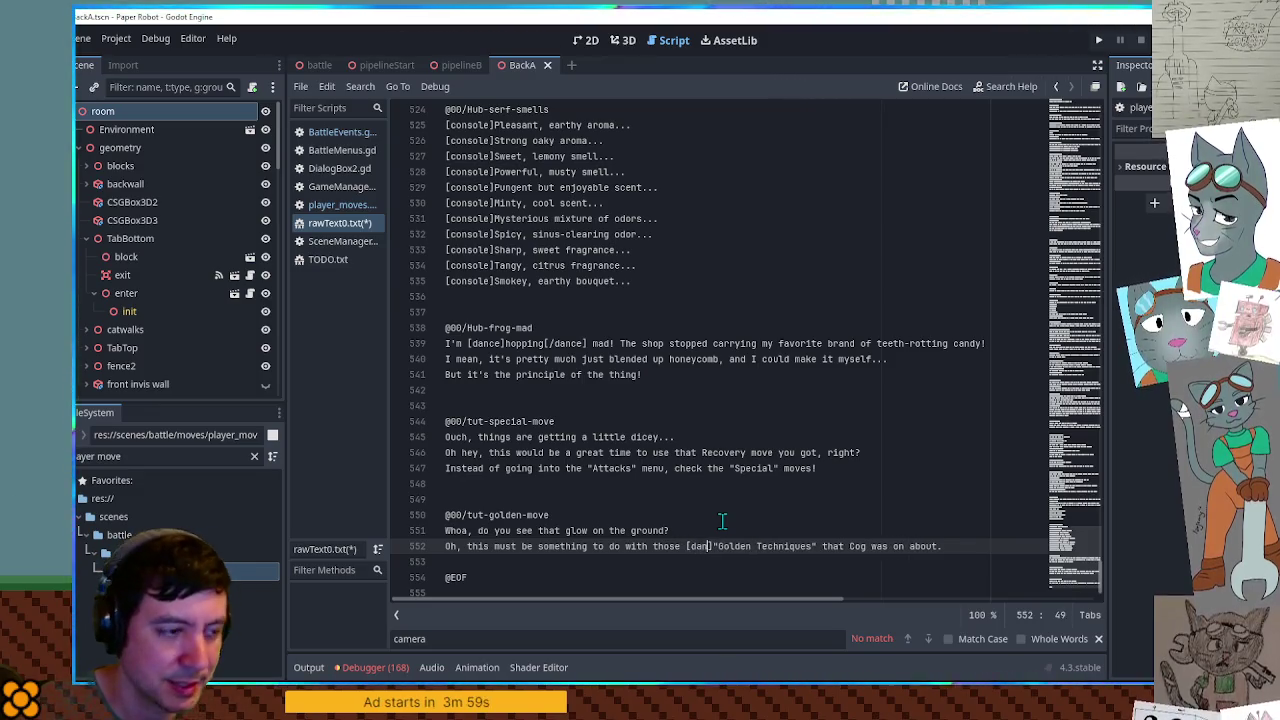
{"action": "key", "text": "Left"}
{"action": "type", "text": "[/dance"}
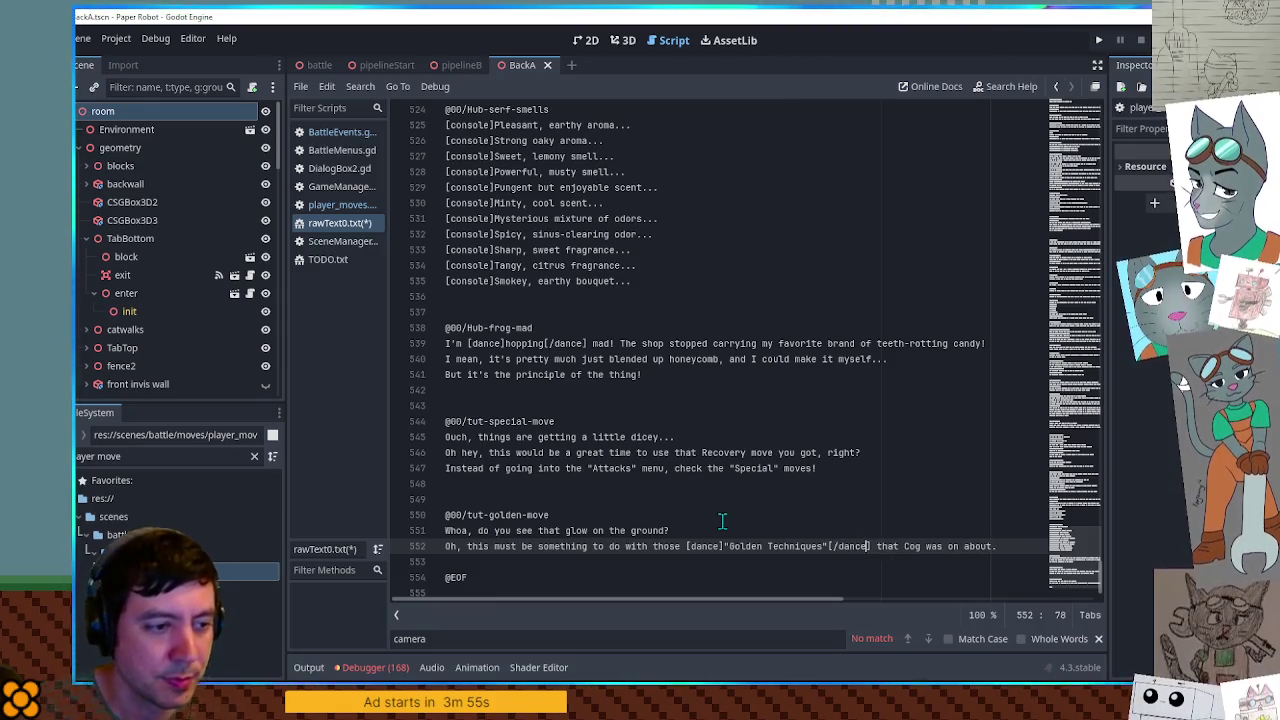
- Add a line about checking our attacks to replenish the special meter
{"action": "key", "text": "Return"}
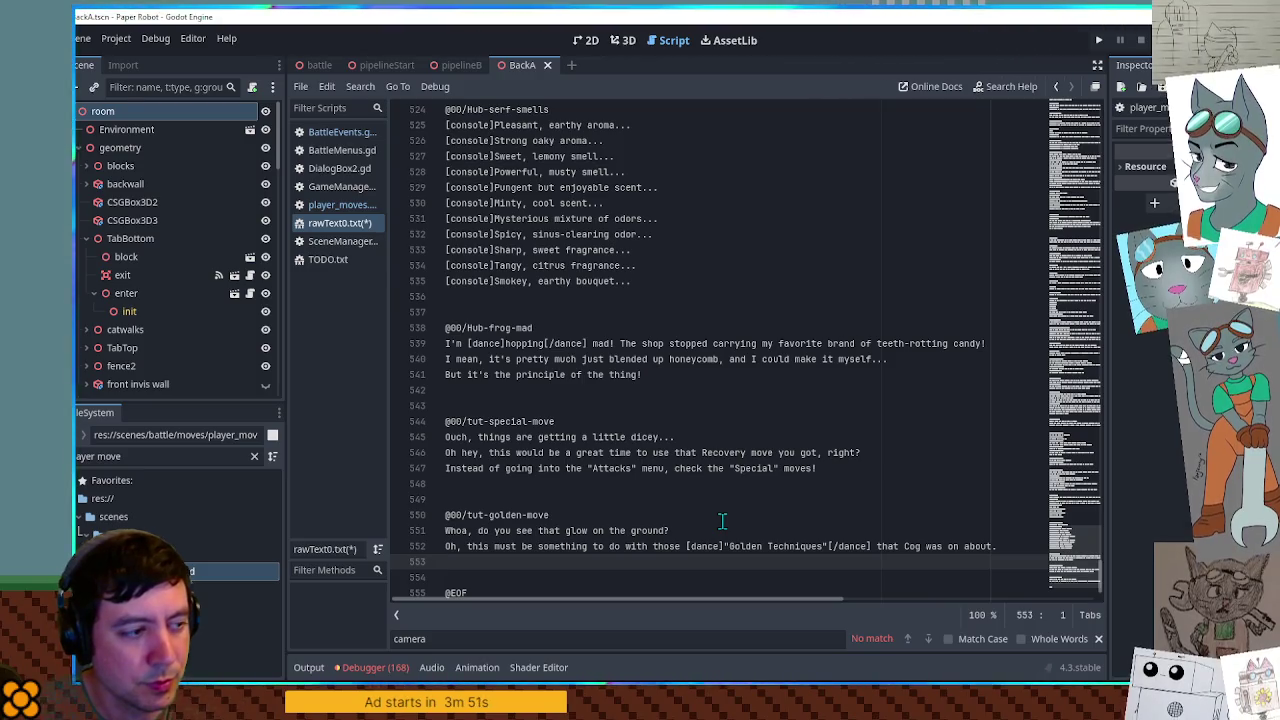
{"action": "type", "text": "I gues "}
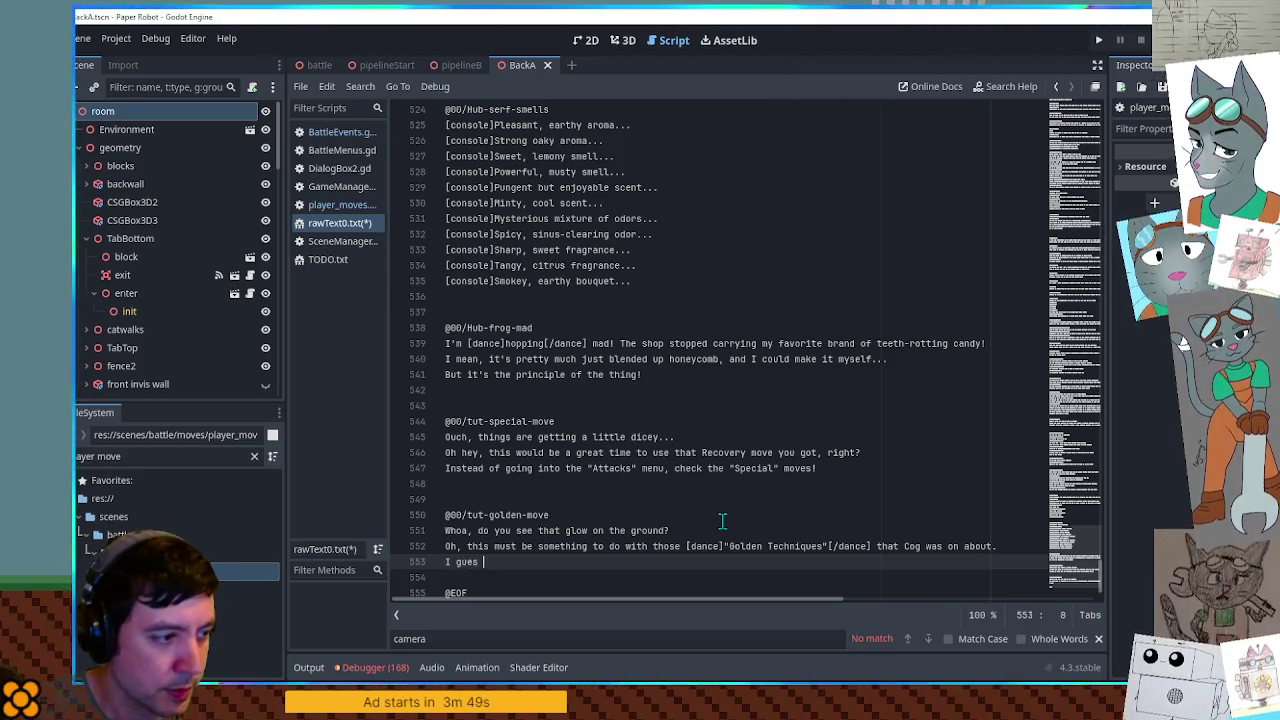
{"action": "type", "text": "of s has at "}
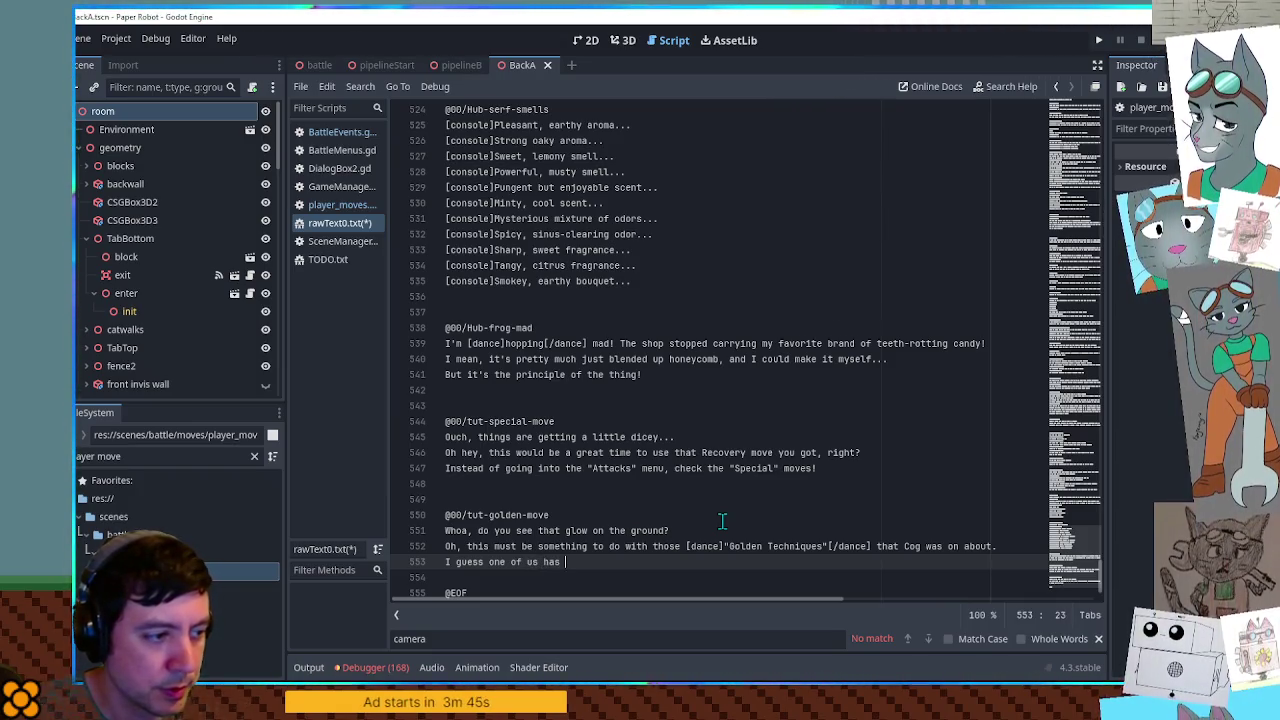
{"action": "type", "text": "tac"}
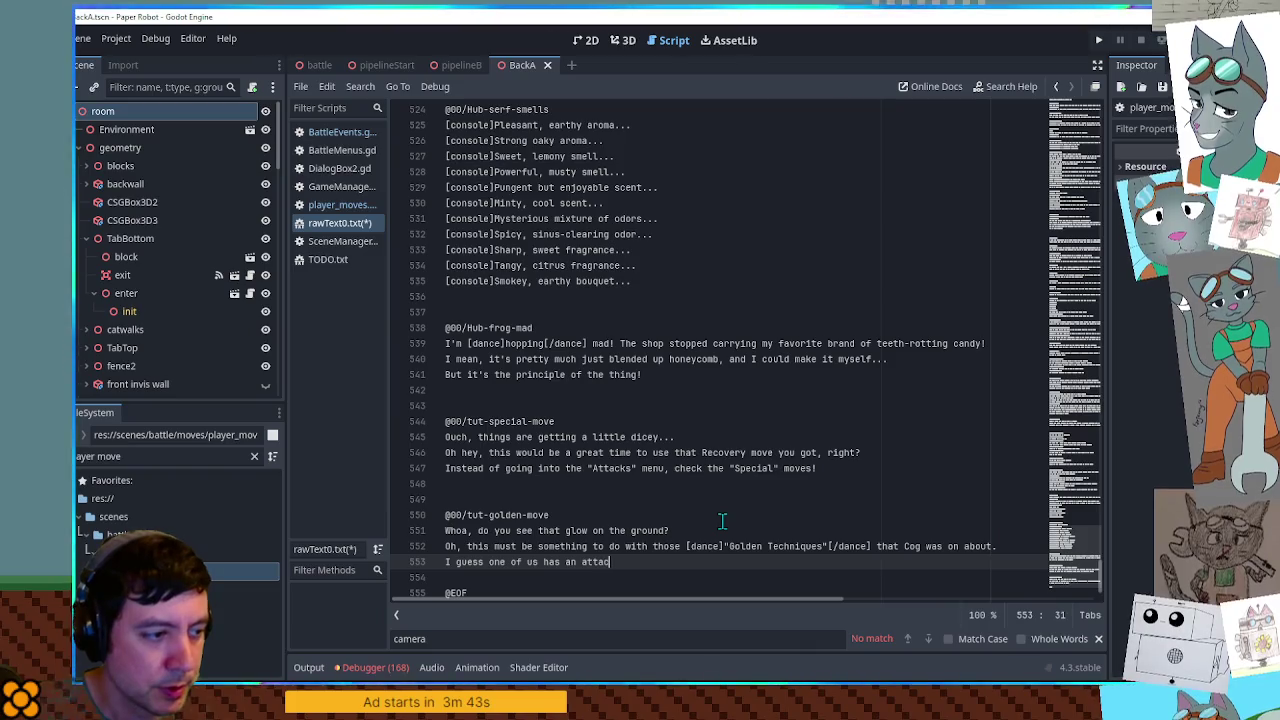
{"action": "type", "text": "ready to"}
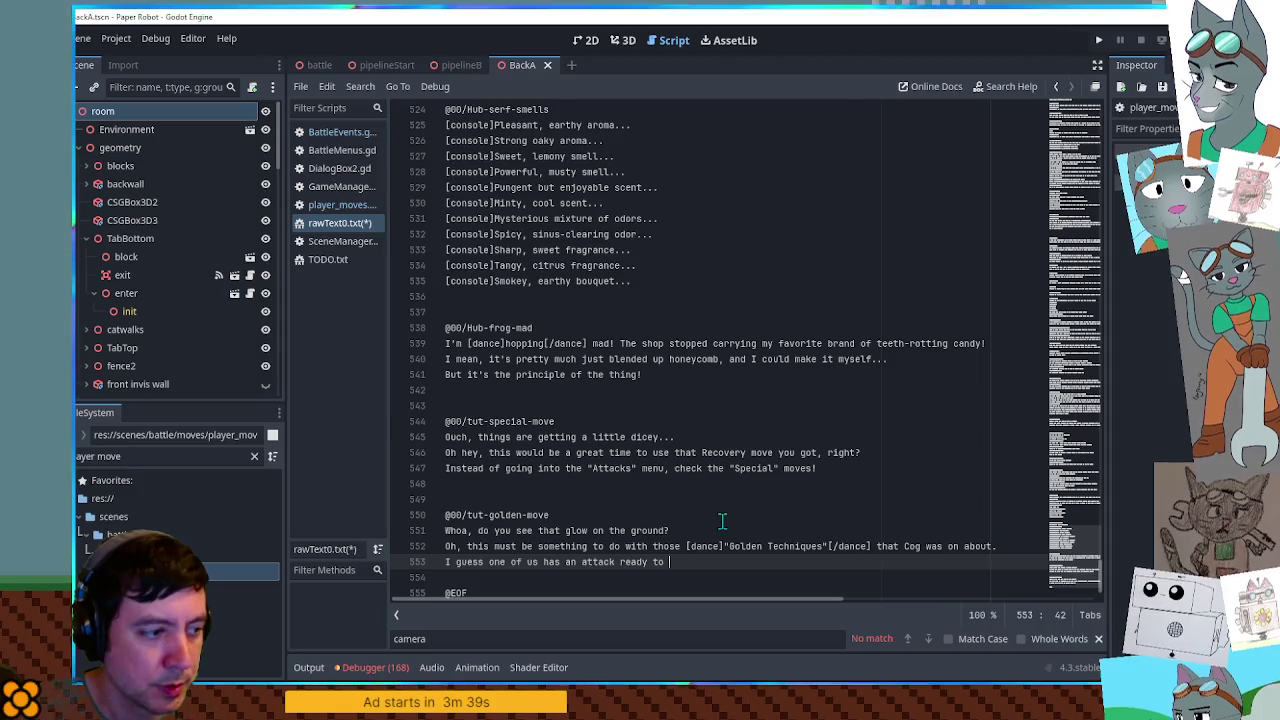
{"action": "key", "text": "BackSpace"}
{"action": "key", "text": "BackSpace"}
{"action": "key", "text": "BackSpace"}
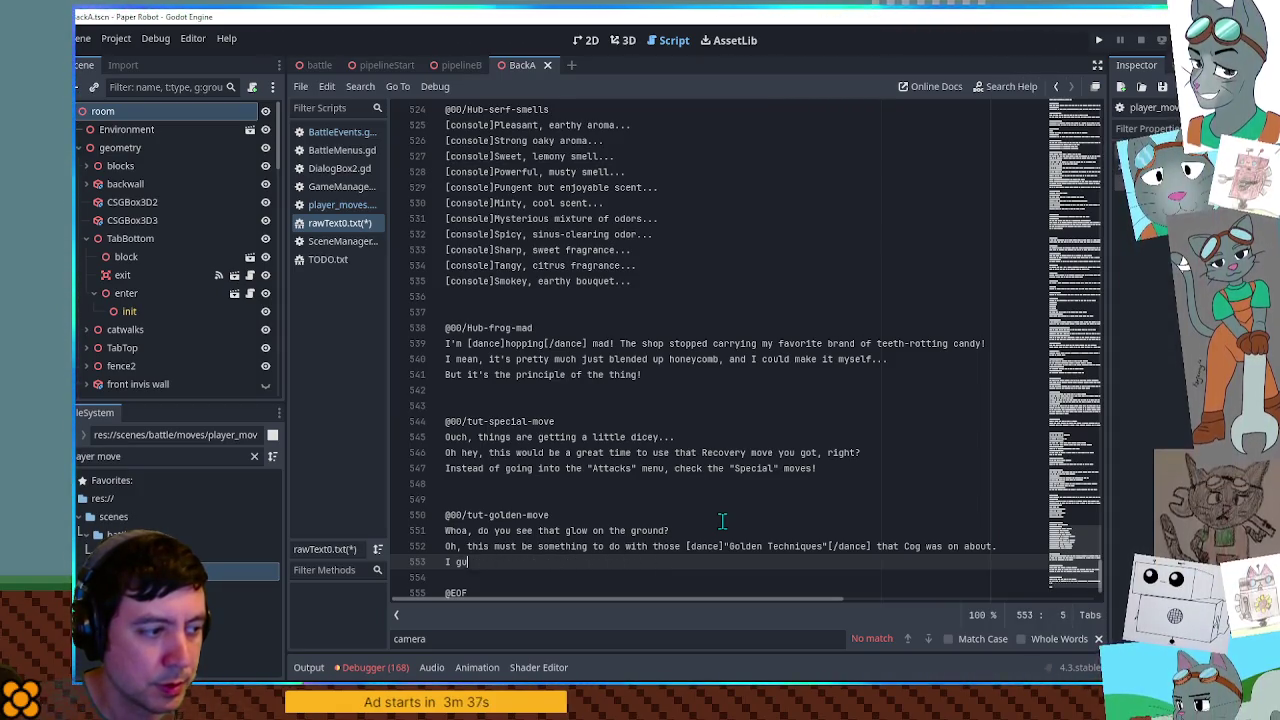
{"action": "type", "text": "guess if "}
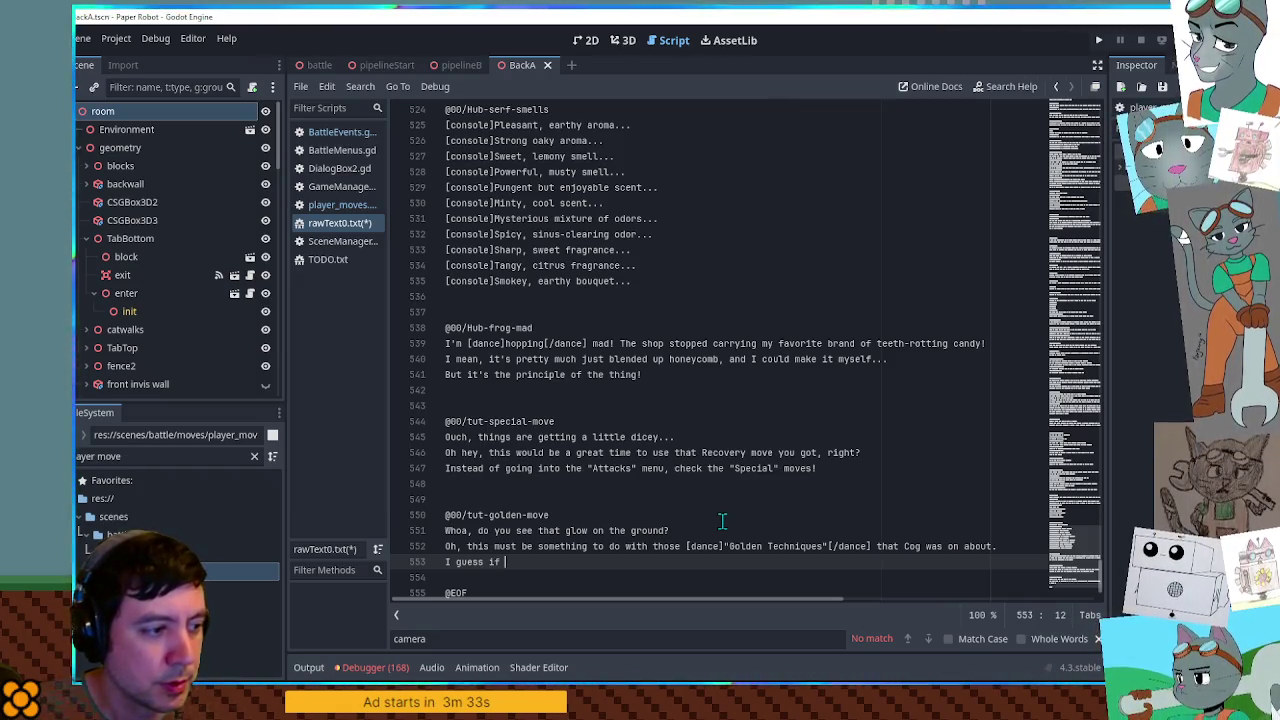
{"action": "type", "text": "we "}
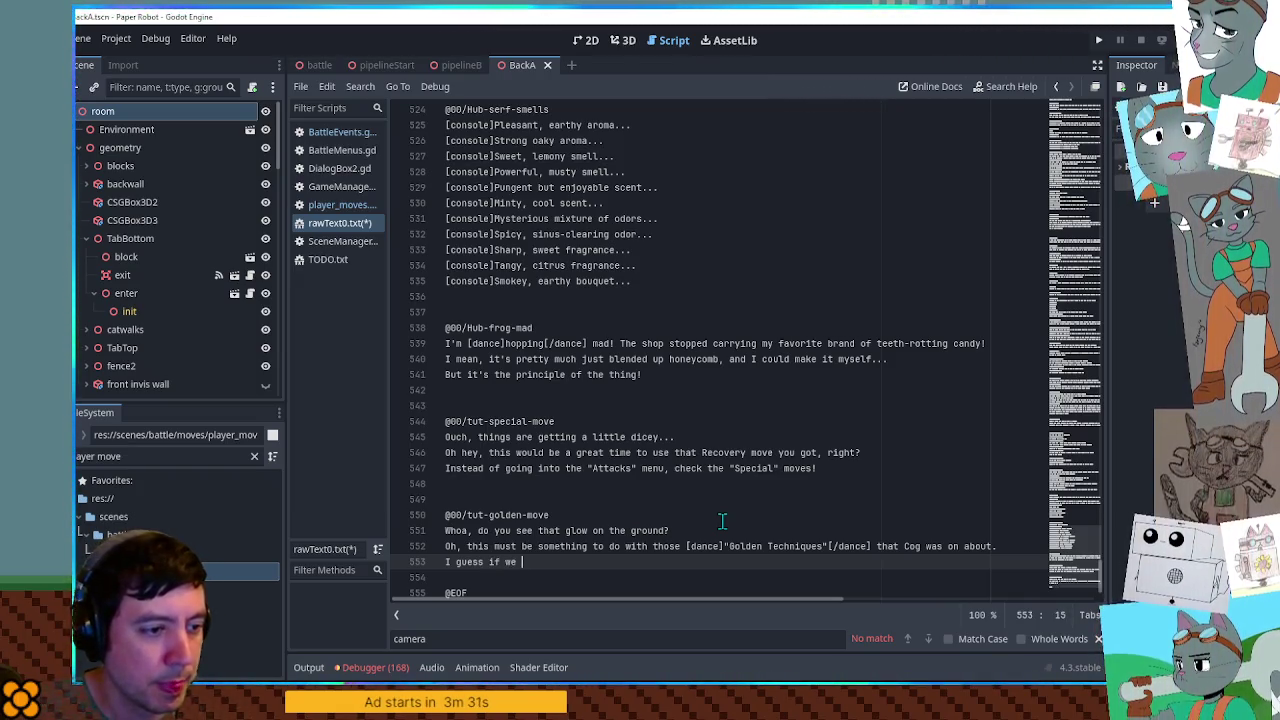
{"action": "type", "text": "see "}
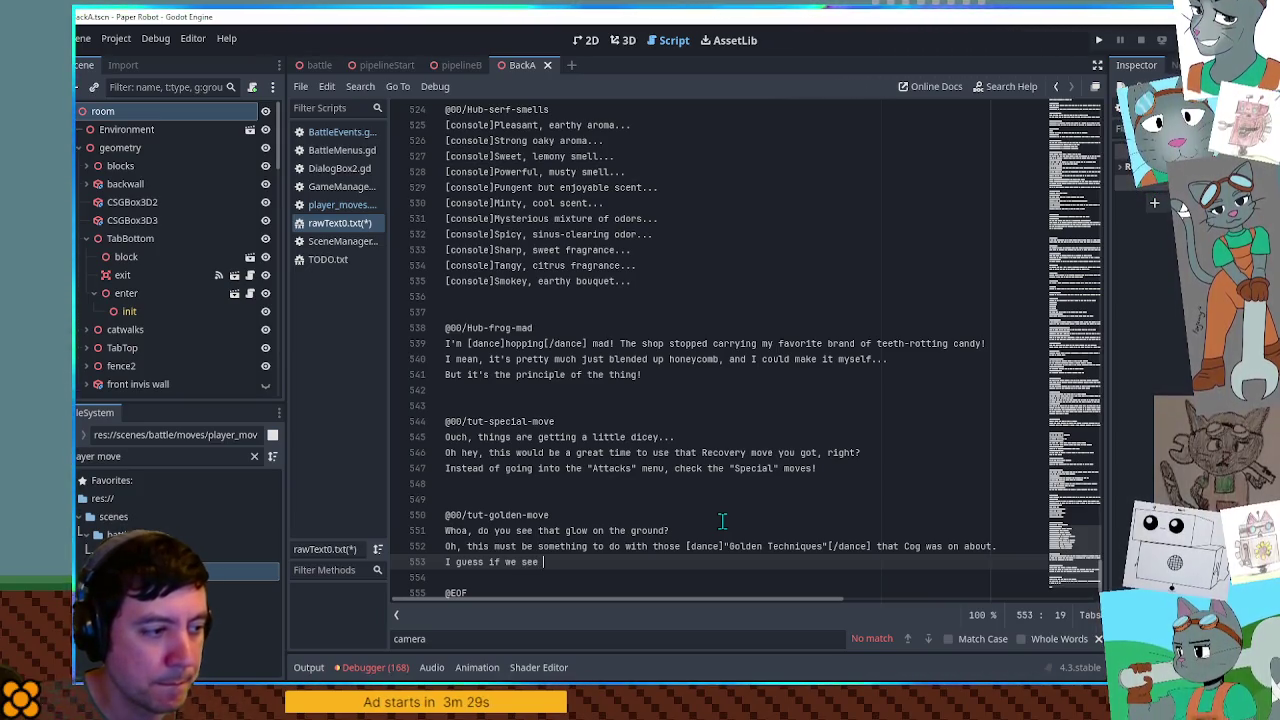
{"action": "type", "text": "a"}
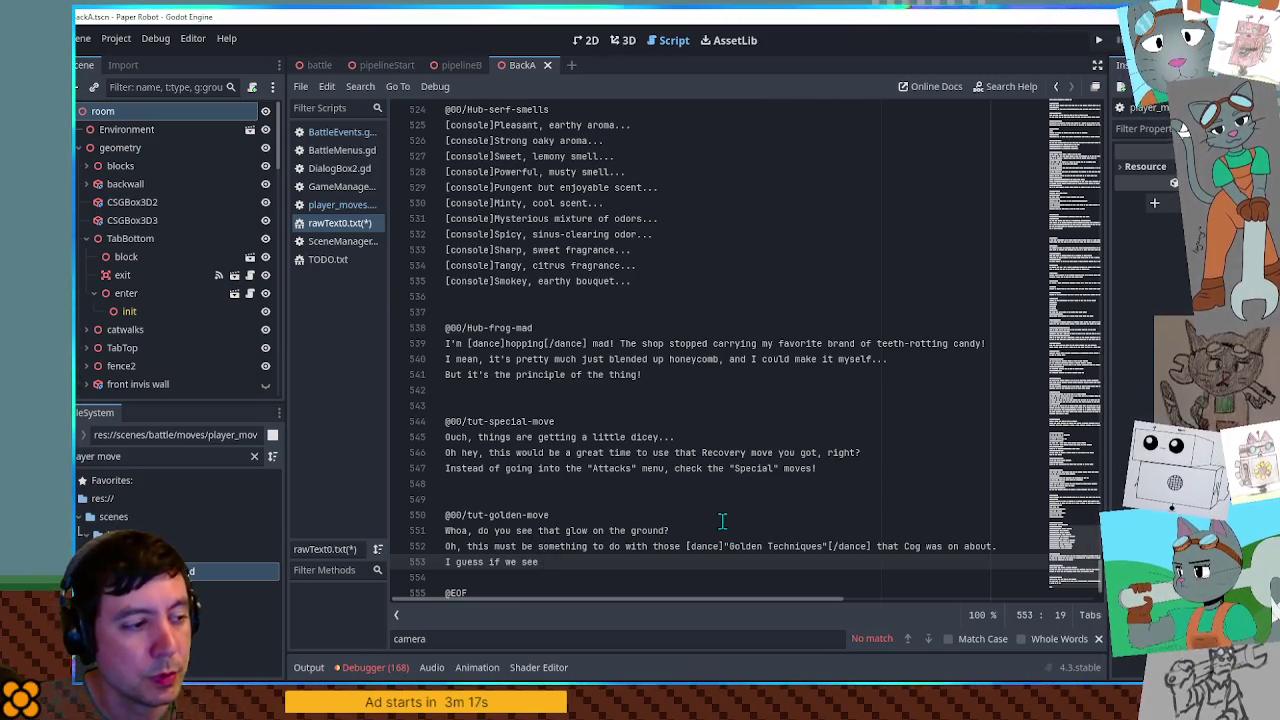
{"action": "type", "text": "hould a"}
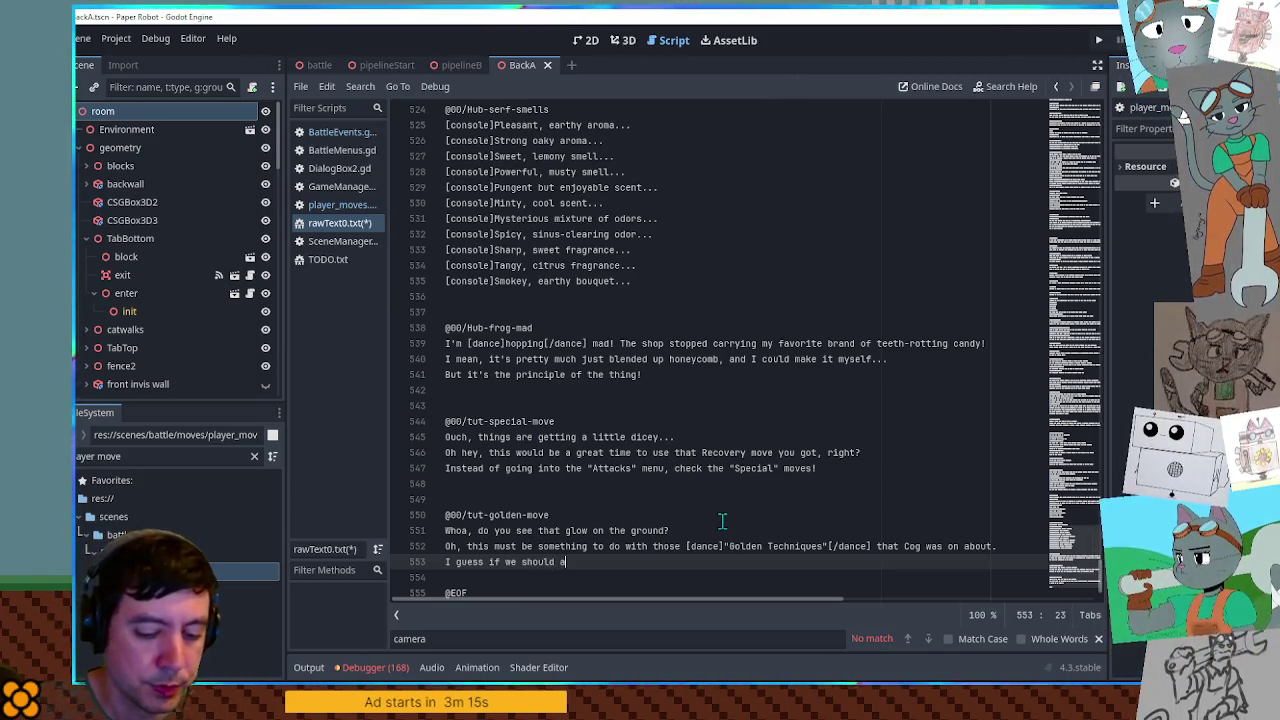
{"action": "type", "text": "ake "}
{"action": "type", "text": "ook at our att"}
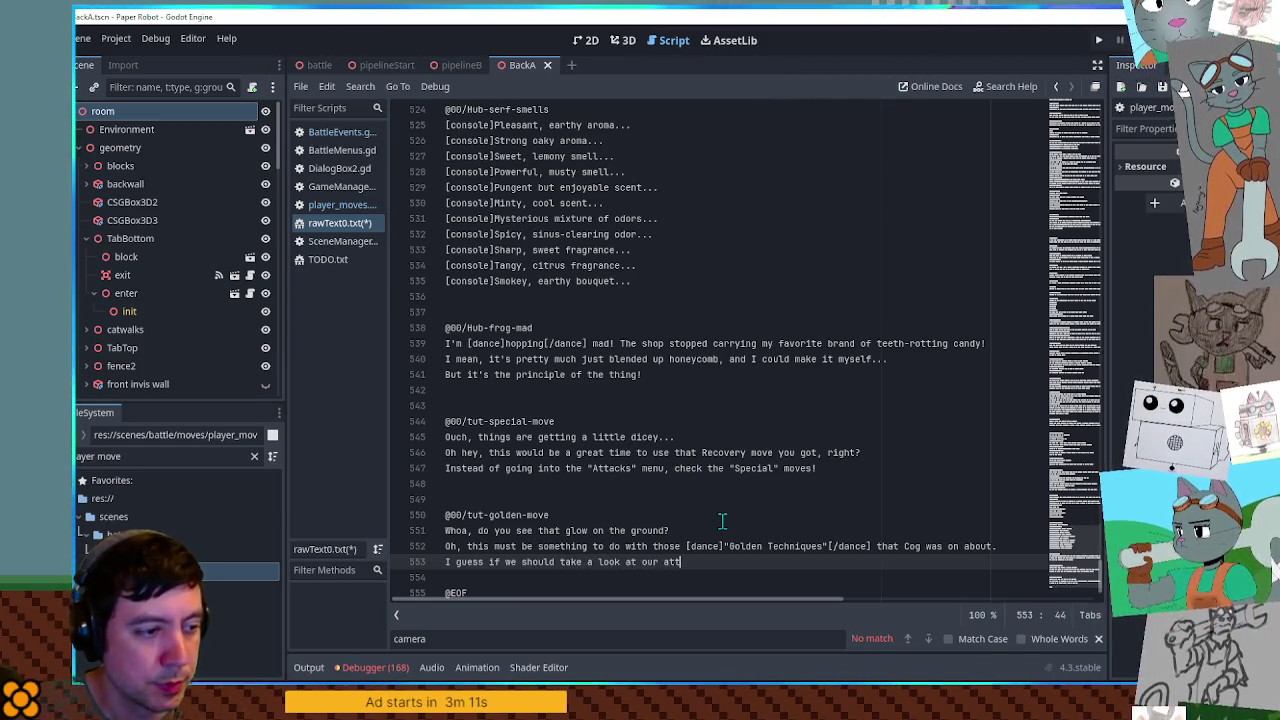
{"action": "type", "text": "s.."}
{"action": "type", "text": " this cou"}
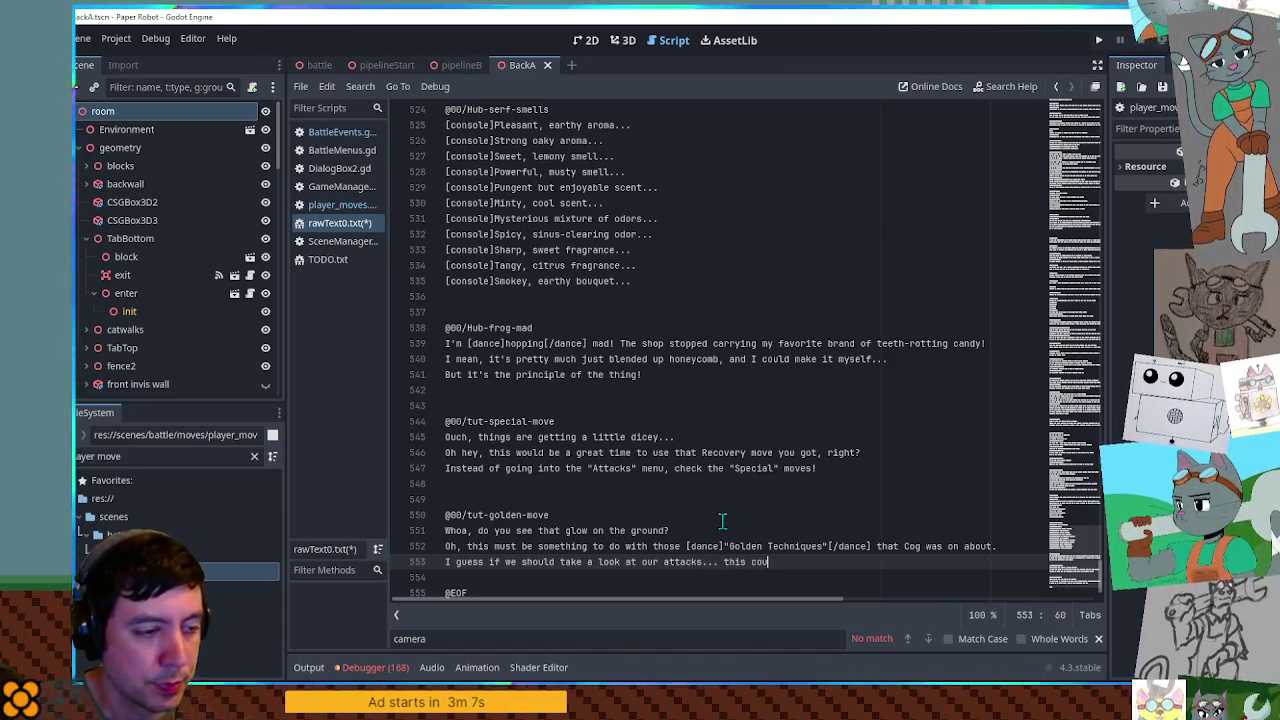
{"action": "type", "text": "ld be a great wa"}
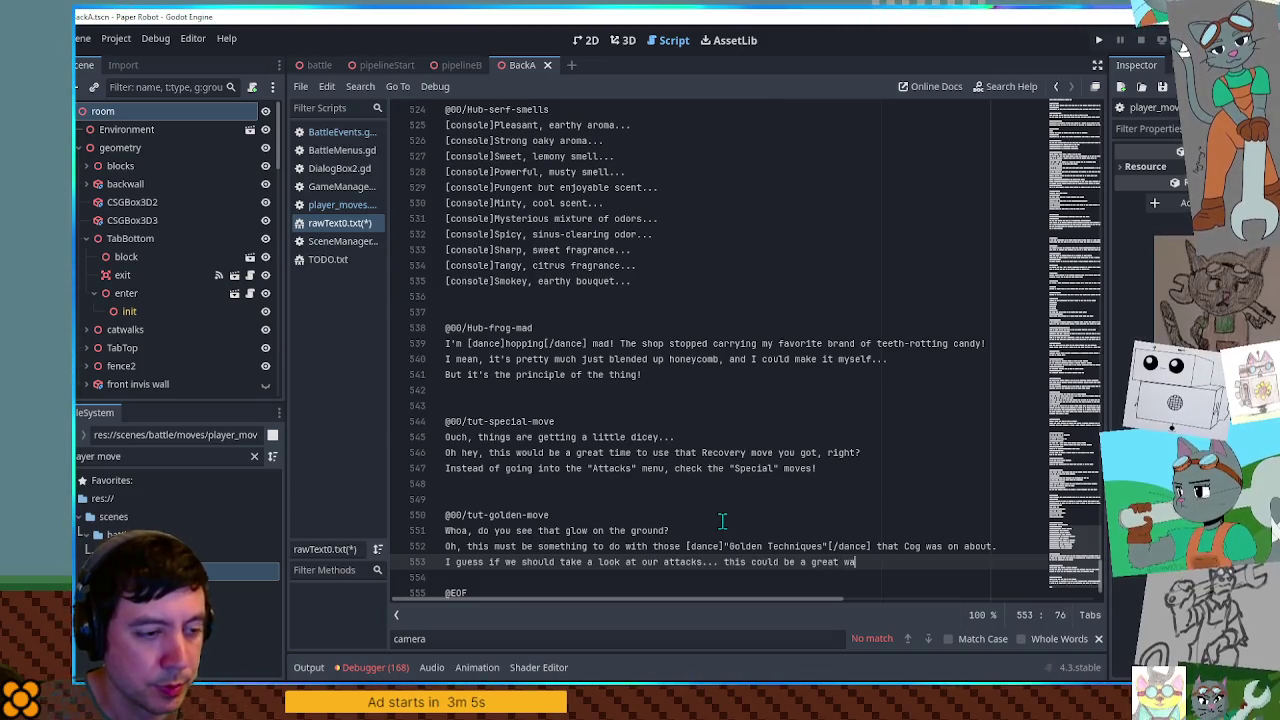
{"action": "type", "text": "to eplenish our special meter when it r"}
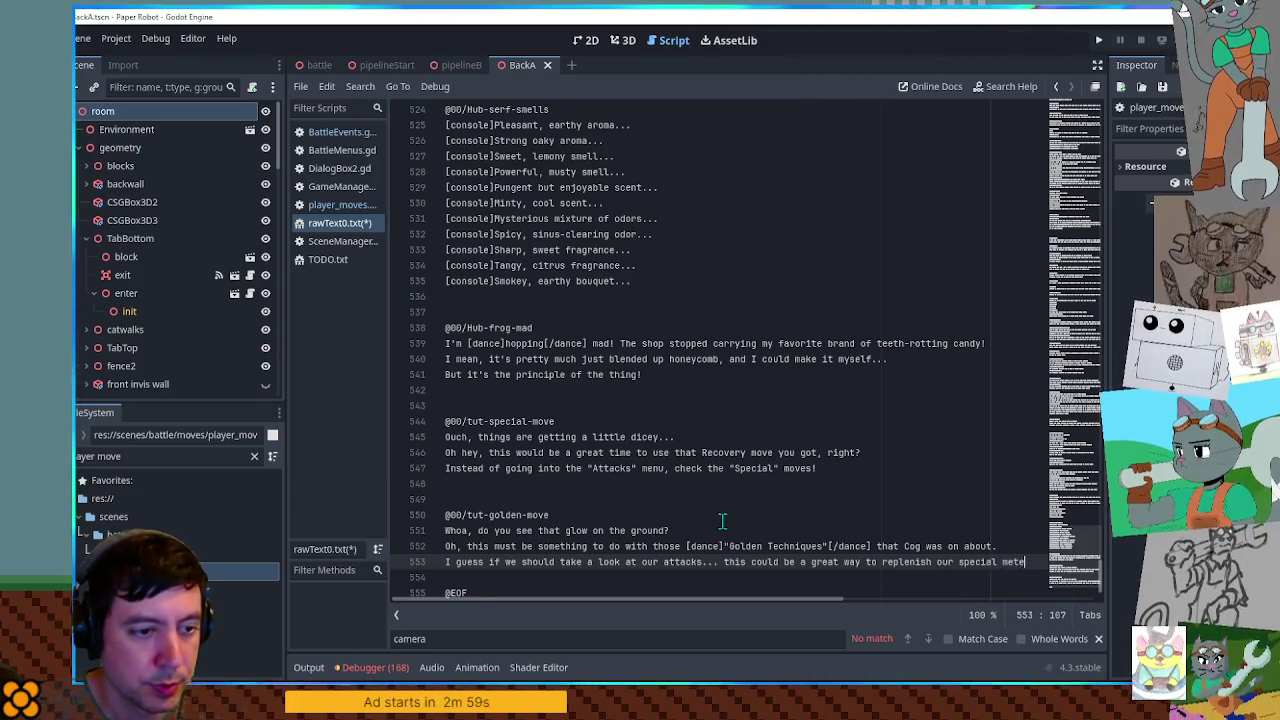
{"action": "type", "text": "uns low!"}
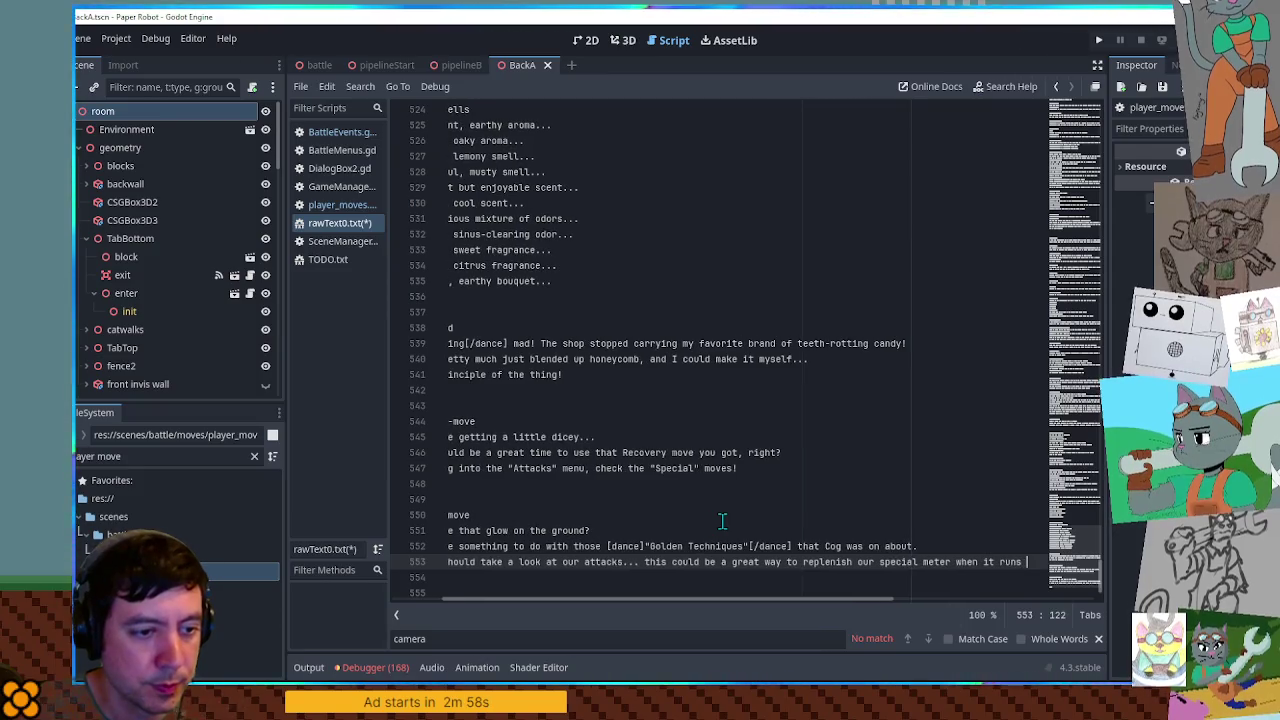
- Split the line after "attacks...", capitalize "This", and save rawText0.txt
{"action": "left_click", "coordinate": [622, 562]}
{"action": "key", "text": "Return"}
{"action": "type", "text": "T"}
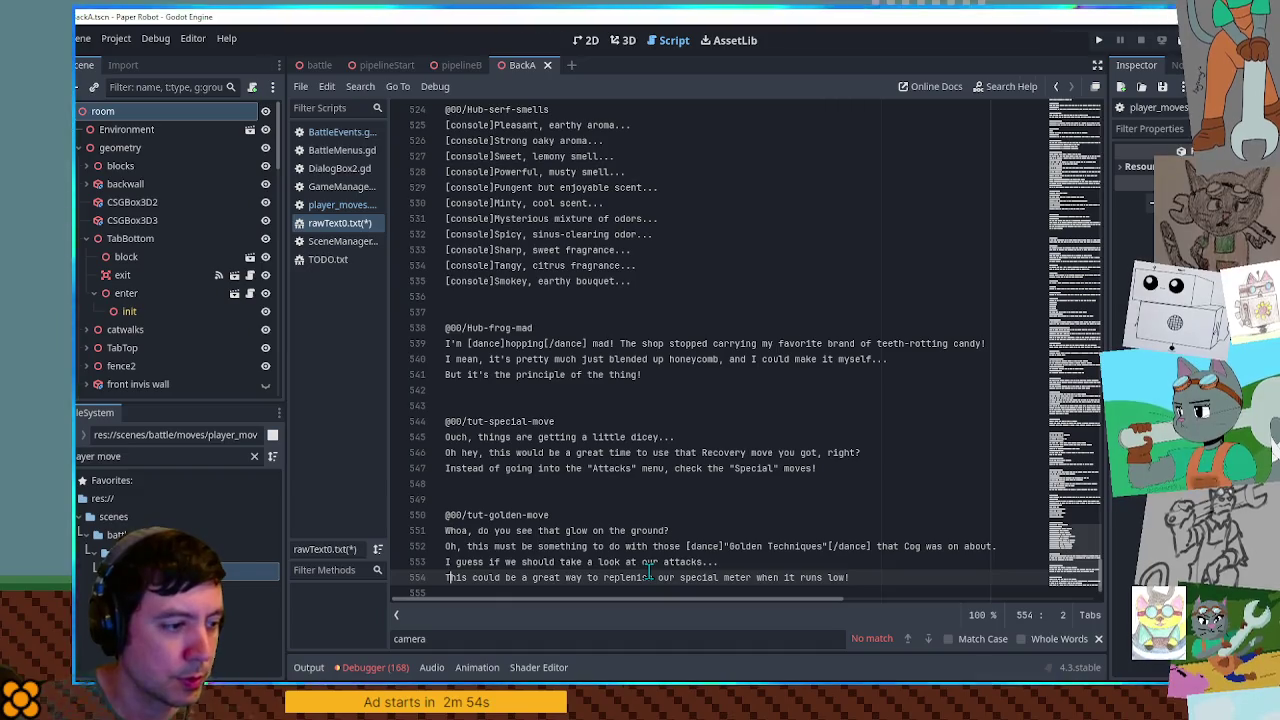
{"action": "key", "text": "Up"}
{"action": "key", "text": "End"}
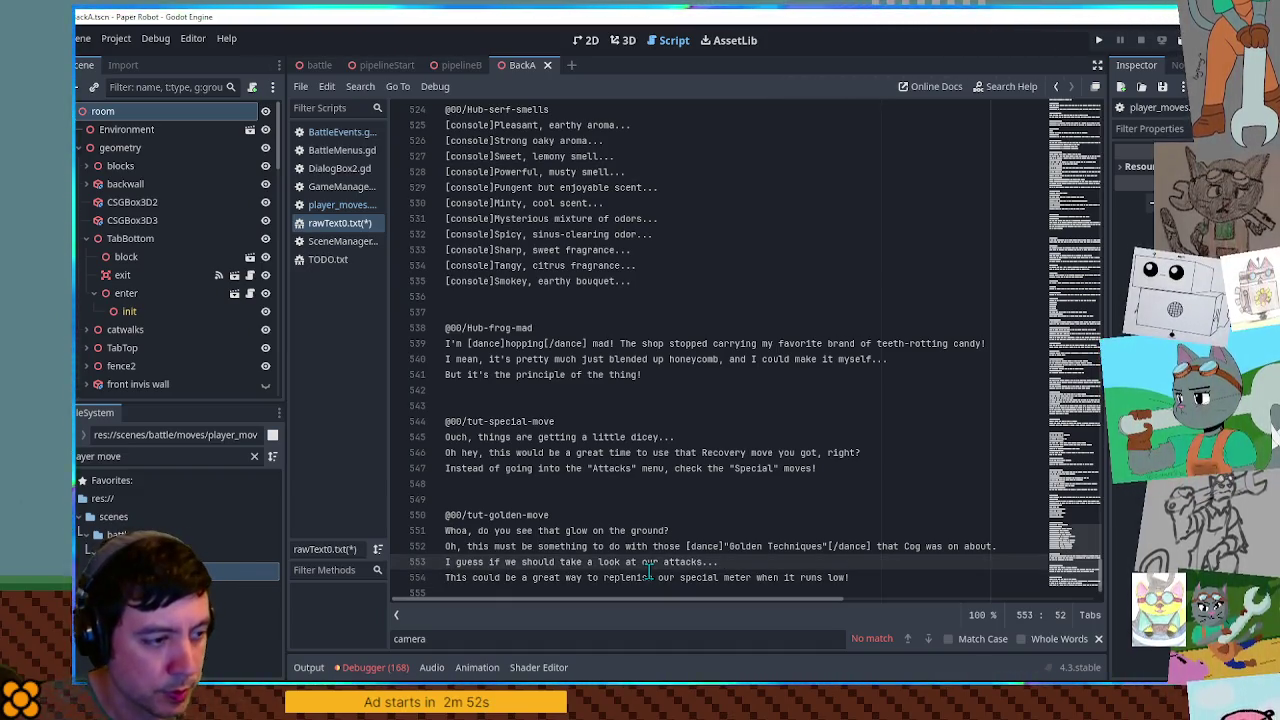
{"action": "left_click", "coordinate": [815, 484]}
{"action": "left_click", "coordinate": [830, 500]}
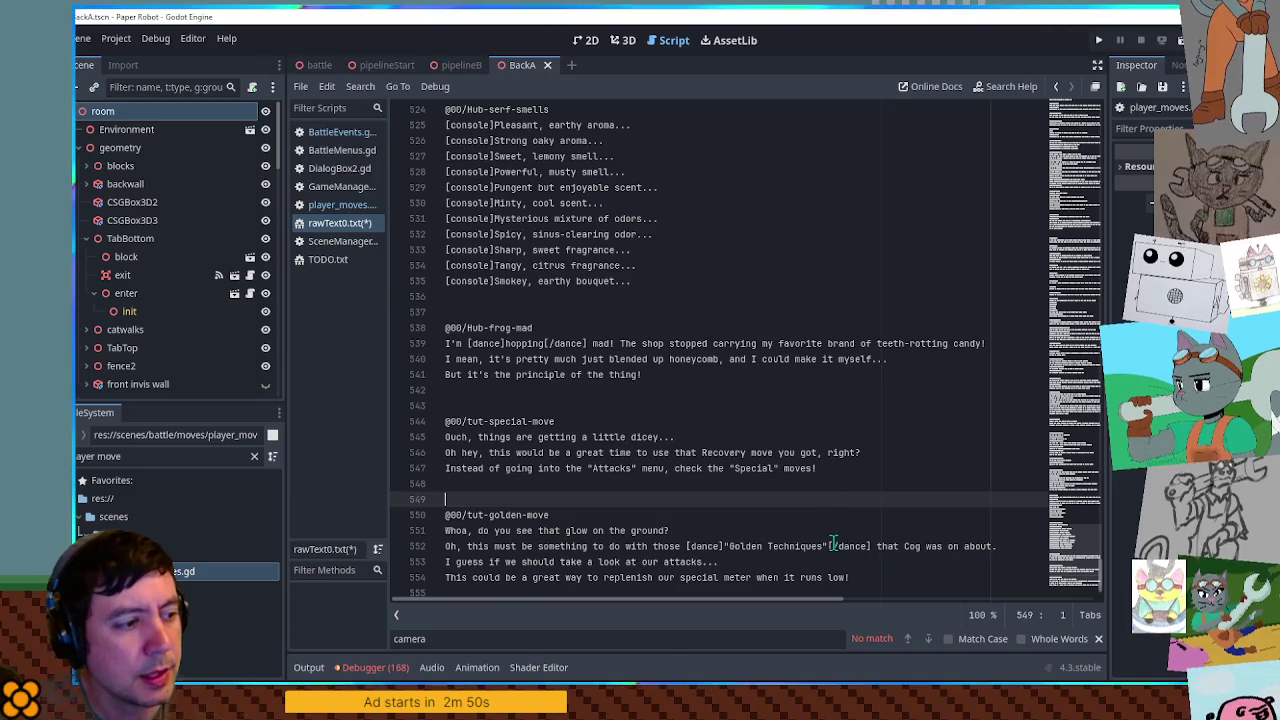
{"action": "left_click", "coordinate": [831, 547]}
{"action": "key", "text": "ctrl+s"}
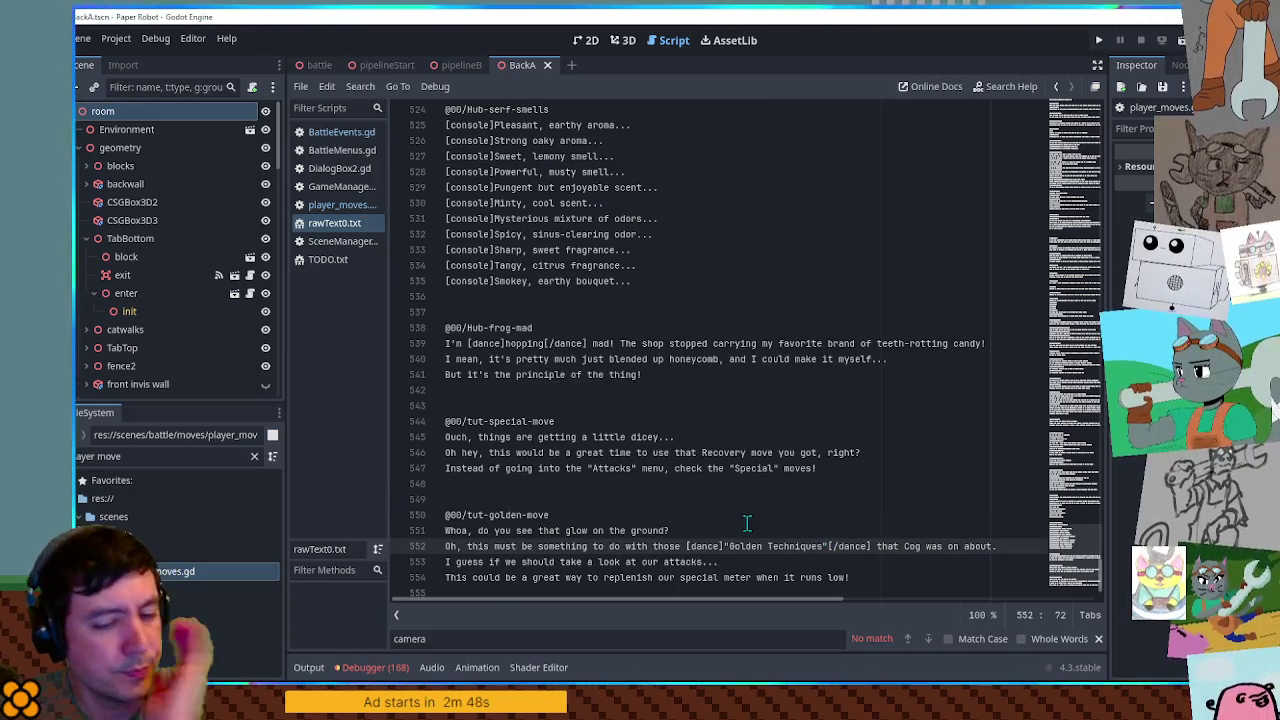
{"action": "left_click", "coordinate": [341, 133]}
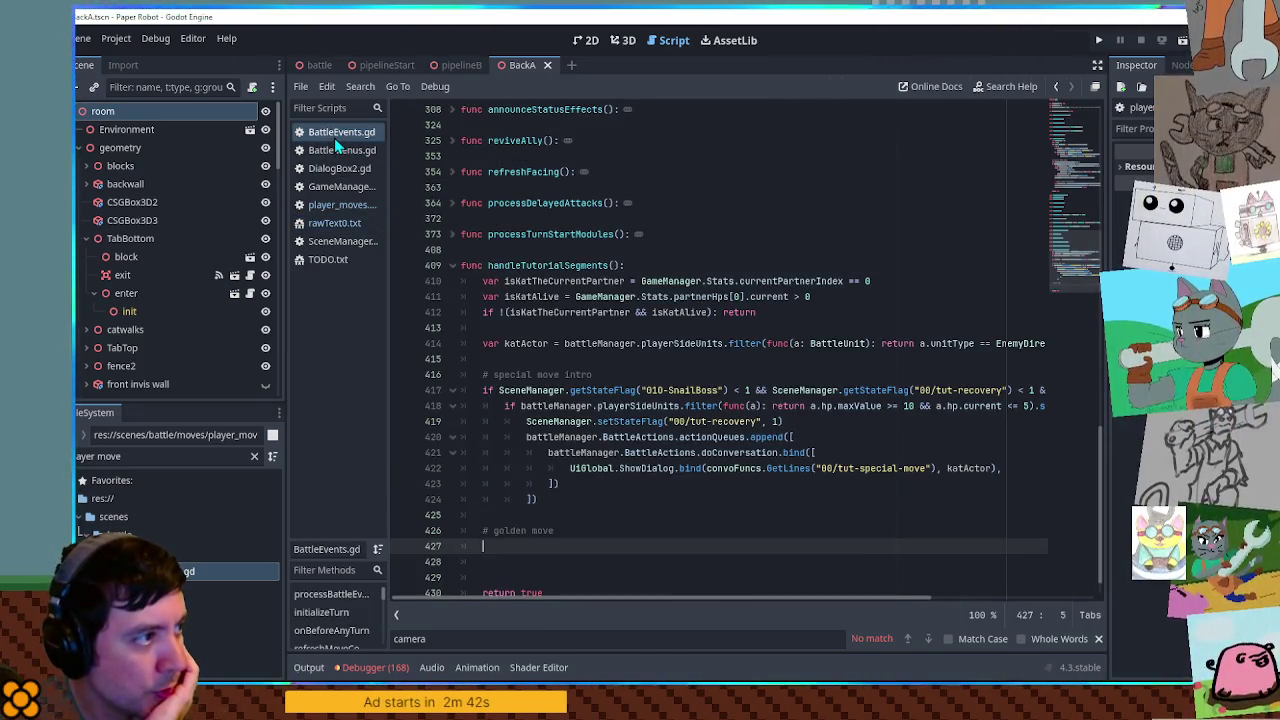
- Review the goldenMoveIndicator emitting statement on line 135 and the scrapMoveId name on line 130
{"action": "scroll", "coordinate": [731, 251], "scroll_direction": "up", "scroll_amount": 15}
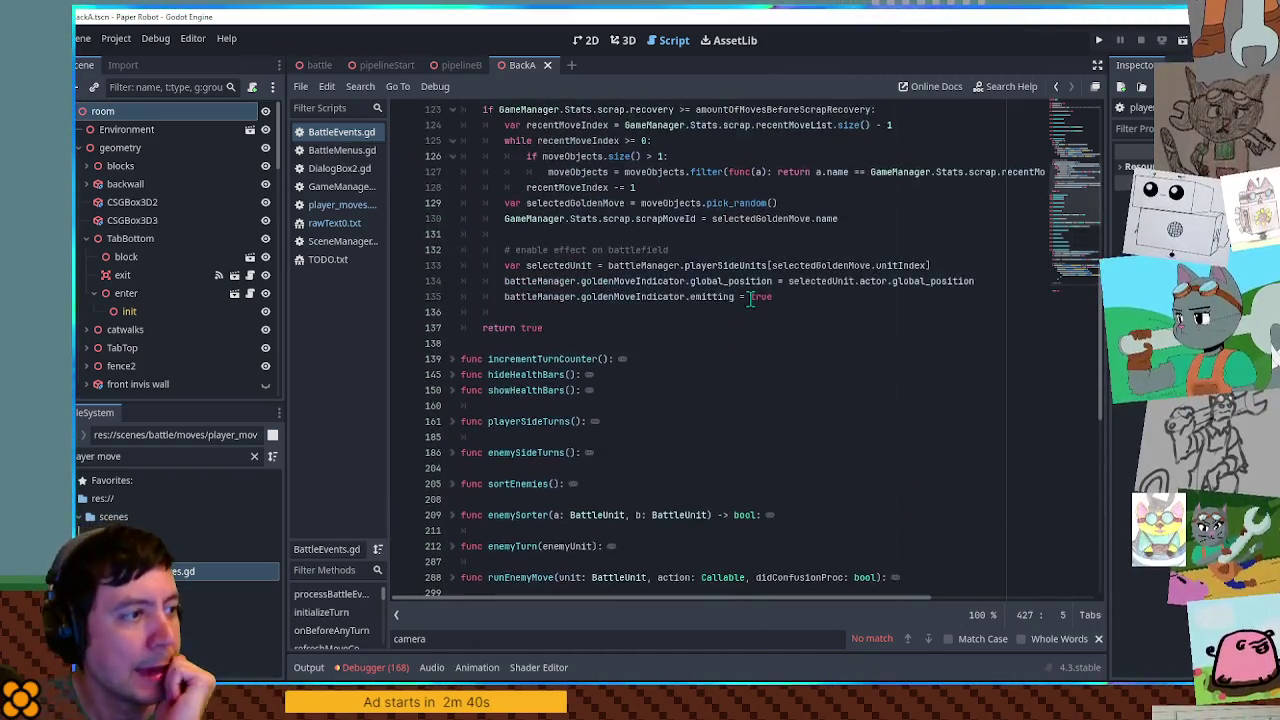
{"action": "left_click_drag", "start_coordinate": [505, 390], "coordinate": [720, 393]}
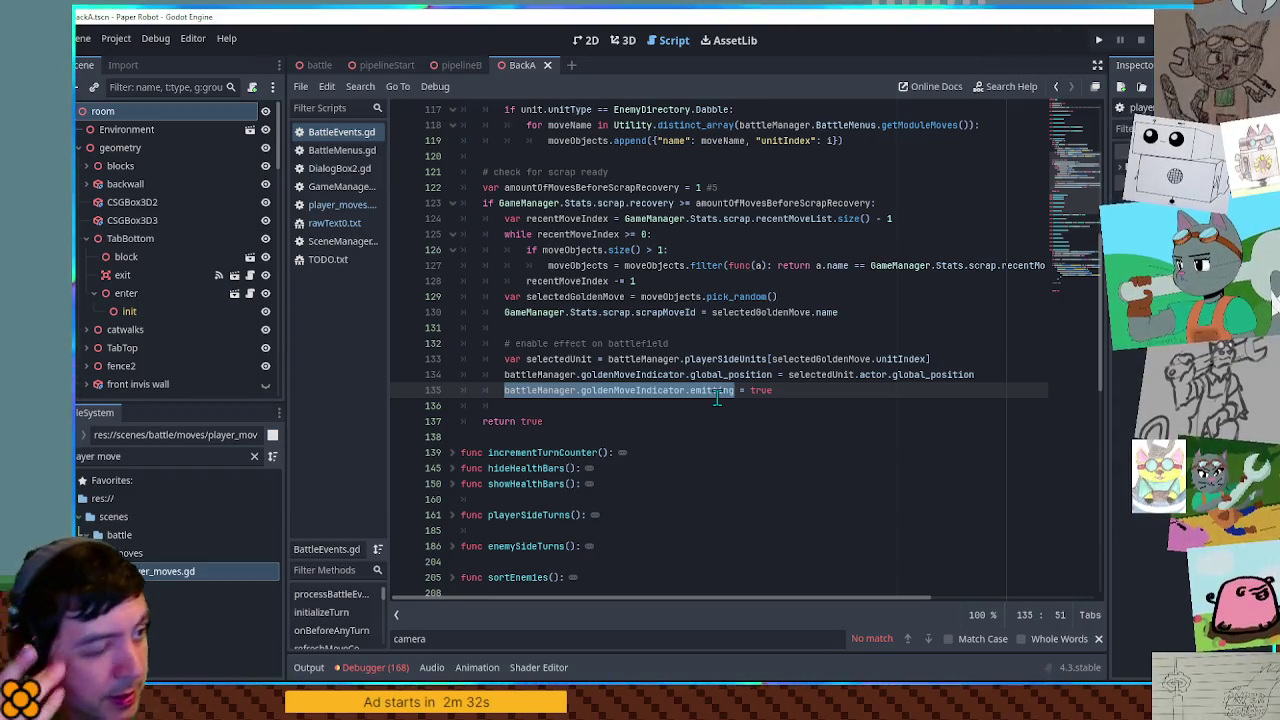
{"action": "double_click", "coordinate": [656, 312]}
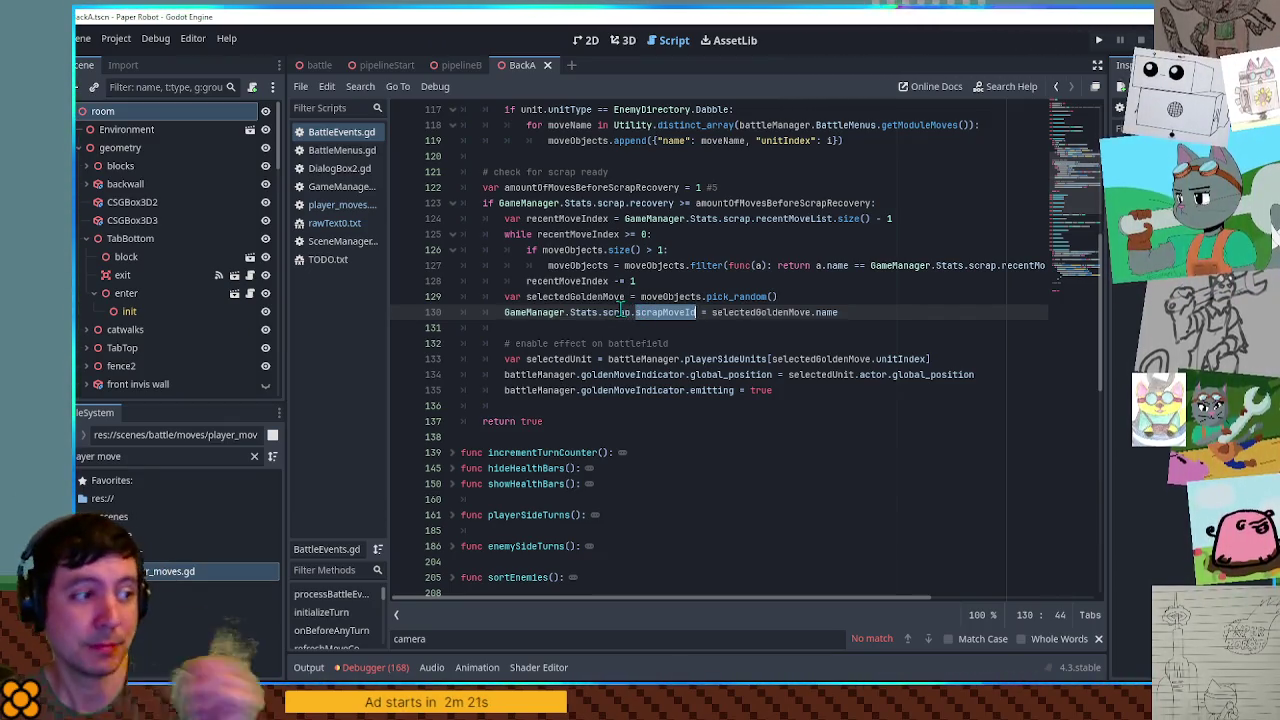
- In GameManager.gd, add a "goldenUnit": null entry after scrapMoveId in the scrap stats dictionary
{"action": "left_click", "coordinate": [586, 312], "text": "ctrl"}
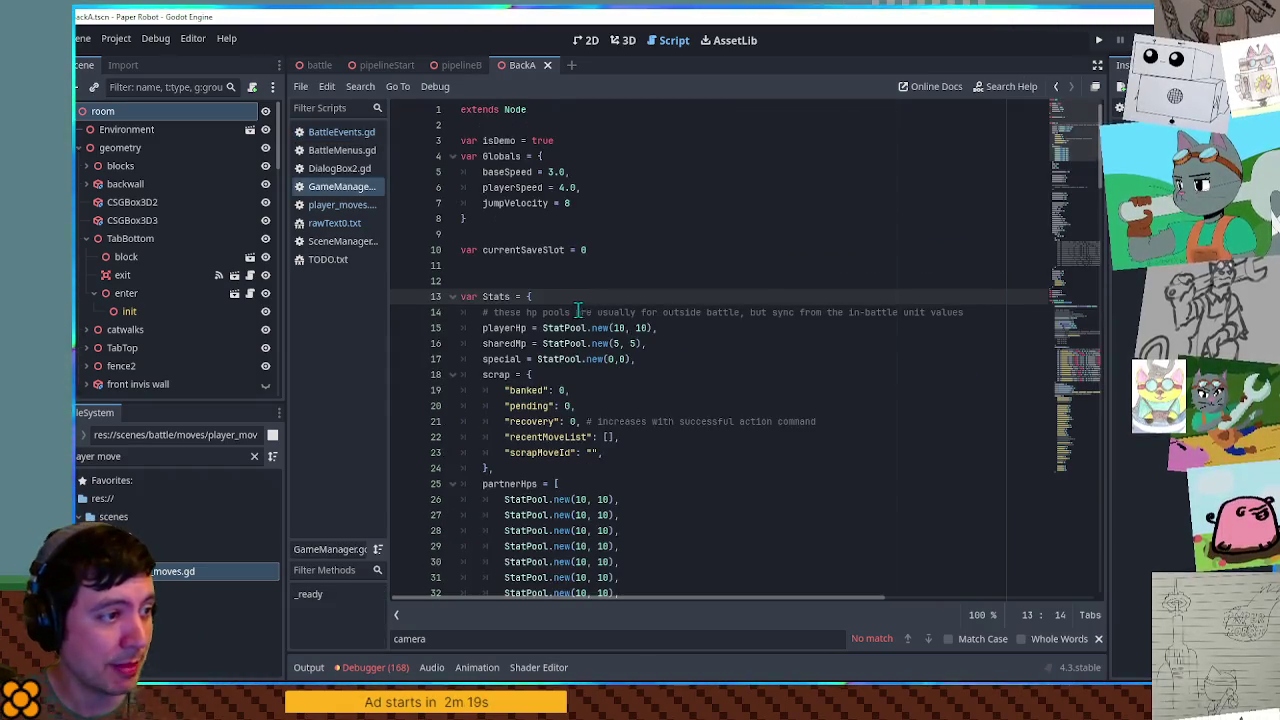
{"action": "scroll", "coordinate": [580, 305], "scroll_direction": "down", "scroll_amount": 4}
{"action": "left_click", "coordinate": [631, 265]}
{"action": "key", "text": "Return"}
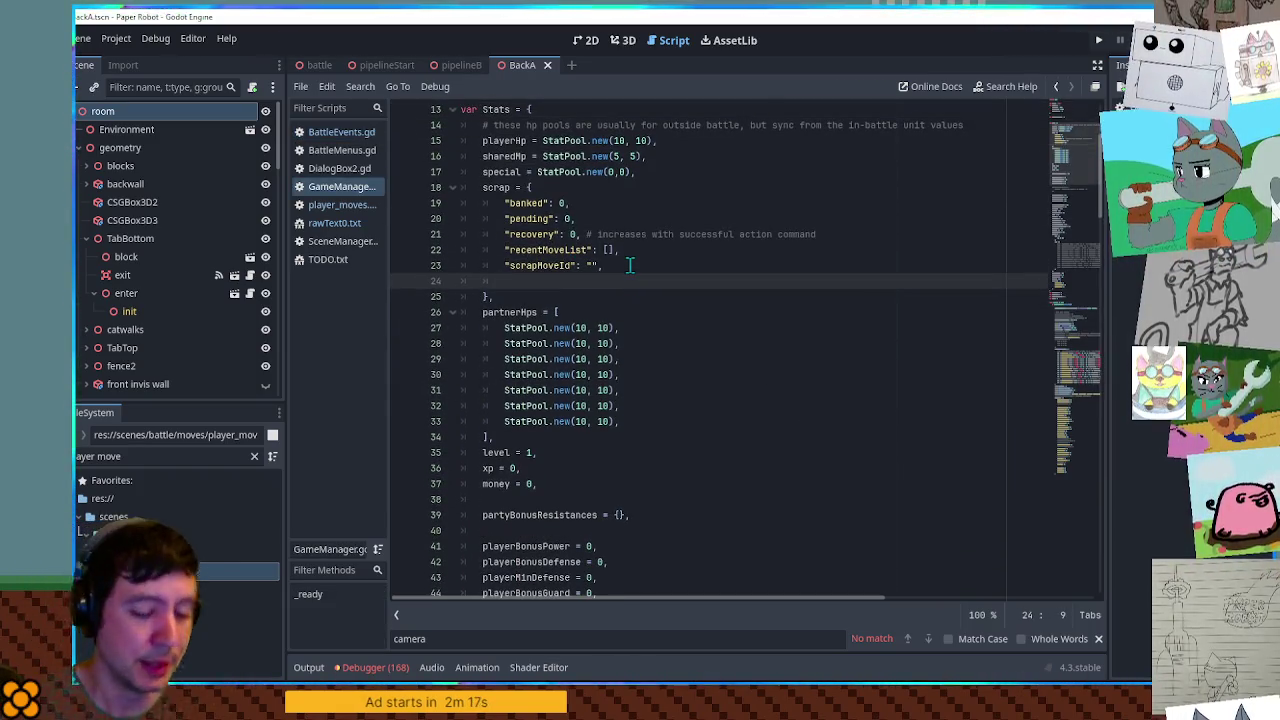
{"action": "type", "text": "\""}
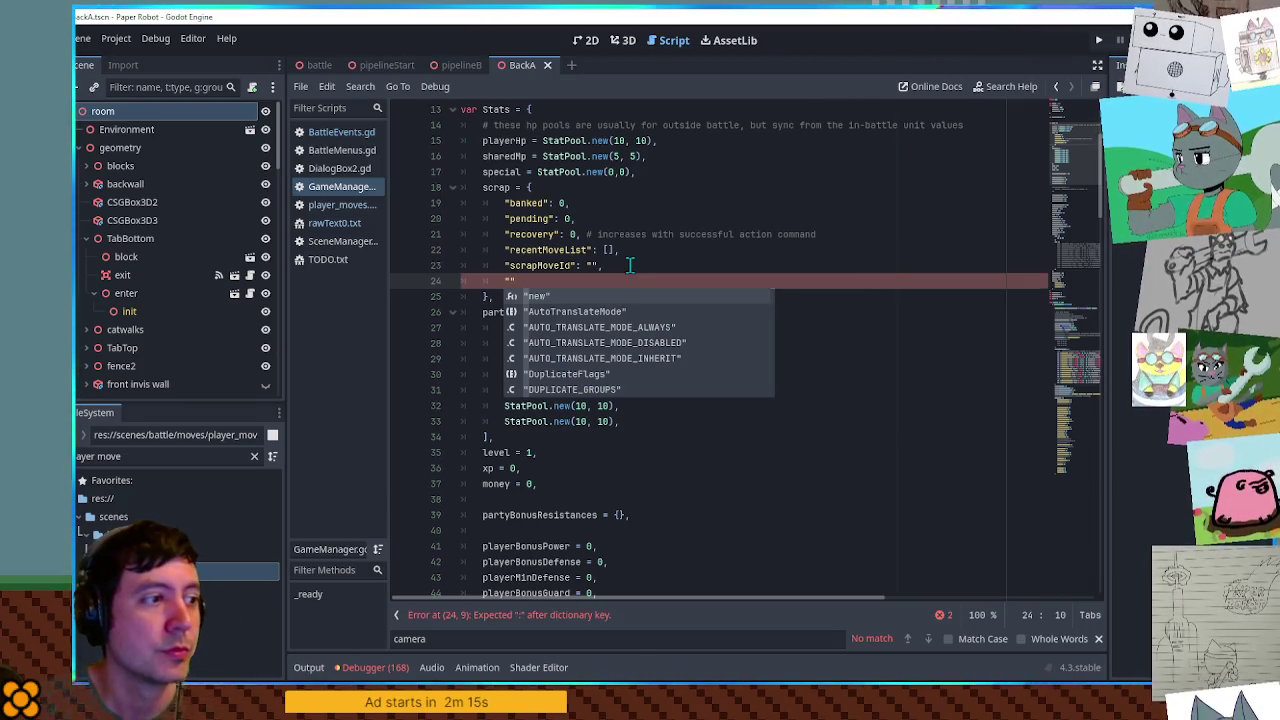
{"action": "type", "text": "goldenUnit\":"}
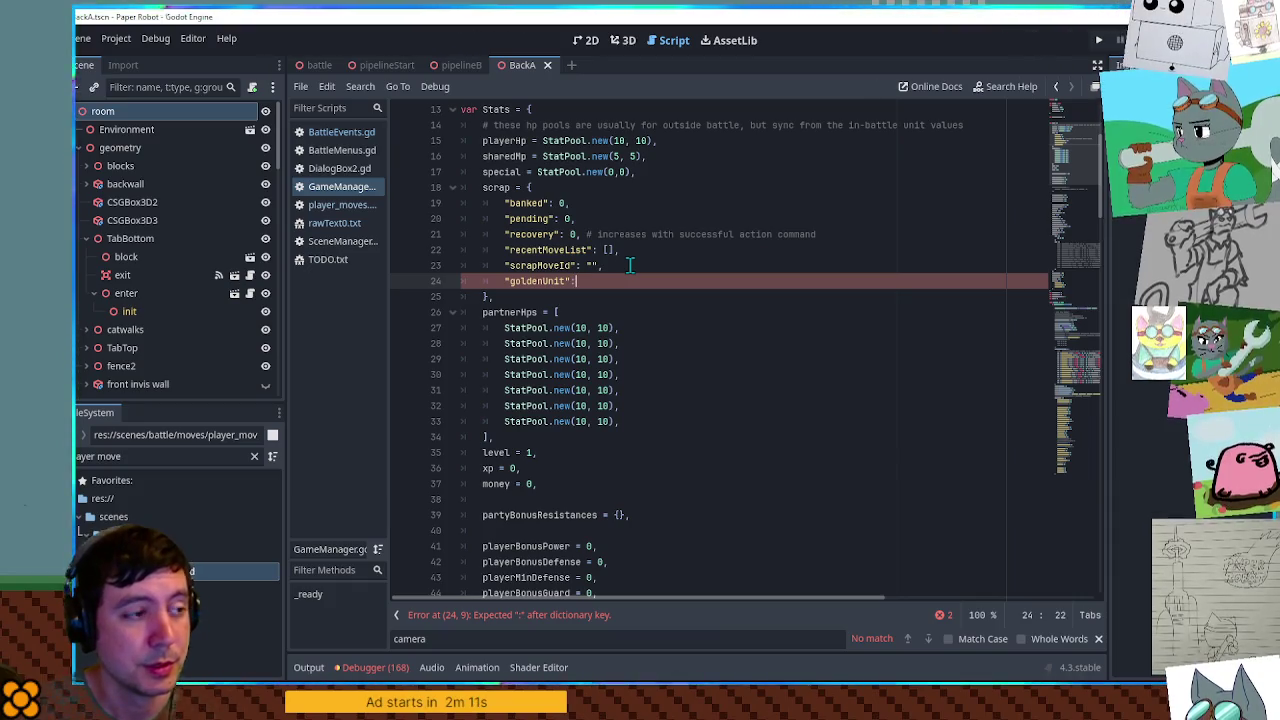
{"action": "type", "text": " null,"}
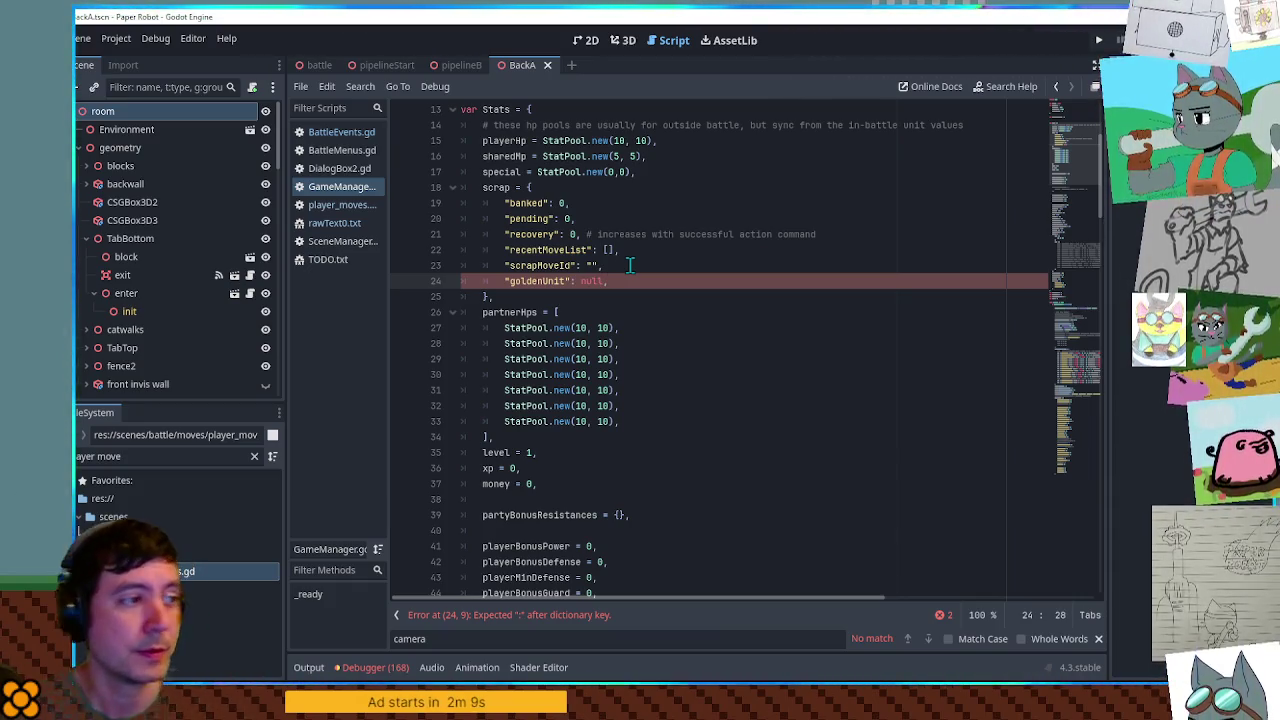
{"action": "double_click", "coordinate": [534, 281]}
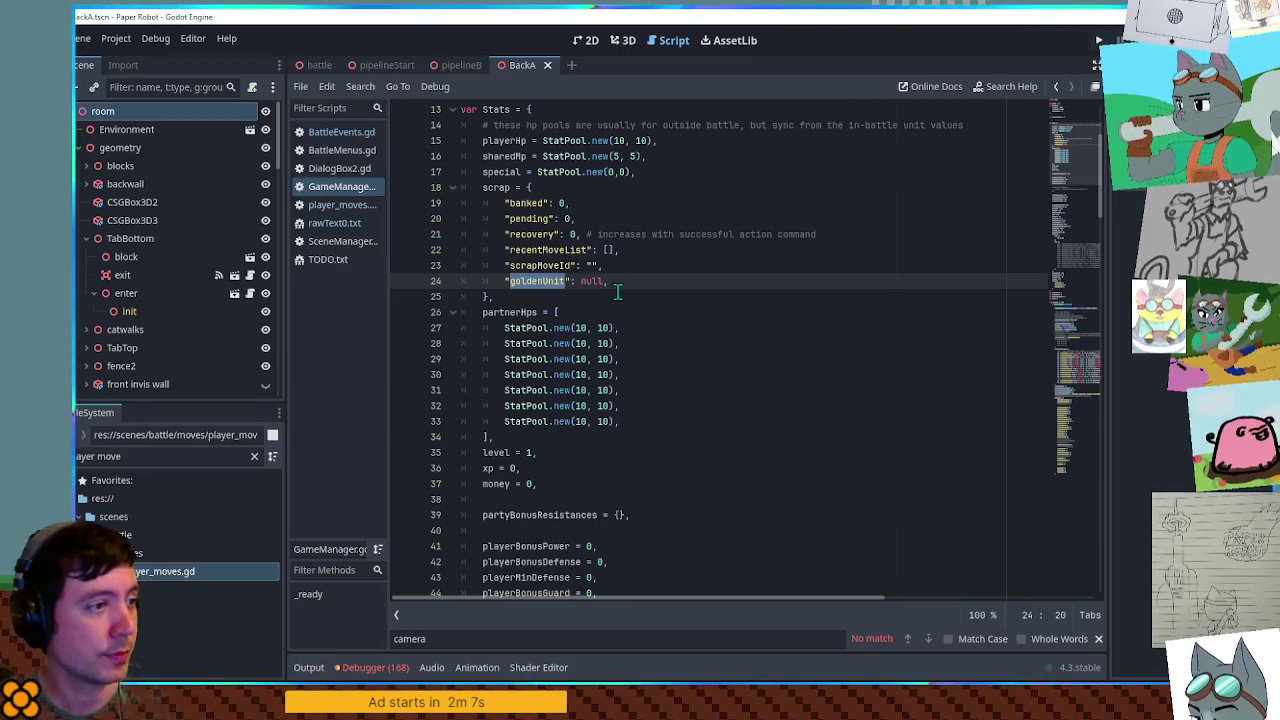
{"action": "left_click", "coordinate": [320, 138]}
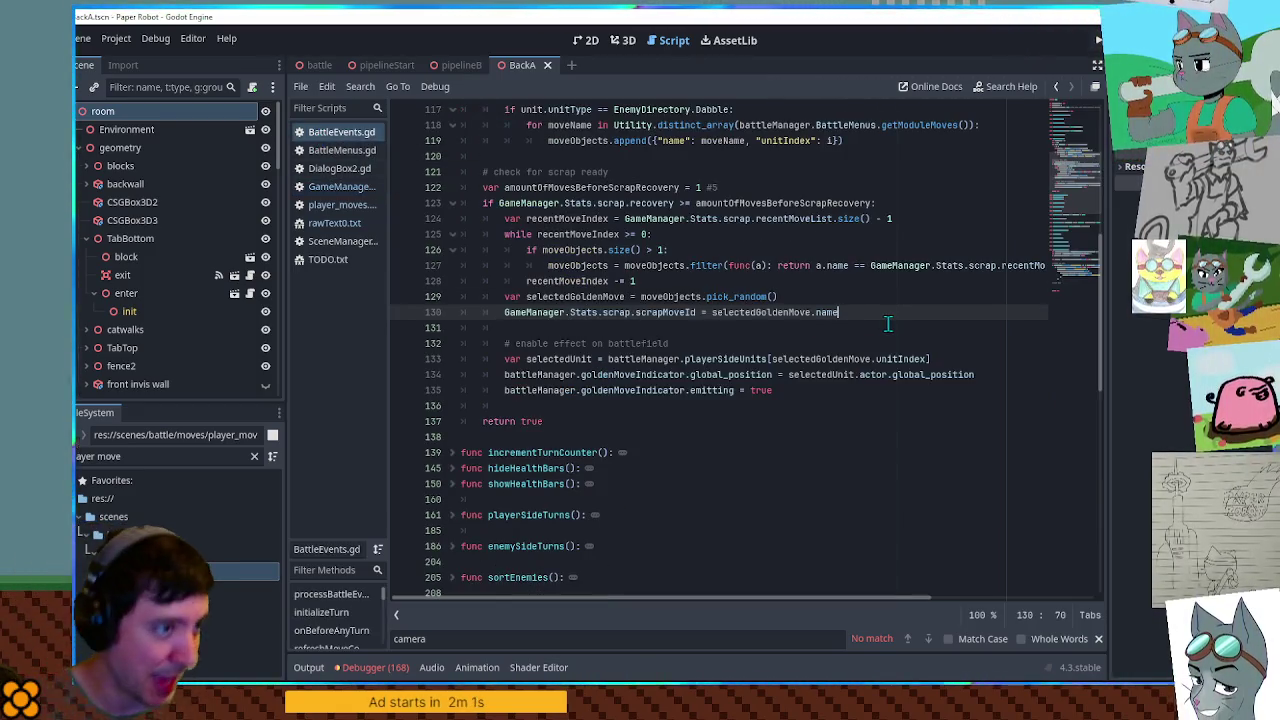
- Start a new line 136 reading GameManager.Stats.scrap.goldenUnit = after the indicator code
{"action": "key", "text": "Down"}
{"action": "key", "text": "Down"}
{"action": "key", "text": "Down"}
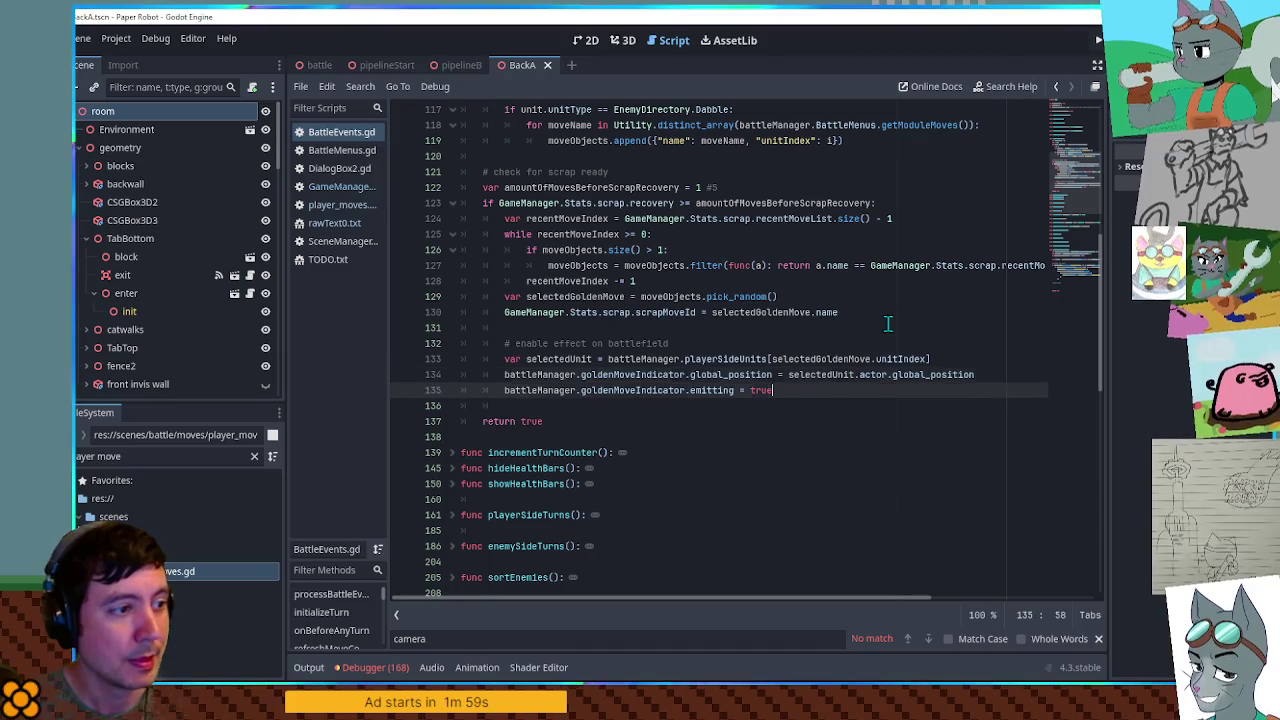
{"action": "key", "text": "Return"}
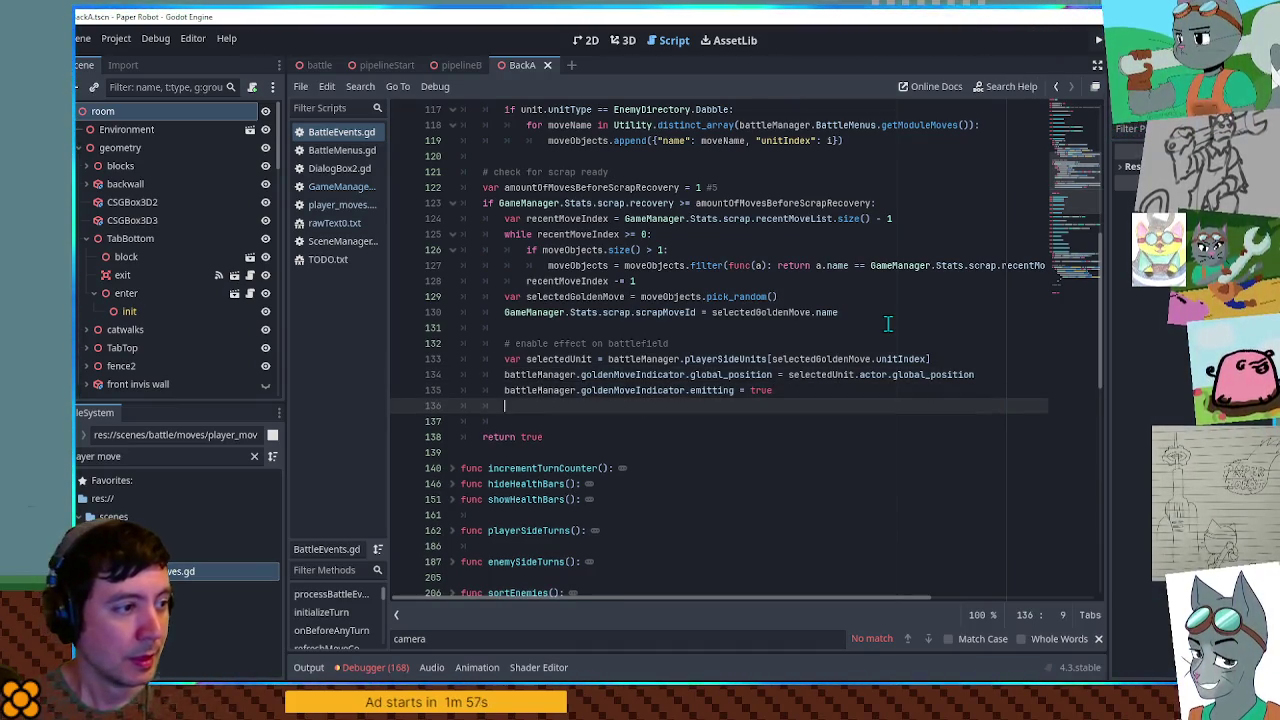
{"action": "type", "text": "goldenUnit"}
{"action": "left_click_drag", "start_coordinate": [505, 312], "coordinate": [636, 318]}
{"action": "key", "text": "ctrl+c"}
{"action": "left_click", "coordinate": [504, 405]}
{"action": "key", "text": "ctrl+v"}
{"action": "type", "text": "."}
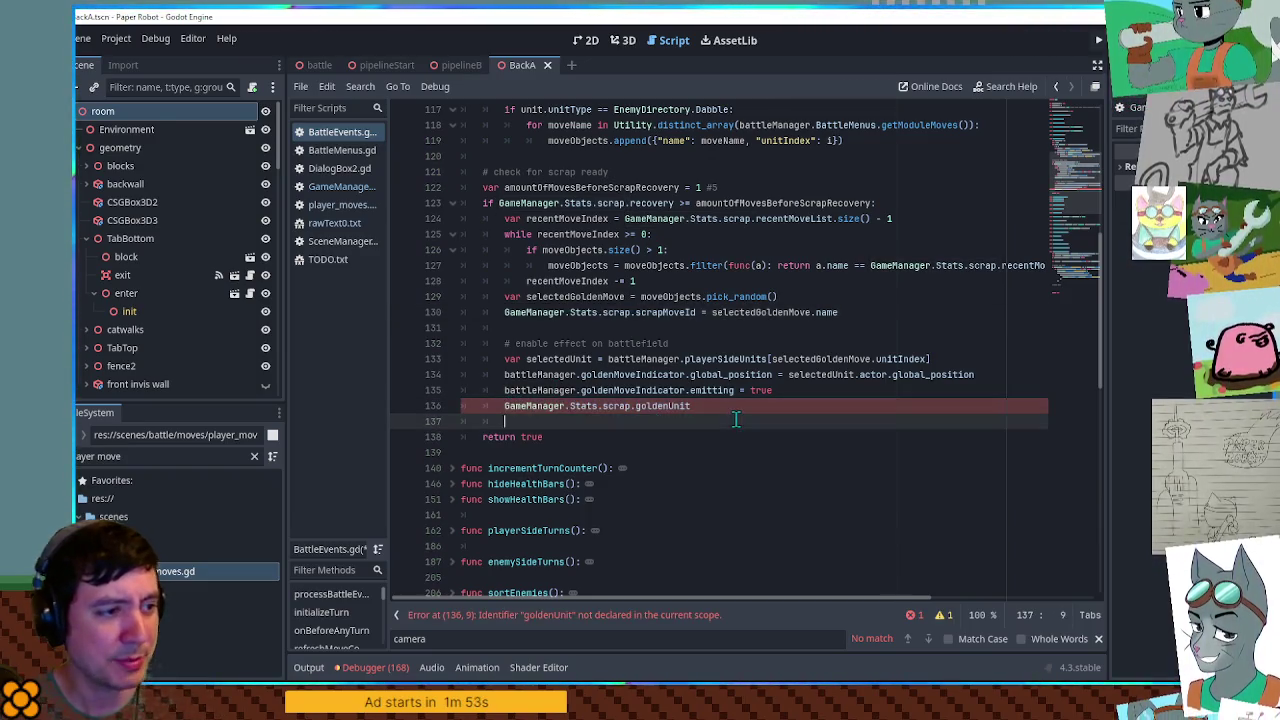
{"action": "left_click", "coordinate": [741, 404]}
{"action": "type", "text": "="}
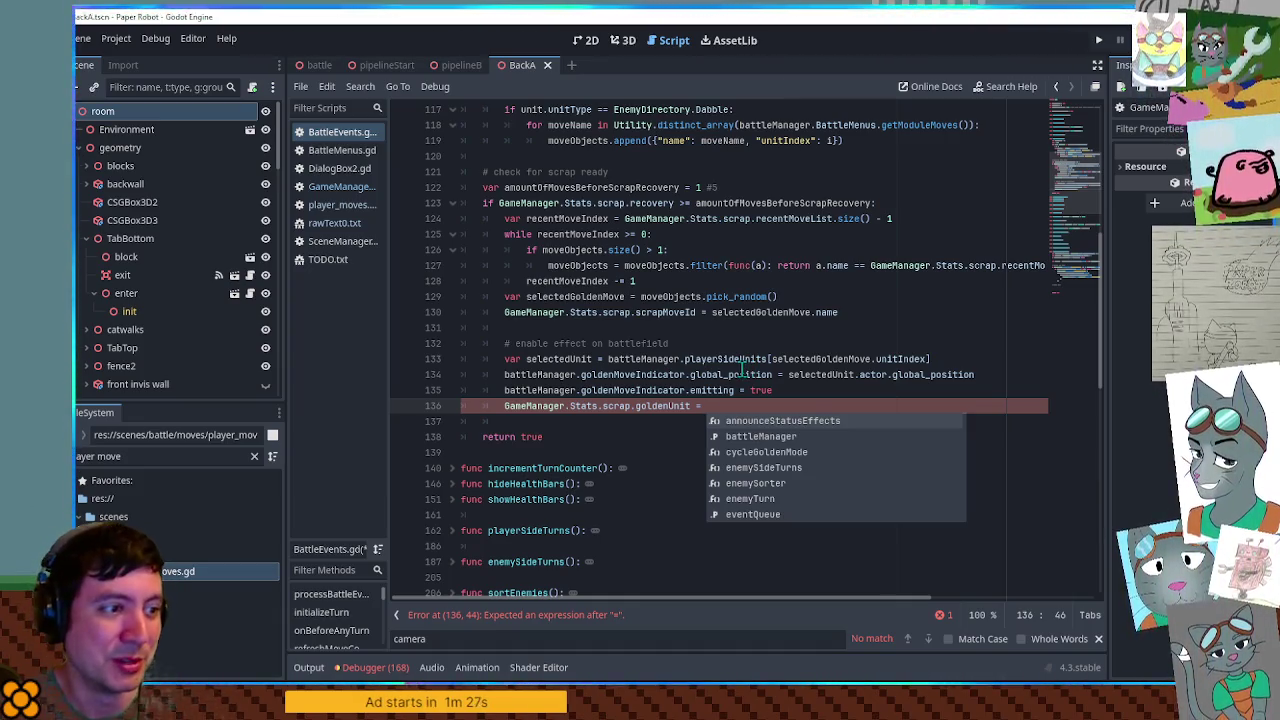
{"action": "key", "text": "Escape"}
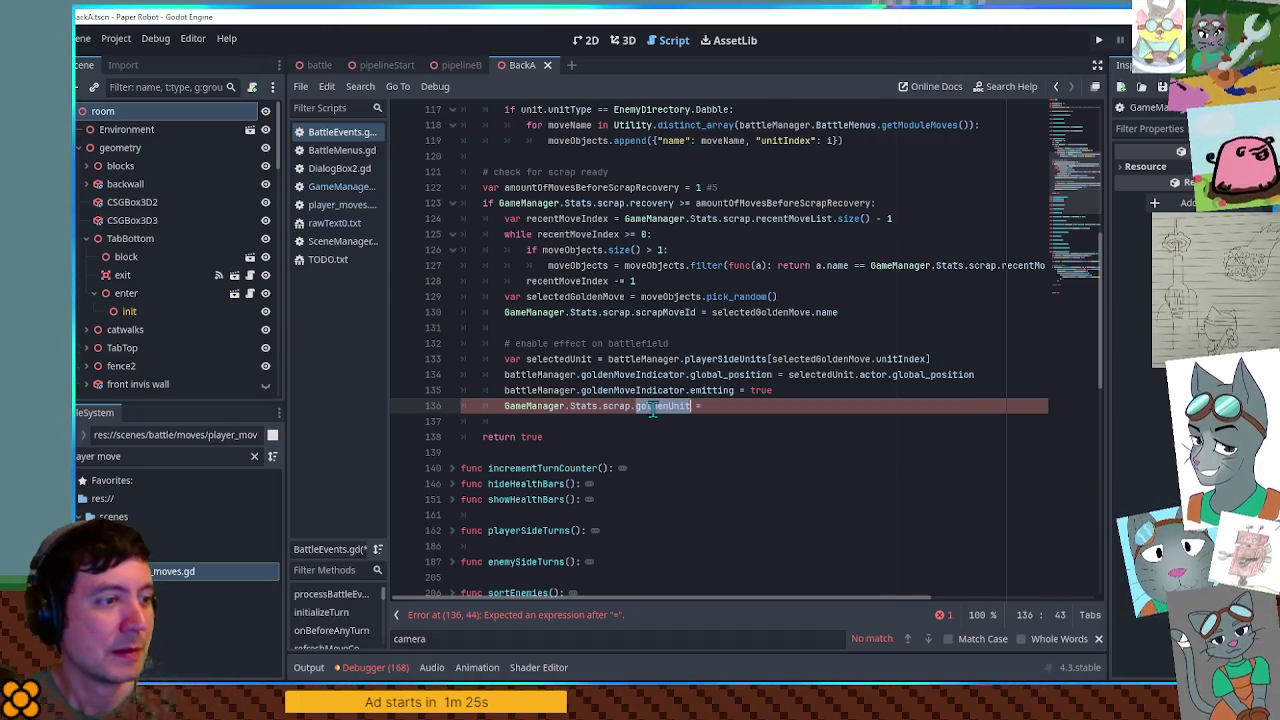
- Assign selectedUnit as the goldenUnit value, then jump to the golden move section
{"action": "double_click", "coordinate": [820, 374]}
{"action": "key", "text": "ctrl+c"}
{"action": "left_click", "coordinate": [737, 406]}
{"action": "key", "text": "ctrl+v"}
{"action": "double_click", "coordinate": [660, 406]}
{"action": "key", "text": "shift+Home"}
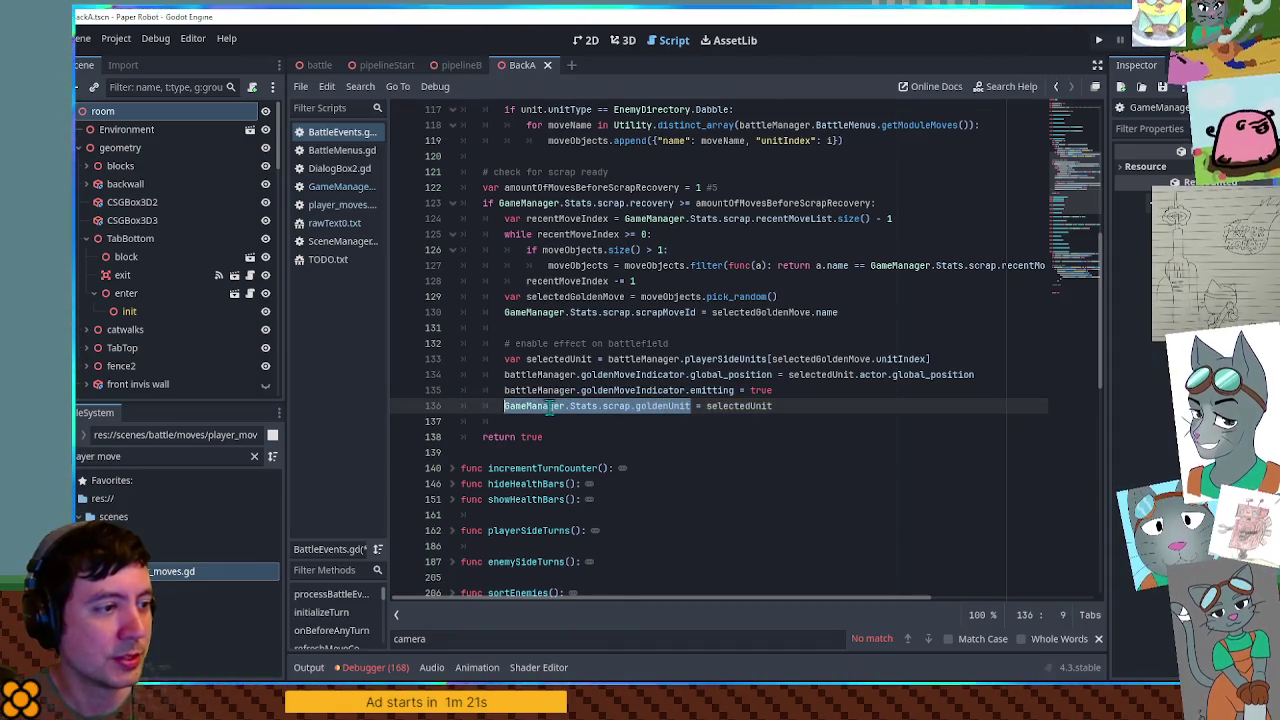
{"action": "left_click", "coordinate": [1097, 292]}
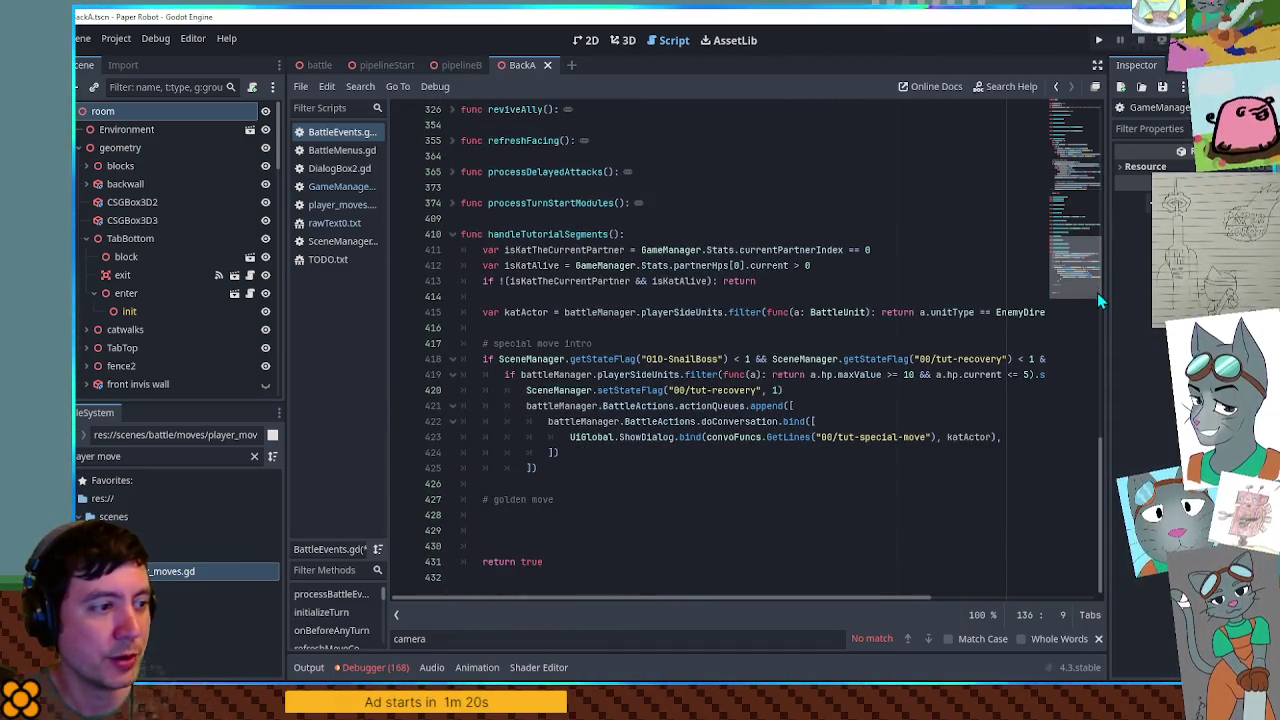
- Open rawText0.txt and delete the 'take a look at our attacks' dialog line
{"action": "left_click", "coordinate": [351, 240]}
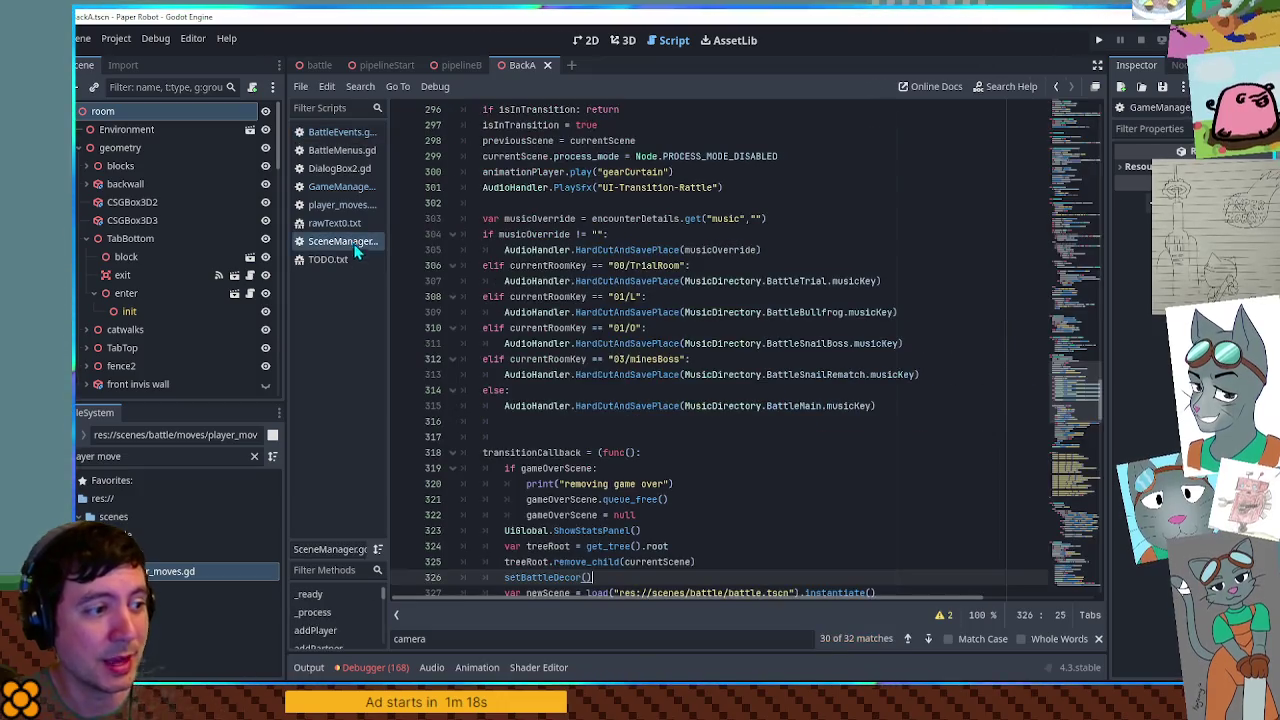
{"action": "left_click", "coordinate": [340, 189]}
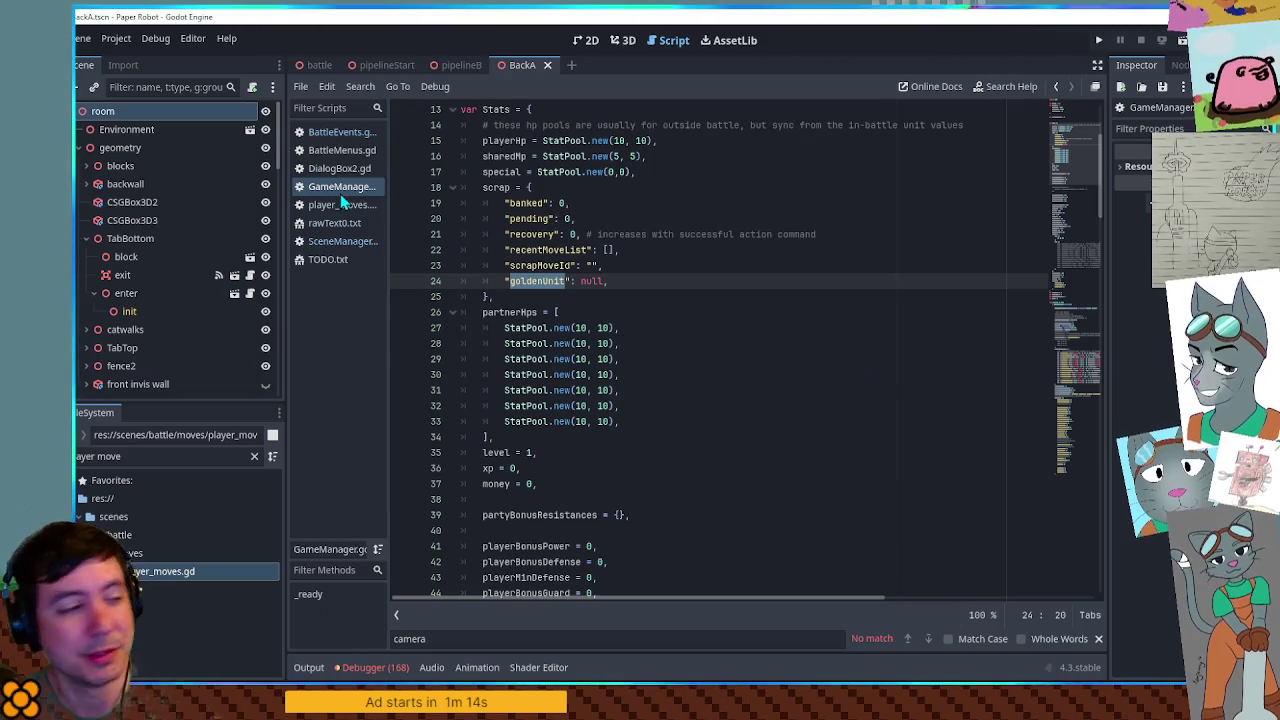
{"action": "left_click", "coordinate": [342, 205]}
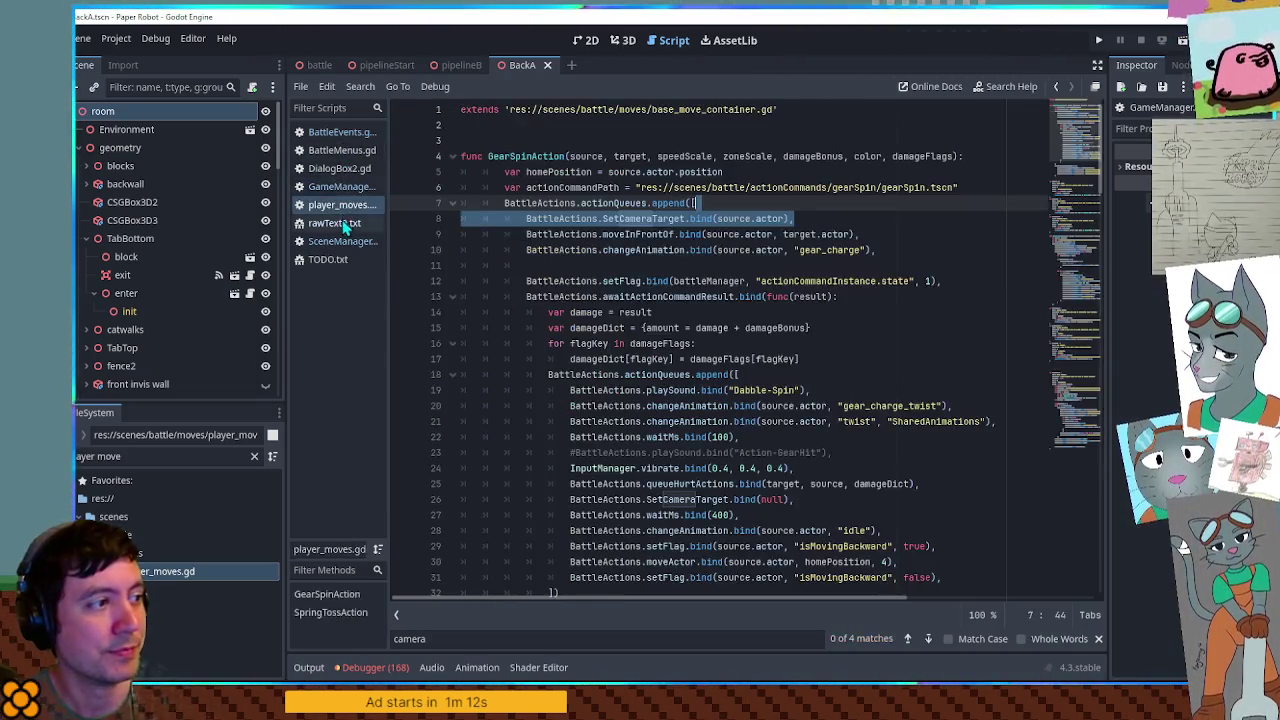
{"action": "left_click", "coordinate": [335, 223]}
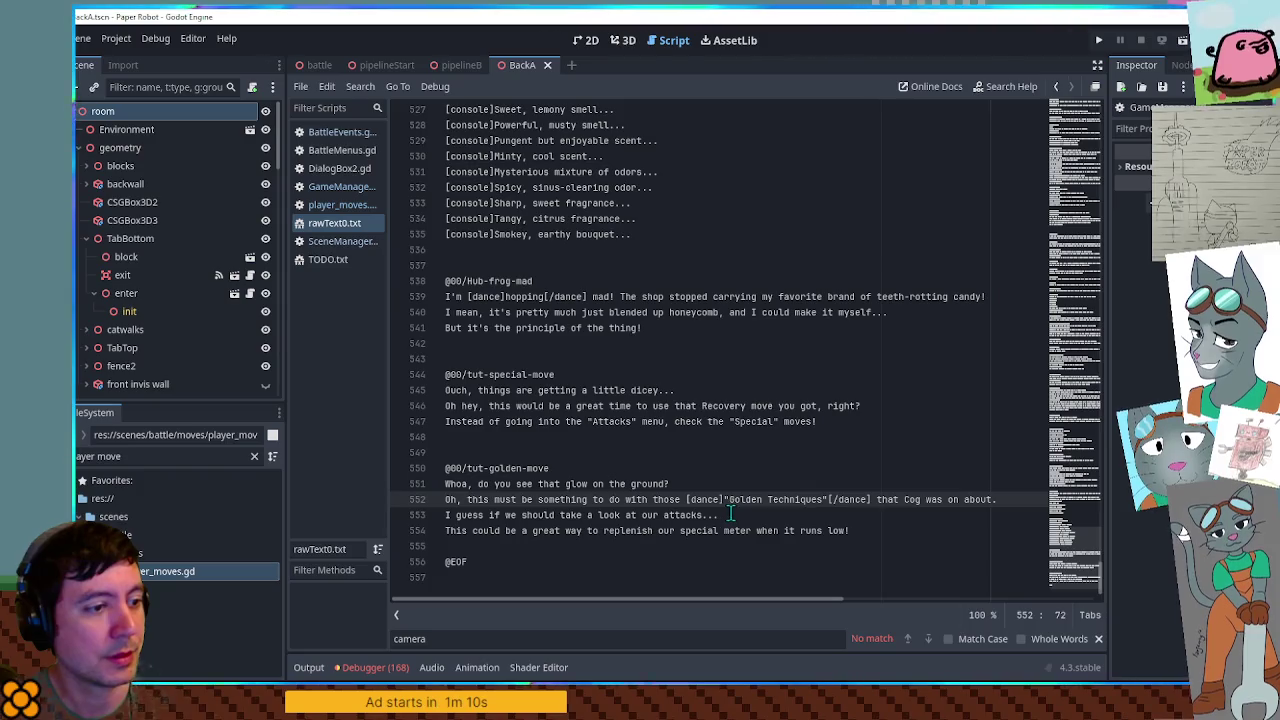
{"action": "left_click", "coordinate": [720, 515]}
{"action": "left_click_drag", "start_coordinate": [720, 515], "coordinate": [445, 515]}
{"action": "key", "text": "BackSpace"}
{"action": "key", "text": "BackSpace"}
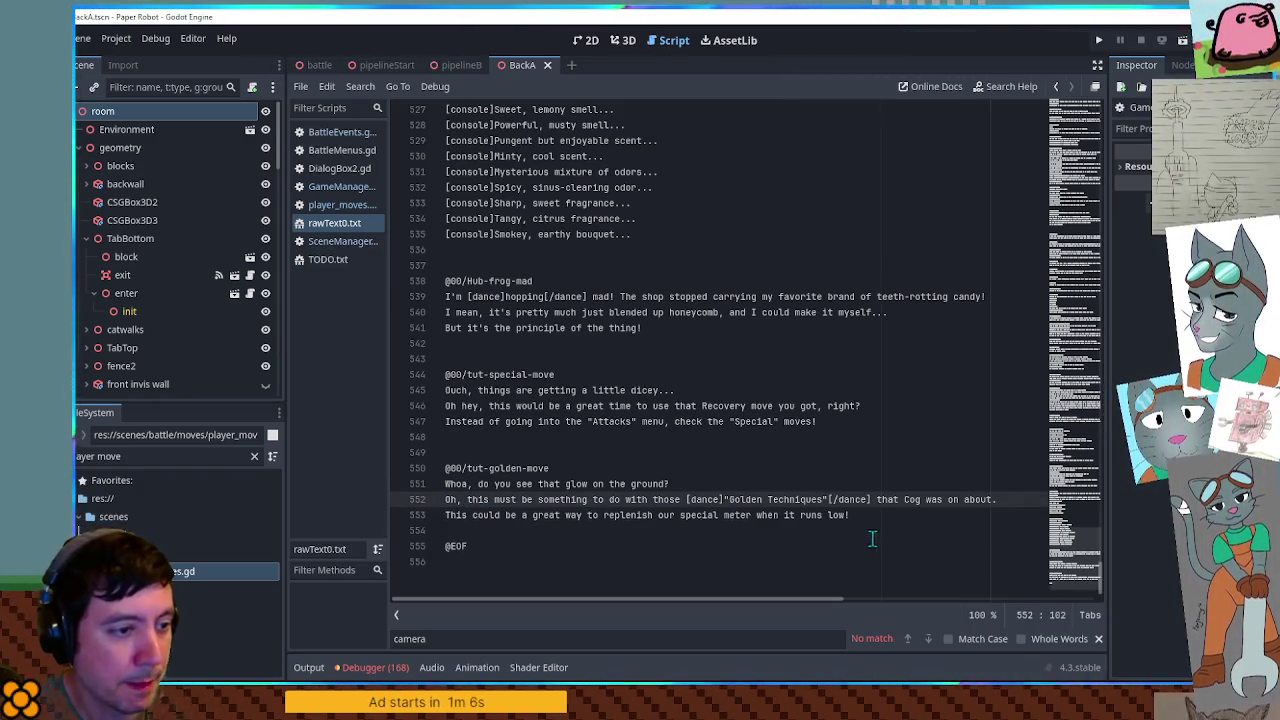
{"action": "left_click", "coordinate": [880, 517]}
{"action": "key", "text": "Return"}
{"action": "left_click_drag", "start_coordinate": [583, 469], "coordinate": [415, 470]}
{"action": "key", "text": "ctrl+c"}
{"action": "left_click", "coordinate": [560, 531]}
{"action": "key", "text": "ctrl+v"}
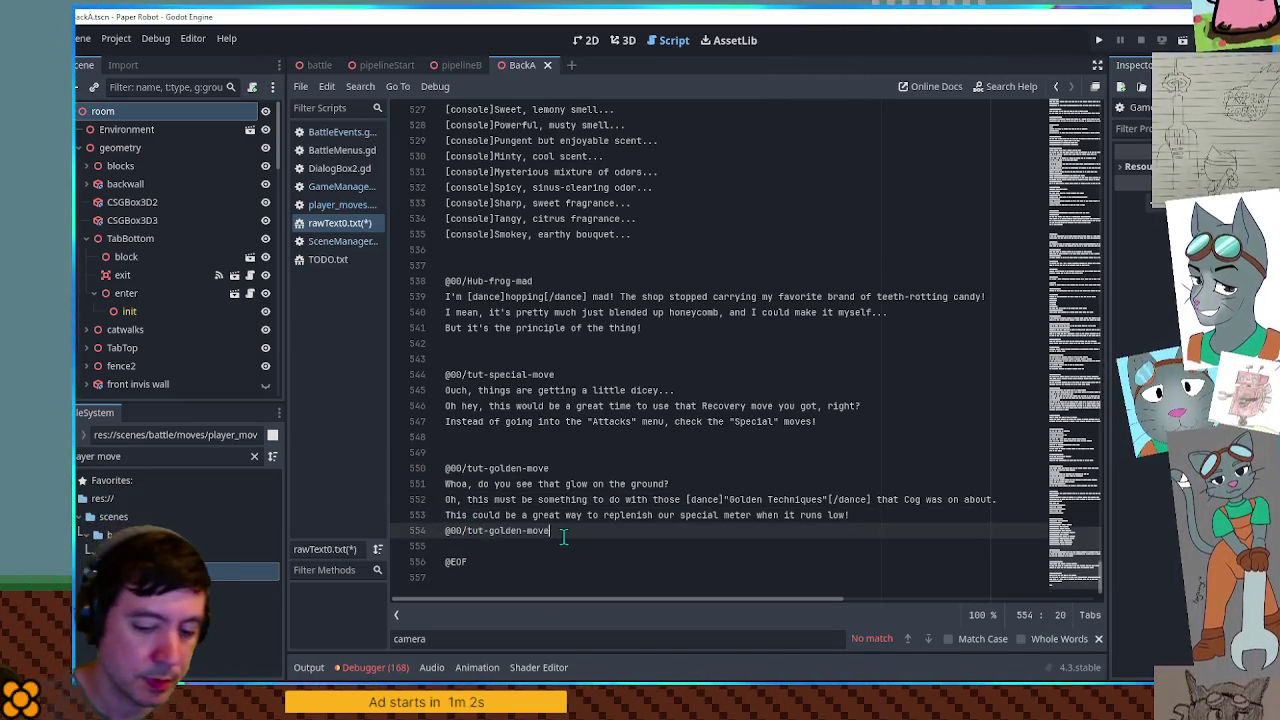
- Create the tut-golden-move-dabble entry with its attacks line, changing 'special' to 'gear'
{"action": "type", "text": "-donble"}
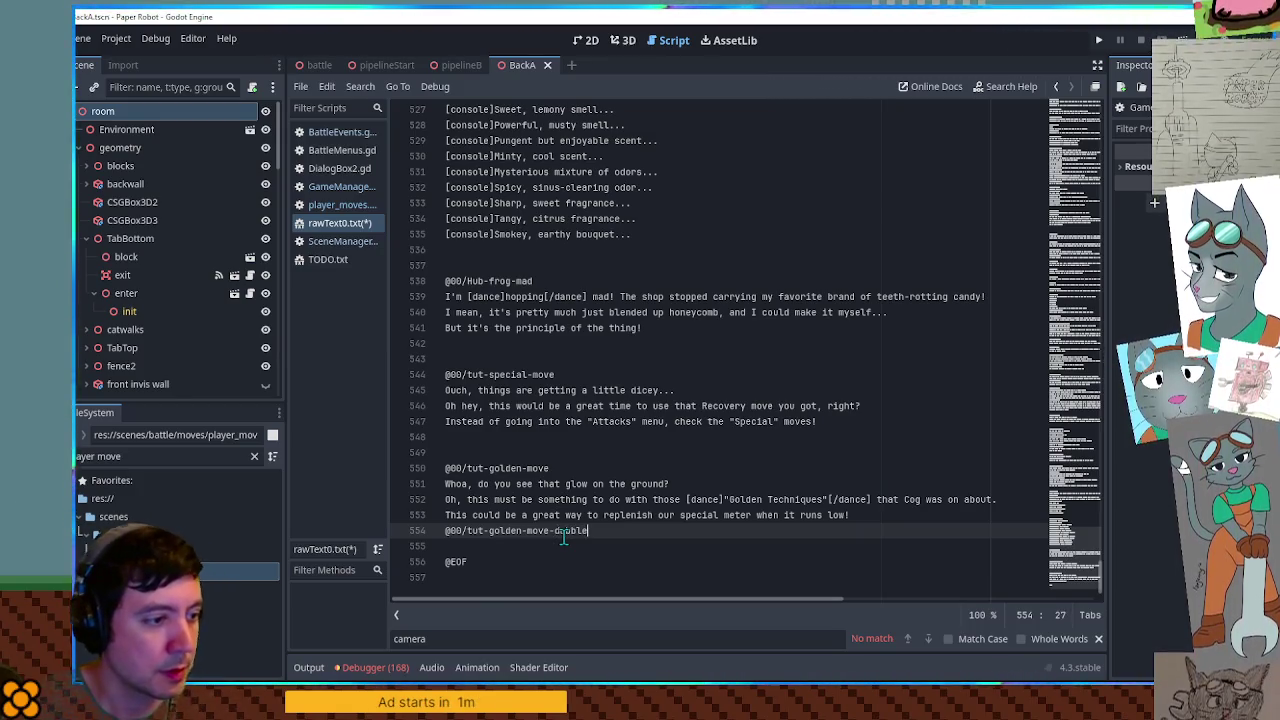
{"action": "key", "text": "Return"}
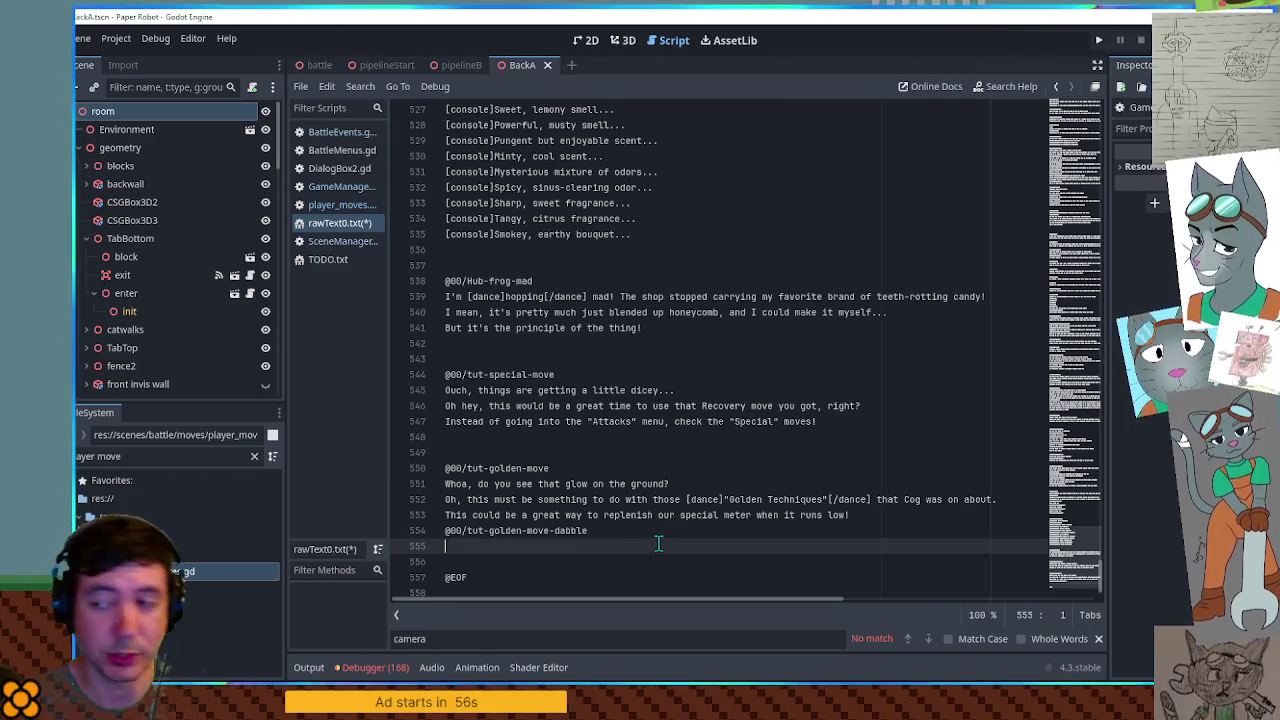
{"action": "type", "text": "Let"}
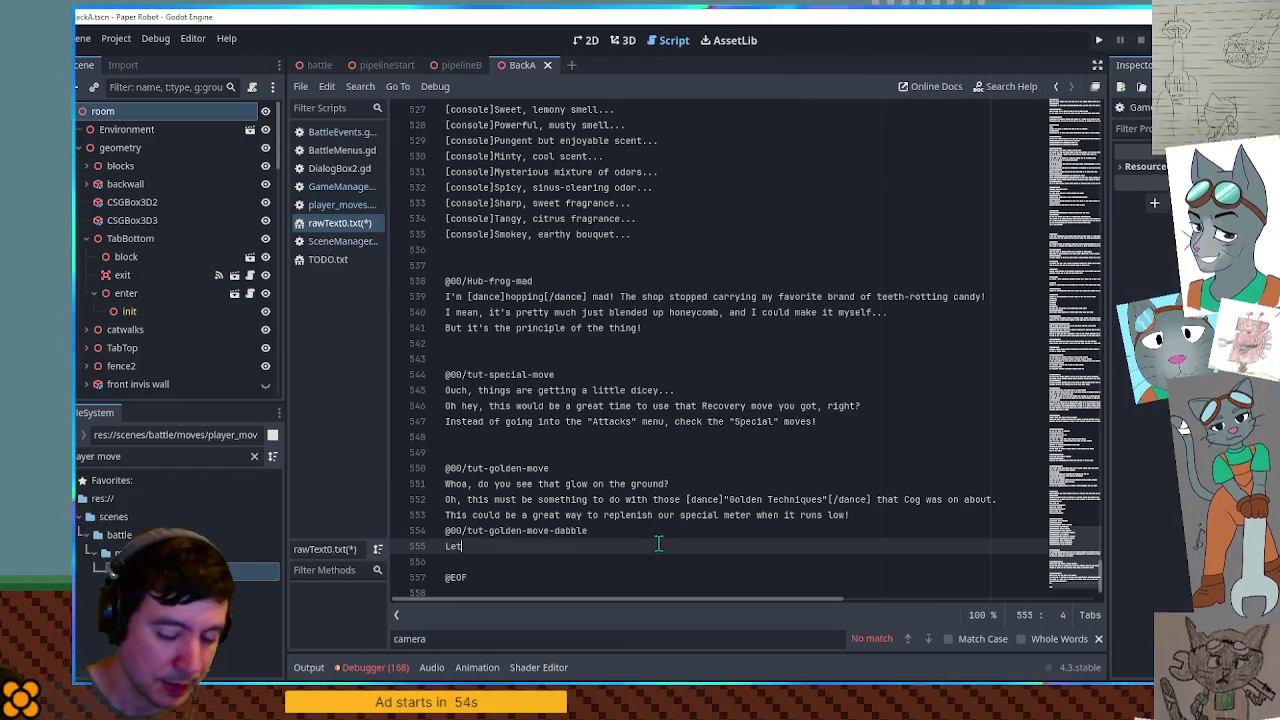
{"action": "type", "text": "'s take a look at "}
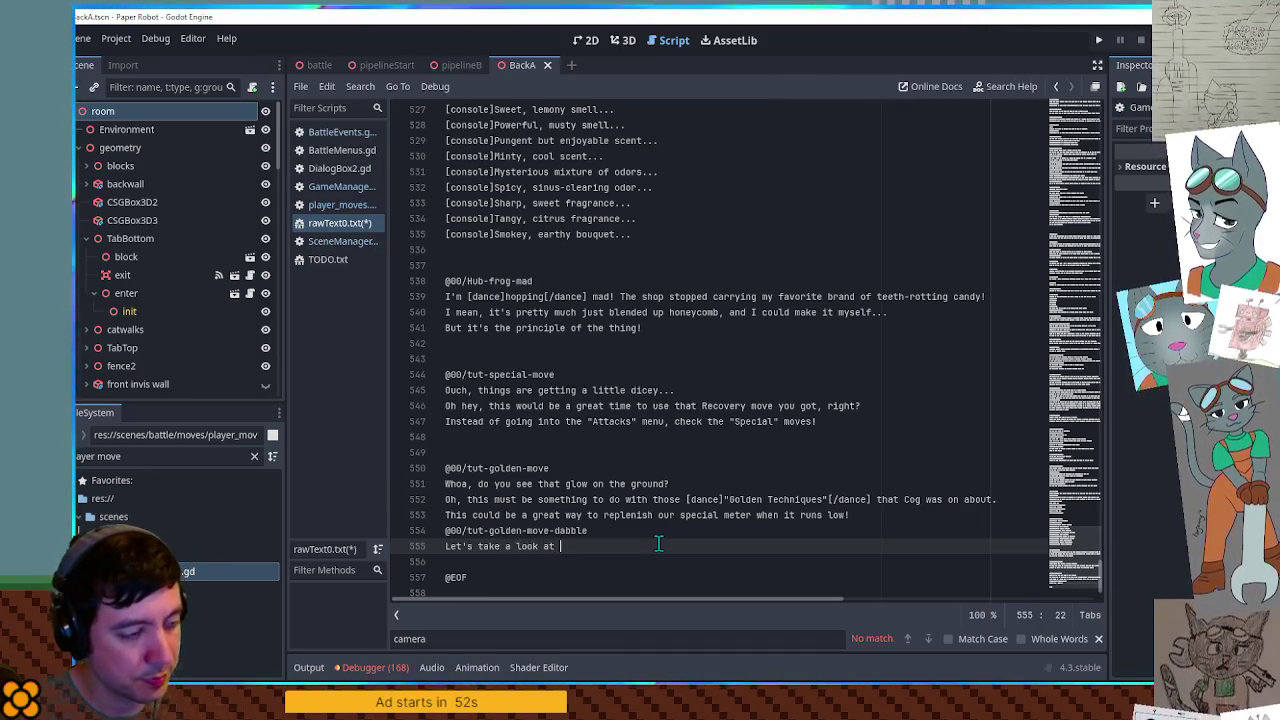
{"action": "type", "text": "your attacks and see which one would help us recharge the"}
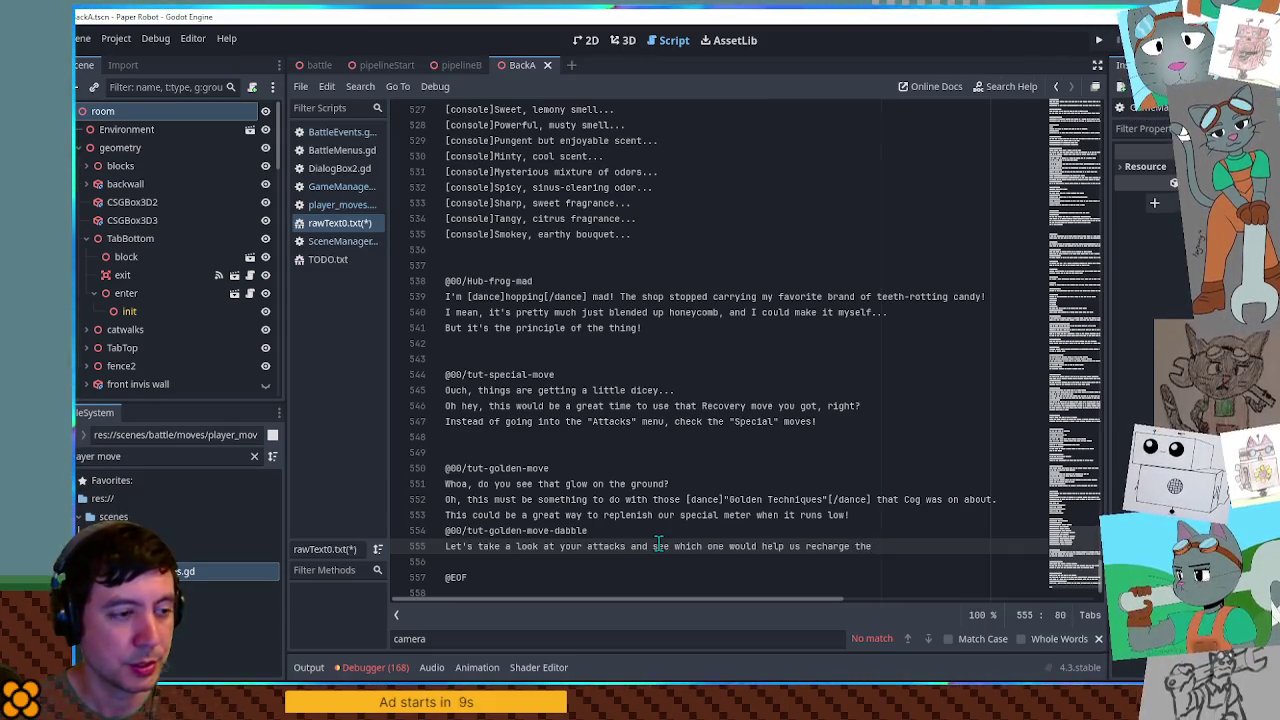
{"action": "double_click", "coordinate": [703, 515]}
{"action": "type", "text": "gear"}
{"action": "left_click", "coordinate": [921, 547]}
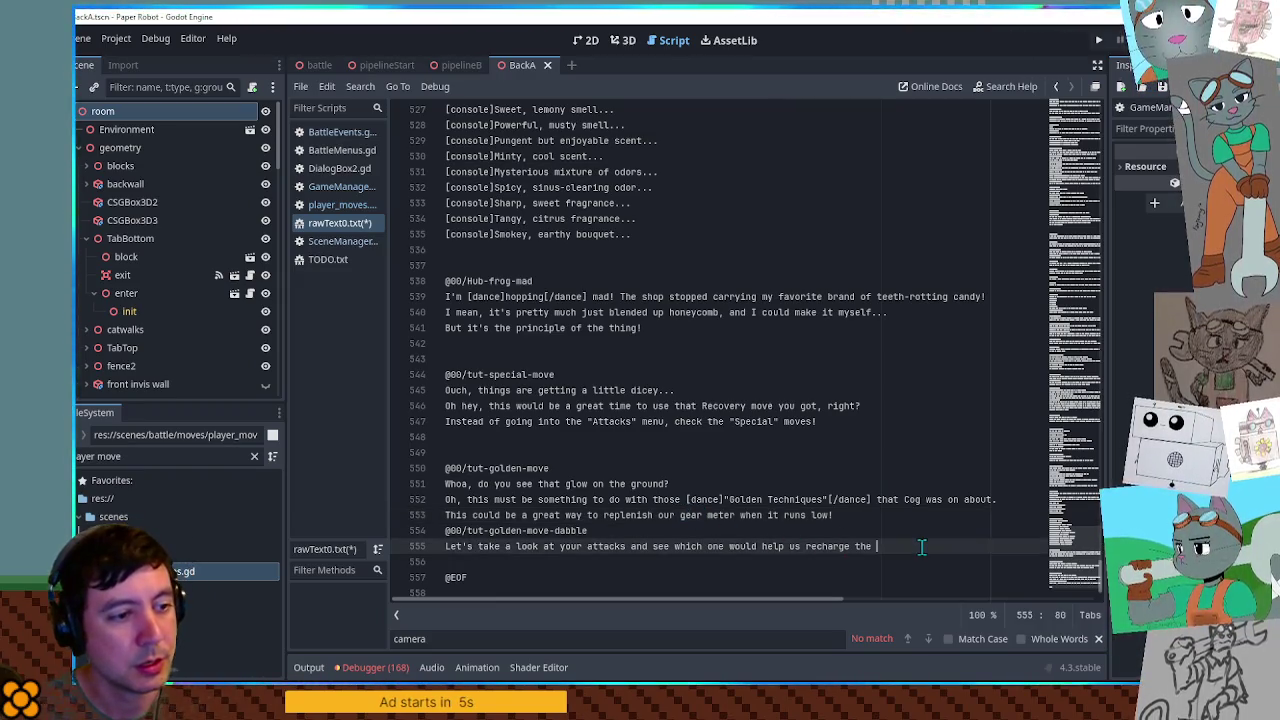
{"action": "left_click", "coordinate": [661, 515]}
{"action": "type", "text": "y"}
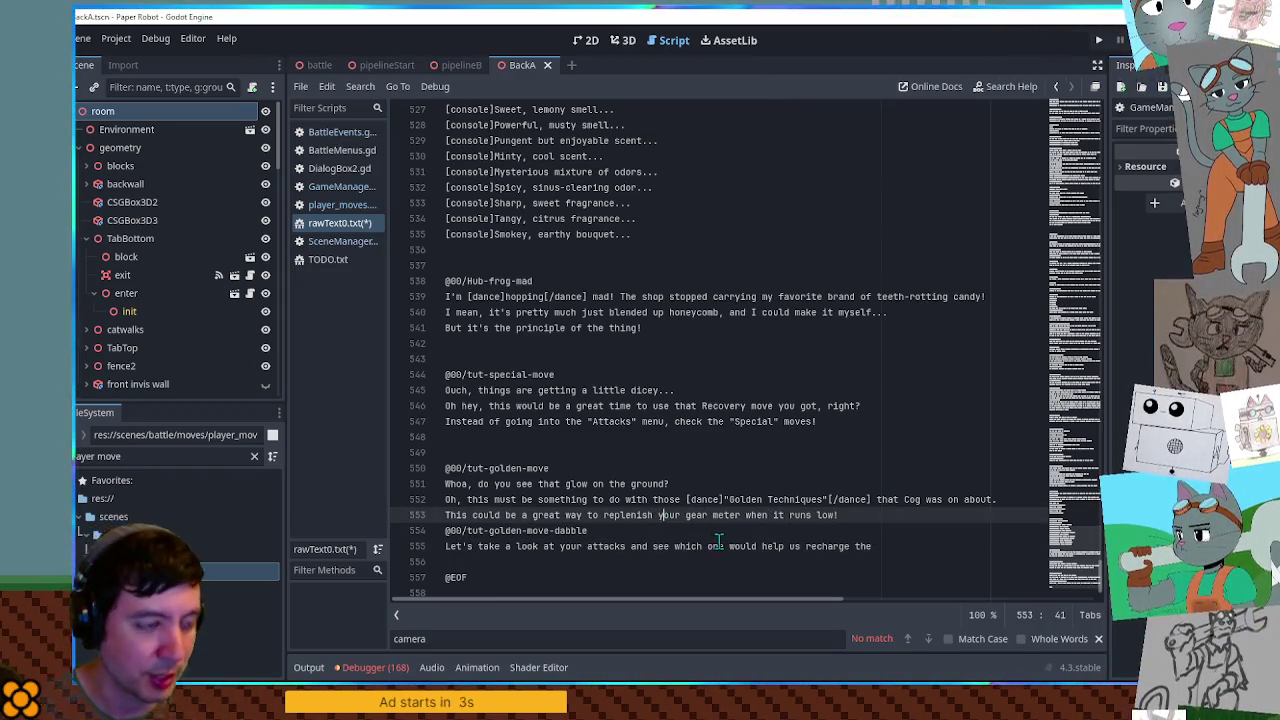
{"action": "left_click", "coordinate": [927, 546]}
{"action": "type", "text": "your gear meter."}
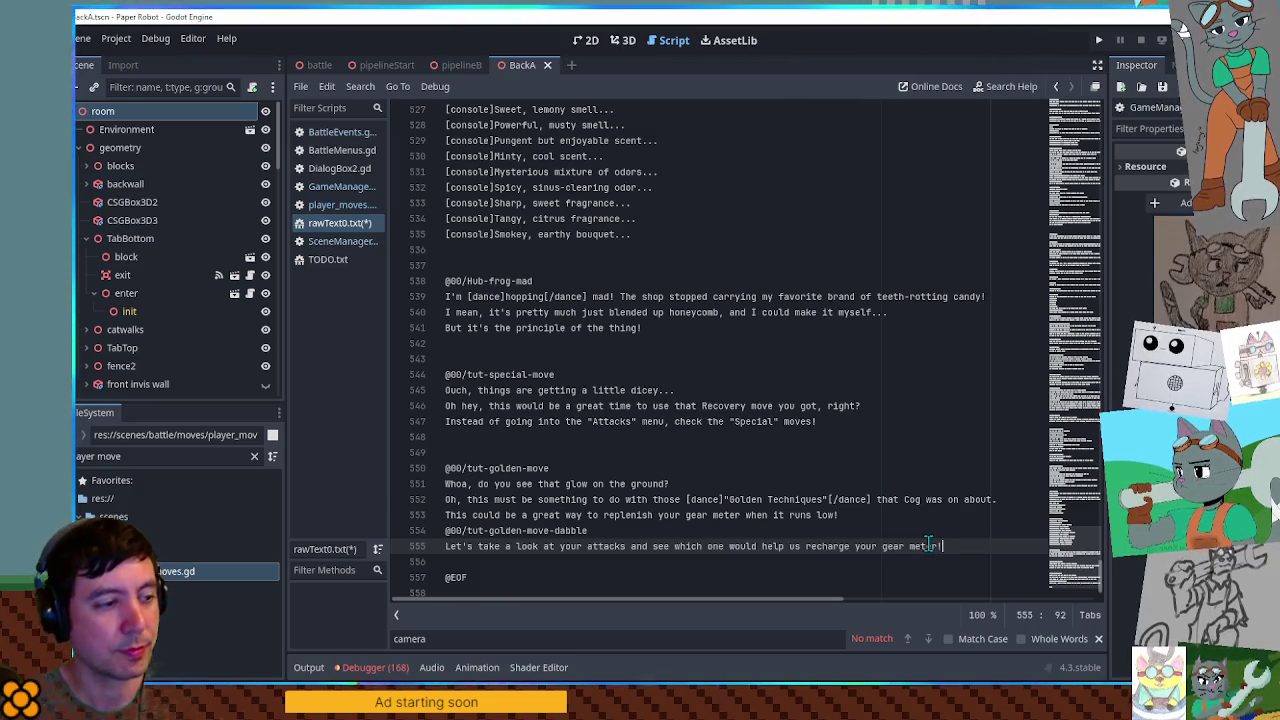
- Duplicate the Dabble entry as tut-golden-move-kat, changing 'your' to 'my'
{"action": "key", "text": "shift+Up"}
{"action": "key", "text": "shift+Home"}
{"action": "key", "text": "ctrl+c"}
{"action": "key", "text": "End"}
{"action": "key", "text": "Return"}
{"action": "key", "text": "ctrl+v"}
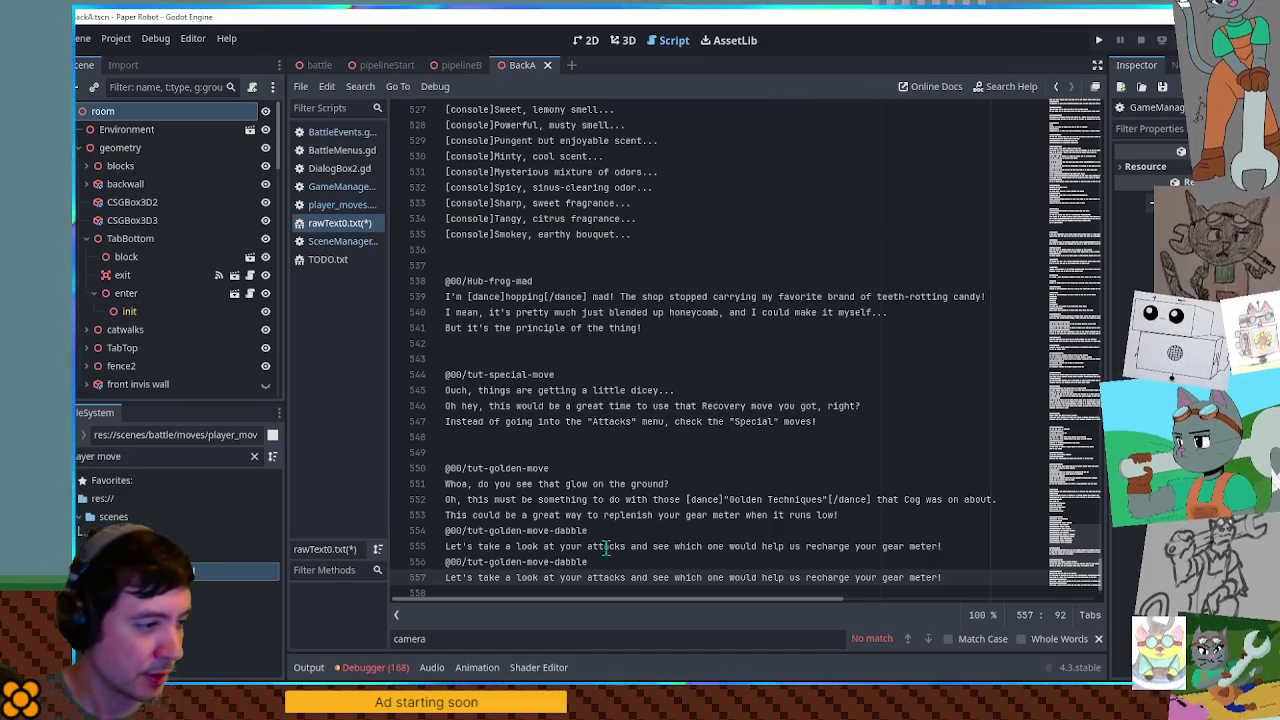
{"action": "double_click", "coordinate": [568, 562]}
{"action": "type", "text": "kat"}
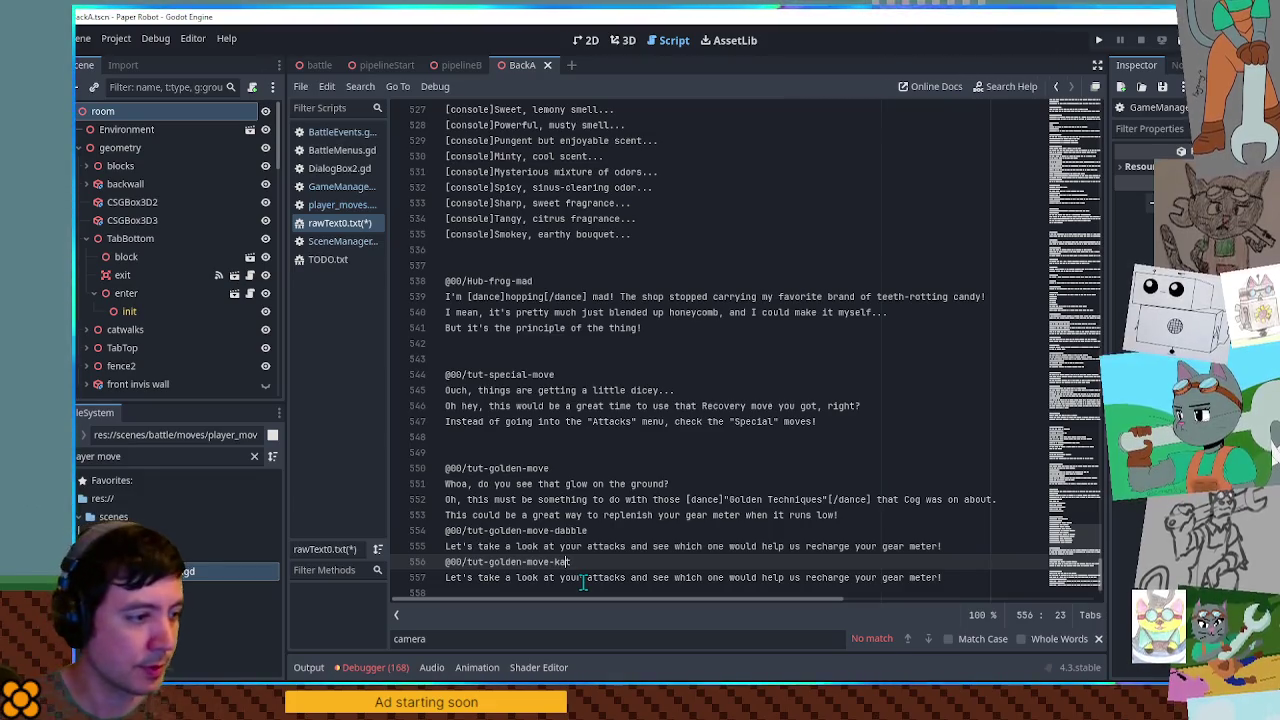
{"action": "double_click", "coordinate": [571, 578]}
{"action": "type", "text": "my"}
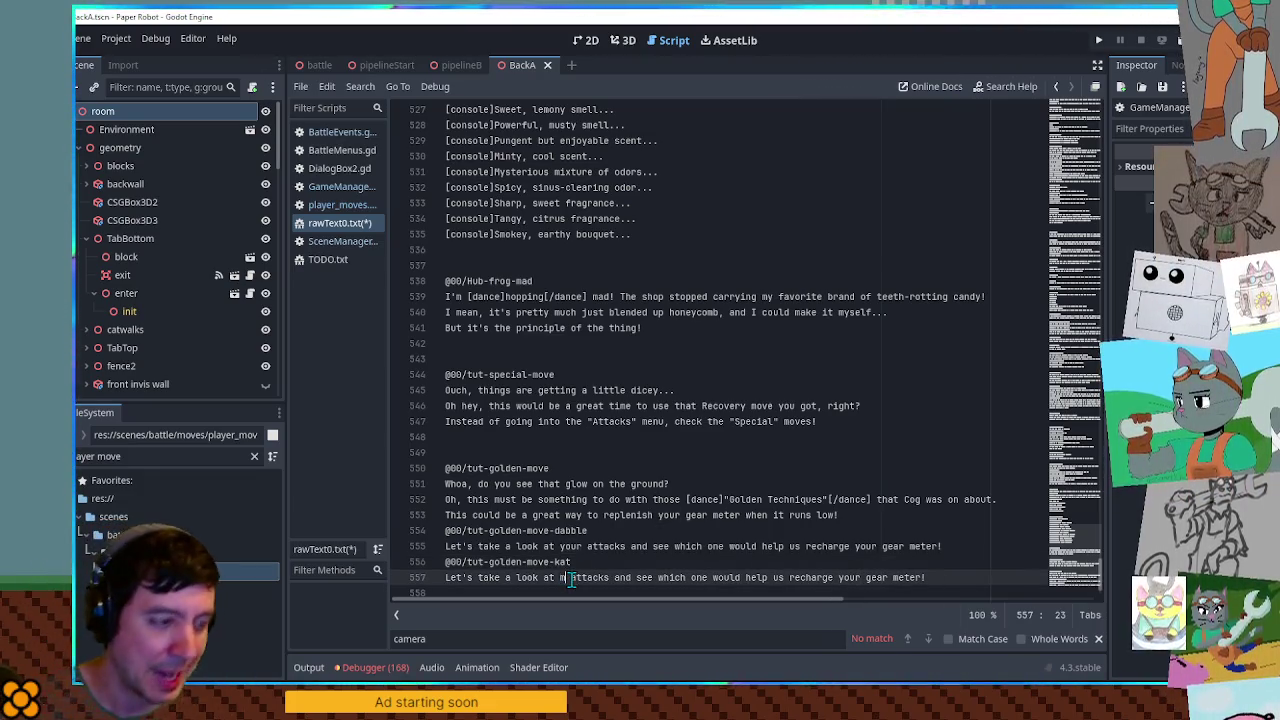
{"action": "left_click", "coordinate": [828, 563]}
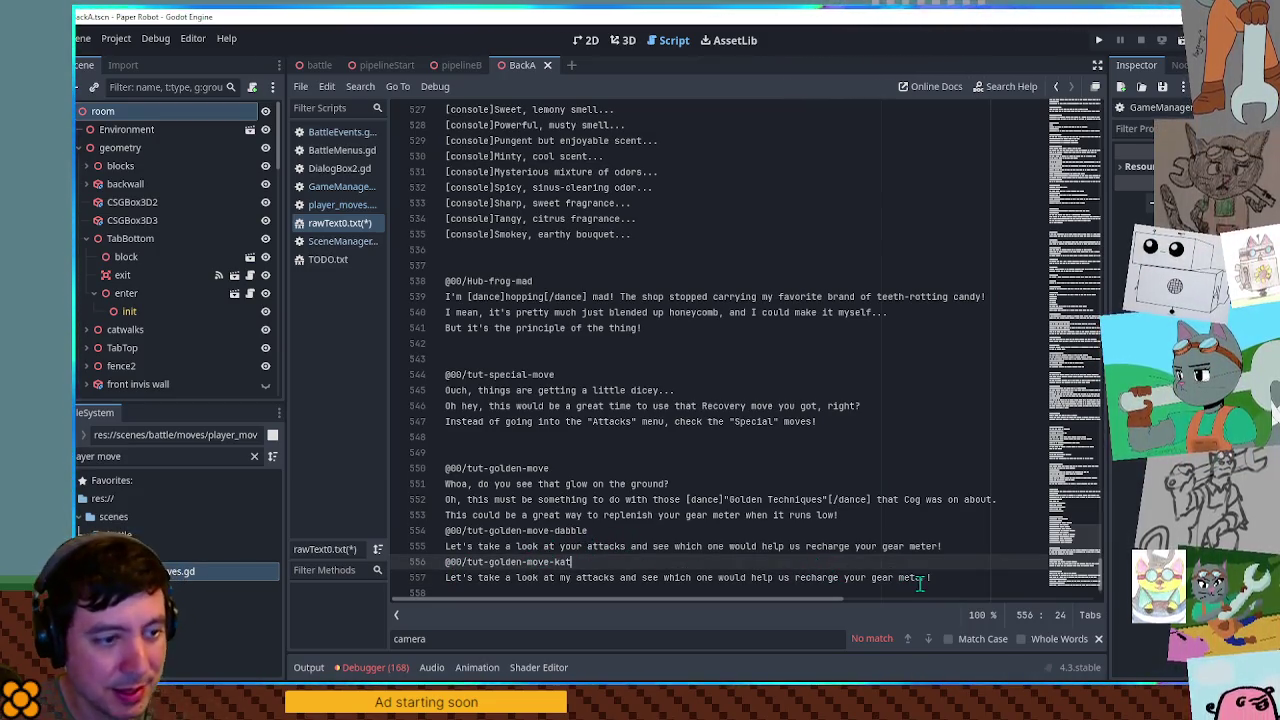
- Save rawText0.txt and close the player_moves.gd and BattleMenus.gd tabs
{"action": "mouse_move", "coordinate": [951, 577]}
{"action": "left_mouse_down"}
{"action": "mouse_move", "coordinate": [420, 546]}
{"action": "mouse_move", "coordinate": [411, 532]}
{"action": "left_mouse_up"}
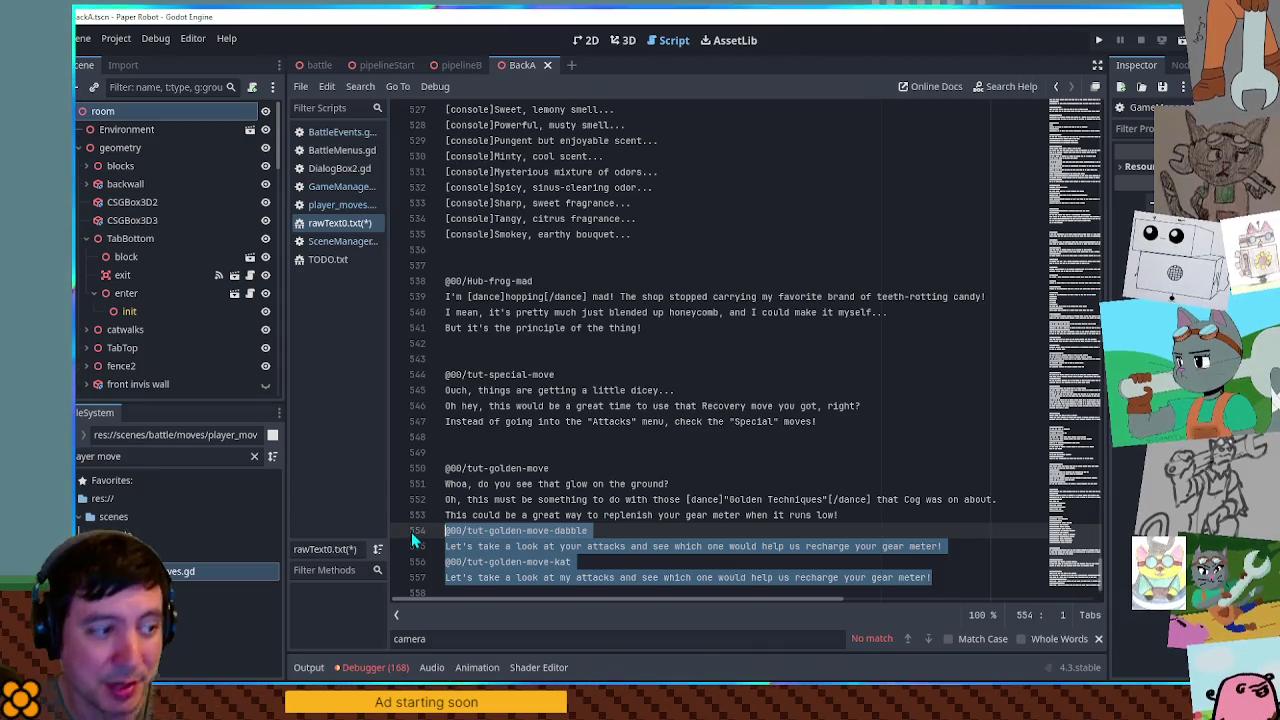
{"action": "left_click", "coordinate": [752, 561]}
{"action": "key", "text": "ctrl+s"}
{"action": "left_click_drag", "start_coordinate": [549, 468], "coordinate": [445, 468]}
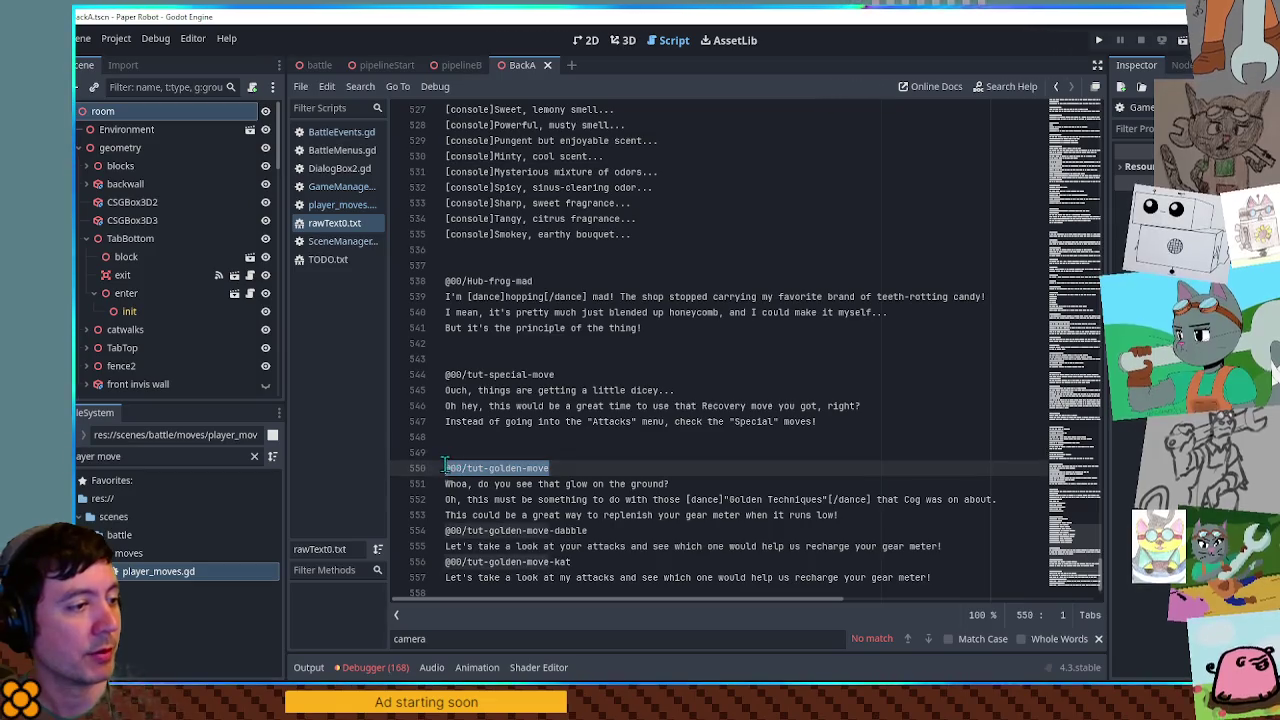
{"action": "left_click", "coordinate": [353, 210]}
{"action": "middle_click", "coordinate": [352, 206]}
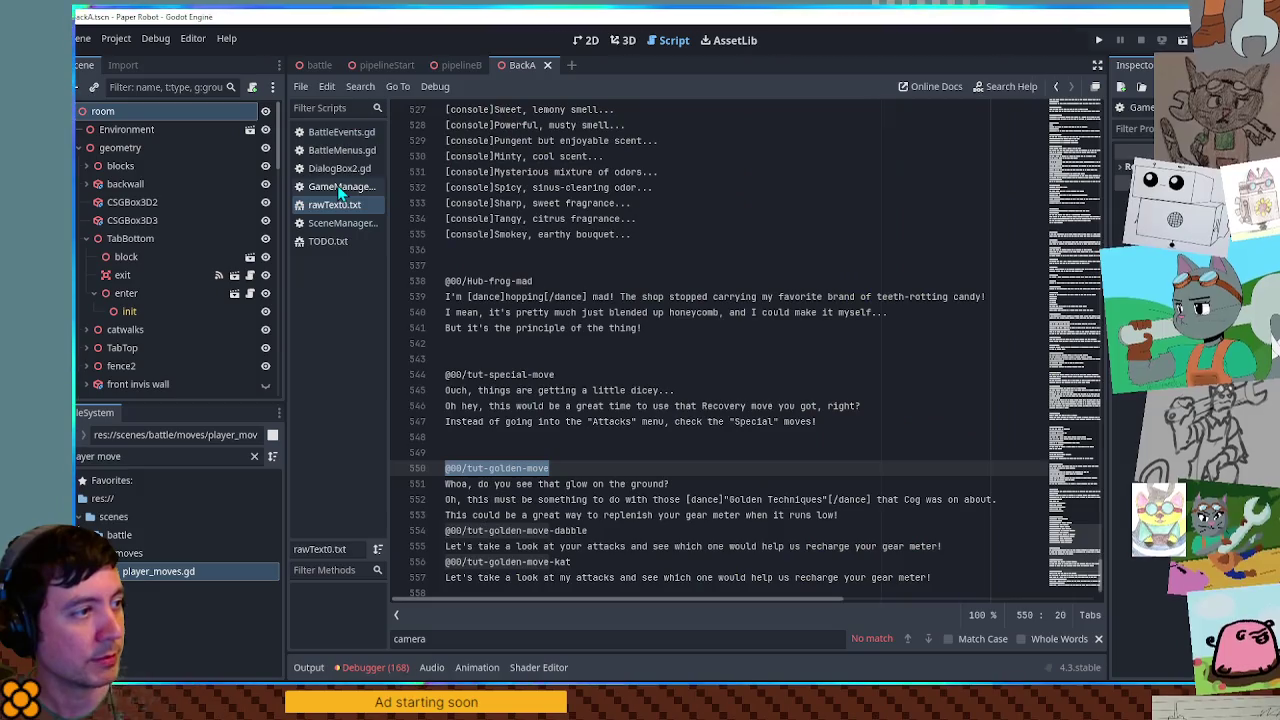
{"action": "middle_click", "coordinate": [345, 150]}
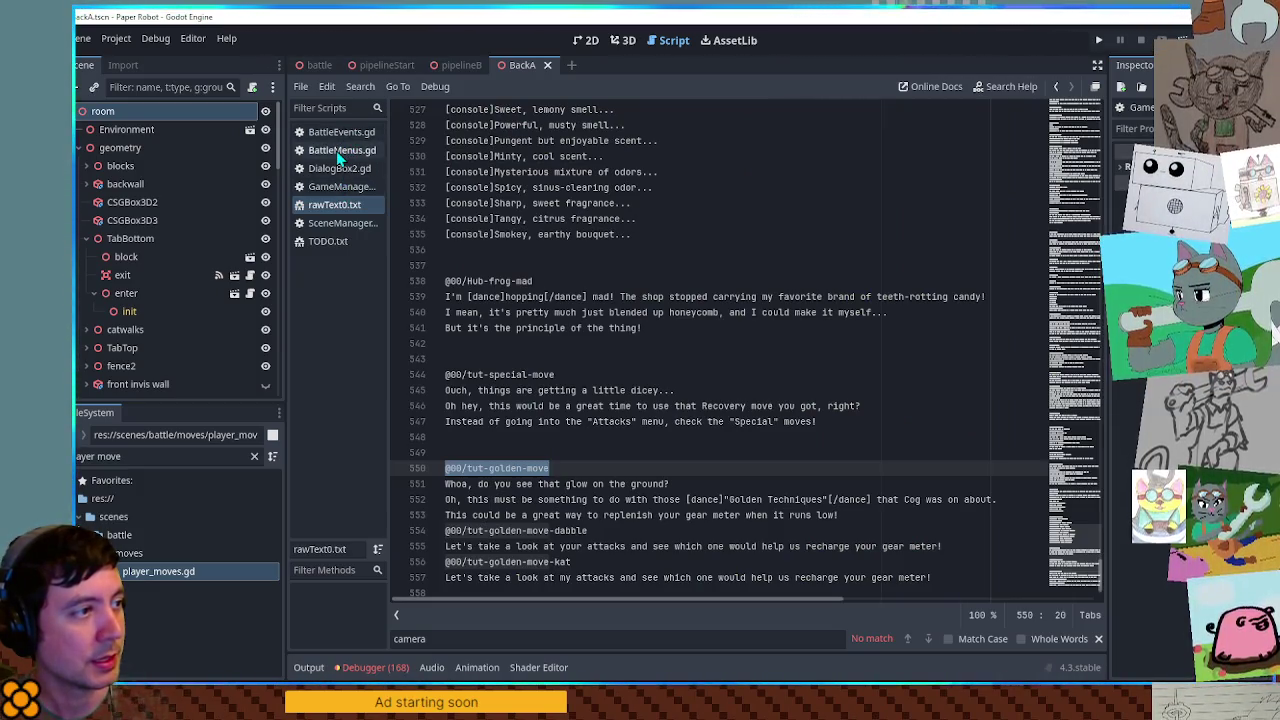
{"action": "left_click", "coordinate": [340, 132]}
- Under the golden move comment, add var lines = a copy of line 423's convoFuncs.GetLines call
{"action": "left_click", "coordinate": [527, 515]}
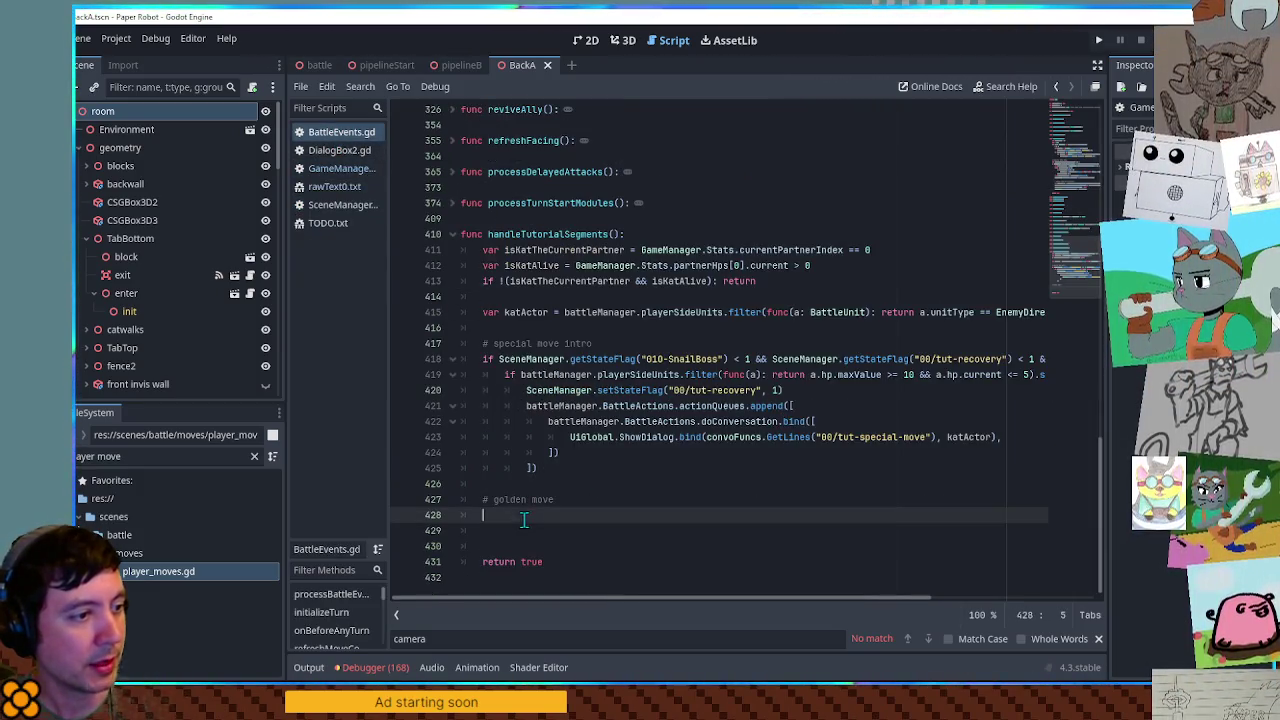
{"action": "key", "text": "Return"}
{"action": "type", "text": "var lines ="}
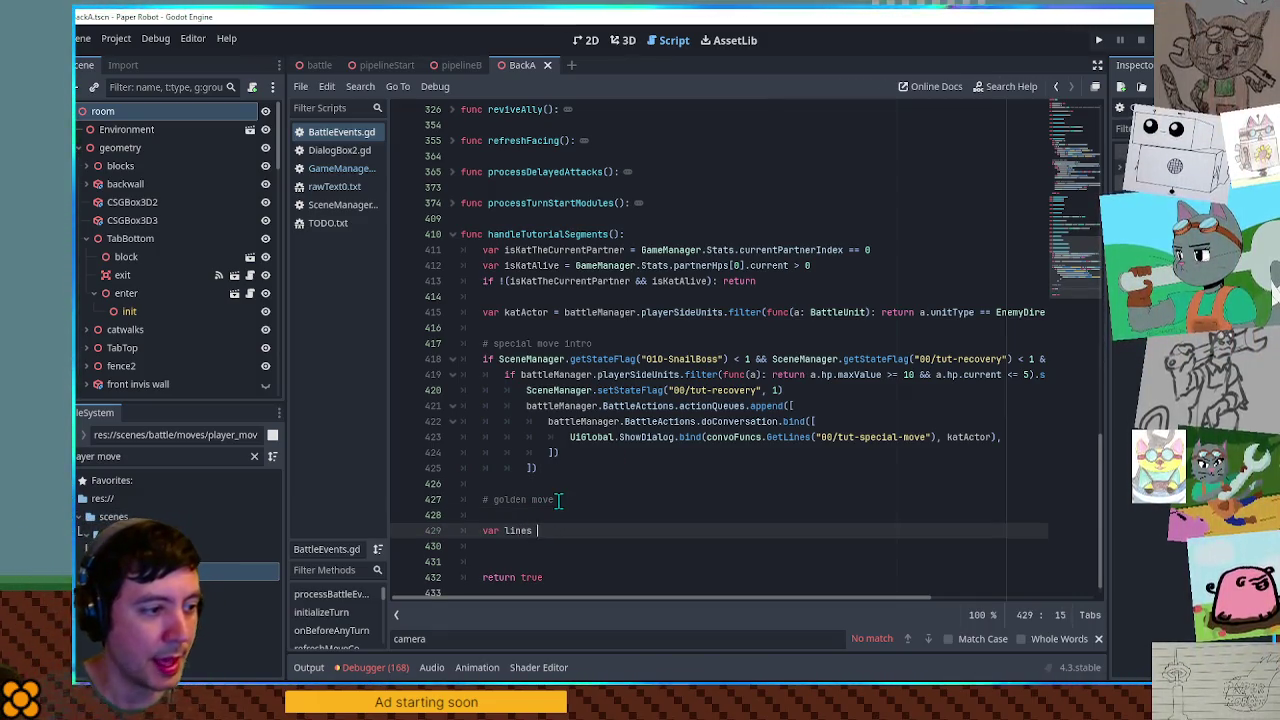
{"action": "left_click", "coordinate": [903, 343]}
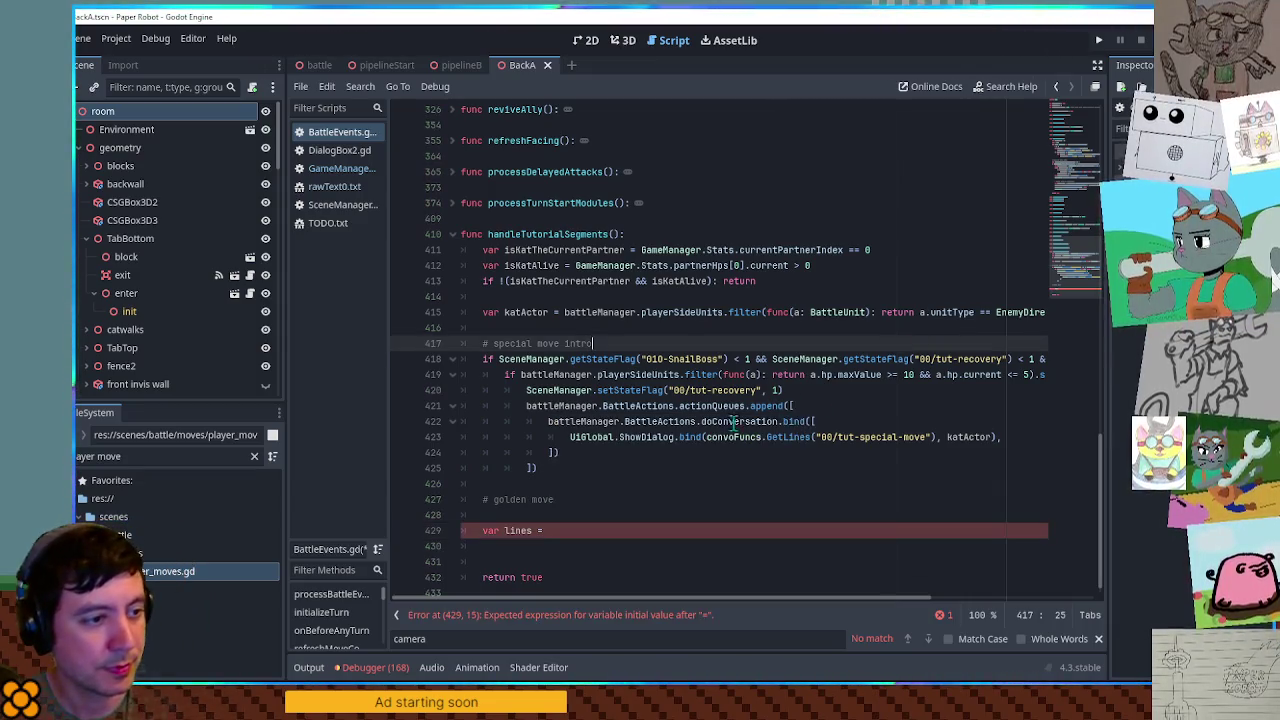
{"action": "left_click_drag", "start_coordinate": [705, 437], "coordinate": [938, 441]}
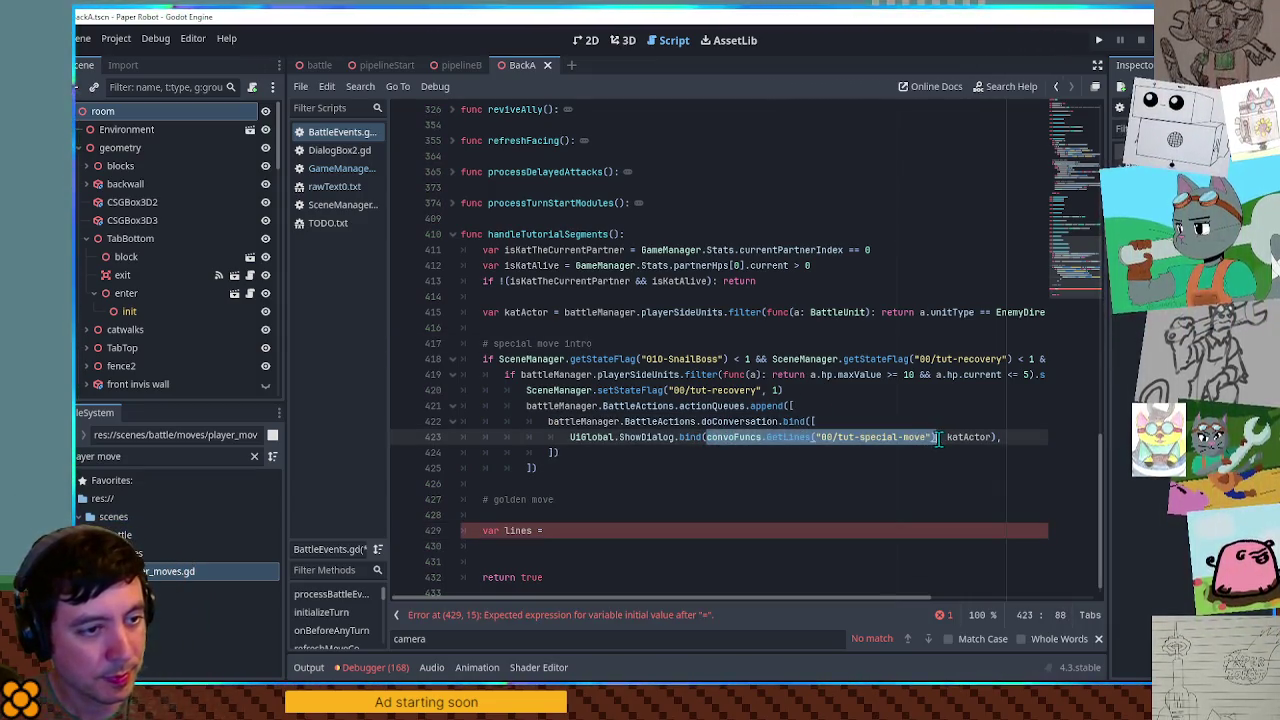
{"action": "key", "text": "ctrl+c"}
{"action": "left_click", "coordinate": [620, 533]}
{"action": "key", "text": "ctrl+v"}
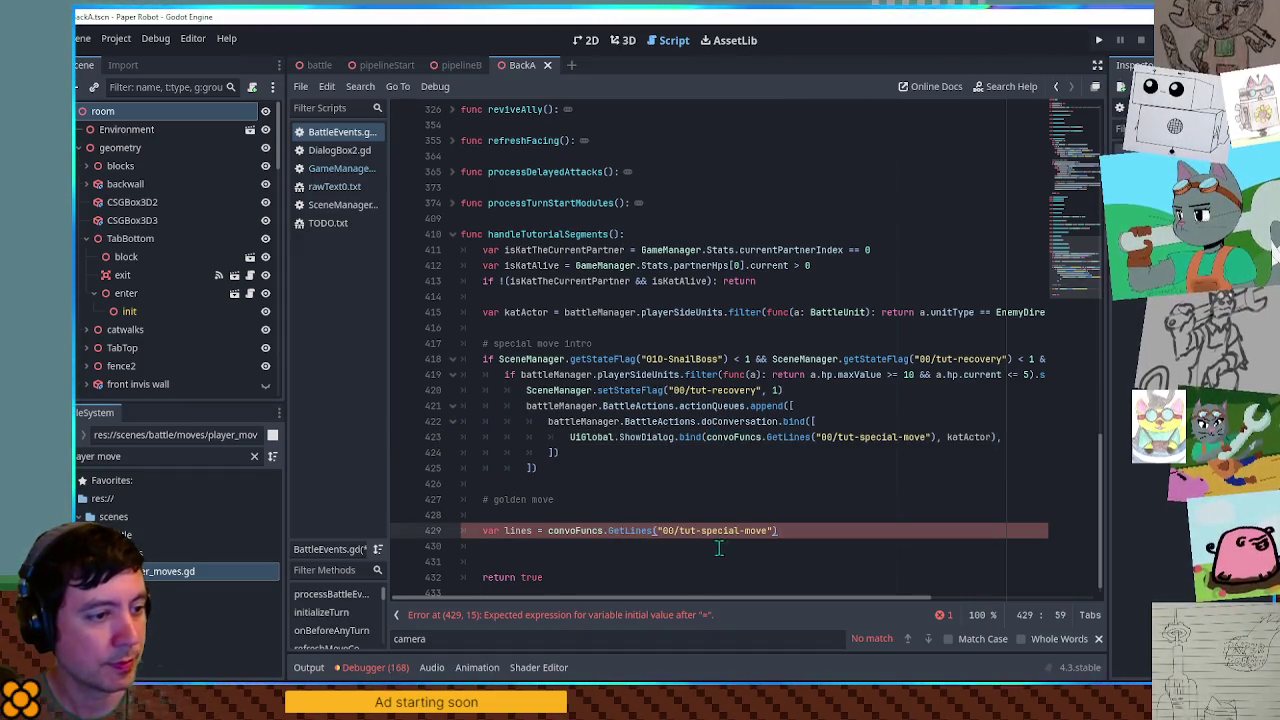
- Change the GetLines key from tut-special-move to tut-golden-move
{"action": "left_click", "coordinate": [334, 186]}
{"action": "left_click_drag", "start_coordinate": [484, 468], "coordinate": [557, 468]}
{"action": "left_click_drag", "start_coordinate": [467, 468], "coordinate": [557, 468]}
{"action": "left_click", "coordinate": [335, 132]}
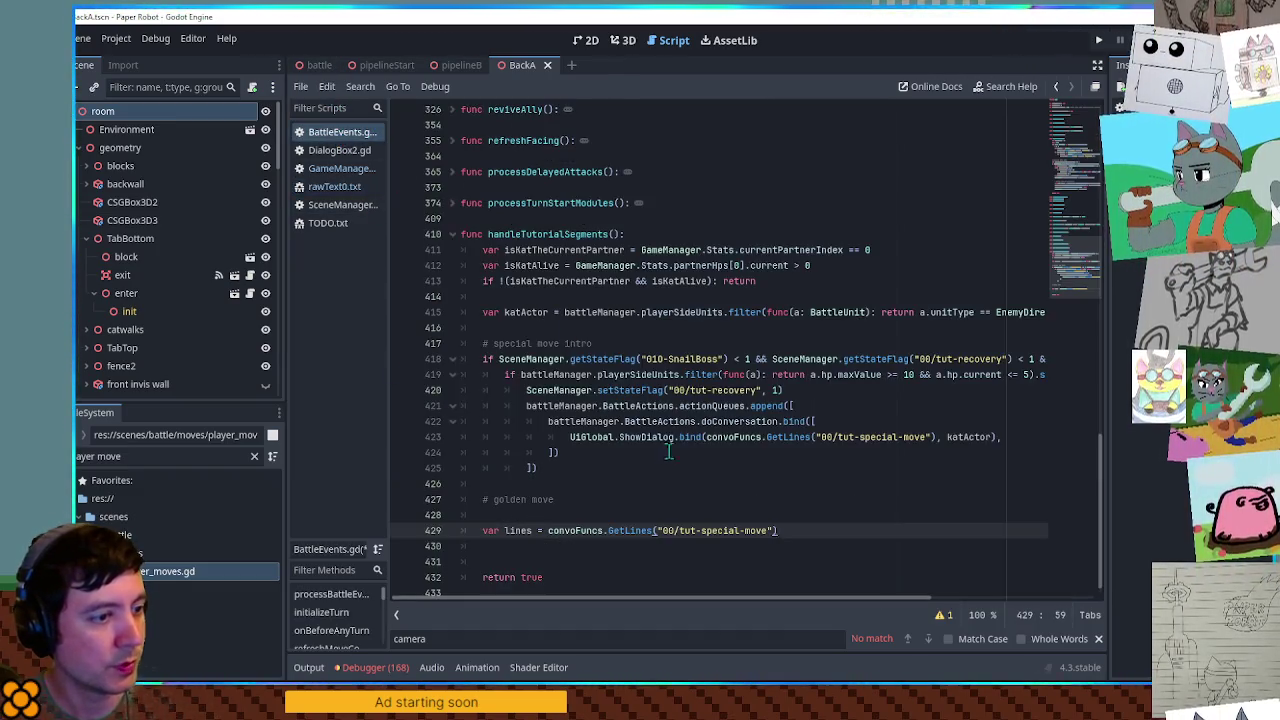
{"action": "left_click_drag", "start_coordinate": [678, 530], "coordinate": [770, 531]}
{"action": "key", "text": "ctrl+v"}
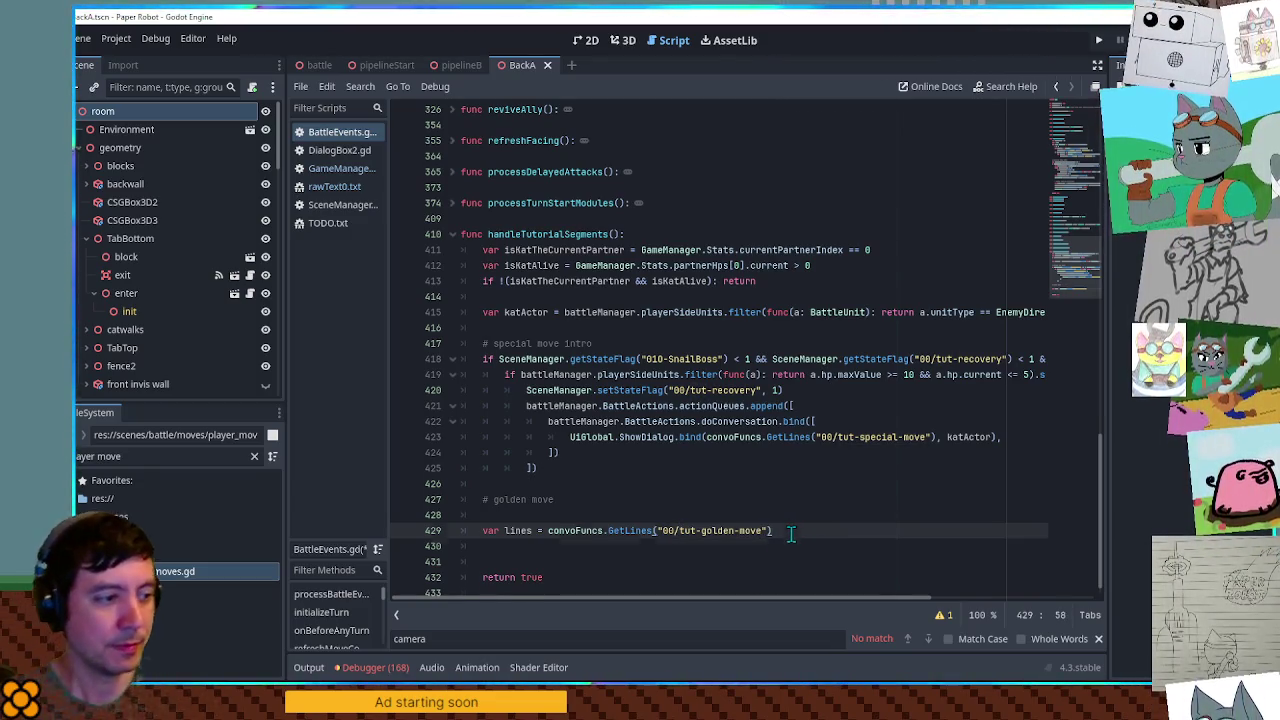
{"action": "key", "text": "Return"}
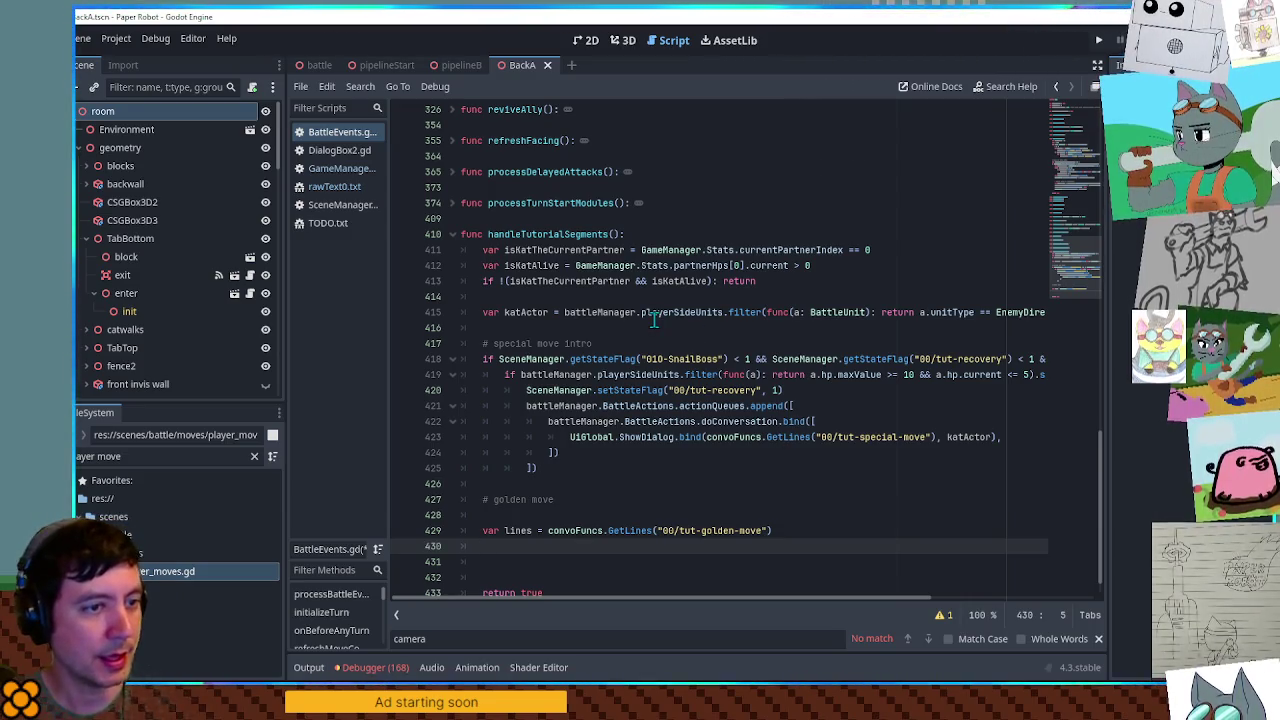
- Check GameManager.gd's Stats and select the GameManager.Stats.scrap.goldenUnit path on line 136
{"action": "left_click", "coordinate": [332, 172]}
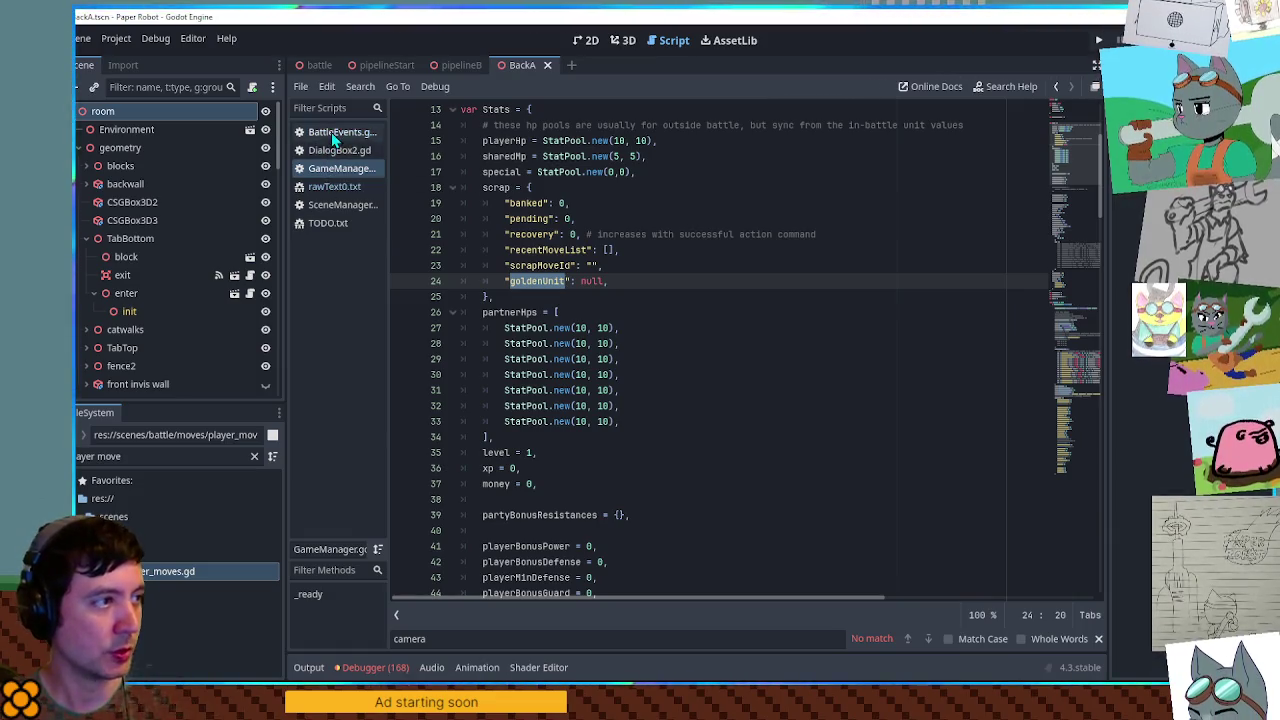
{"action": "left_click", "coordinate": [336, 132]}
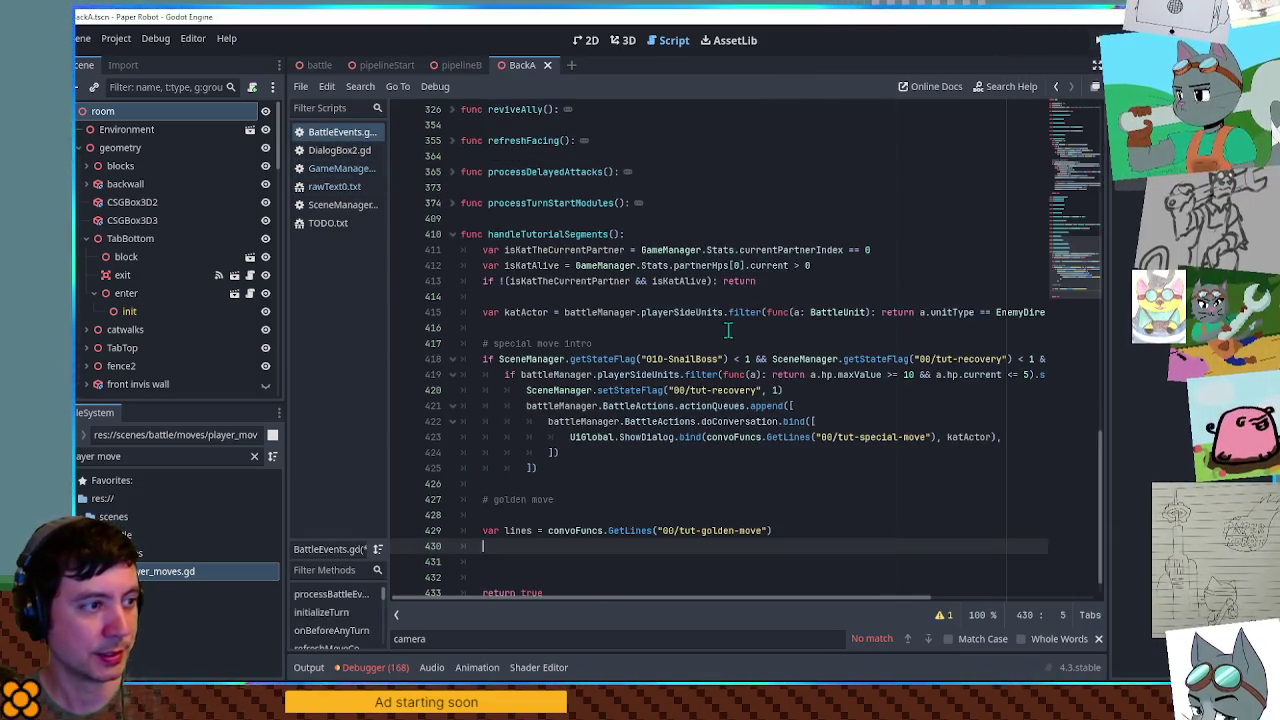
{"action": "left_click", "coordinate": [1080, 193]}
{"action": "left_click_drag", "start_coordinate": [505, 240], "coordinate": [690, 240]}
{"action": "left_click", "coordinate": [1073, 284]}
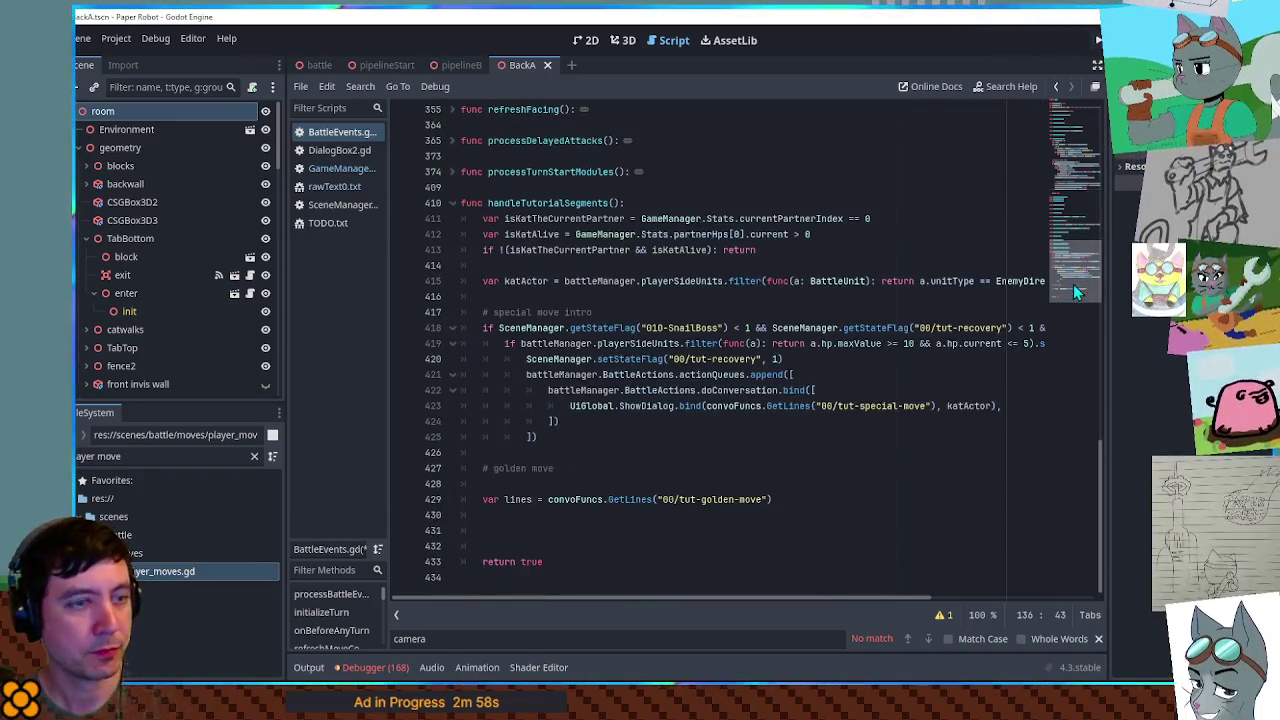
- Add an 'if goldenUnit != null:' check and start a unitType == EnemyDirectory.Dabble test
{"action": "left_click", "coordinate": [528, 515]}
{"action": "type", "text": "if"}
{"action": "key", "text": "ctrl+v"}
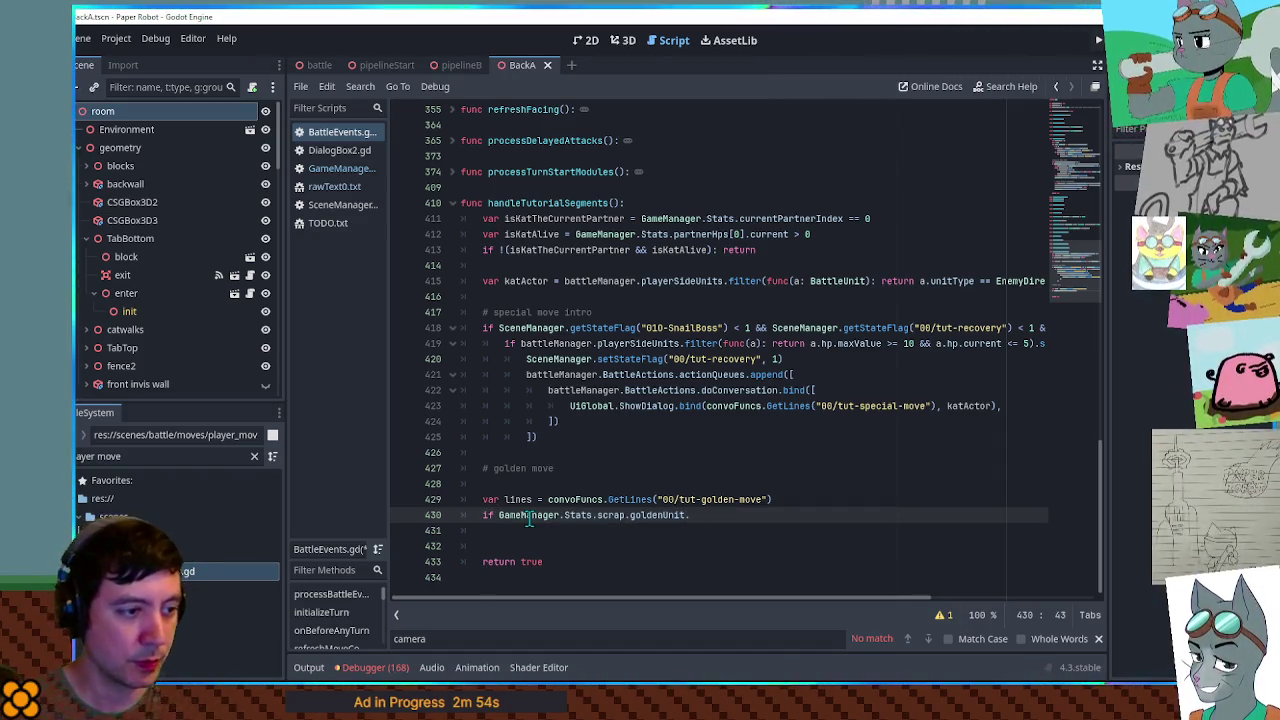
{"action": "type", "text": "!= null:"}
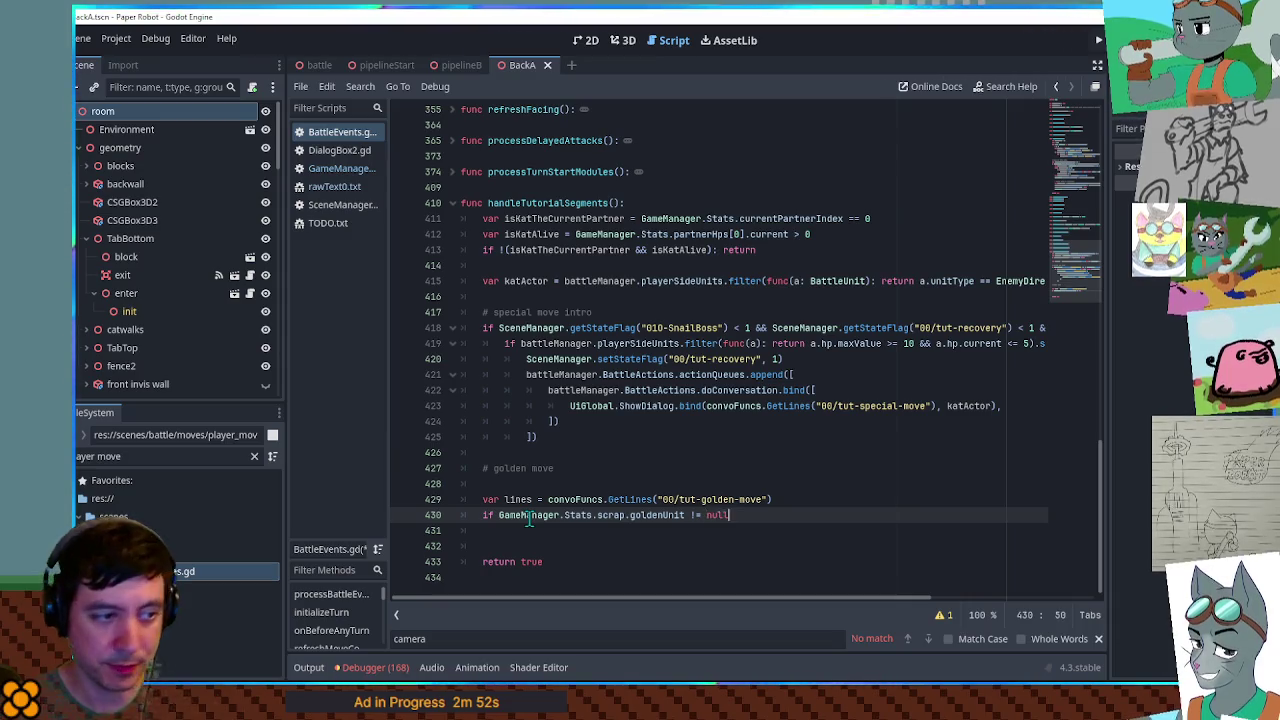
{"action": "key", "text": "Return"}
{"action": "key", "text": "ctrl+v"}
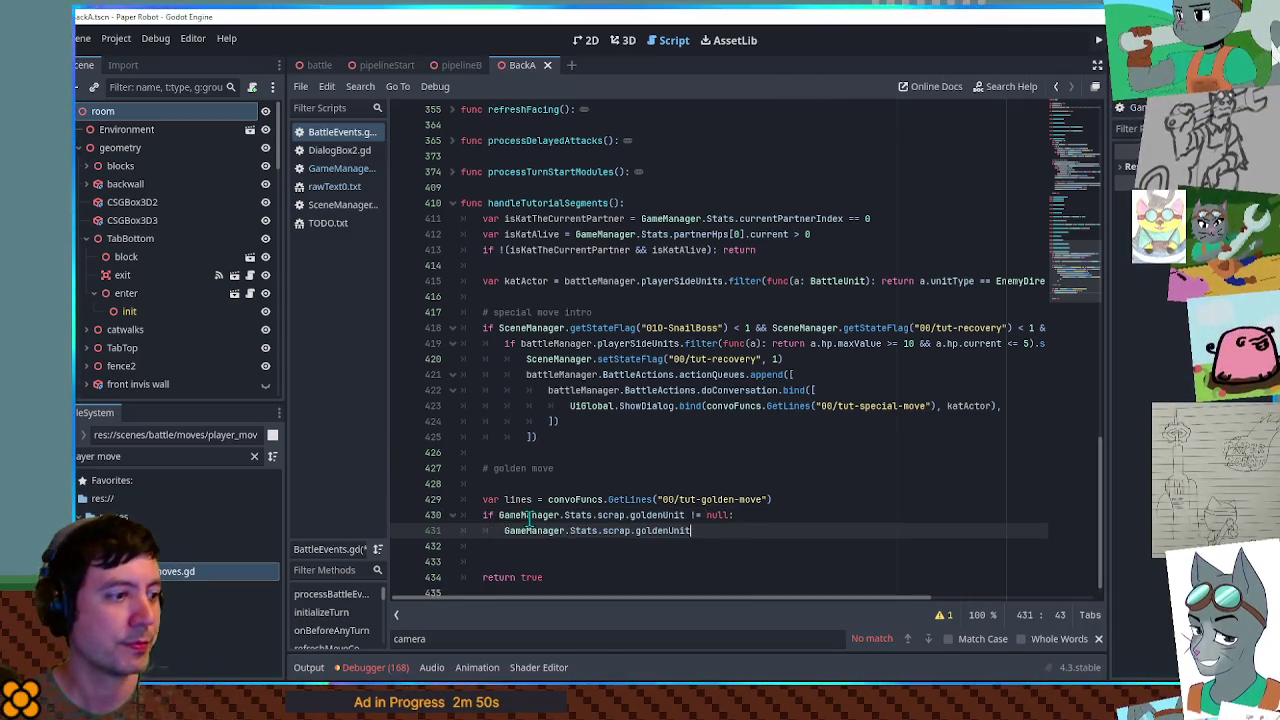
{"action": "type", "text": "."}
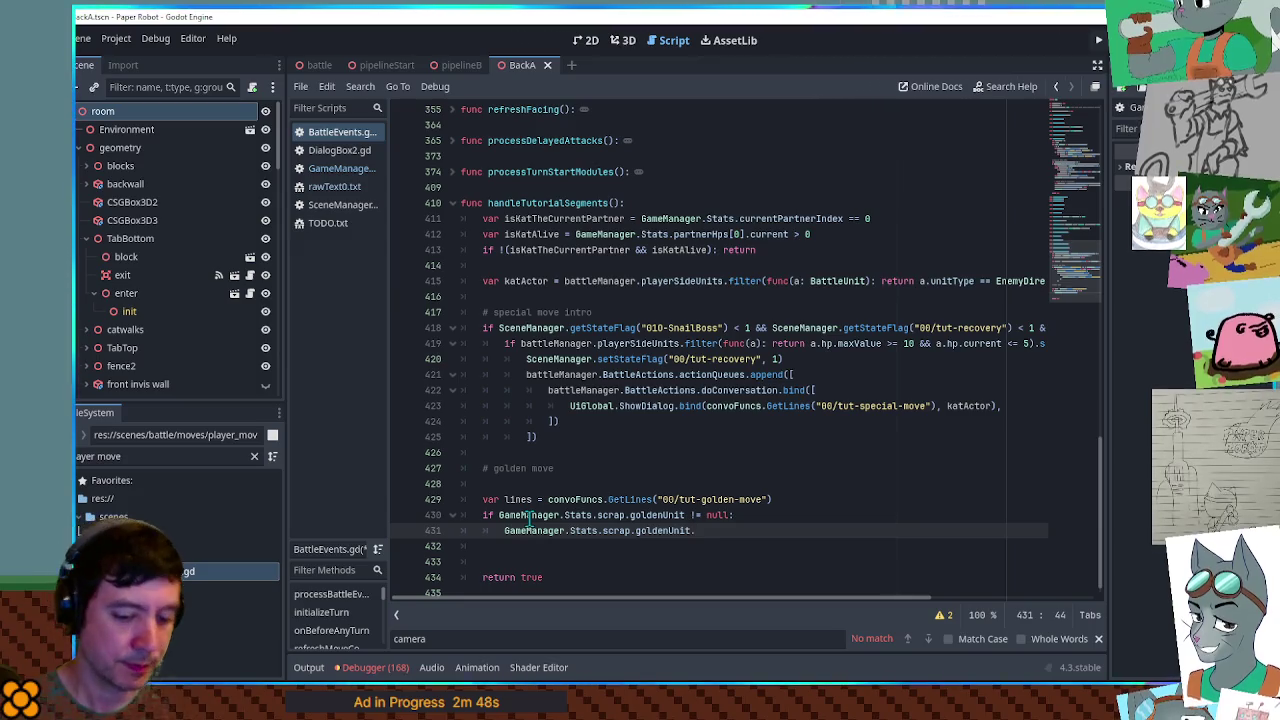
{"action": "type", "text": "unitType"}
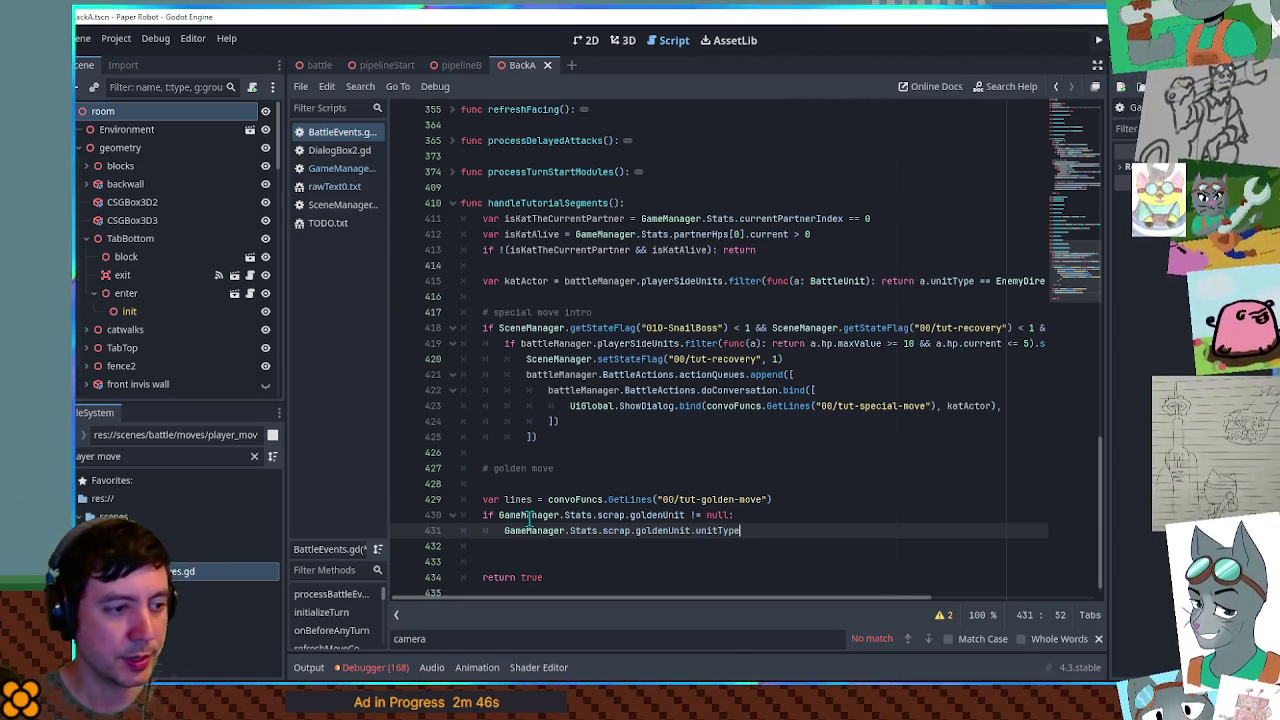
{"action": "type", "text": " == Enem"}
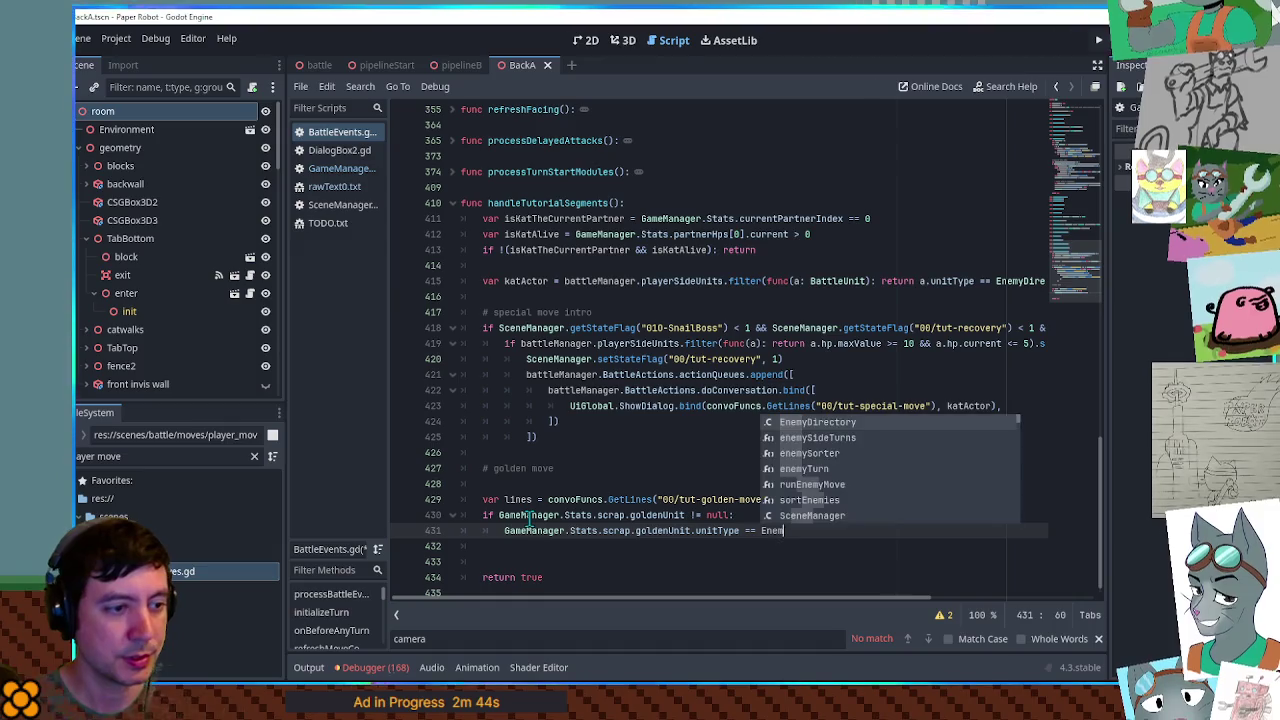
{"action": "key", "text": "Return"}
{"action": "type", "text": ".Dabble"}
- Make the Dabble test an if whose body appends GetLine of 00/tut-golden-move-dabble to lines
{"action": "key", "text": "Home"}
{"action": "type", "text": "if"}
{"action": "key", "text": "End"}
{"action": "key", "text": "Return"}
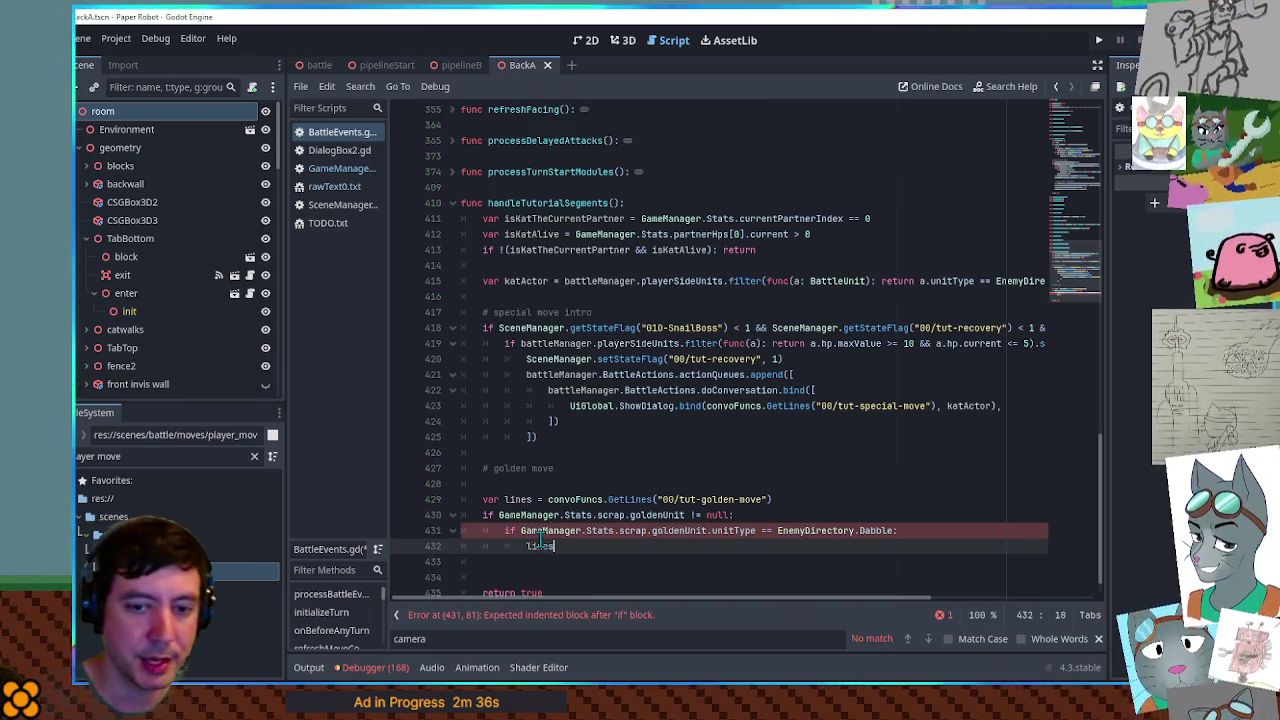
{"action": "type", "text": ".append("}
{"action": "left_click_drag", "start_coordinate": [548, 499], "coordinate": [816, 505]}
{"action": "key", "text": "ctrl+c"}
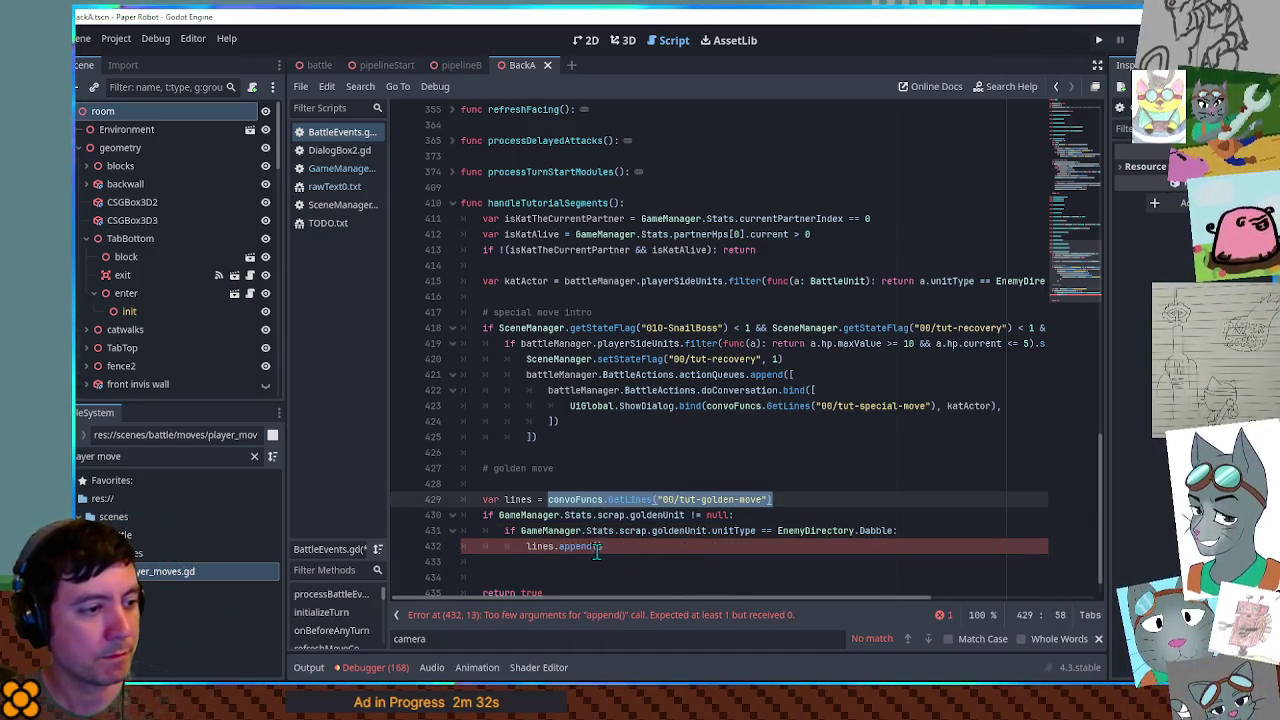
{"action": "left_click", "coordinate": [597, 548]}
{"action": "key", "text": "ctrl+v"}
{"action": "key", "text": "BackSpace"}
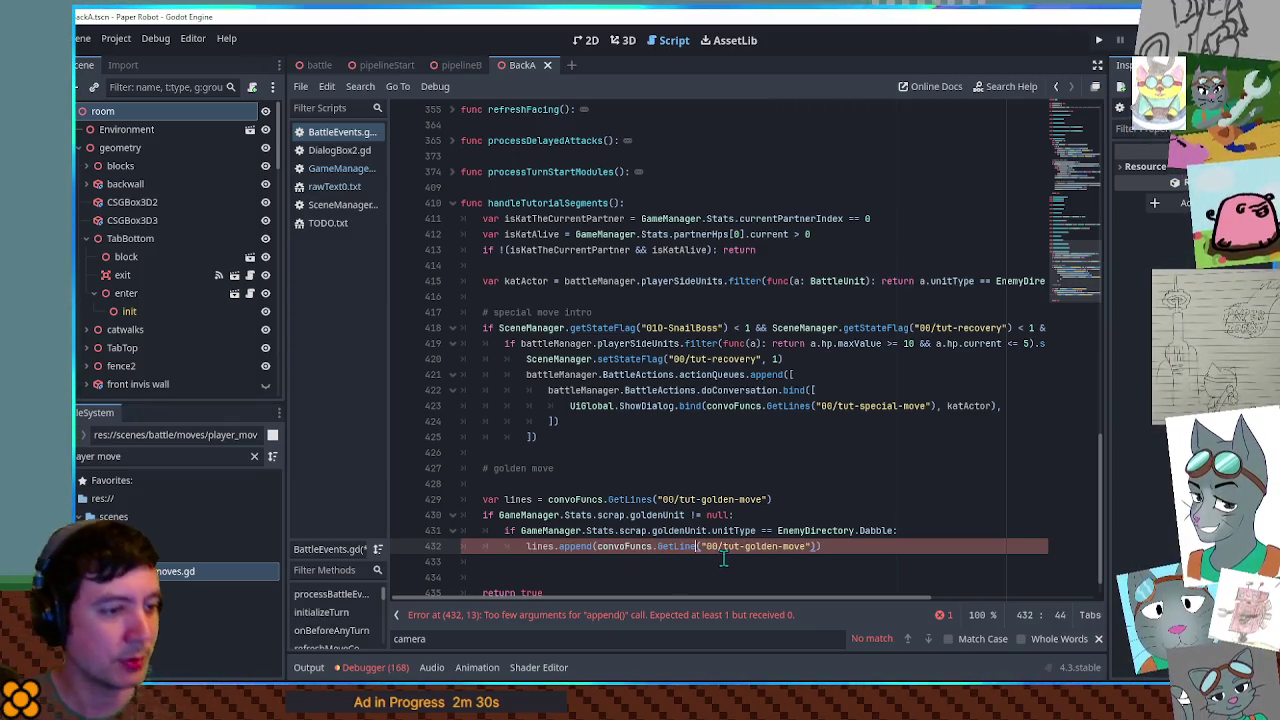
{"action": "type", "text": "-dabble"}
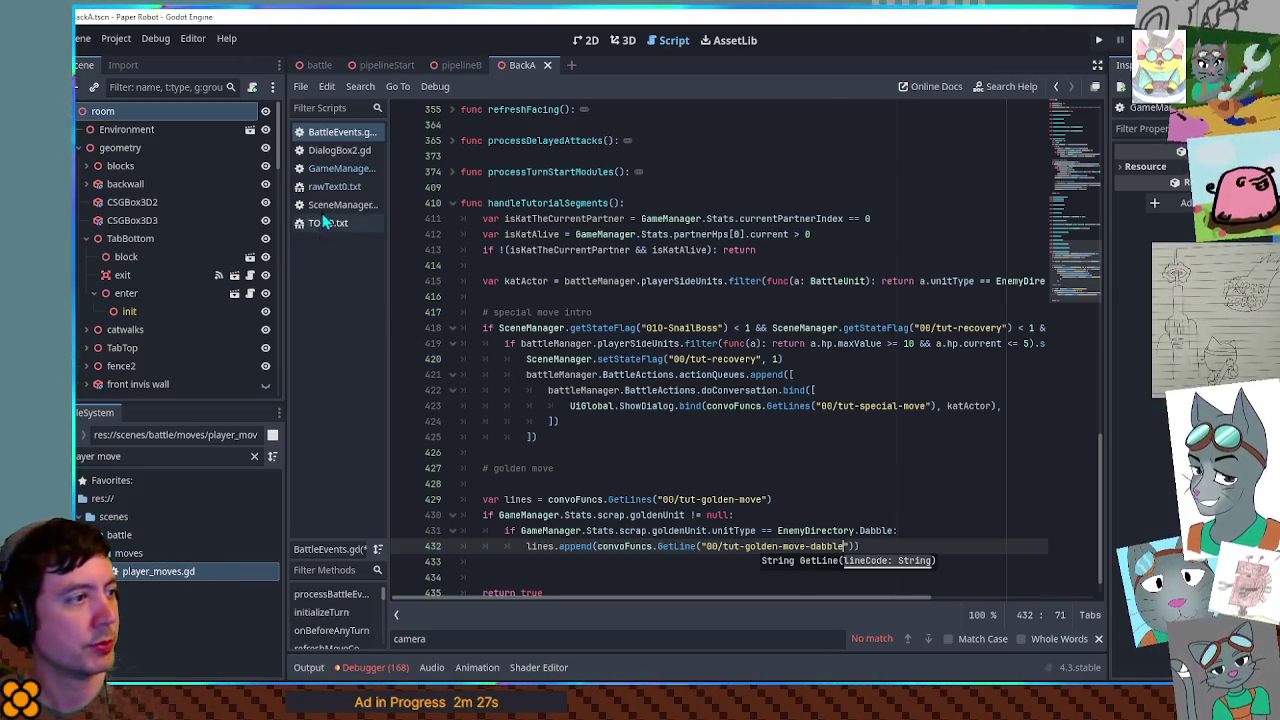
{"action": "left_click", "coordinate": [332, 181]}
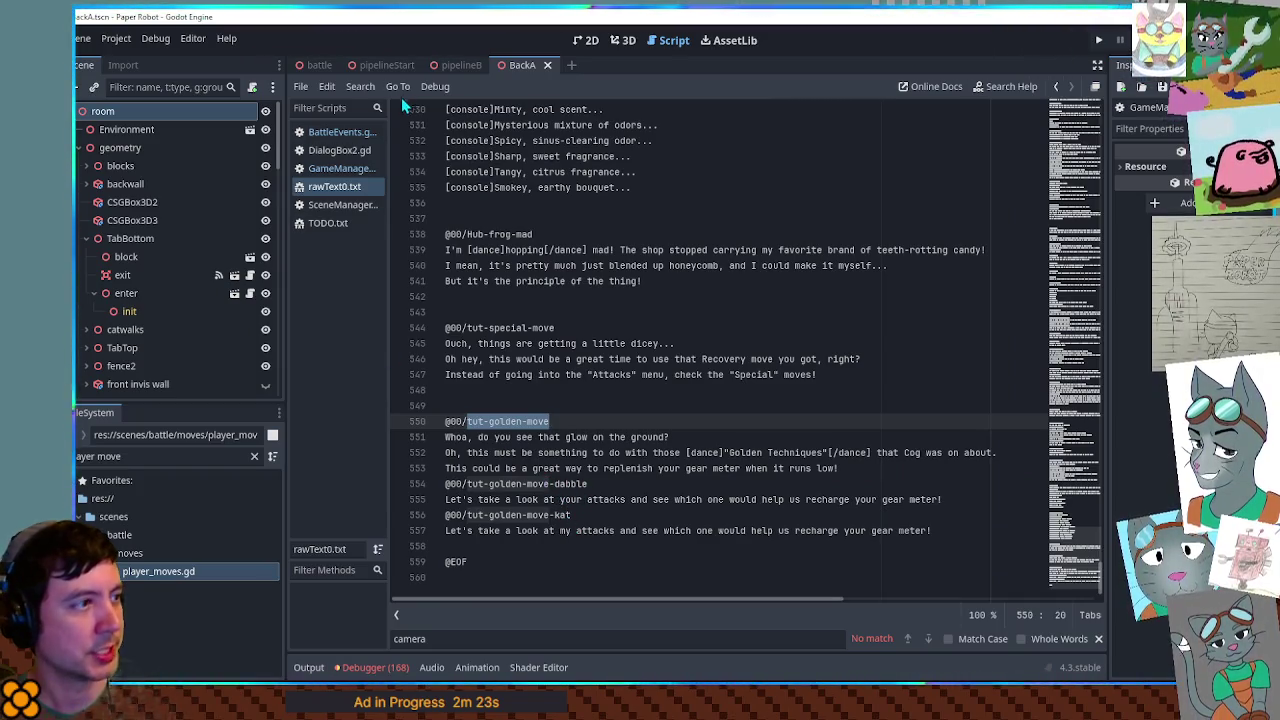
{"action": "left_click", "coordinate": [330, 131]}
{"action": "left_click", "coordinate": [893, 548]}
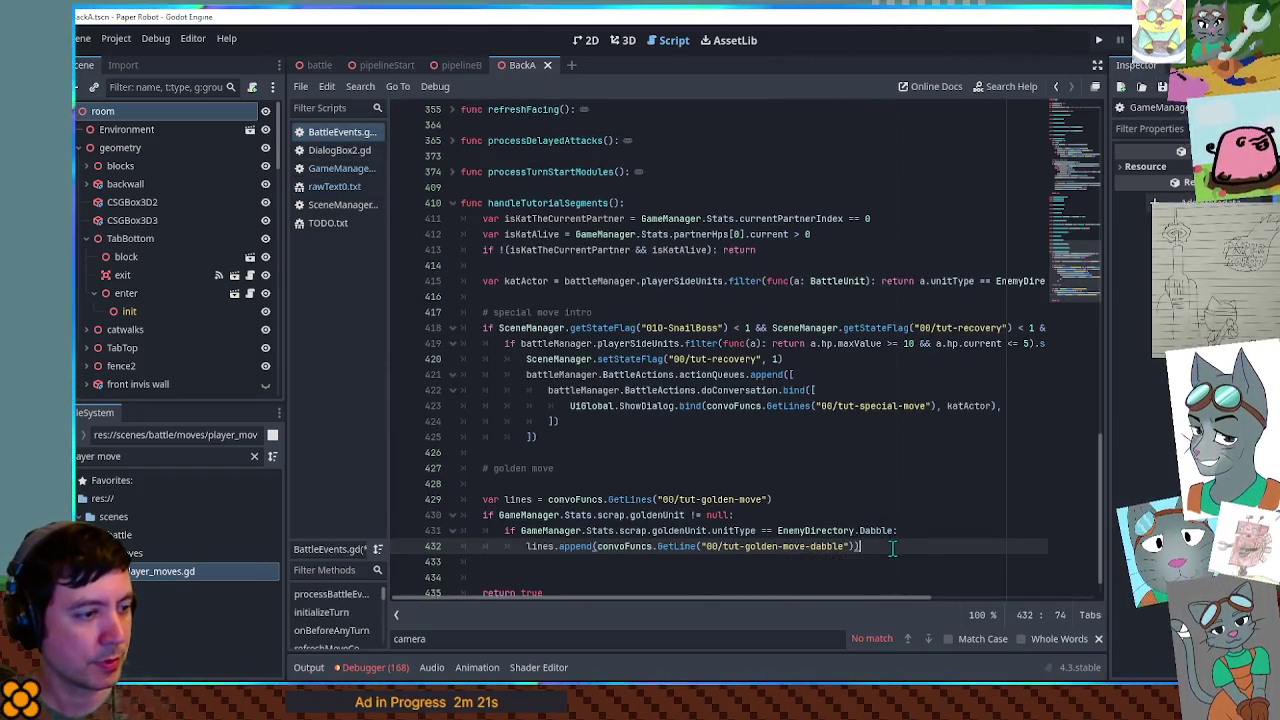
- Add an else: branch appending the tut-golden-move-kat line instead
{"action": "key", "text": "ctrl+shift+d"}
{"action": "double_click", "coordinate": [828, 562]}
{"action": "type", "text": "kat"}
{"action": "left_click", "coordinate": [906, 548]}
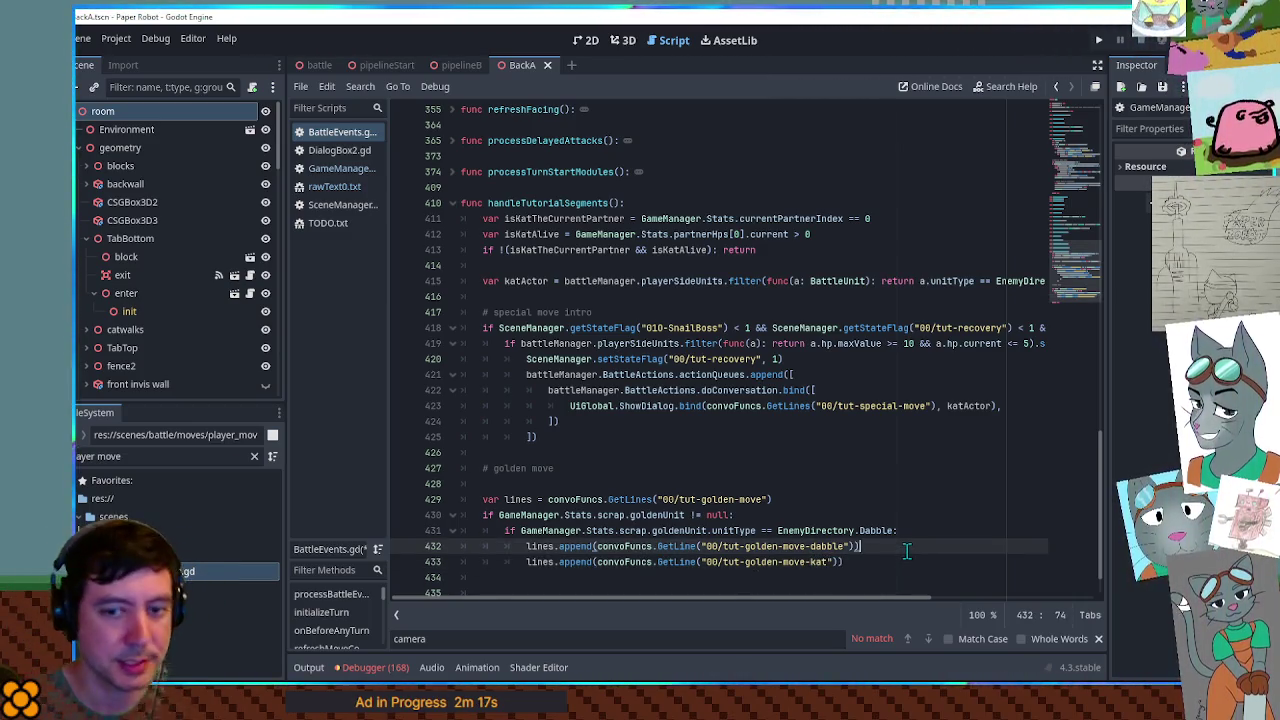
{"action": "key", "text": "Return"}
{"action": "key", "text": "BackSpace"}
{"action": "type", "text": "e"}
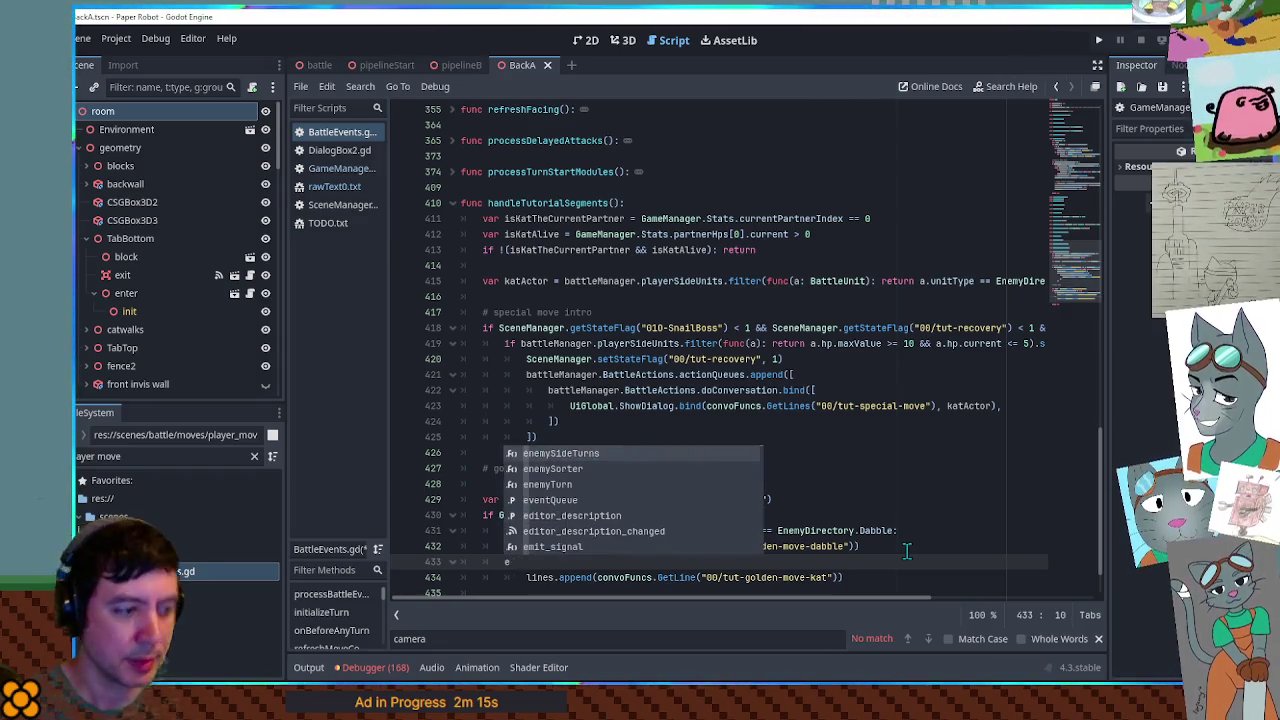
{"action": "type", "text": "lse:"}
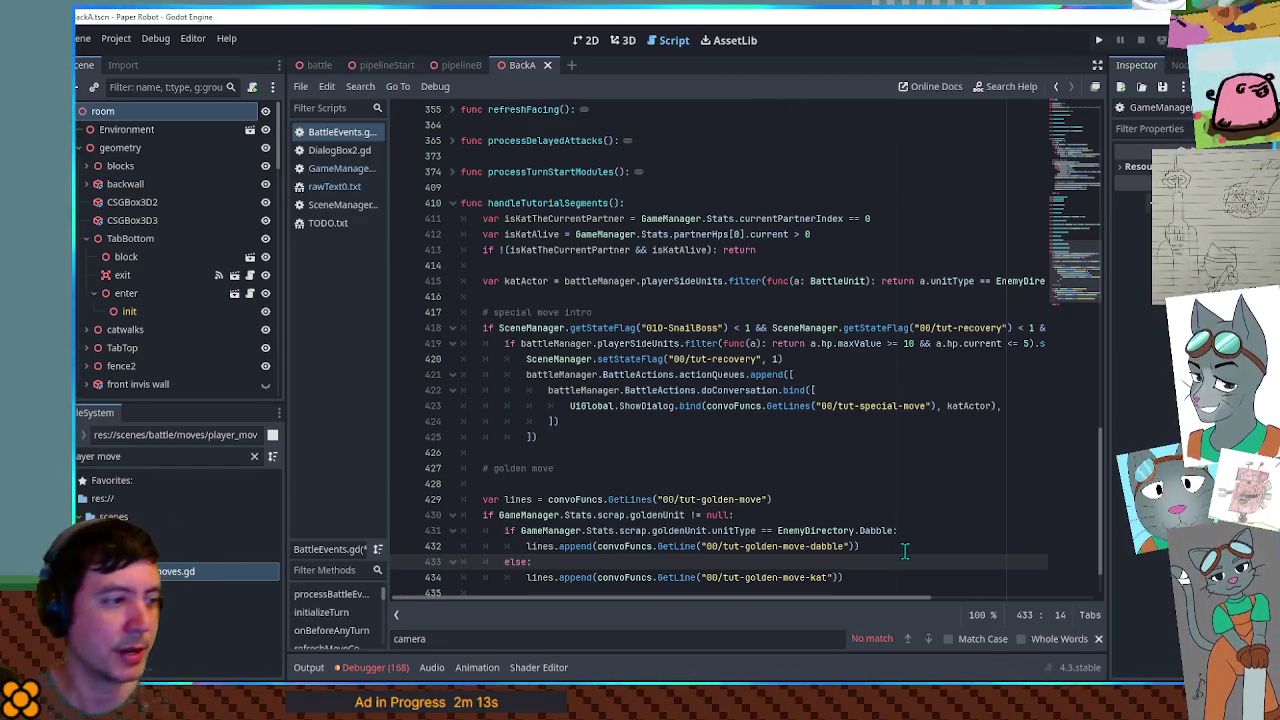
{"action": "left_click", "coordinate": [693, 483]}
{"action": "key", "text": "Return"}
{"action": "key", "text": "Return"}
{"action": "key", "text": "Up"}
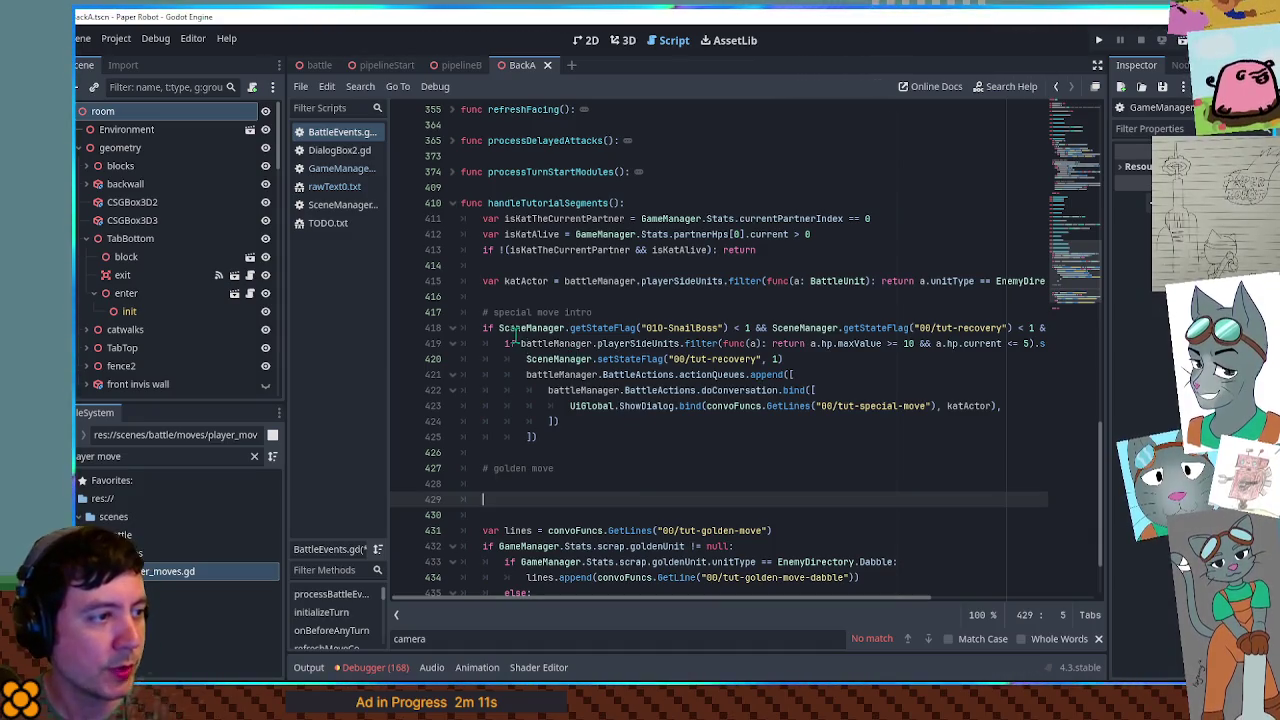
- Copy line 418's 010-SnailBoss flag condition onto line 429, changing recovery to golden
{"action": "mouse_move", "coordinate": [484, 327]}
{"action": "left_mouse_down"}
{"action": "mouse_move", "coordinate": [1045, 330]}
{"action": "mouse_move", "coordinate": [1081, 342]}
{"action": "mouse_move", "coordinate": [1055, 330]}
{"action": "mouse_move", "coordinate": [480, 330]}
{"action": "left_mouse_up"}
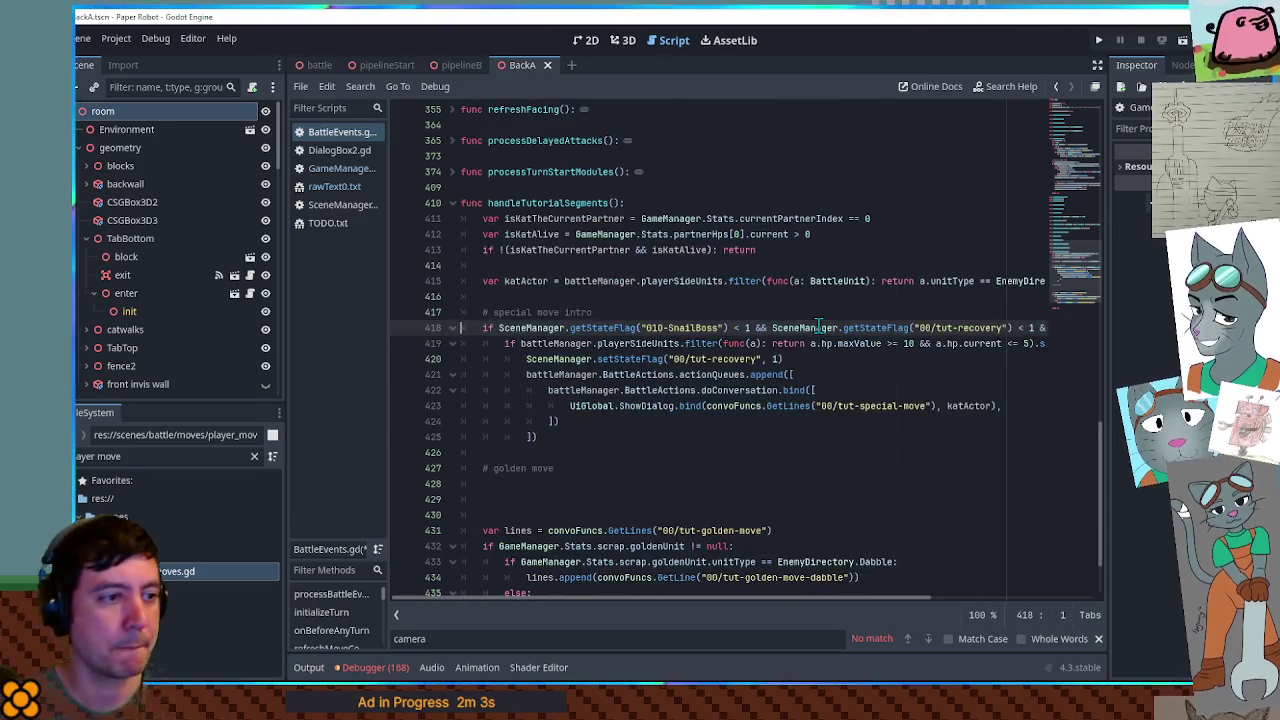
{"action": "left_click", "coordinate": [467, 503]}
{"action": "type", "text": "if SceneManager.getStateFlag(\"010-SnailBoss\") < 1 && SceneManager.getStateFlag(\"00/tut-recovery\") < 1"}
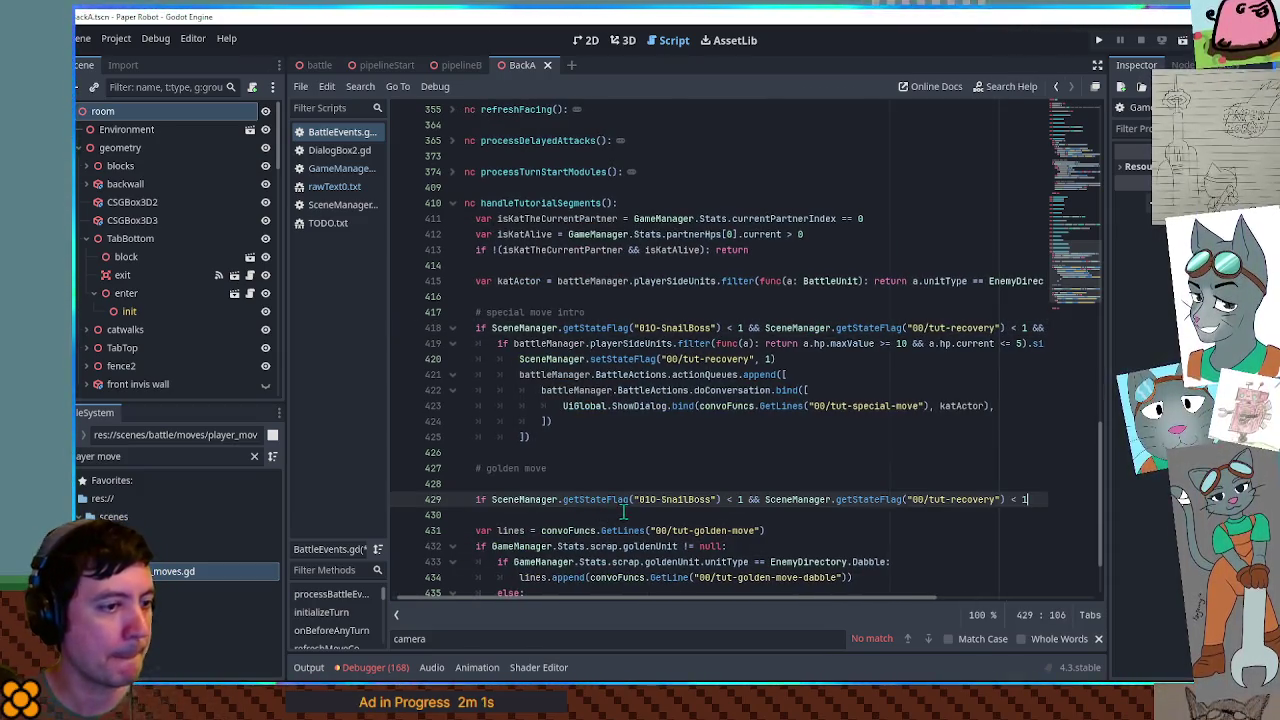
{"action": "double_click", "coordinate": [970, 500]}
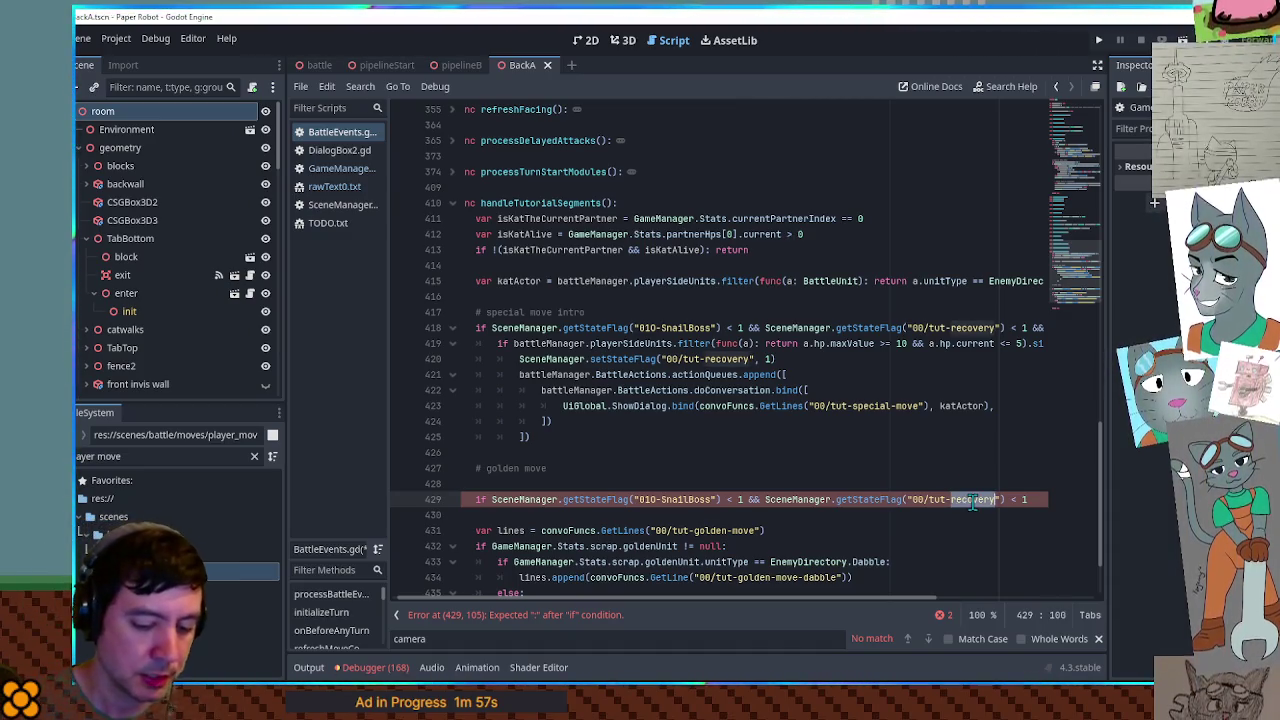
{"action": "type", "text": "golden"}
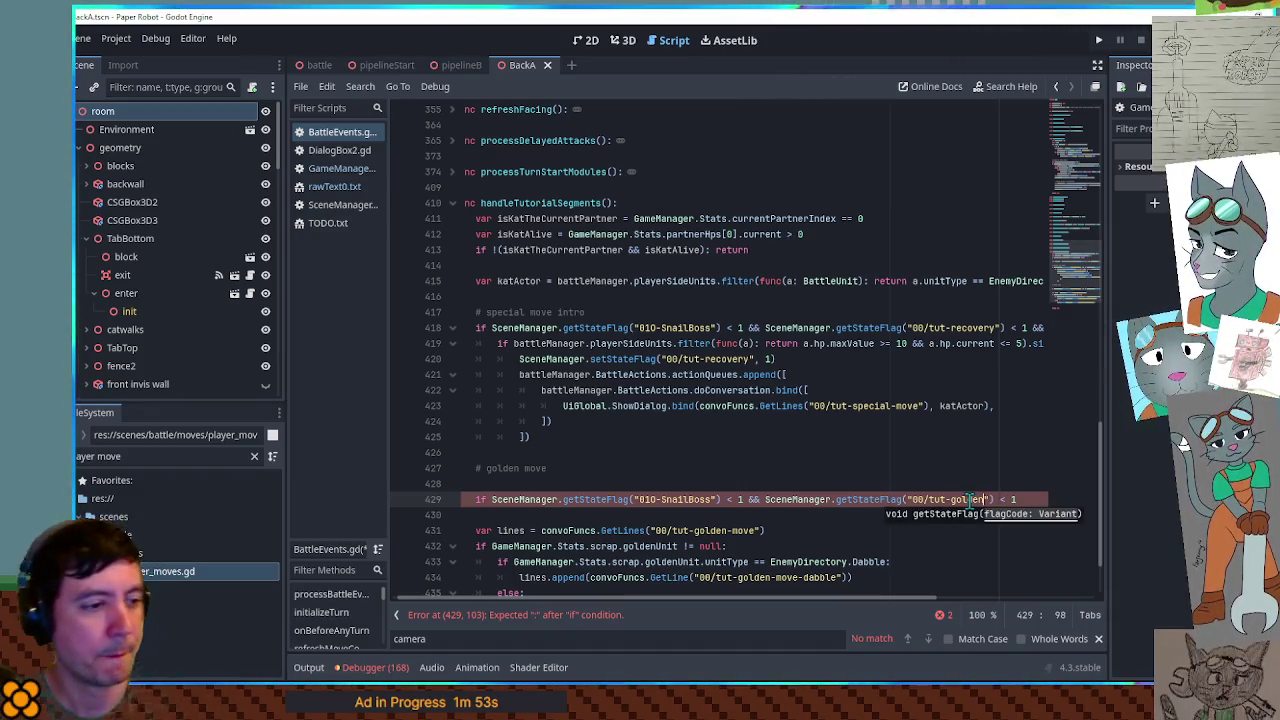
- Add a setStateFlag line below it that sets 00/tut-golden to 1
{"action": "double_click", "coordinate": [550, 358]}
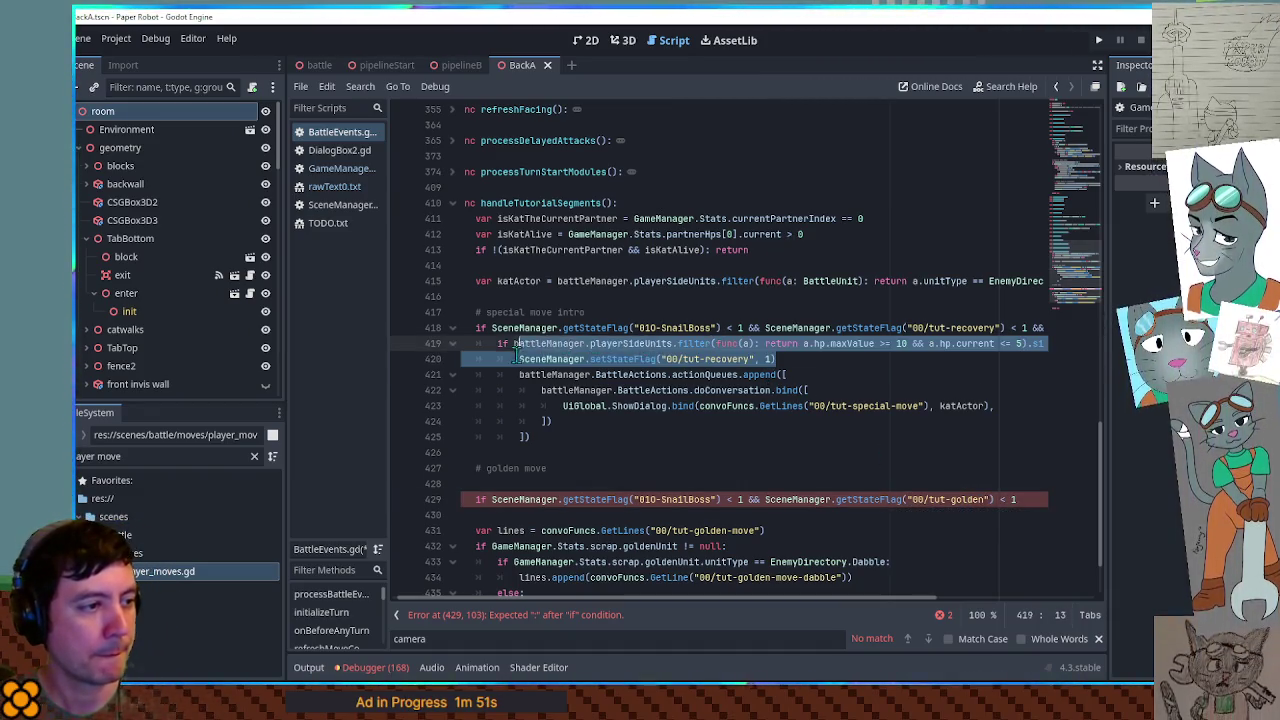
{"action": "key", "text": "ctrl+c"}
{"action": "left_click", "coordinate": [505, 520]}
{"action": "key", "text": "ctrl+v"}
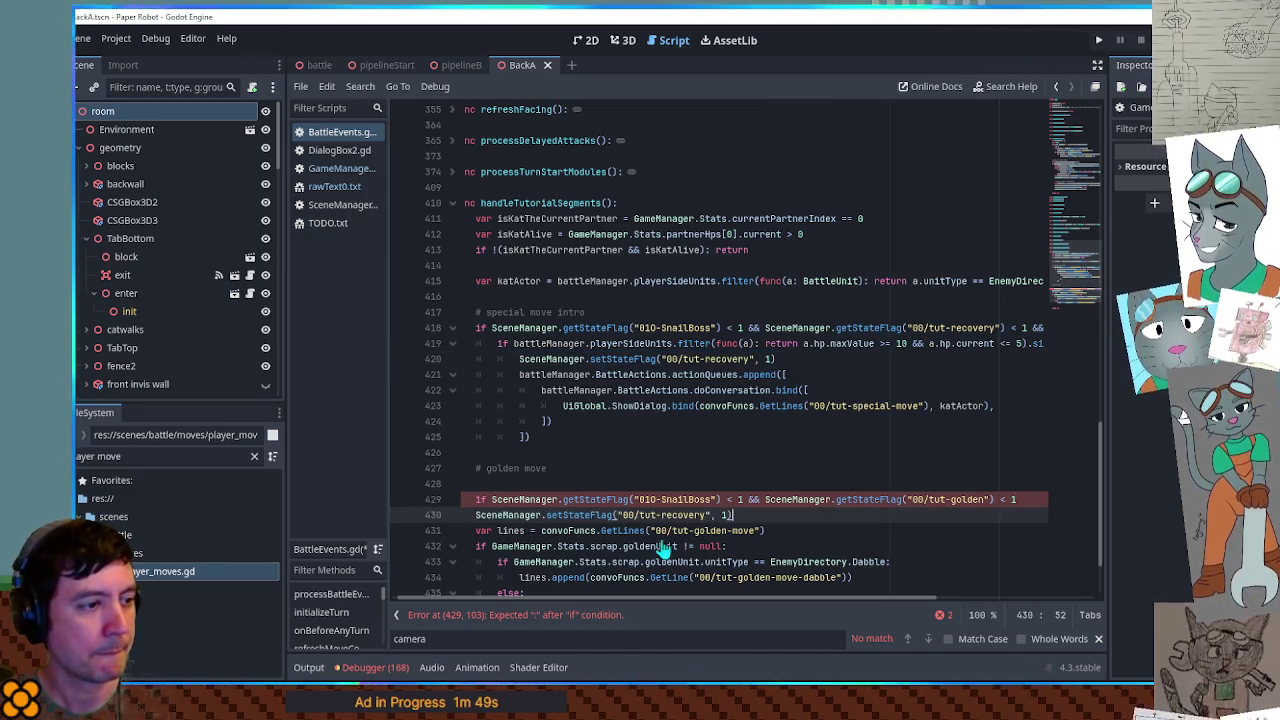
{"action": "double_click", "coordinate": [967, 499]}
{"action": "key", "text": "ctrl+c"}
{"action": "double_click", "coordinate": [690, 515]}
{"action": "key", "text": "ctrl+v"}
{"action": "left_click", "coordinate": [1022, 498]}
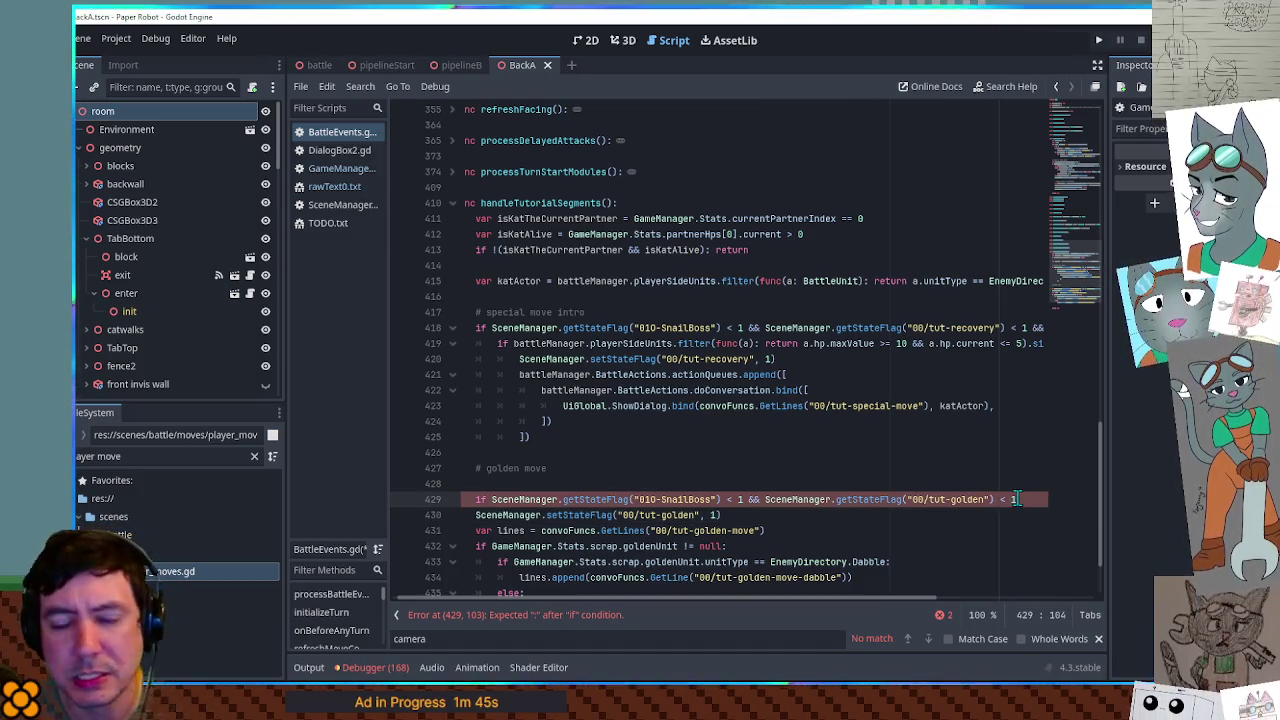
{"action": "mouse_move", "coordinate": [1051, 262]}
{"action": "left_mouse_down"}
{"action": "mouse_move", "coordinate": [1064, 120]}
{"action": "mouse_move", "coordinate": [1061, 190]}
{"action": "mouse_move", "coordinate": [1062, 156]}
{"action": "left_mouse_up"}
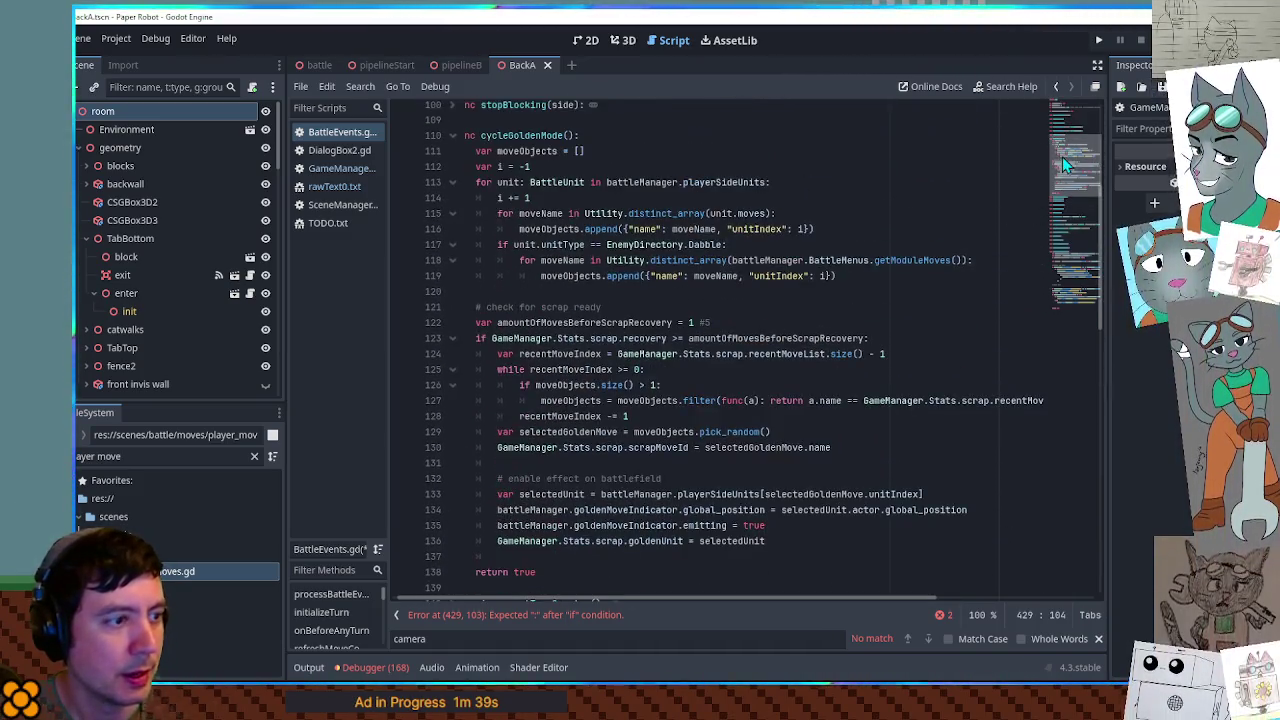
- Search all scripts for scrap.scrapMoveId and open its reset on line 144 in incrementTurnCounter
{"action": "double_click", "coordinate": [670, 447]}
{"action": "key", "text": "shift+Left"}
{"action": "key", "text": "shift+Left"}
{"action": "key", "text": "shift+Left"}
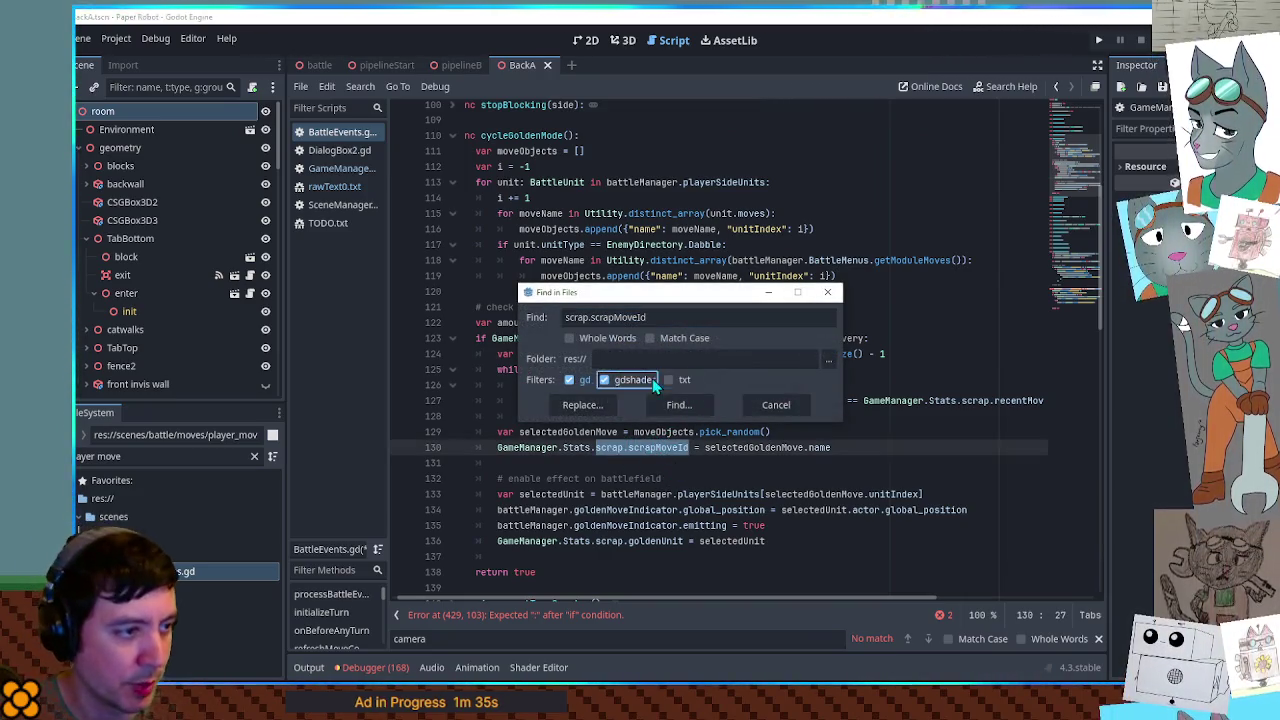
{"action": "left_click", "coordinate": [690, 402]}
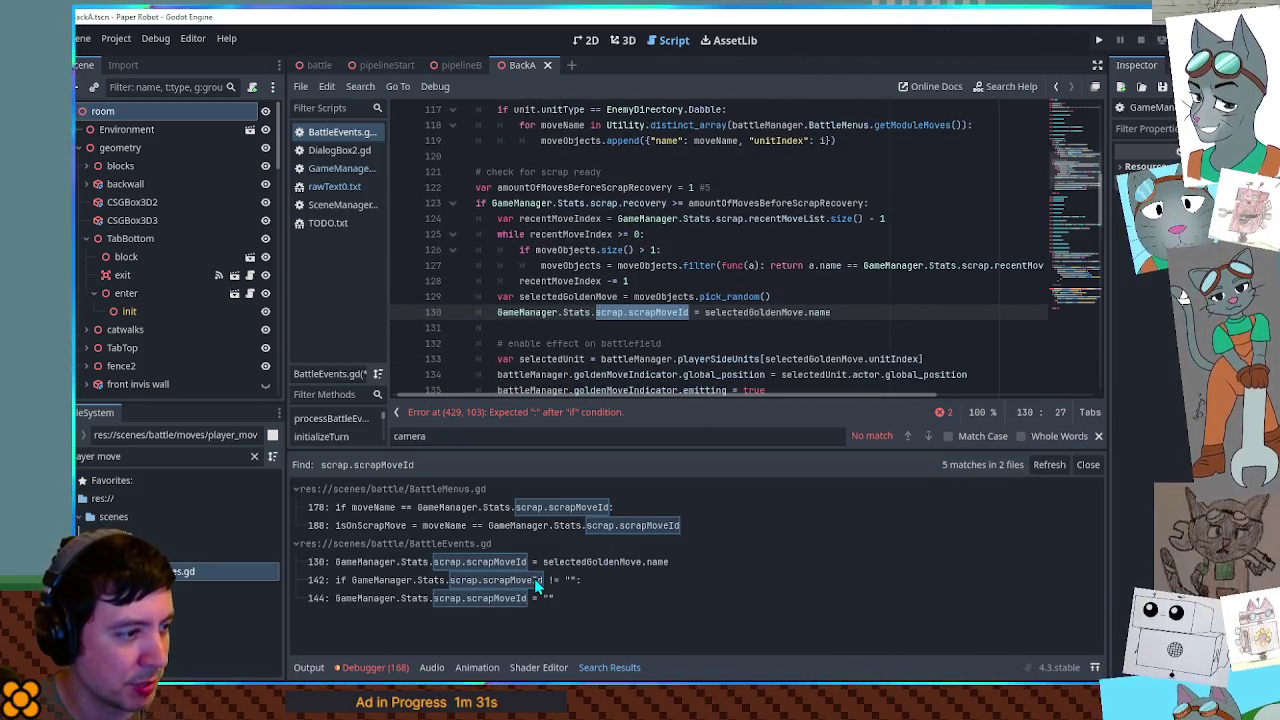
{"action": "left_click", "coordinate": [473, 600]}
{"action": "left_click", "coordinate": [573, 283]}
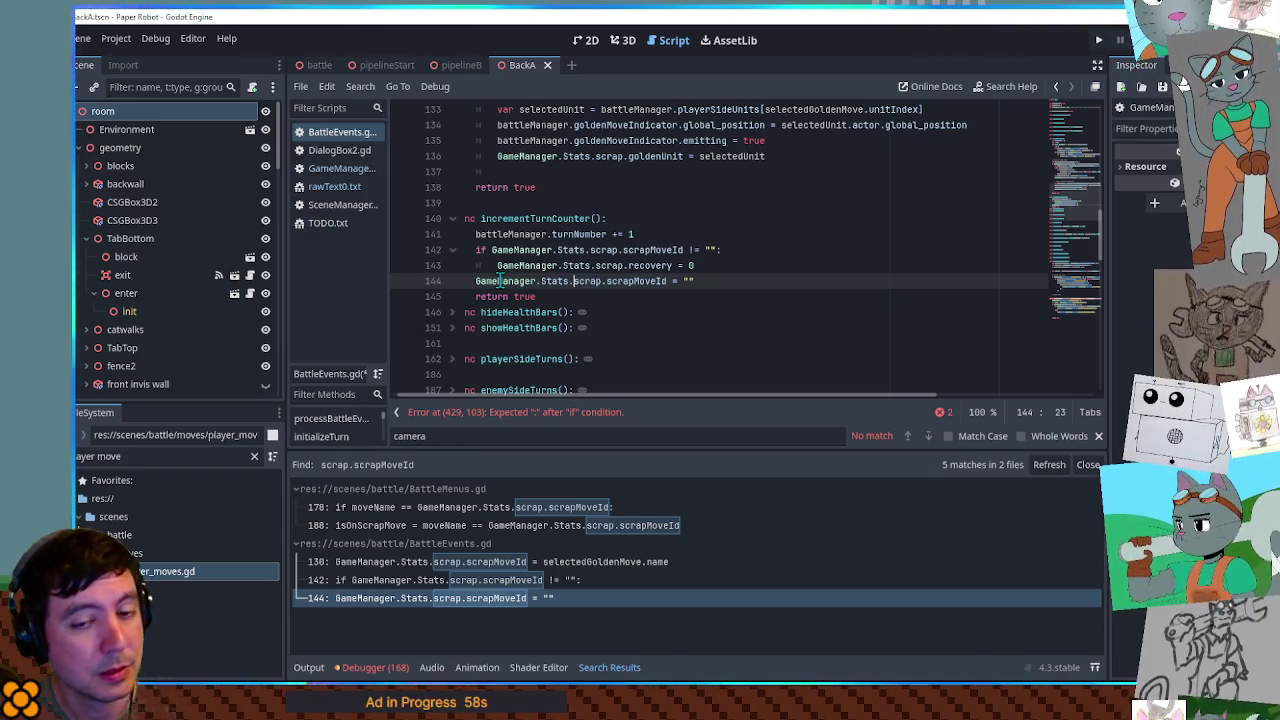
{"action": "left_click_drag", "start_coordinate": [477, 282], "coordinate": [662, 281]}
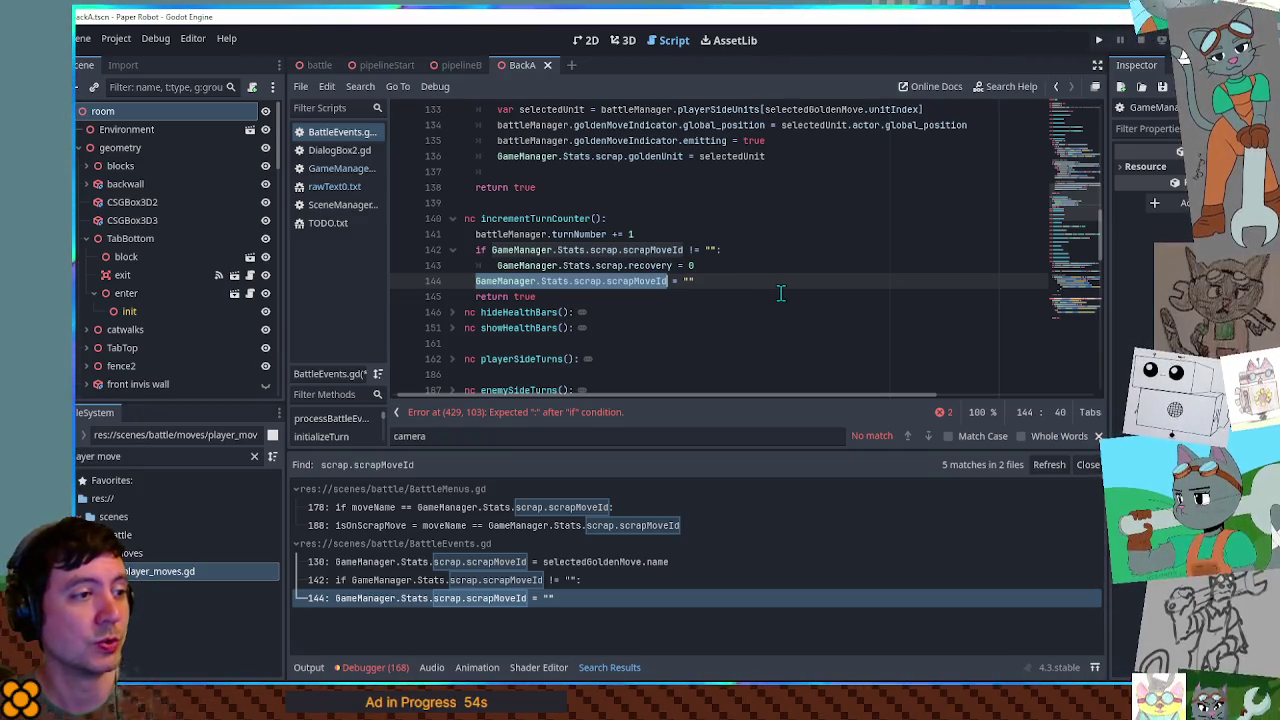
- Copy the scrapMoveId reset statement and open BattleManager.gd via the 'battlemana' file filter
{"action": "mouse_move", "coordinate": [702, 281]}
{"action": "left_mouse_down"}
{"action": "mouse_move", "coordinate": [470, 282]}
{"action": "mouse_move", "coordinate": [483, 283]}
{"action": "left_mouse_up"}
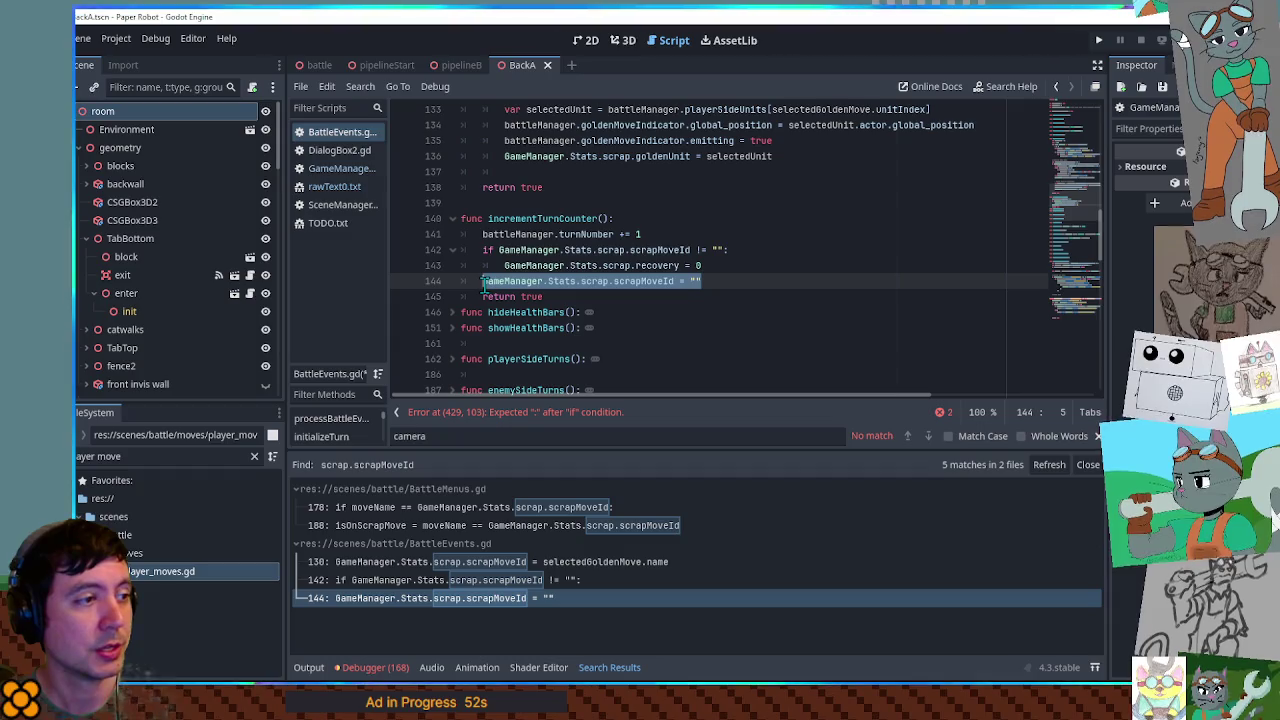
{"action": "left_click", "coordinate": [212, 456]}
{"action": "type", "text": "battlemana"}
{"action": "double_click", "coordinate": [170, 553]}
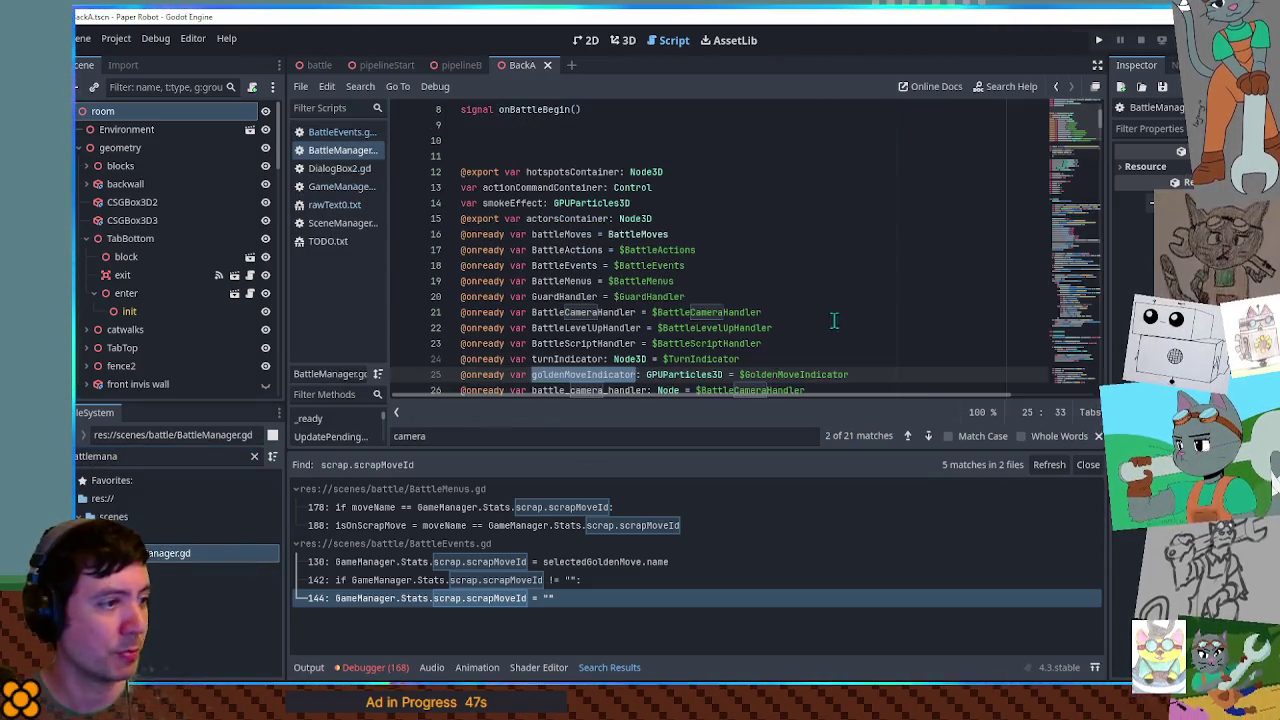
- Search BattleManager.gd for 'end' and then 'onbattle', and close the Search Results panel
{"action": "left_click", "coordinate": [830, 323]}
{"action": "key", "text": "ctrl+f"}
{"action": "type", "text": "end"}
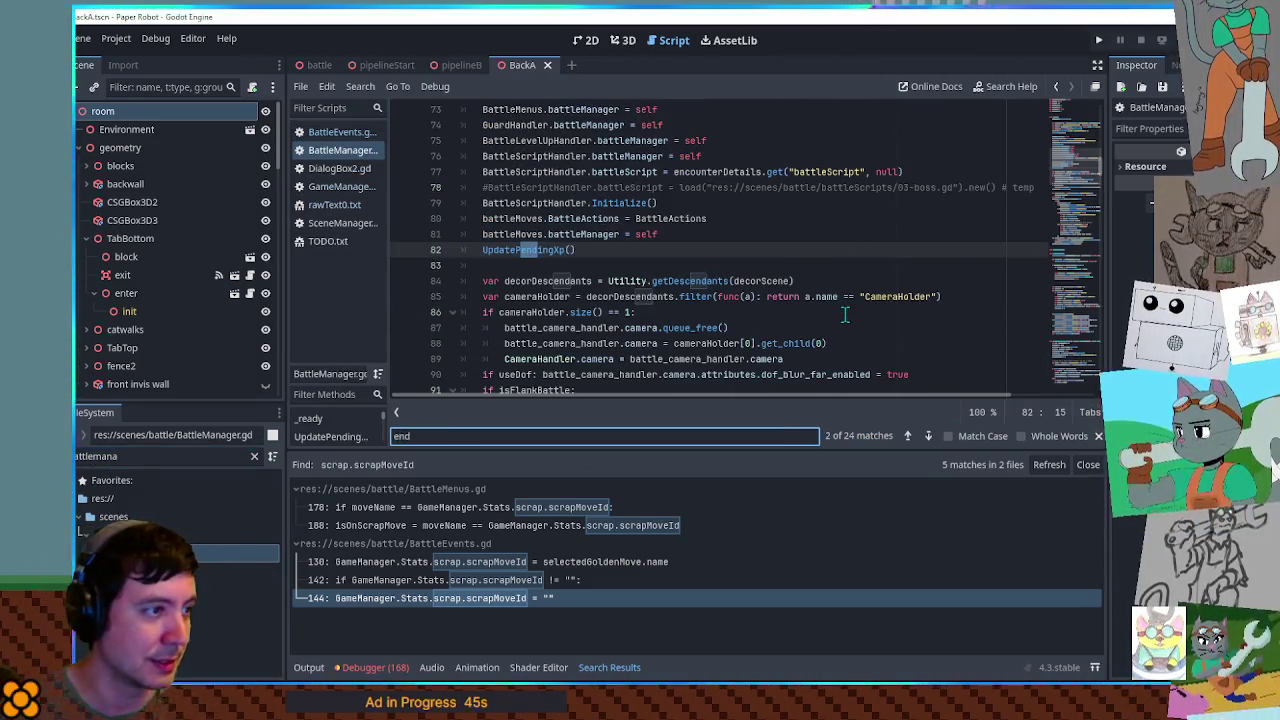
{"action": "key", "text": "shift+Return"}
{"action": "key", "text": "shift+Return"}
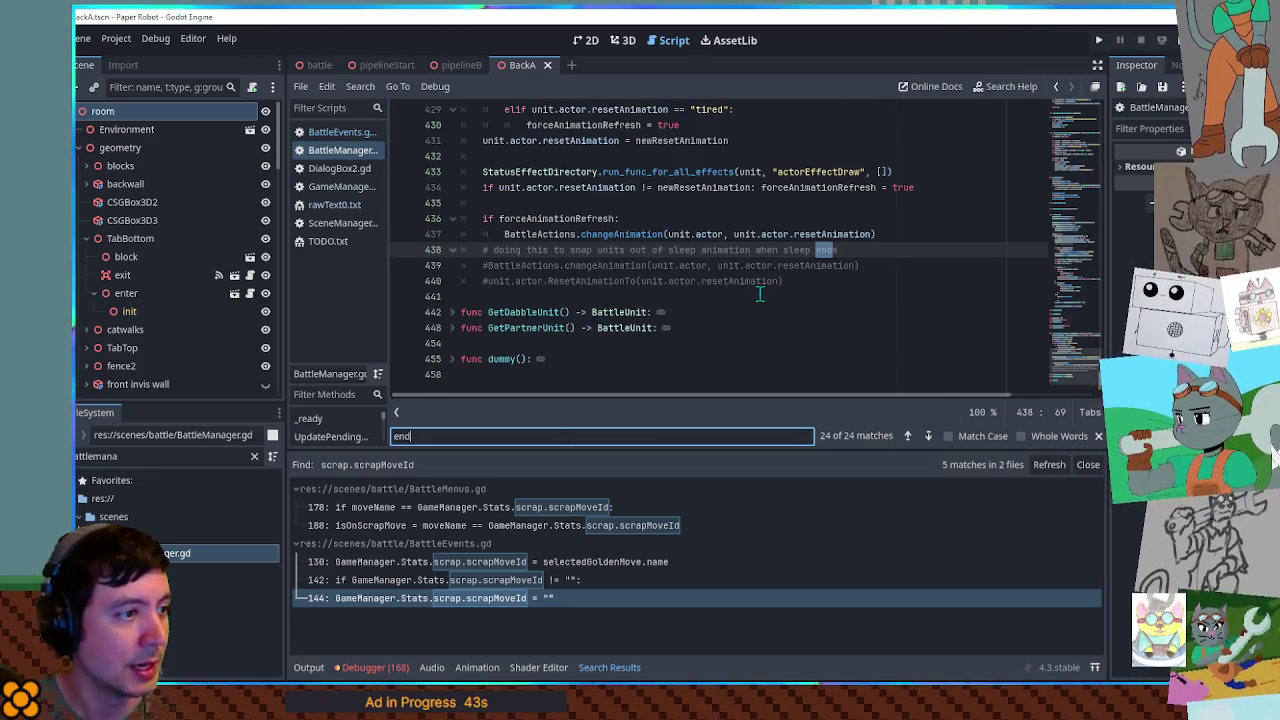
{"action": "key", "text": "ctrl+a"}
{"action": "type", "text": "on"}
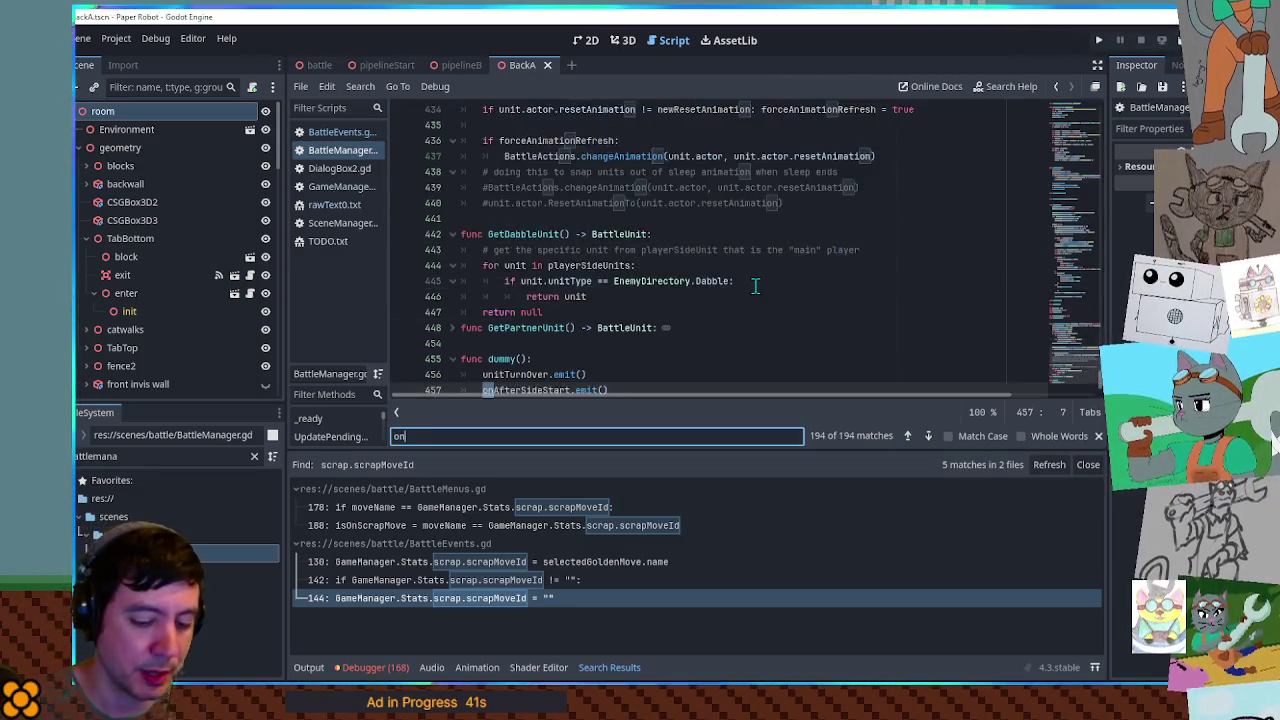
{"action": "type", "text": "battle"}
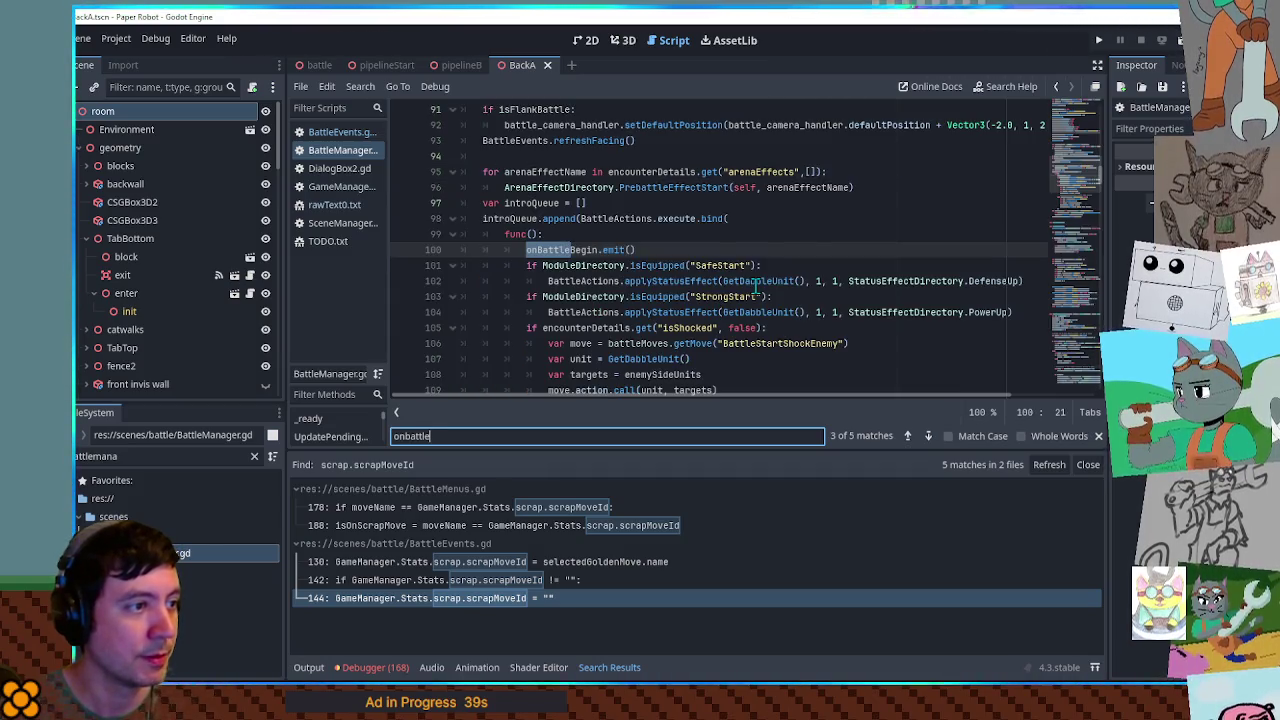
{"action": "key", "text": "Return"}
{"action": "key", "text": "Return"}
{"action": "key", "text": "Return"}
{"action": "key", "text": "Return"}
{"action": "key", "text": "Return"}
{"action": "left_click_drag", "start_coordinate": [1079, 167], "coordinate": [1076, 267]}
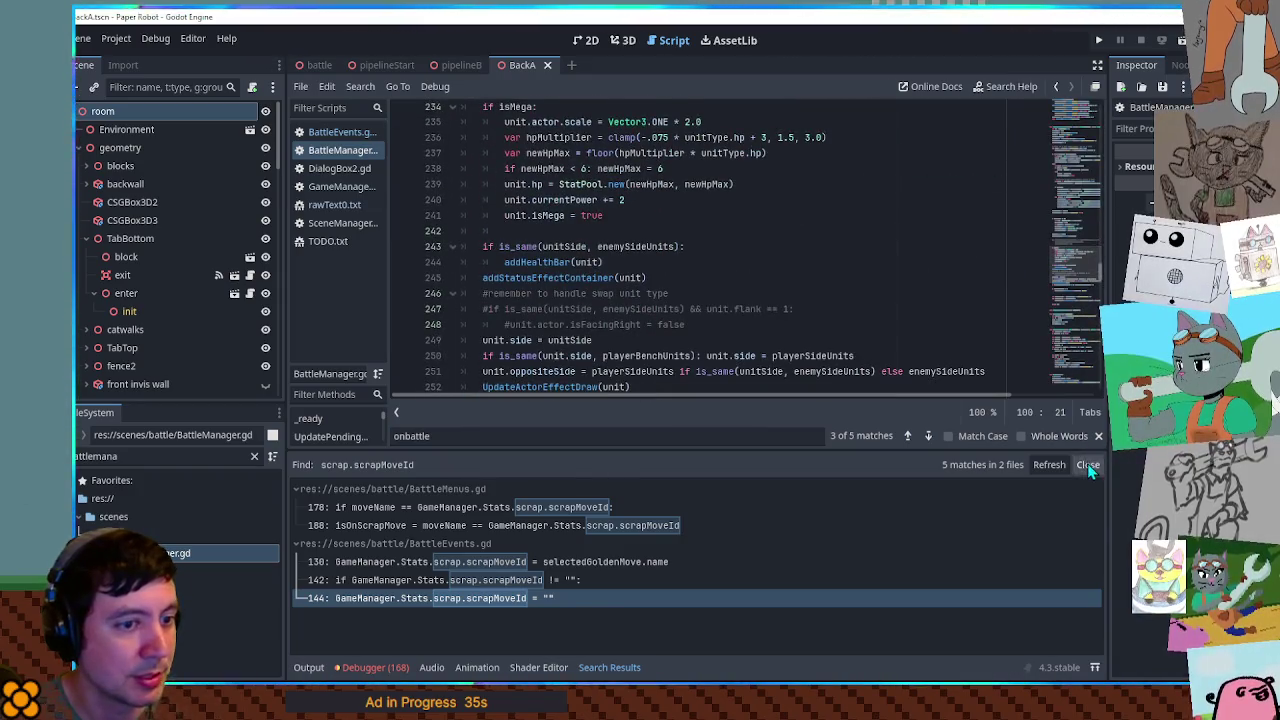
{"action": "left_click", "coordinate": [1087, 465]}
{"action": "left_click_drag", "start_coordinate": [1072, 405], "coordinate": [1067, 547]}
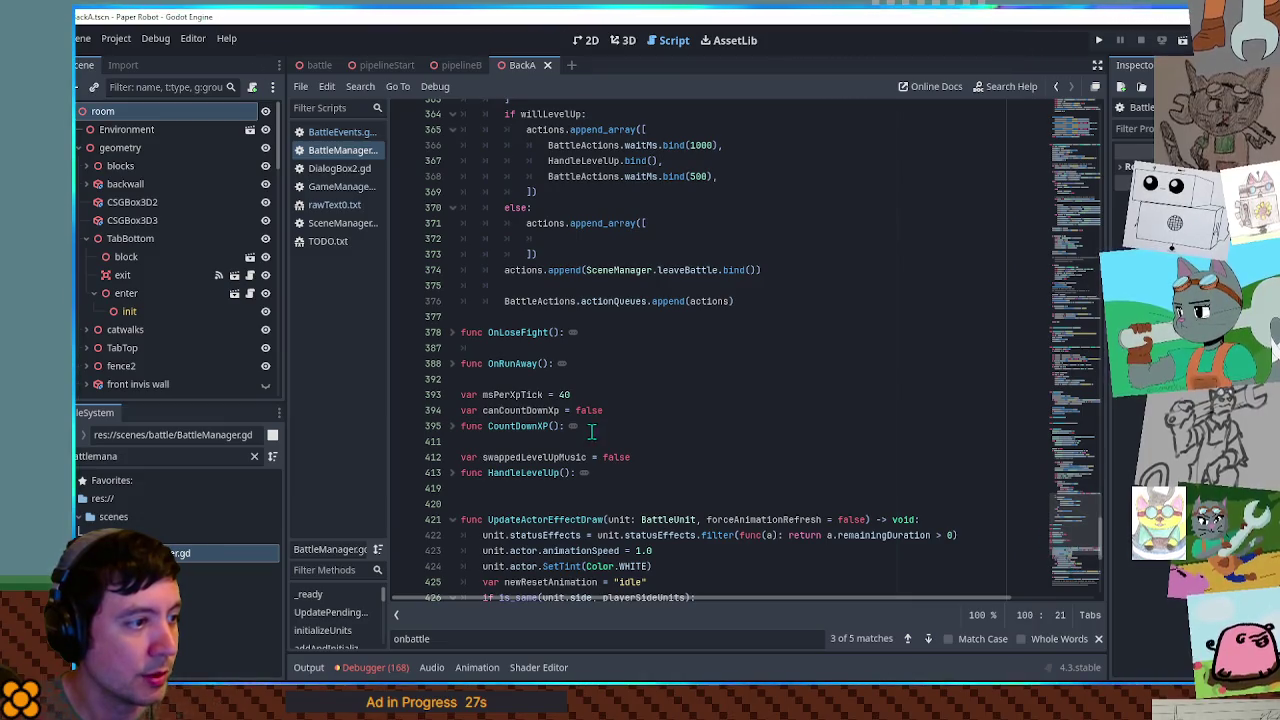
- Unfold OnRunAway and jump from its leaveBattle call to the definition in SceneManager.gd
{"action": "left_click", "coordinate": [470, 334]}
{"action": "left_click", "coordinate": [453, 333]}
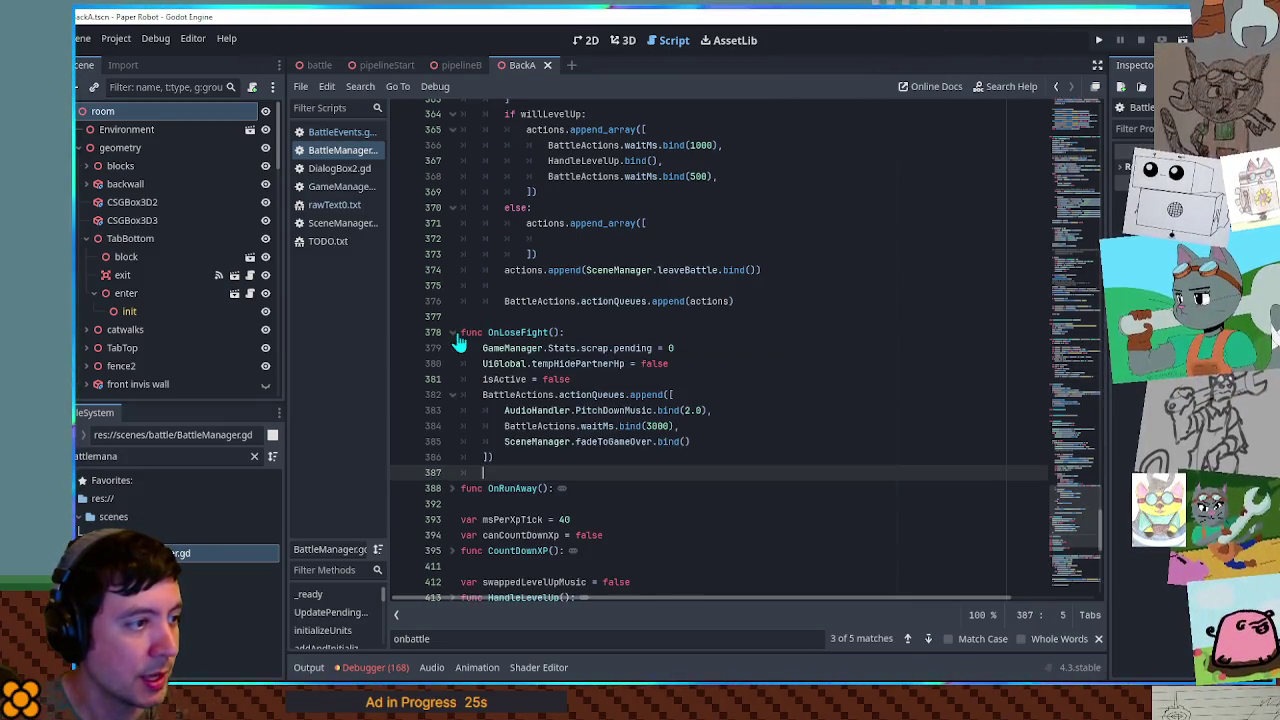
{"action": "left_click", "coordinate": [453, 333]}
{"action": "left_click", "coordinate": [453, 364]}
{"action": "left_click", "coordinate": [519, 364]}
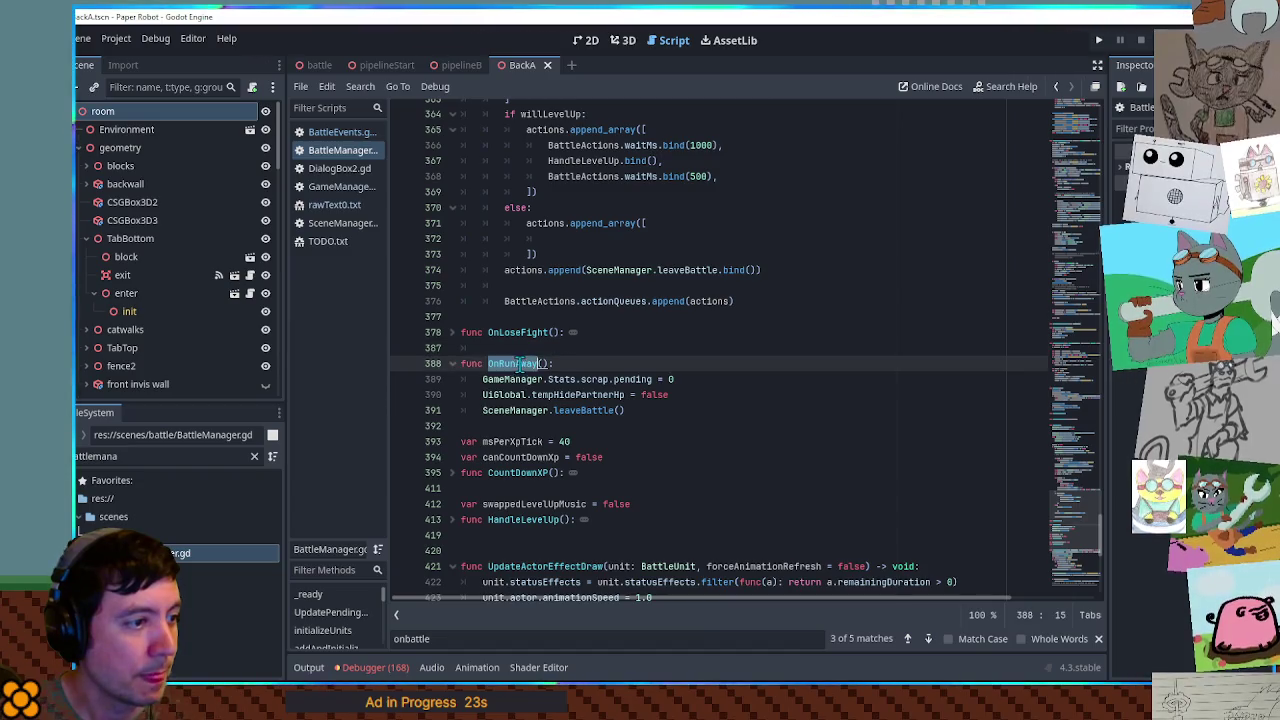
{"action": "left_click", "coordinate": [575, 411]}
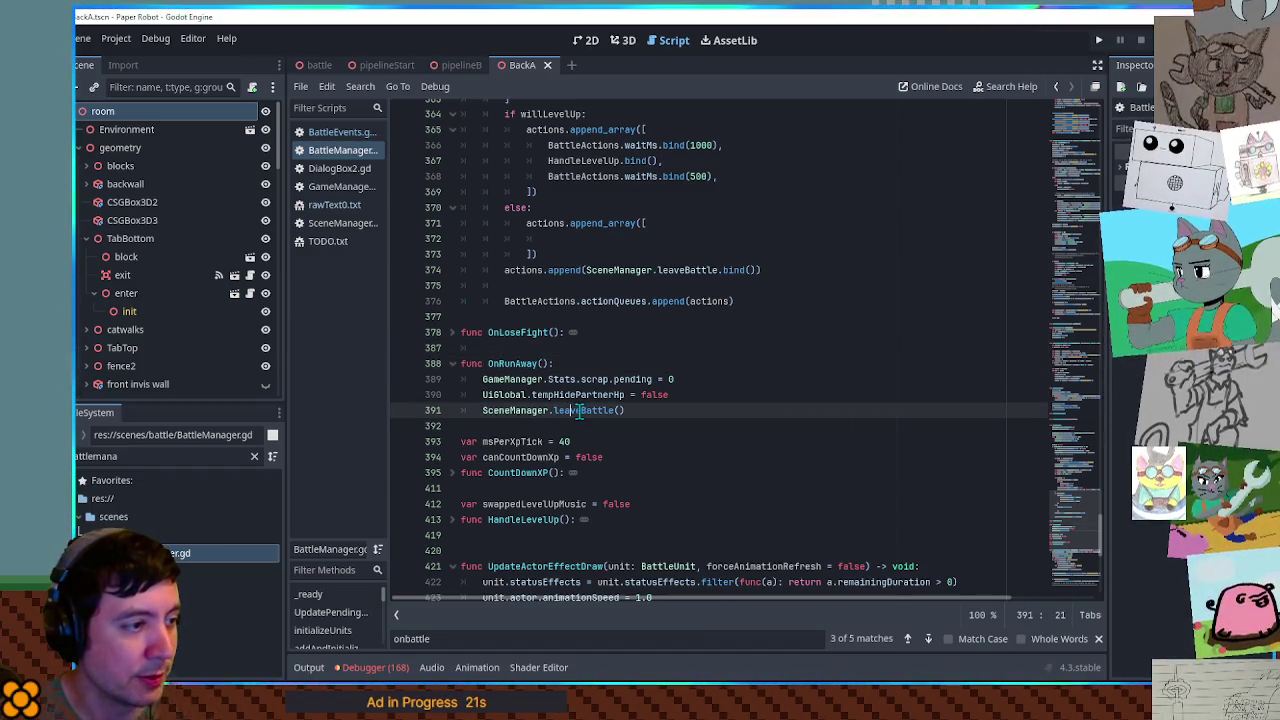
{"action": "left_click", "coordinate": [577, 411], "text": "ctrl"}
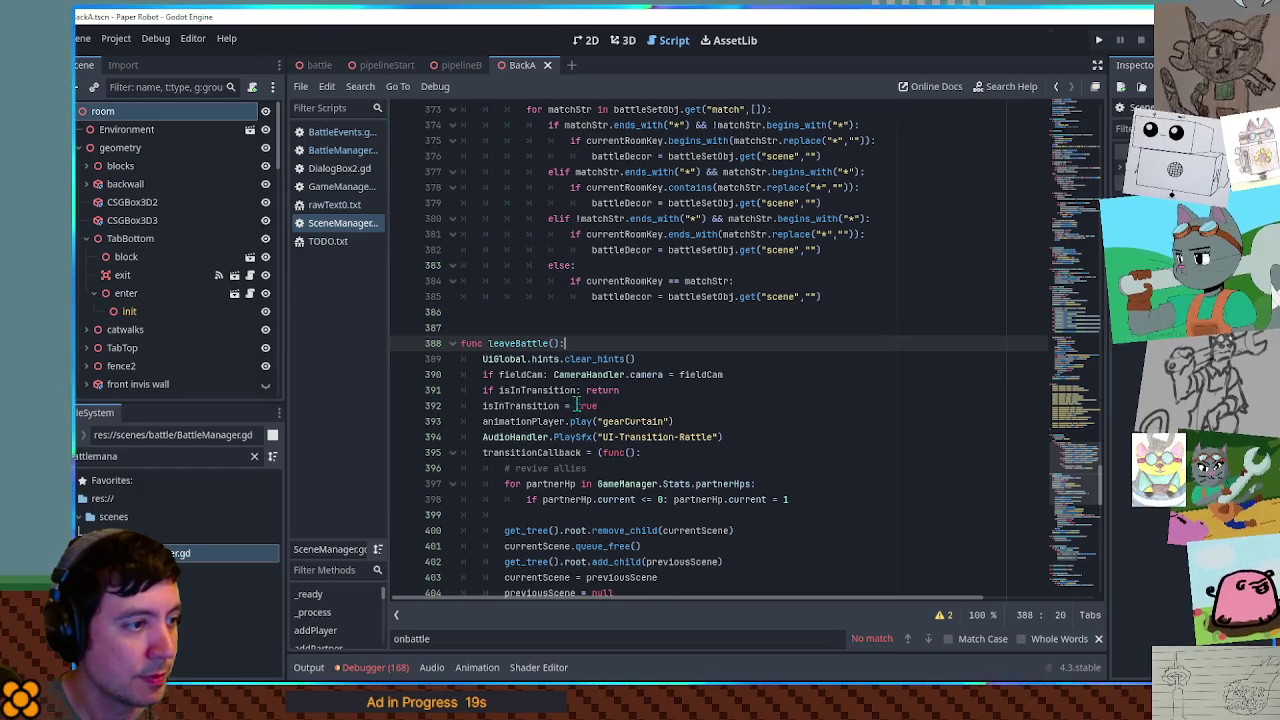
- Paste the scrapMoveId = "" reset as the first line of leaveBattle and save
{"action": "key", "text": "Return"}
{"action": "type", "text": "GameManager.Stats.scrap.scrapMoveId = \"\""}
{"action": "key", "text": "ctrl+s"}
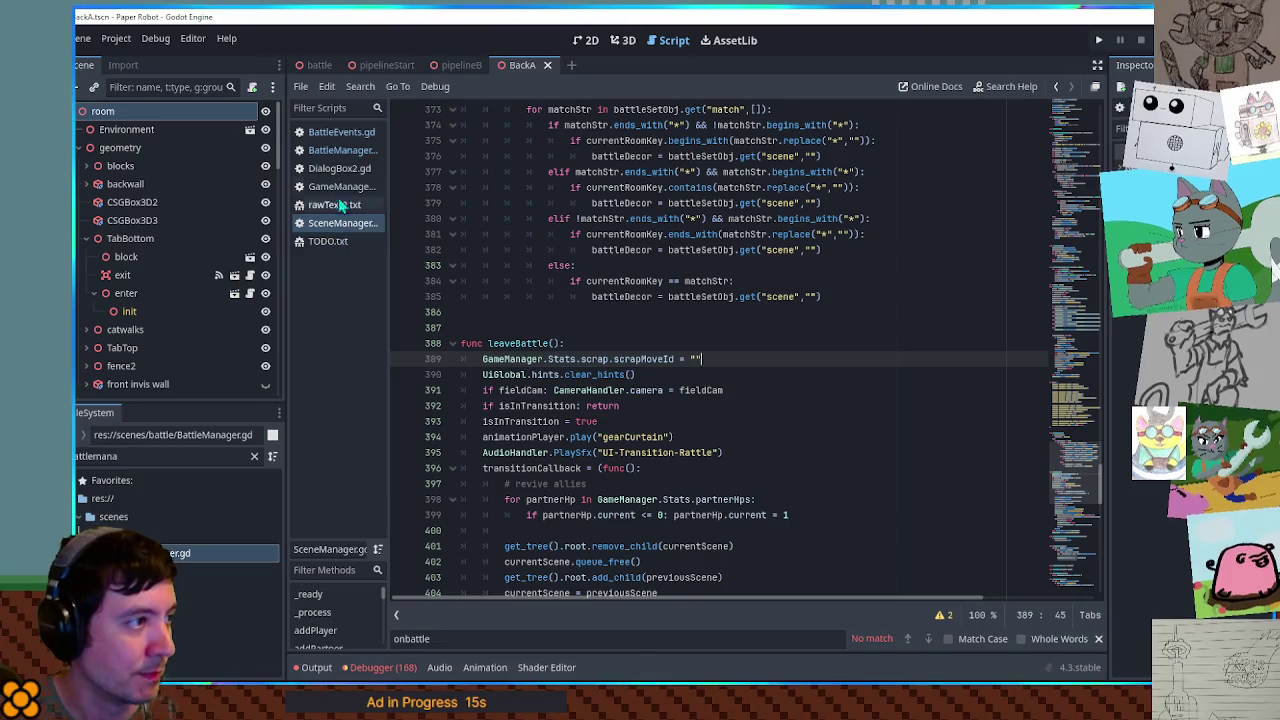
- Return to BattleEvents.gd, close BattleManager.gd, and scroll down to line 429
{"action": "left_click", "coordinate": [336, 132]}
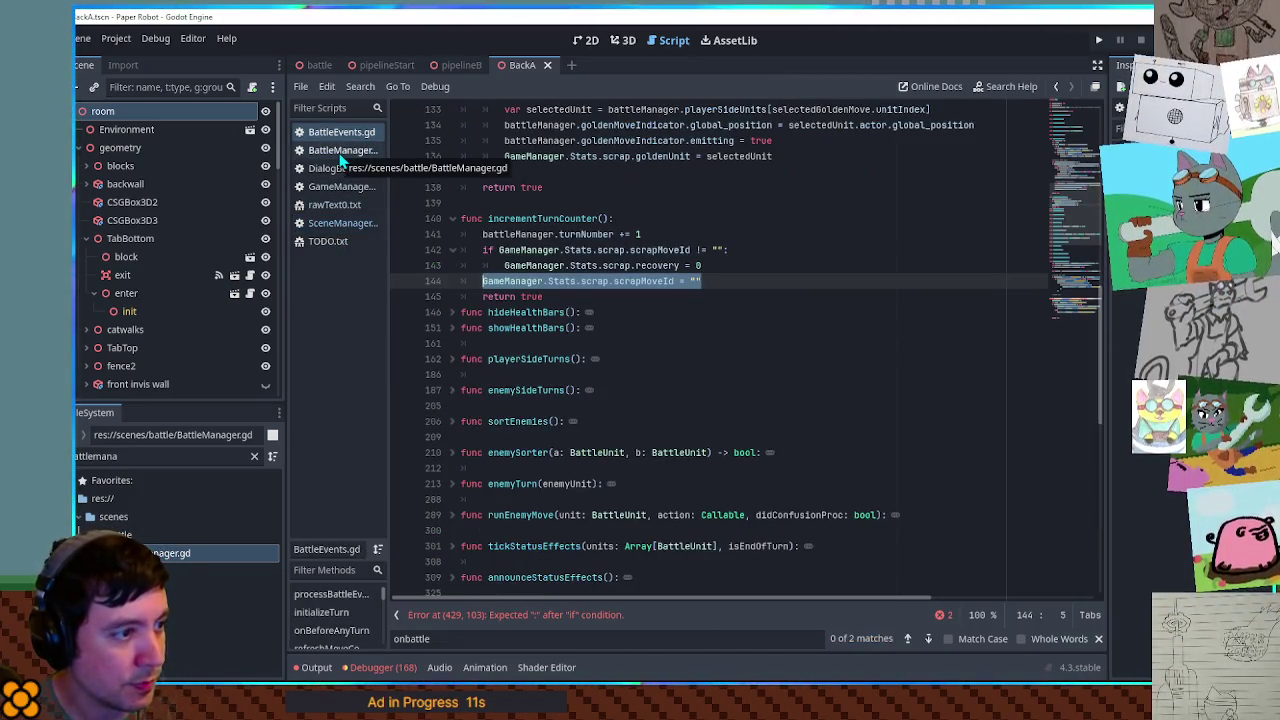
{"action": "middle_click", "coordinate": [340, 150]}
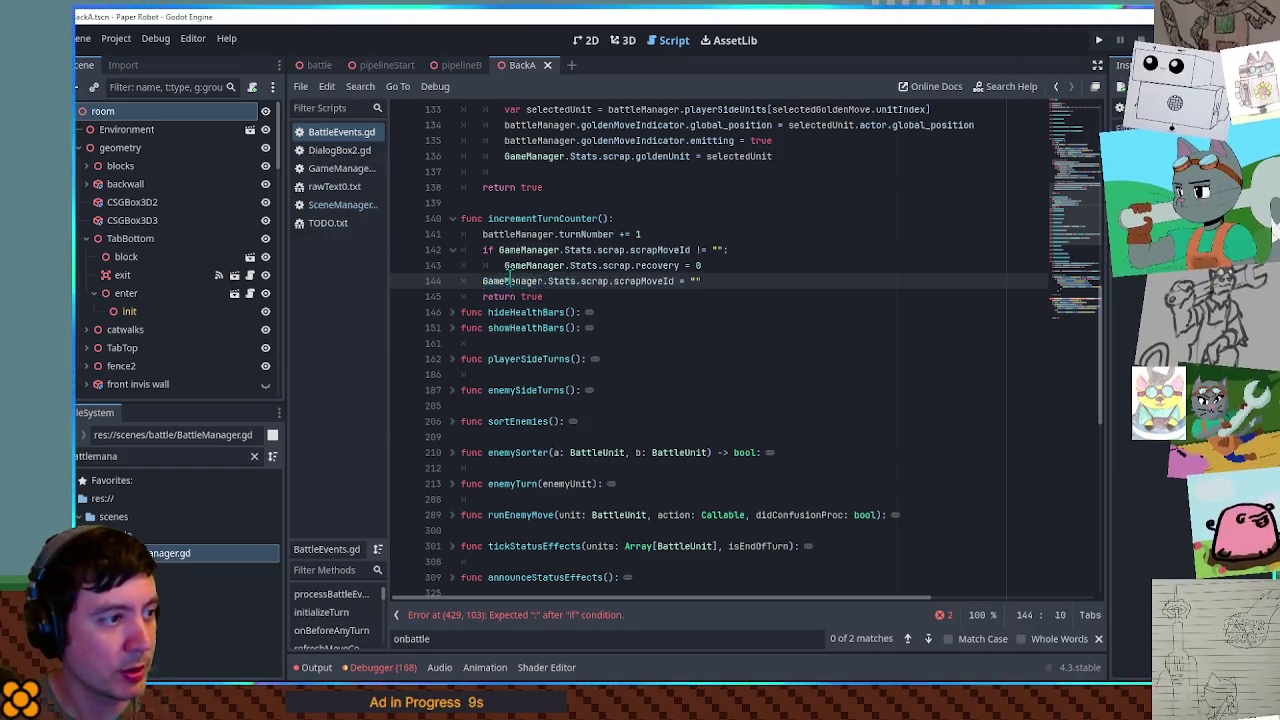
{"action": "scroll", "coordinate": [935, 380], "scroll_direction": "down", "scroll_amount": 15}
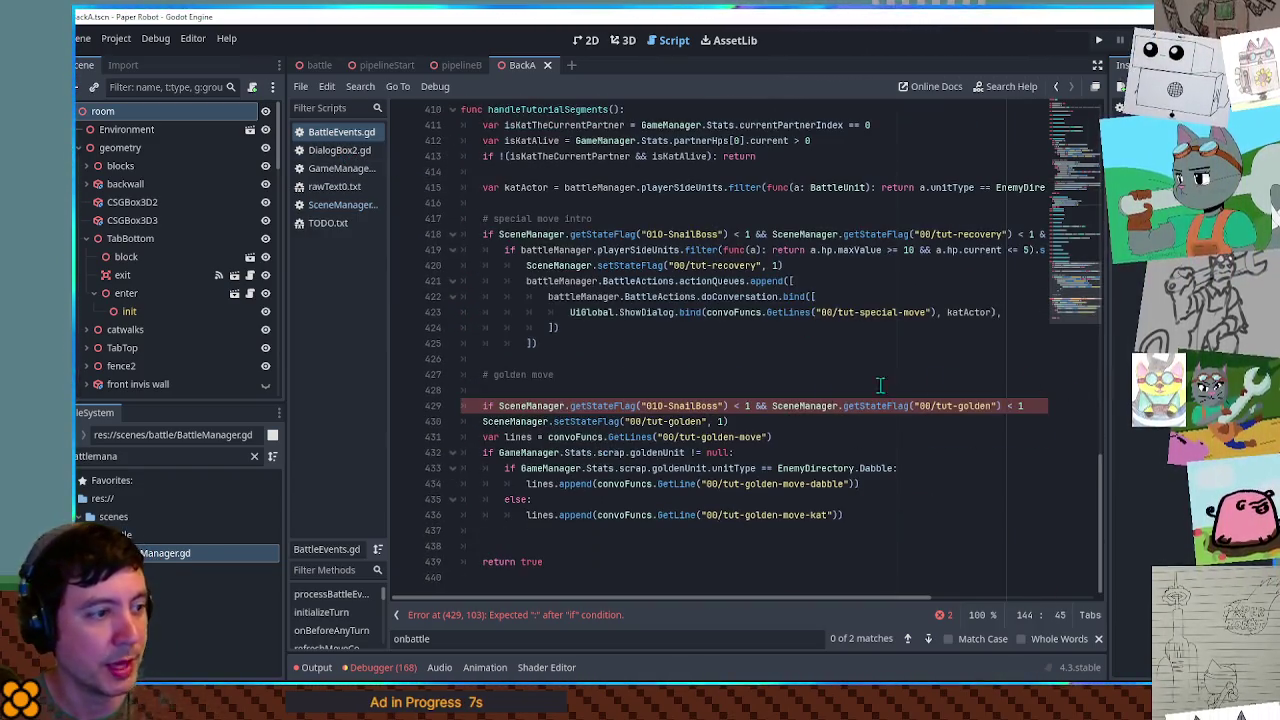
- Fix line 429 to end with '< 1:' and add 'if GameManager.Stats.scrap.scrapMoveId != "":' below it
{"action": "left_click", "coordinate": [997, 405]}
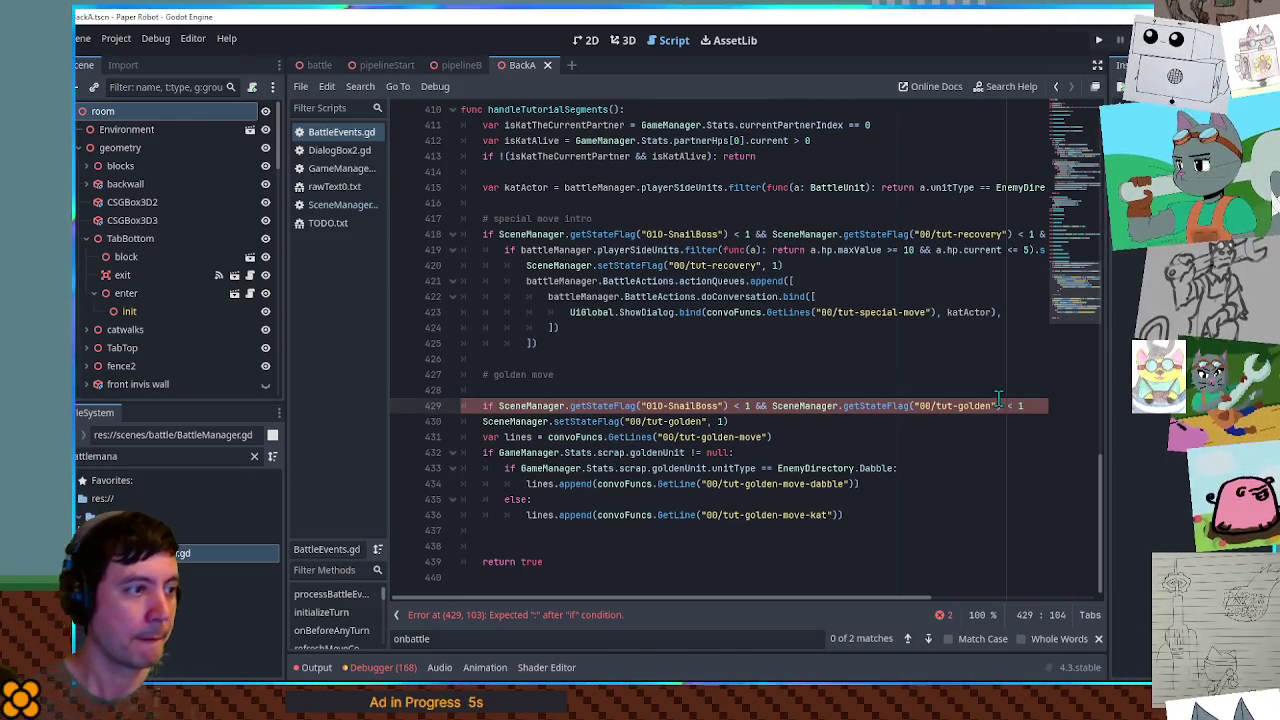
{"action": "key", "text": "BackSpace"}
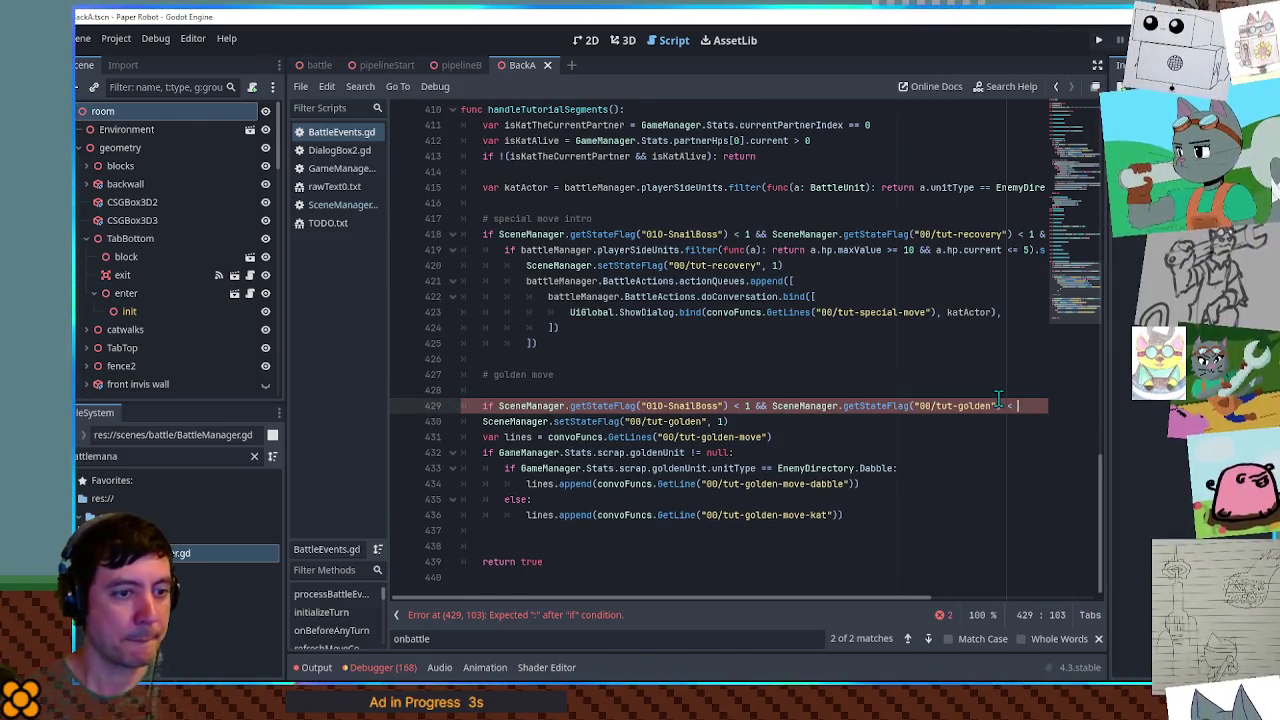
{"action": "type", "text": "1:"}
{"action": "key", "text": "Return"}
{"action": "type", "text": "if"}
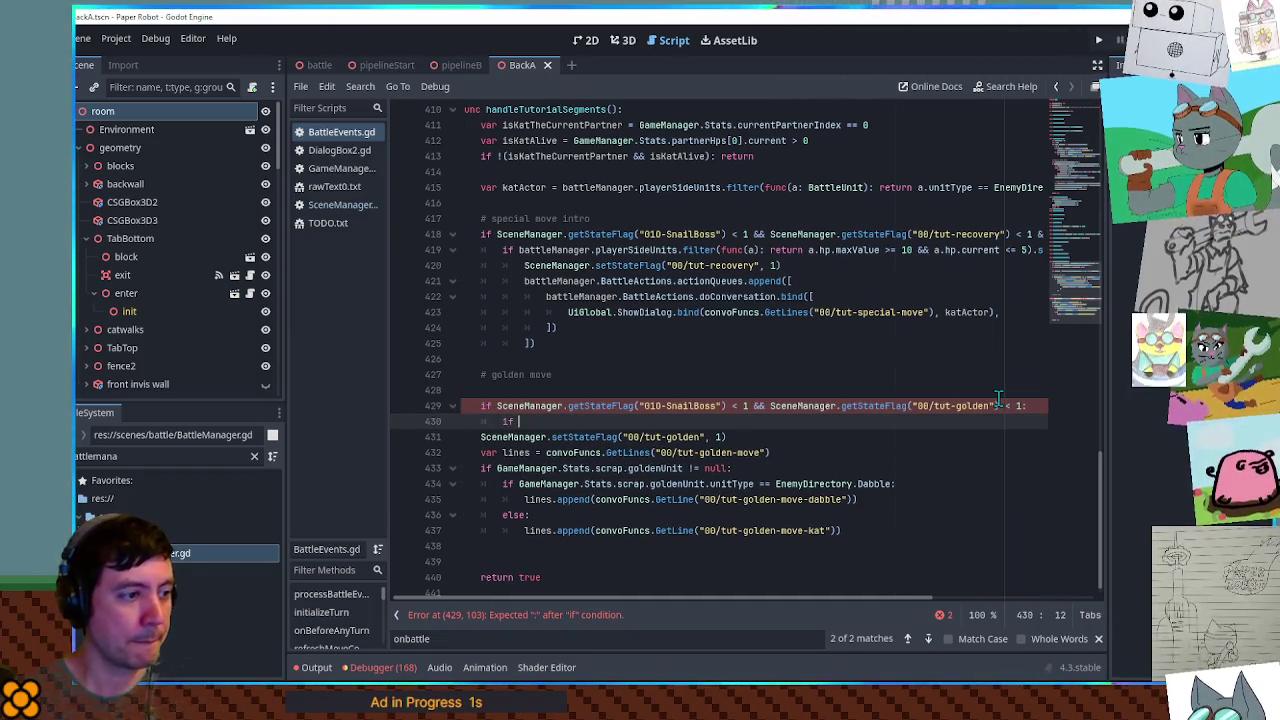
{"action": "type", "text": "GameManager.Stats.scrap.scrapMoveId = \"\""}
{"action": "type", "text": "!"}
{"action": "key", "text": "End"}
{"action": "type", "text": ":"}
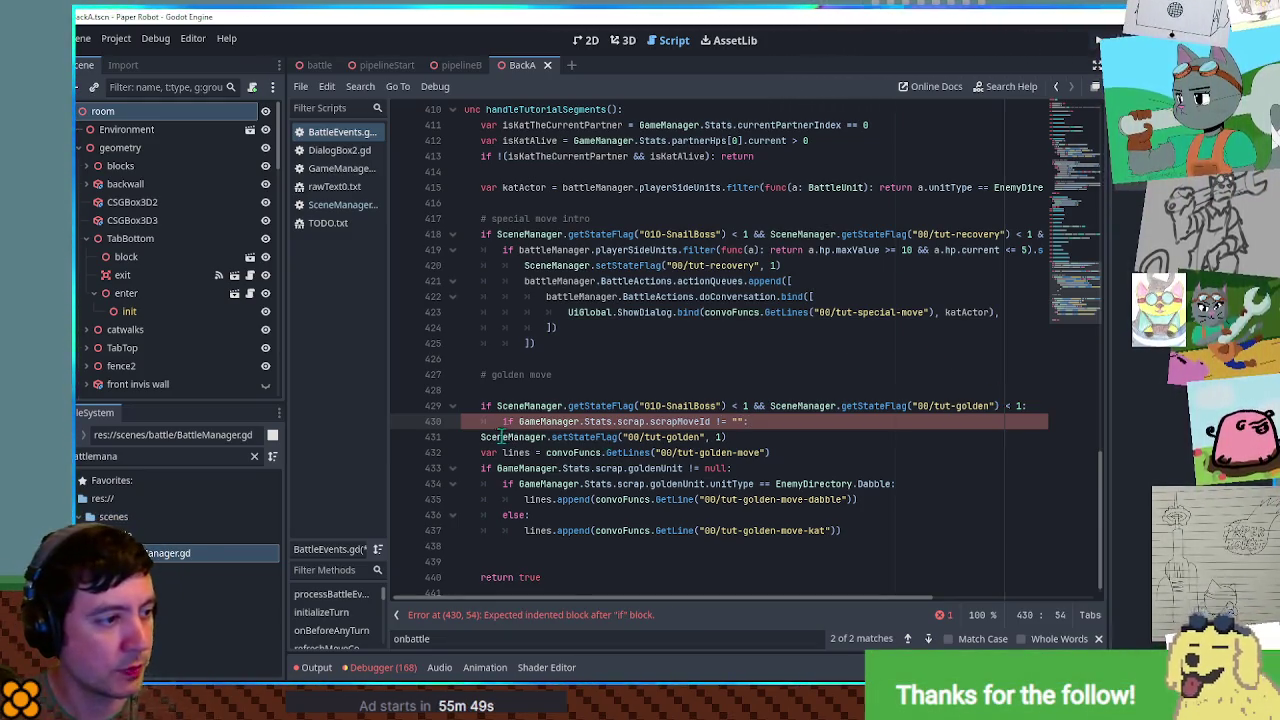
- Indent the setStateFlag line and the rest of the golden move block under the new if
{"action": "left_click", "coordinate": [481, 437]}
{"action": "key", "text": "Tab"}
{"action": "key", "text": "Tab"}
{"action": "left_click_drag", "start_coordinate": [472, 452], "coordinate": [549, 541]}
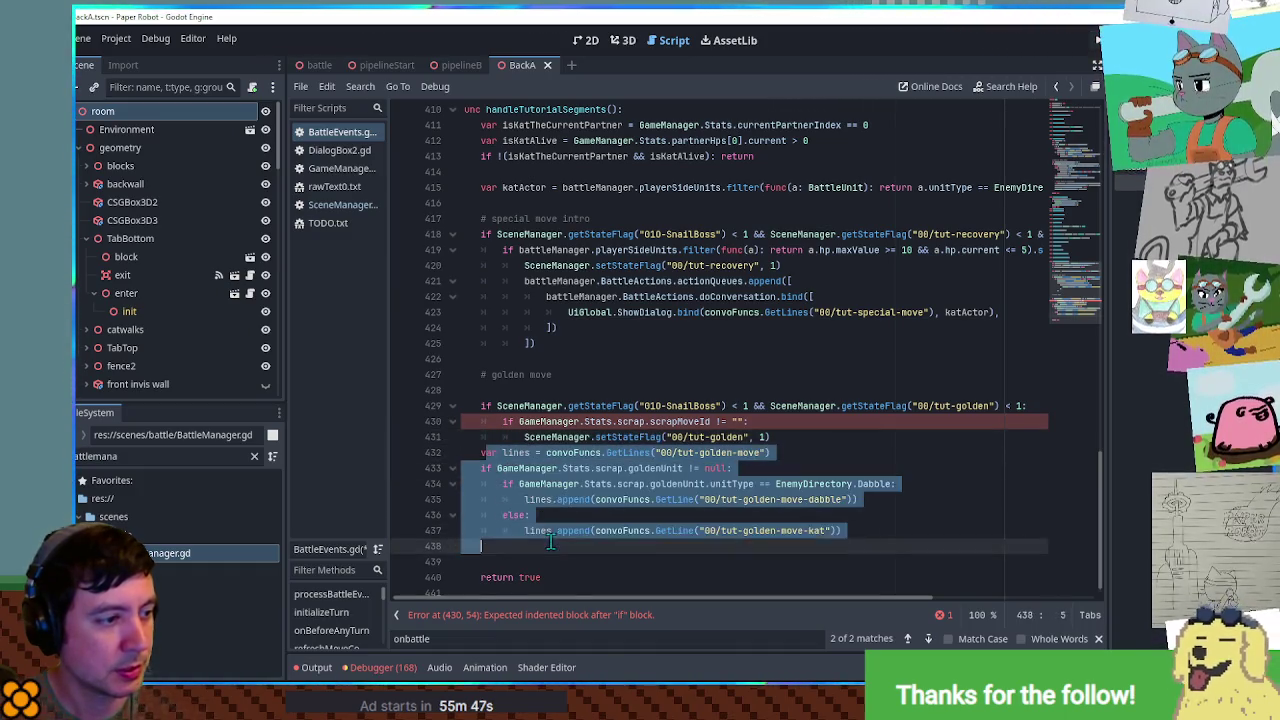
{"action": "key", "text": "Tab"}
{"action": "key", "text": "Tab"}
{"action": "left_click", "coordinate": [557, 452]}
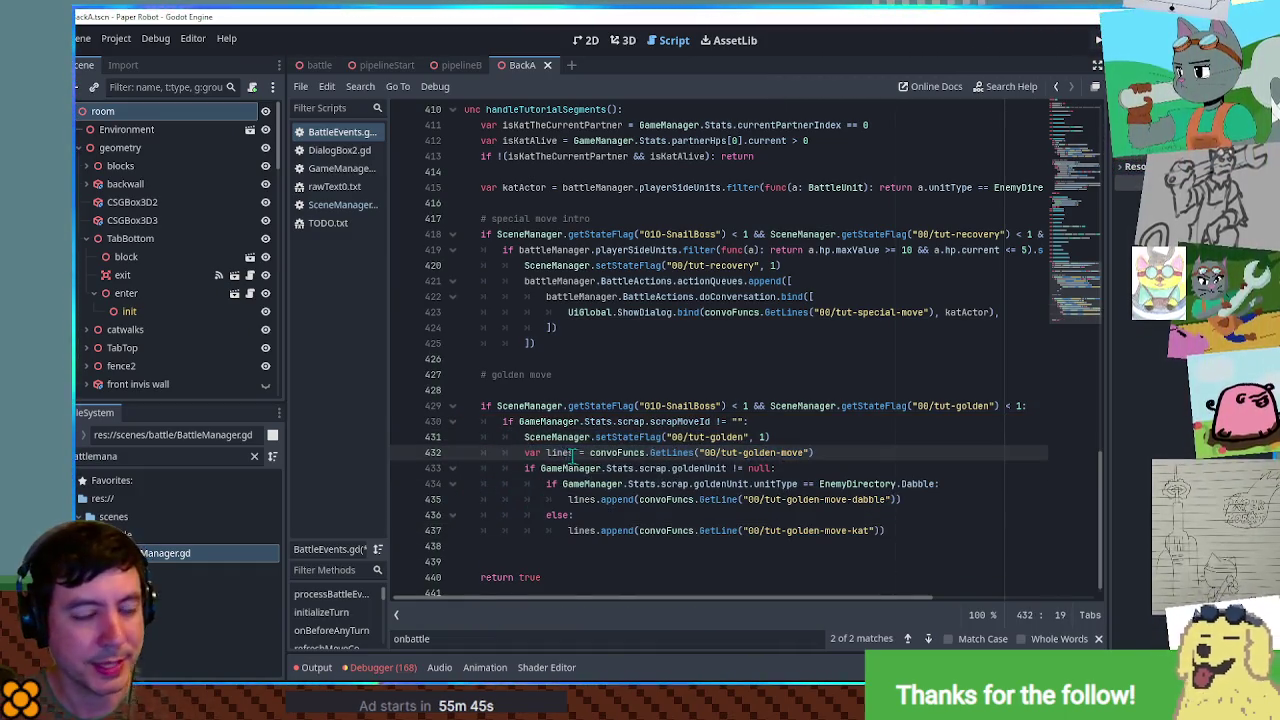
- Copy the conversation block from lines 420–425 below the golden move code, passing lines instead of GetLines
{"action": "left_click_drag", "start_coordinate": [598, 344], "coordinate": [890, 267]}
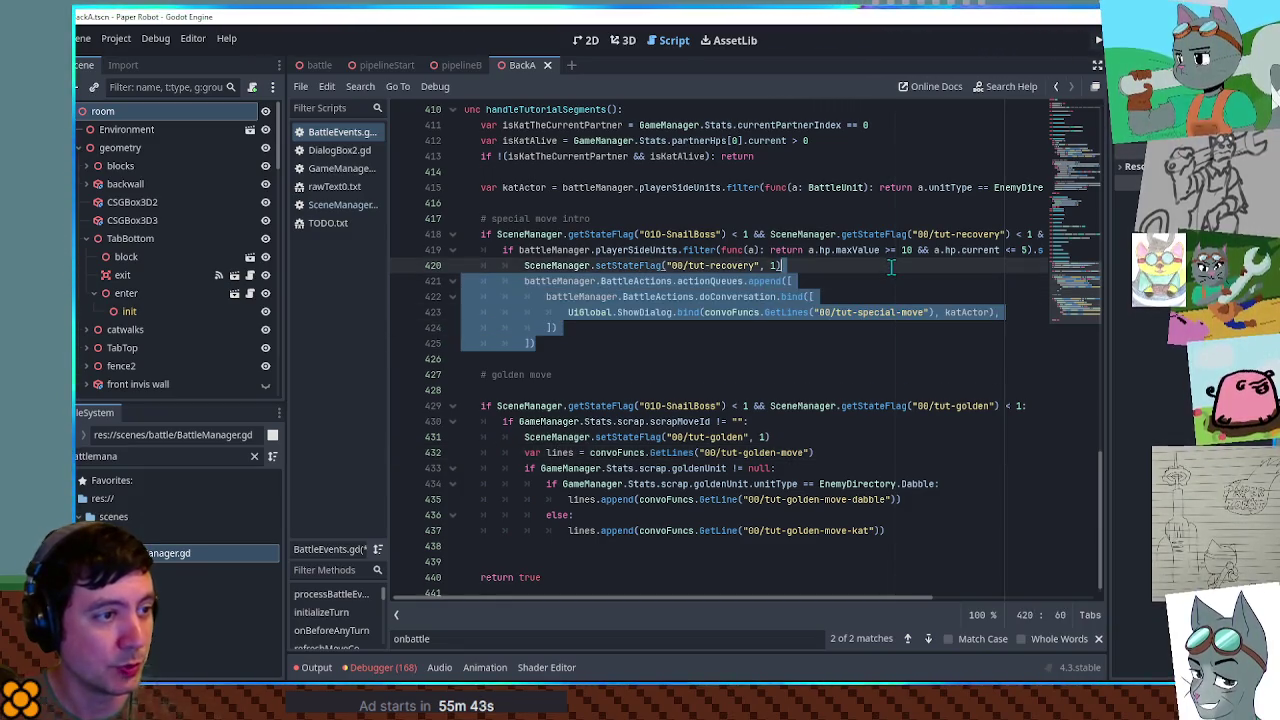
{"action": "key", "text": "ctrl+c"}
{"action": "left_click", "coordinate": [910, 544]}
{"action": "key", "text": "ctrl+v"}
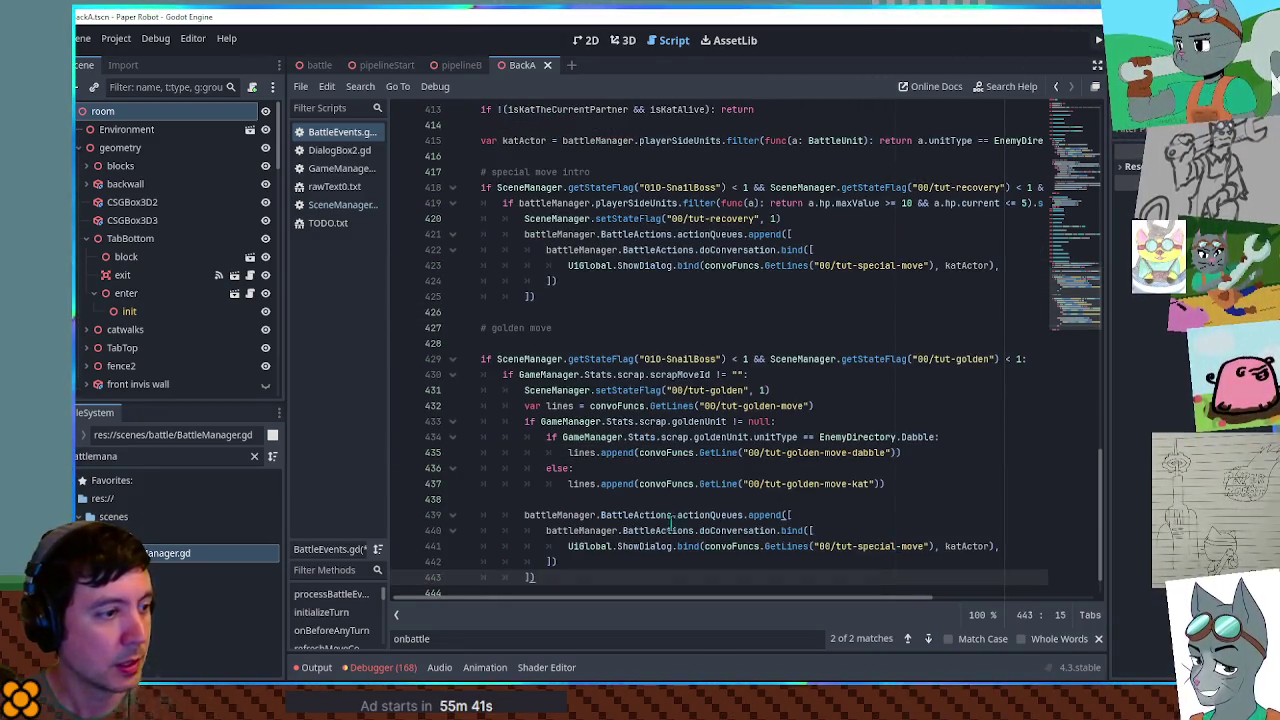
{"action": "left_click", "coordinate": [563, 498]}
{"action": "key", "text": "Delete"}
{"action": "double_click", "coordinate": [563, 408]}
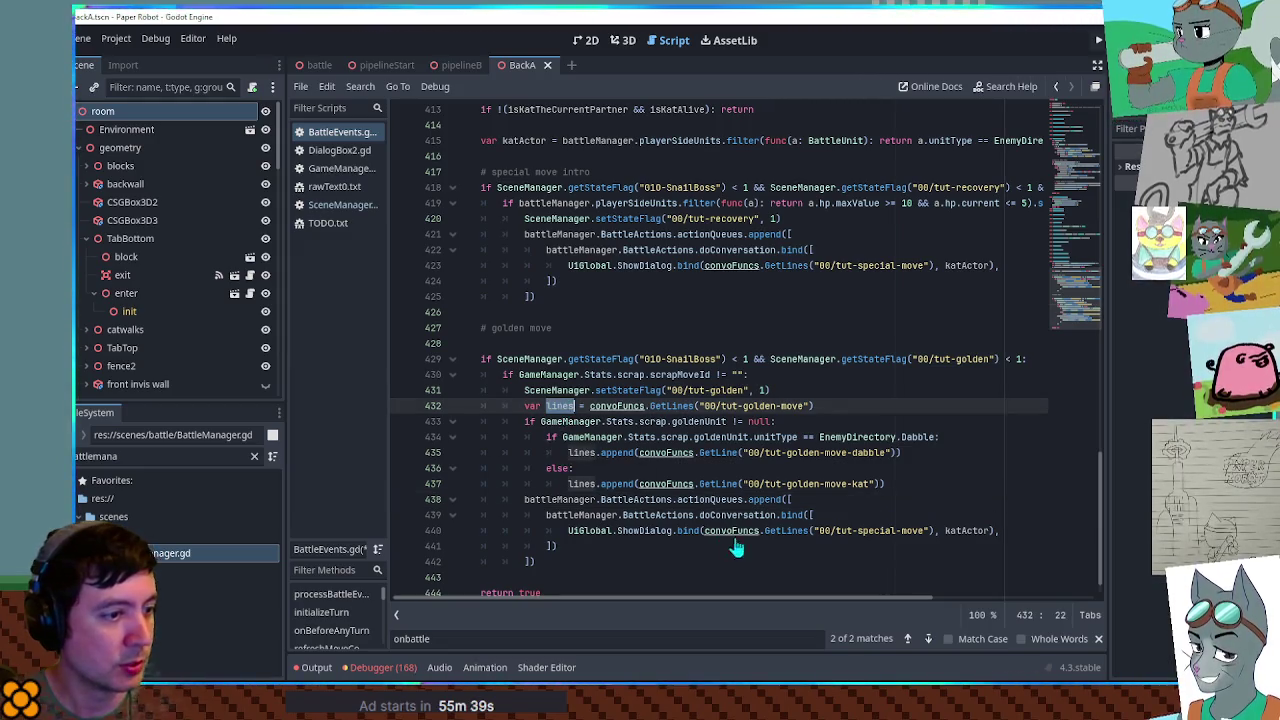
{"action": "left_click_drag", "start_coordinate": [704, 530], "coordinate": [933, 530]}
{"action": "type", "text": "lines"}
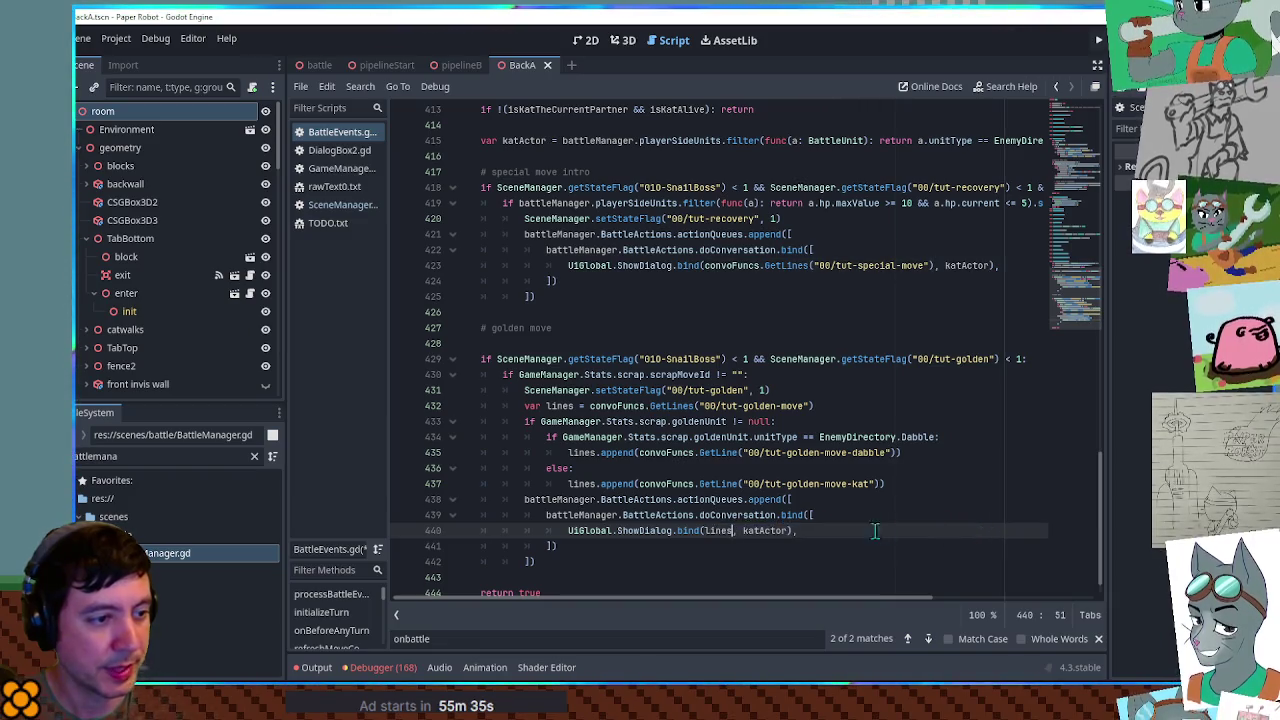
- Check the katActor definition on line 415 and the isKatTheCurrentPartner checks above it
{"action": "double_click", "coordinate": [768, 531]}
{"action": "scroll", "coordinate": [727, 386], "scroll_direction": "up", "scroll_amount": 1}
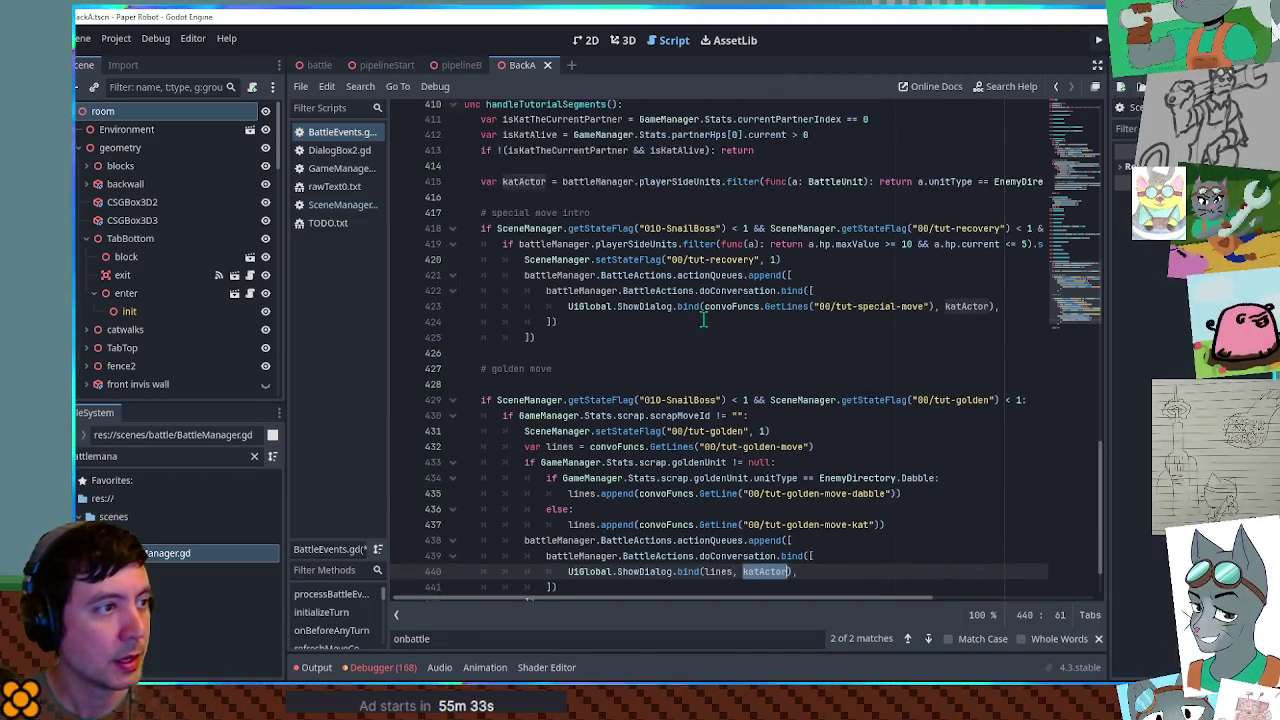
{"action": "left_click", "coordinate": [534, 191]}
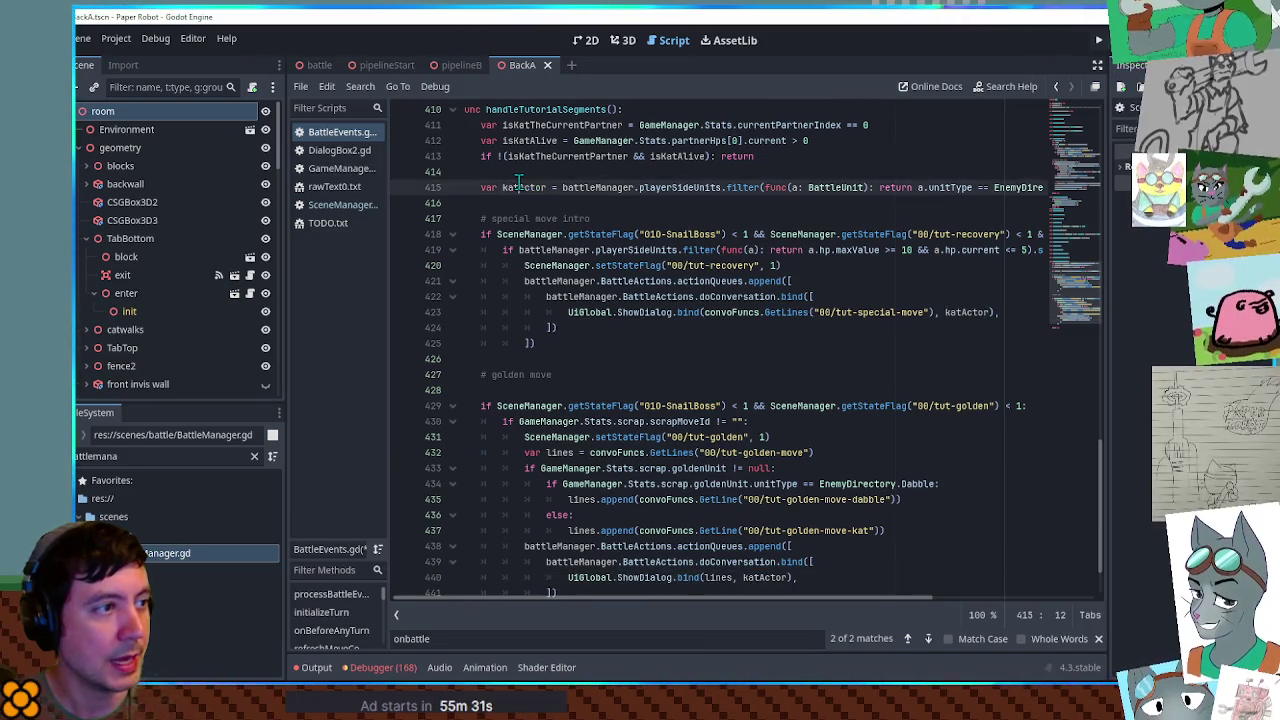
{"action": "left_click", "coordinate": [526, 140]}
{"action": "left_click", "coordinate": [560, 156]}
{"action": "double_click", "coordinate": [561, 156]}
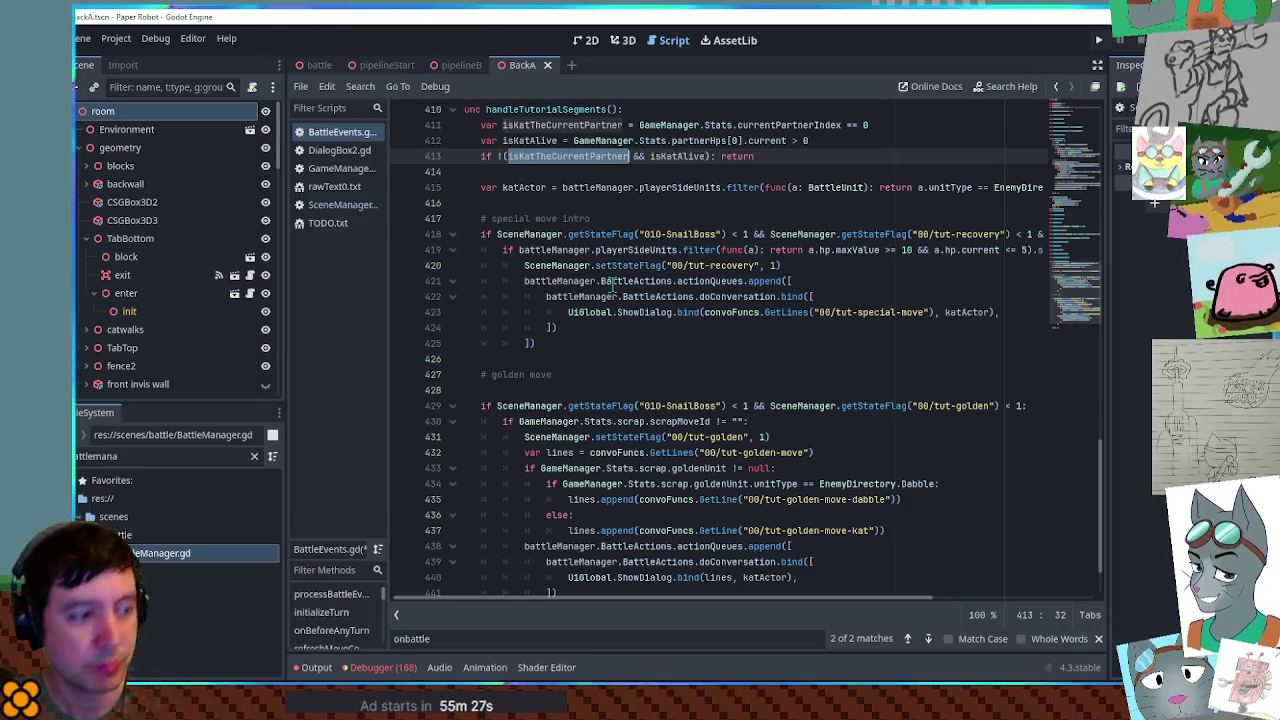
- Delete the empty line under the golden move comment and reopen rawText0.txt to check the dialog
{"action": "scroll", "coordinate": [698, 406], "scroll_direction": "down", "scroll_amount": 2}
{"action": "left_click", "coordinate": [510, 307]}
{"action": "key", "text": "Delete"}
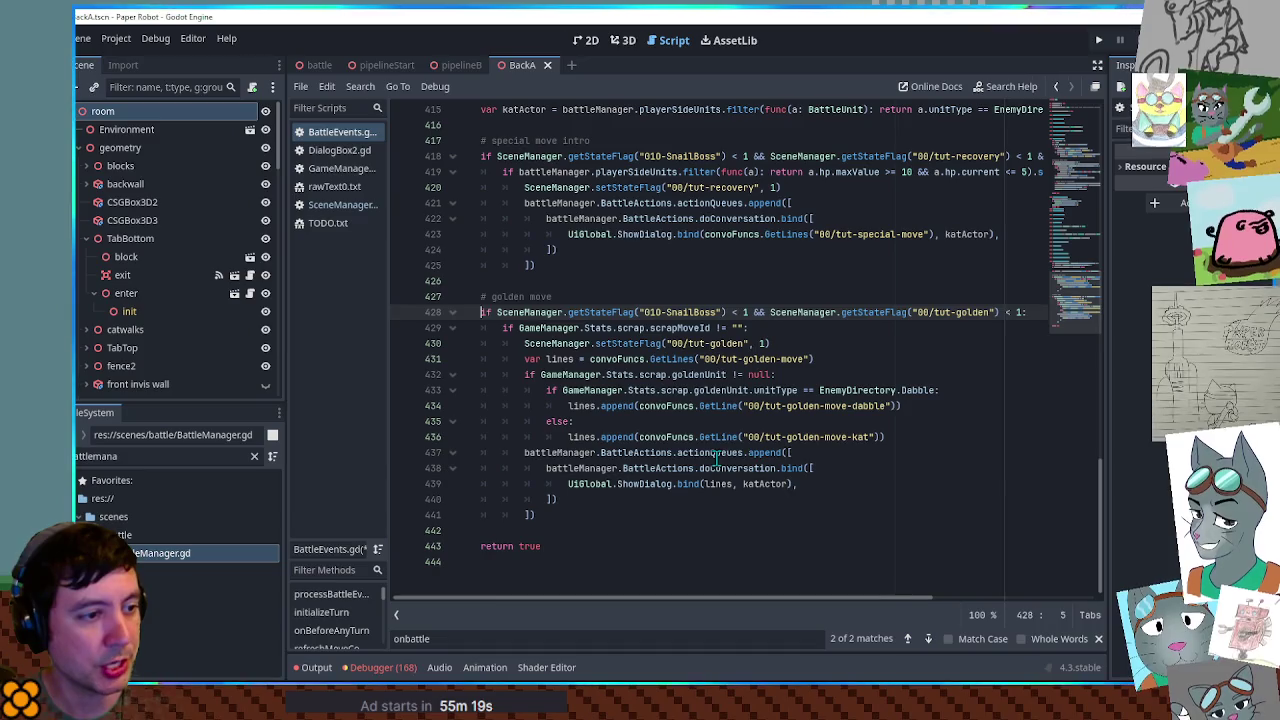
{"action": "double_click", "coordinate": [716, 457]}
{"action": "left_click", "coordinate": [330, 188]}
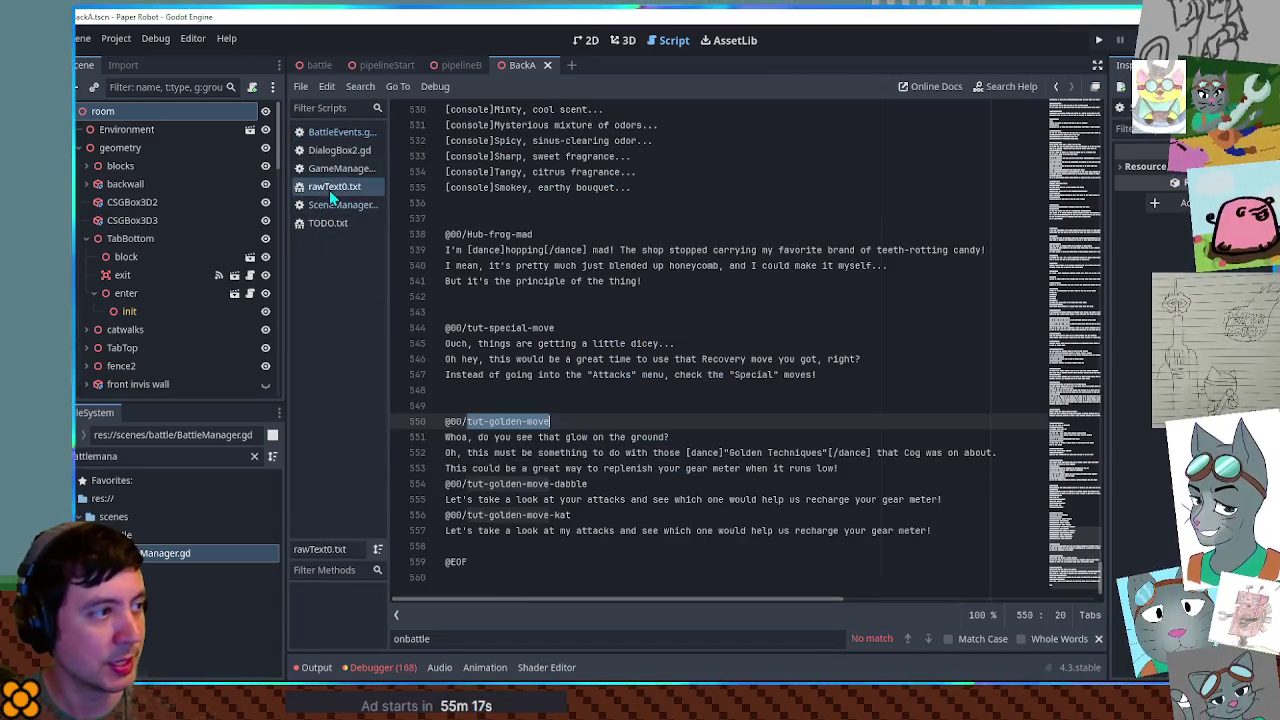
- Filter files for 'player mo', open player_moves.gd, and select line 8's SetCameraTarget call
{"action": "double_click", "coordinate": [133, 456]}
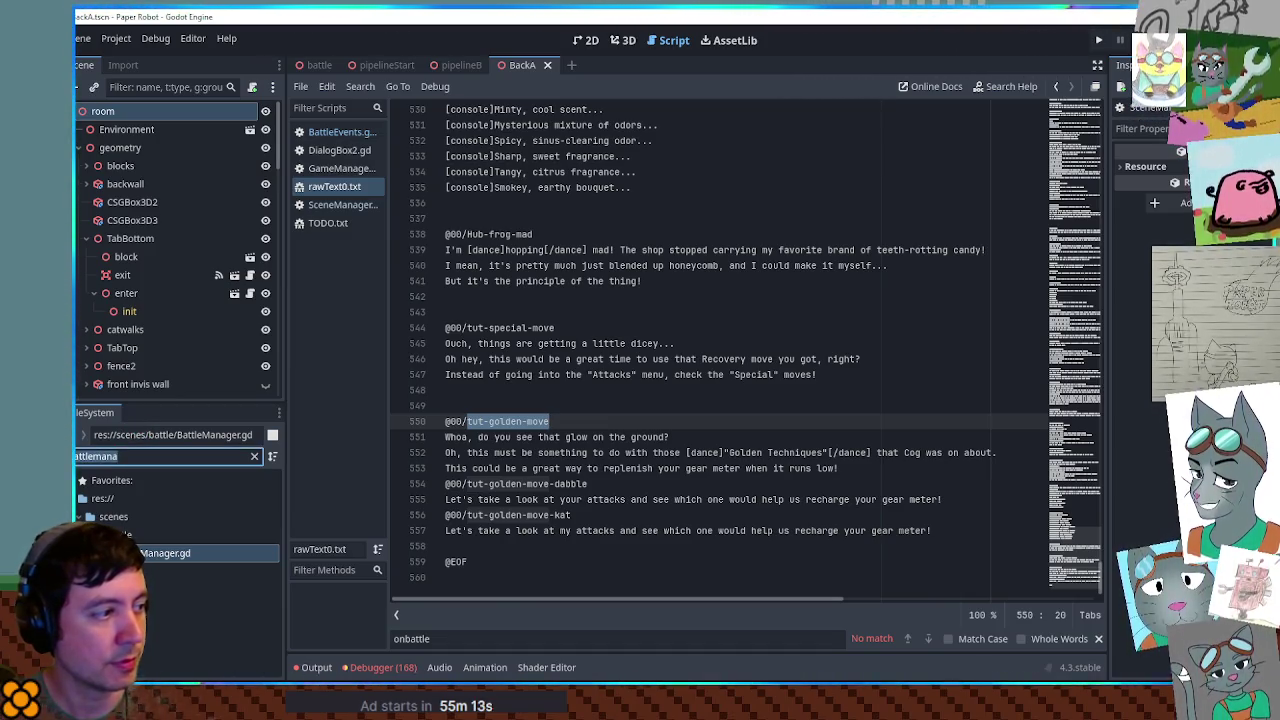
{"action": "type", "text": "player"}
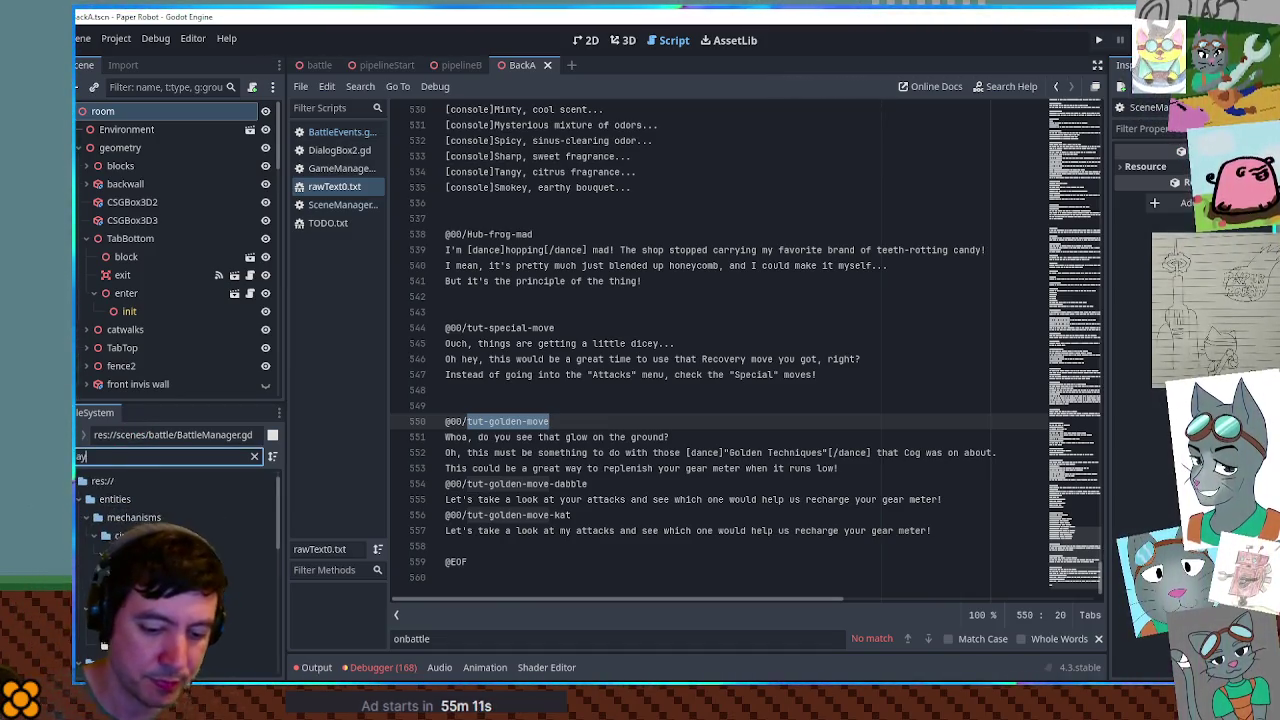
{"action": "type", "text": " mo"}
{"action": "double_click", "coordinate": [240, 571]}
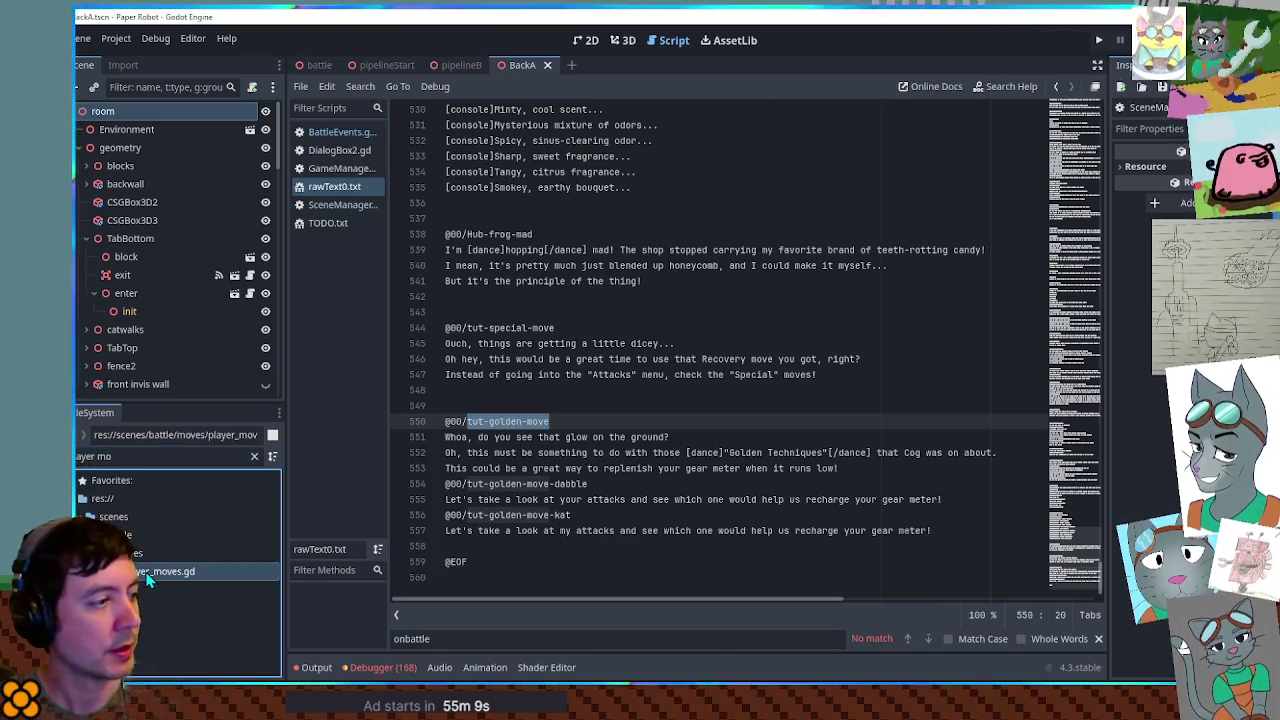
{"action": "mouse_move", "coordinate": [800, 218]}
{"action": "left_mouse_down"}
{"action": "mouse_move", "coordinate": [818, 216]}
{"action": "mouse_move", "coordinate": [815, 205]}
{"action": "left_mouse_up"}
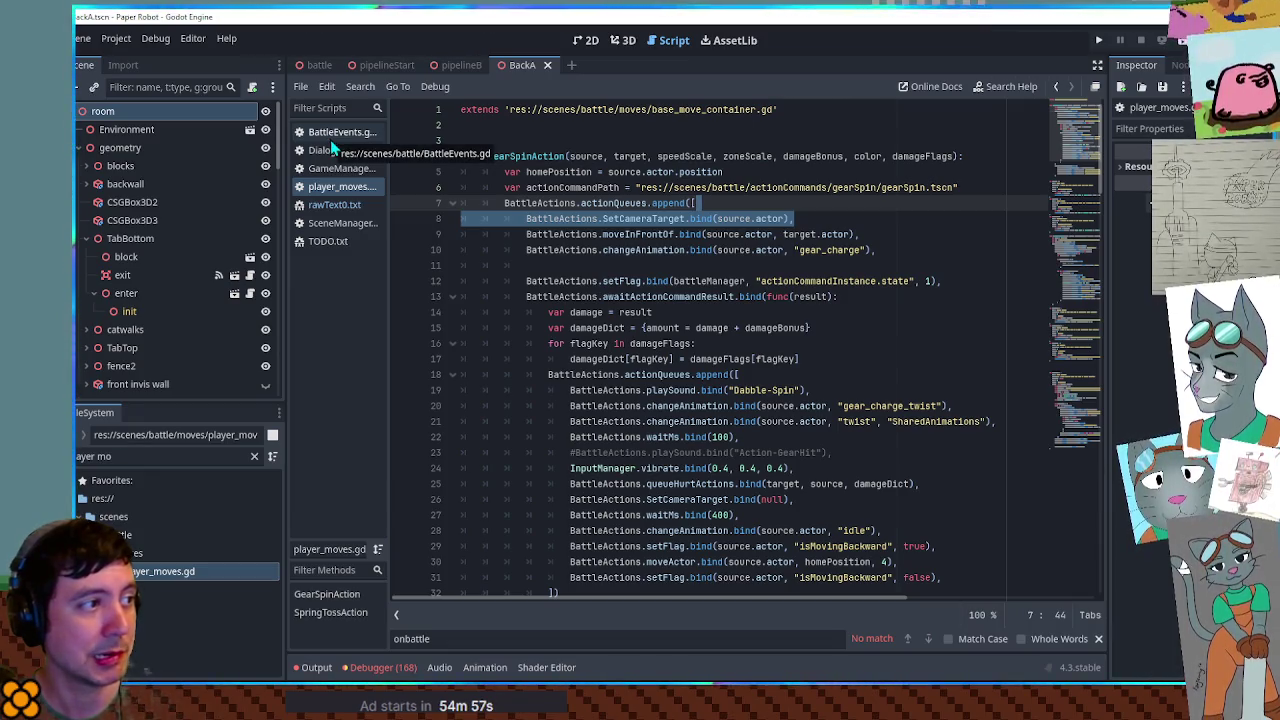
- Paste the SetCameraTarget call into the golden-move queue in BattleEvents.gd, prefixed with battleManager.BattleActions
{"action": "left_click", "coordinate": [330, 139]}
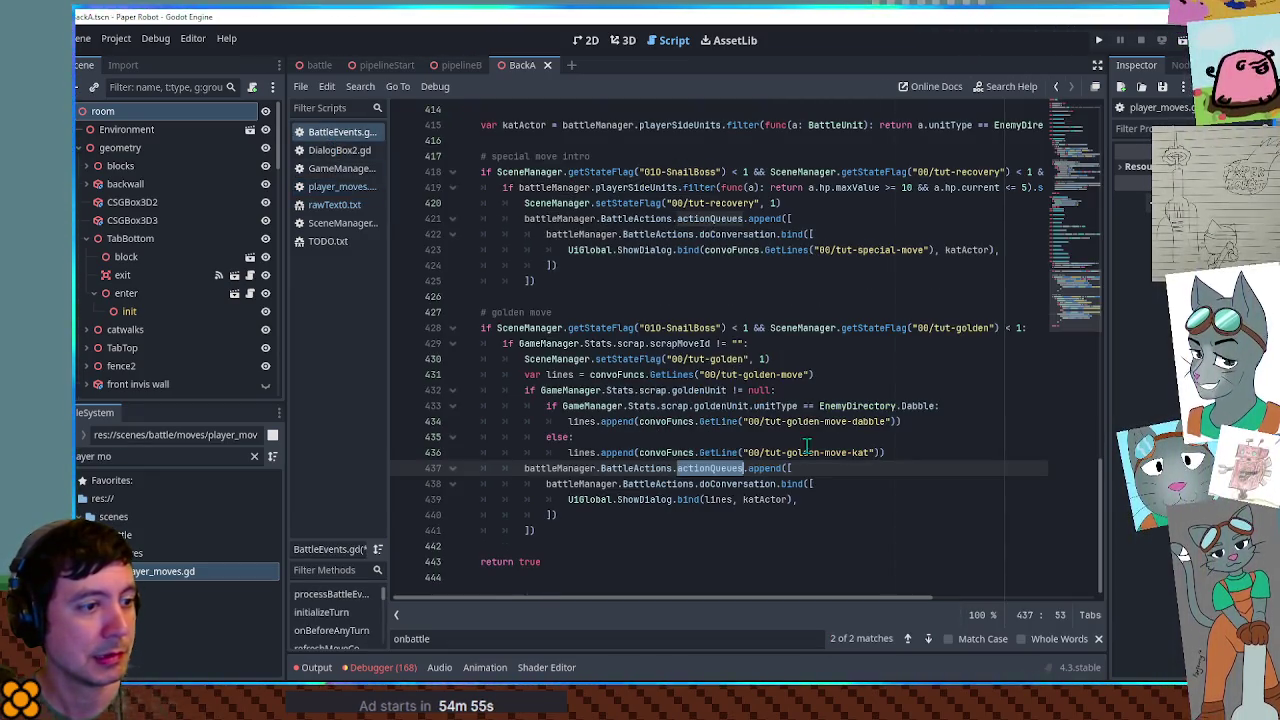
{"action": "left_click", "coordinate": [852, 470]}
{"action": "key", "text": "Return"}
{"action": "type", "text": "BattleActions.SetCameraTarget.bind(source.actor),"}
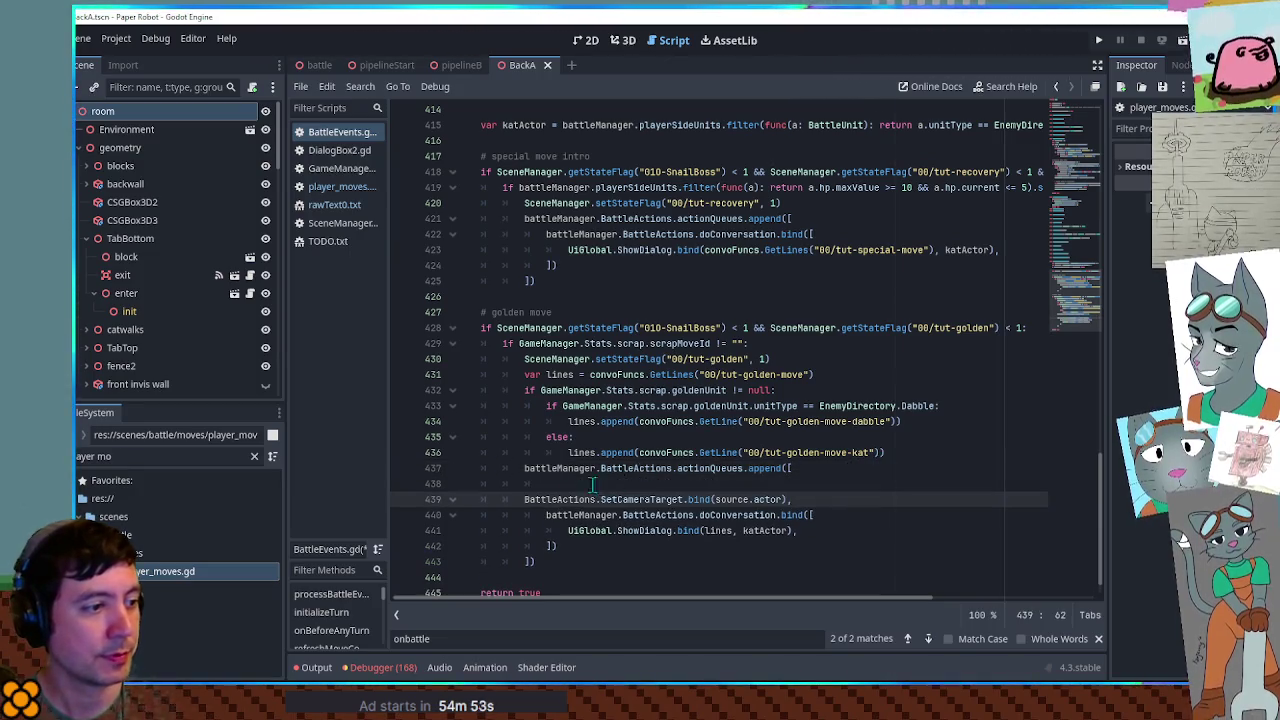
{"action": "left_click", "coordinate": [527, 499]}
{"action": "key", "text": "Tab"}
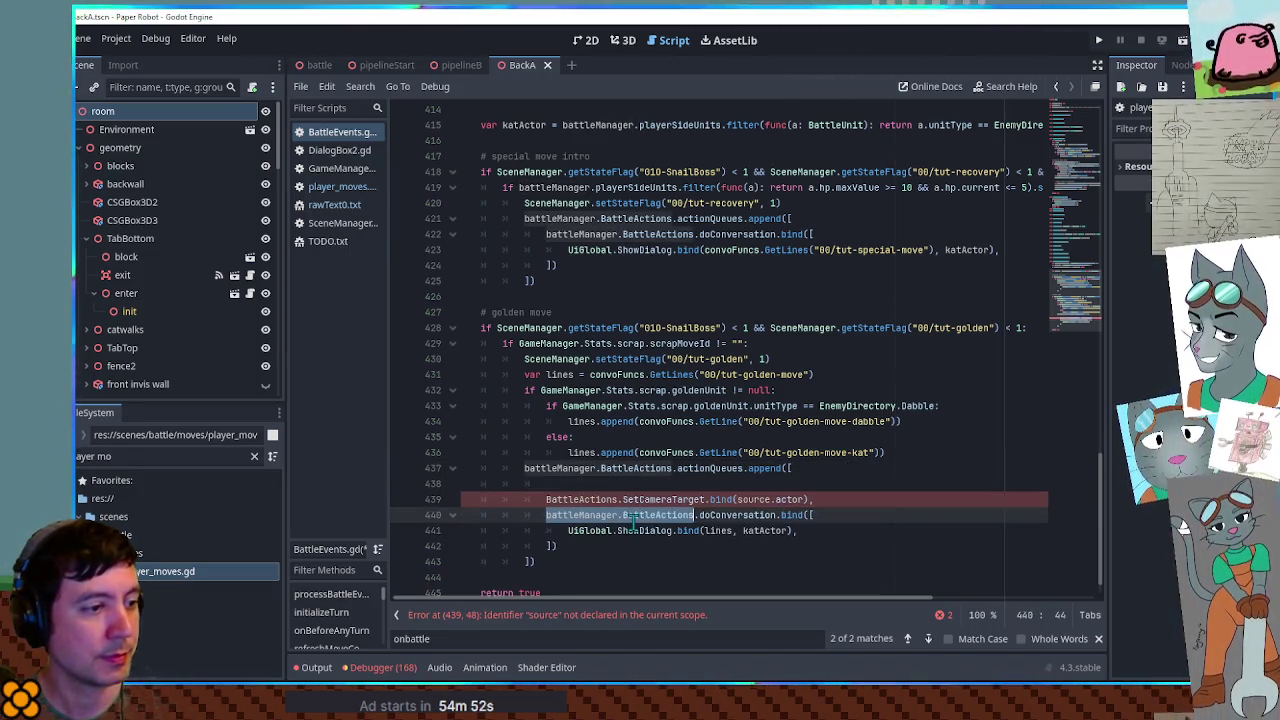
{"action": "double_click", "coordinate": [586, 500]}
{"action": "type", "text": "battleManager.BattleActions"}
{"action": "key", "text": "ctrl+shift+k"}
- Add a second SetCameraTarget call after the doConversation entry
{"action": "left_click_drag", "start_coordinate": [890, 484], "coordinate": [913, 470]}
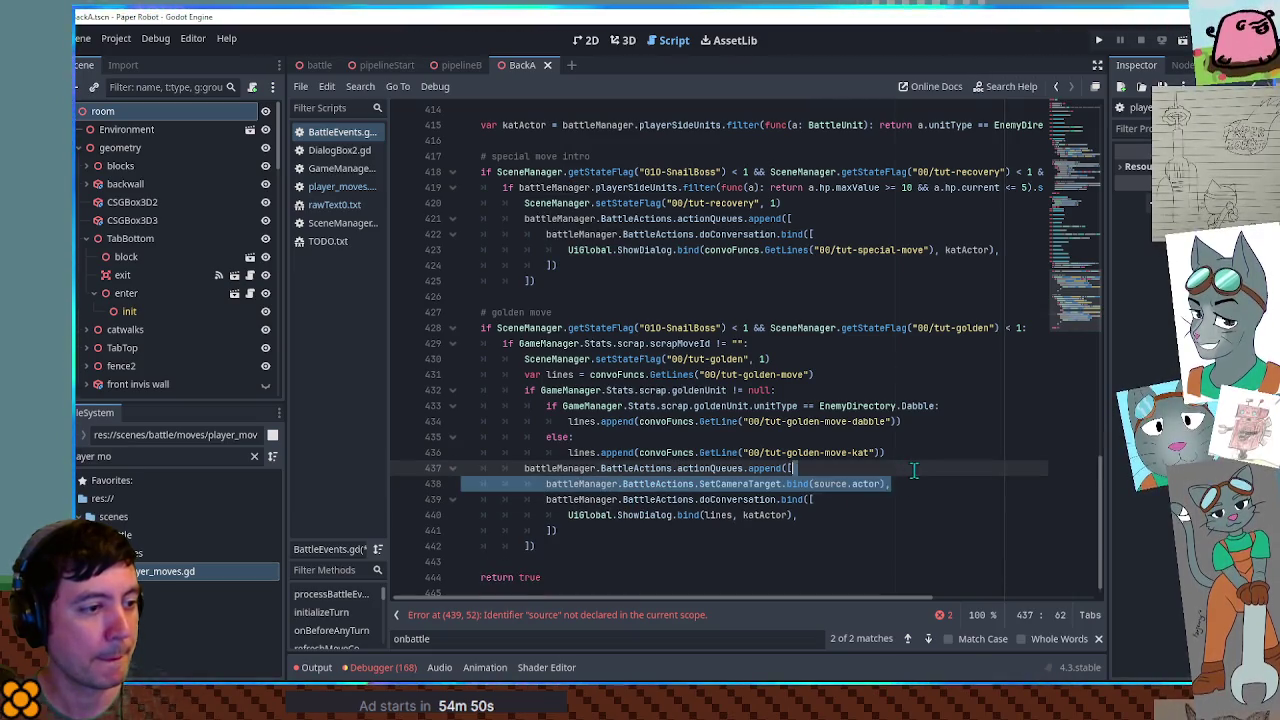
{"action": "key", "text": "ctrl+c"}
{"action": "left_click", "coordinate": [638, 527]}
{"action": "type", "text": ","}
{"action": "key", "text": "ctrl+v"}
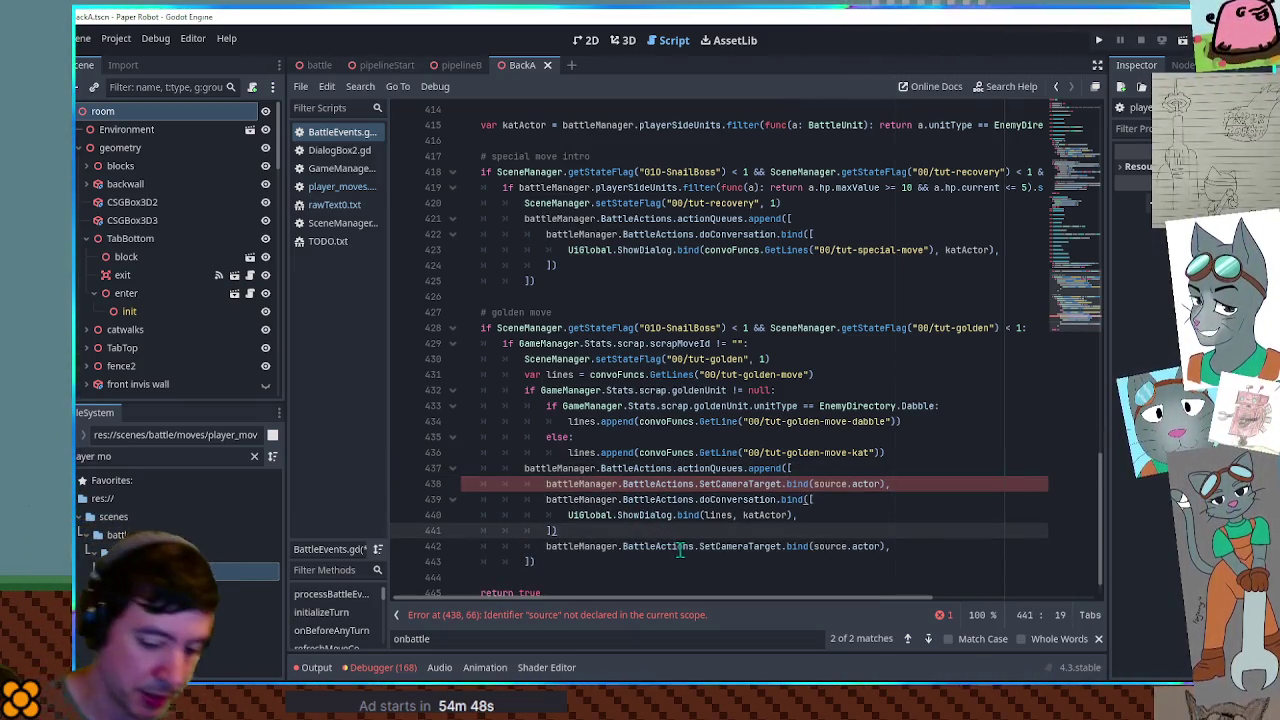
{"action": "key", "text": "Up"}
{"action": "key", "text": "Up"}
{"action": "key", "text": "Up"}
{"action": "key", "text": "End"}
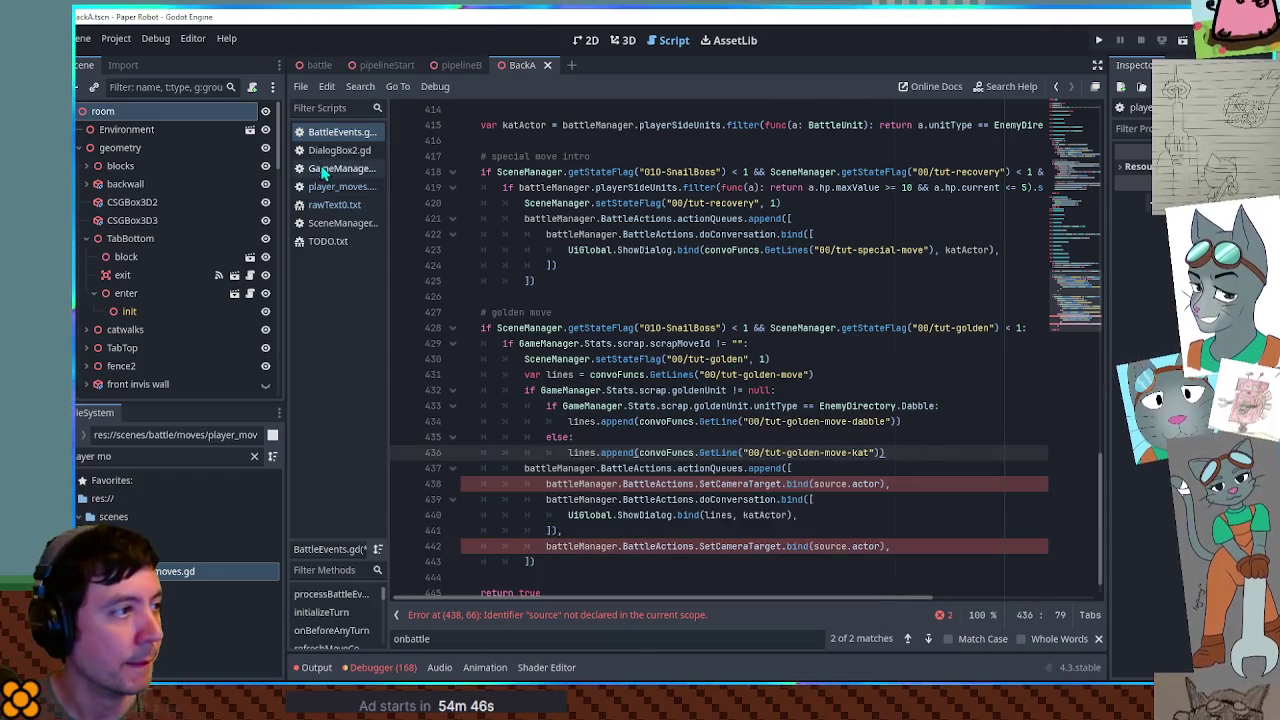
- Check the camera reset in player_moves.gd and set the second call's target to null
{"action": "left_click", "coordinate": [332, 189]}
{"action": "double_click", "coordinate": [645, 218]}
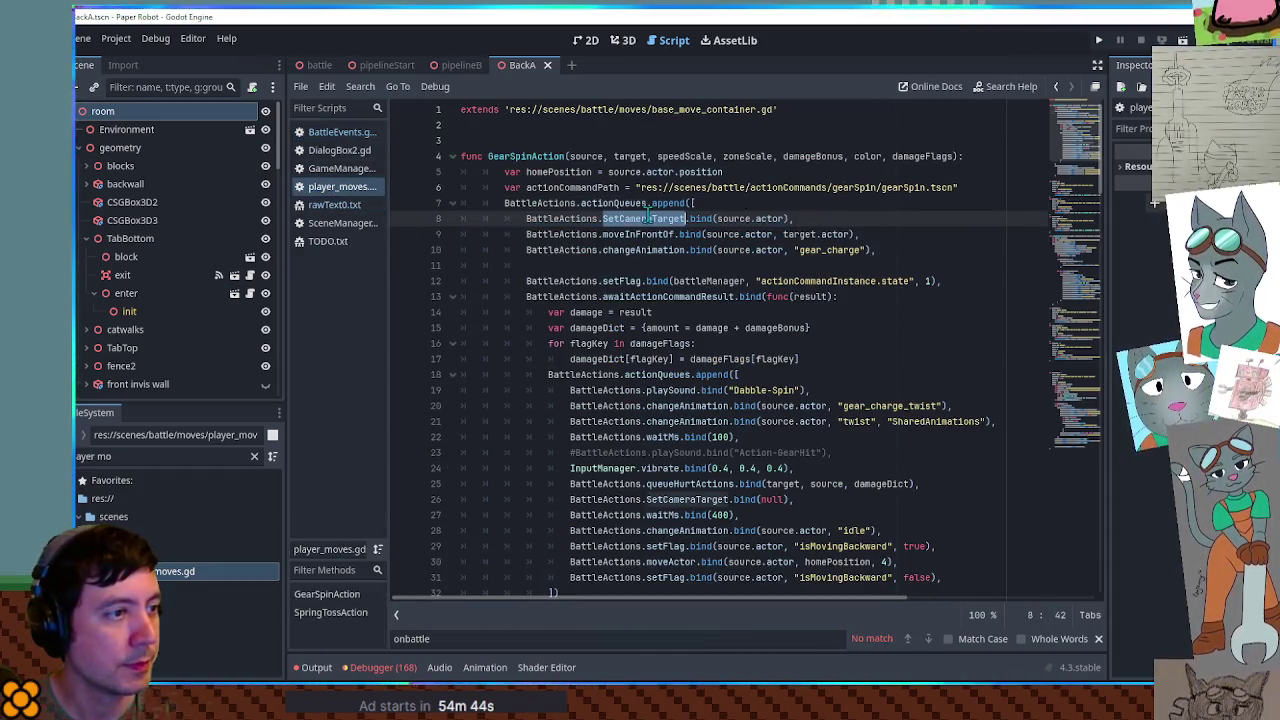
{"action": "left_click", "coordinate": [770, 502]}
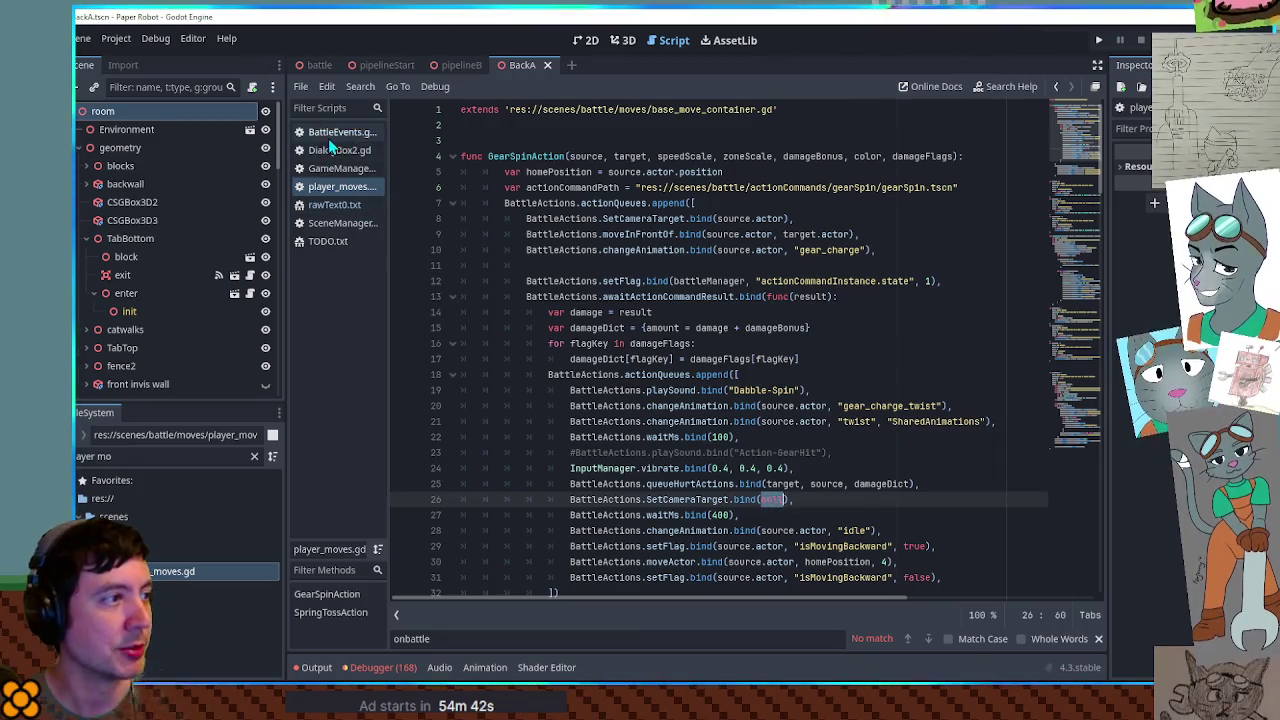
{"action": "left_click", "coordinate": [335, 133]}
{"action": "left_click_drag", "start_coordinate": [812, 546], "coordinate": [884, 546]}
{"action": "type", "text": "null"}
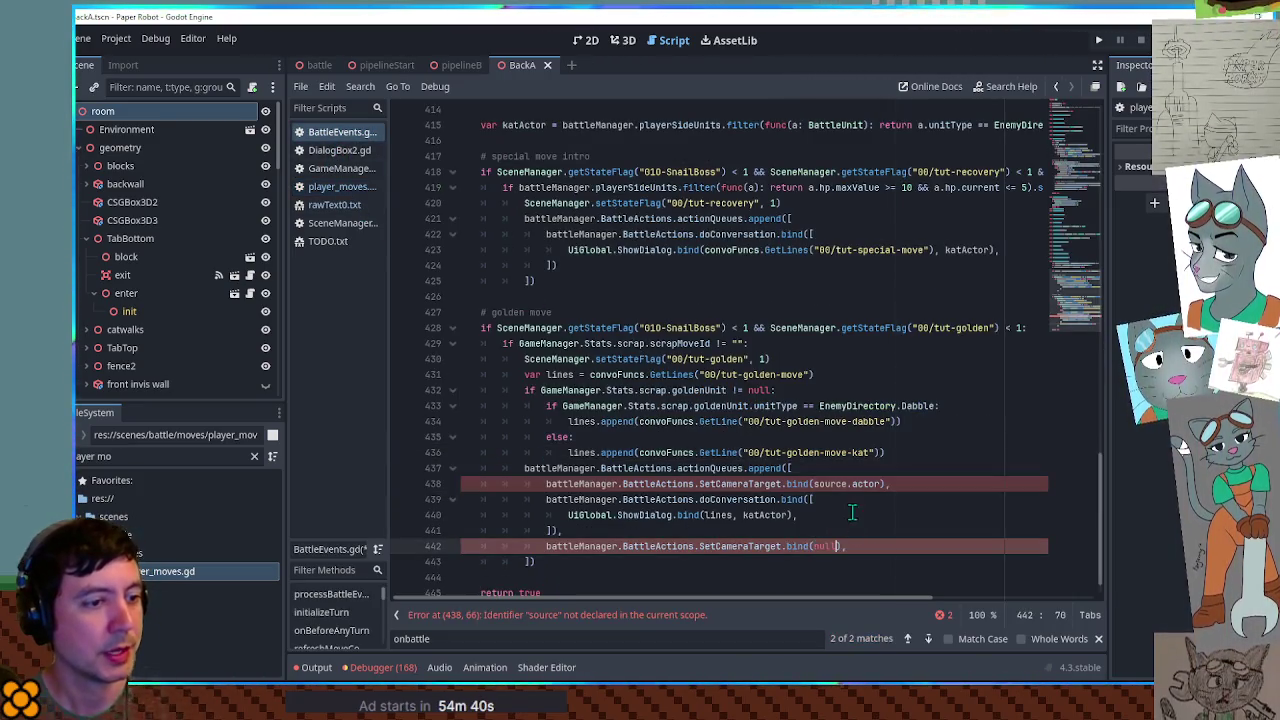
- Replace source.actor with katActor in the first camera call and save the script
{"action": "left_click_drag", "start_coordinate": [882, 484], "coordinate": [812, 484]}
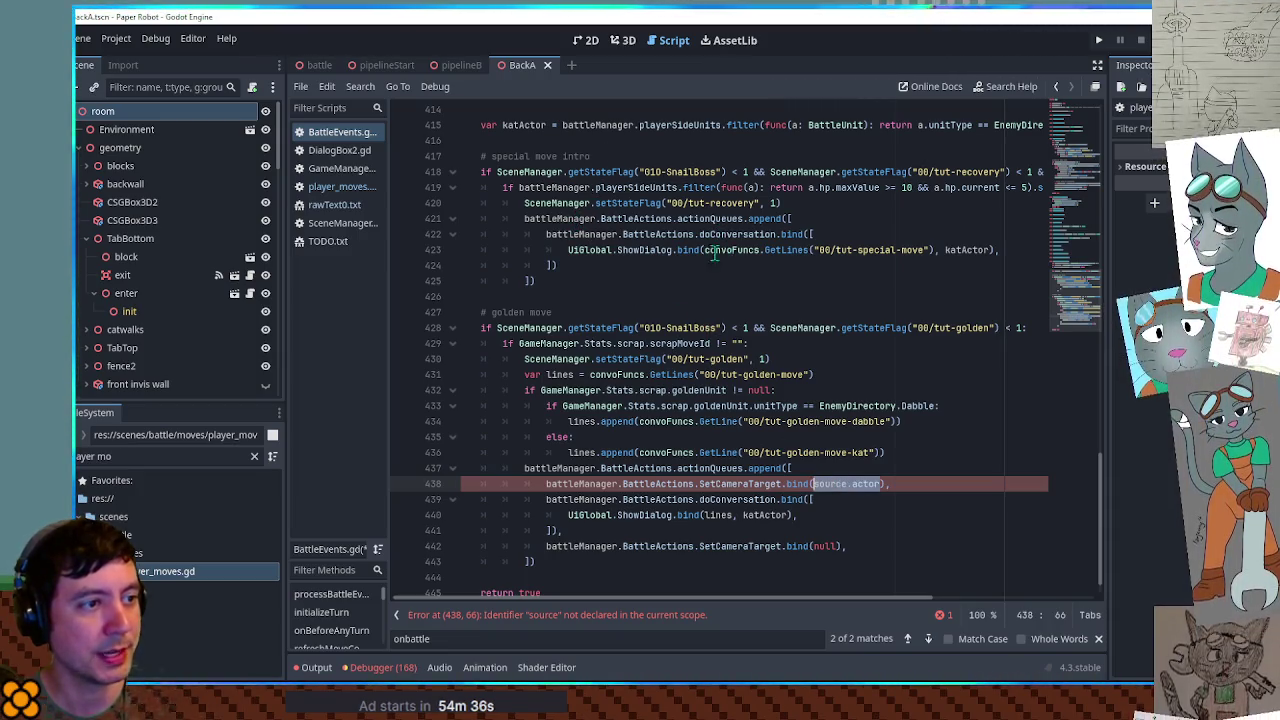
{"action": "scroll", "coordinate": [710, 252], "scroll_direction": "up", "scroll_amount": 3}
{"action": "double_click", "coordinate": [514, 265]}
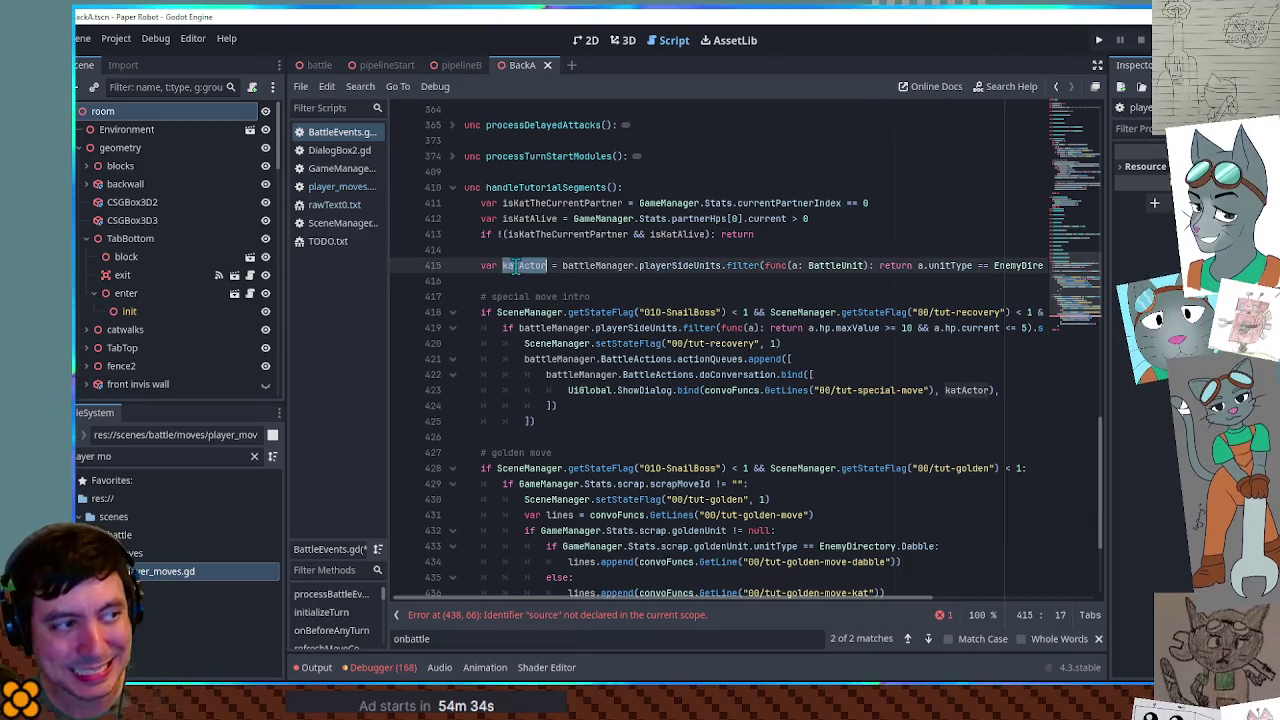
{"action": "scroll", "coordinate": [803, 358], "scroll_direction": "down", "scroll_amount": 3}
{"action": "left_click_drag", "start_coordinate": [813, 484], "coordinate": [882, 484]}
{"action": "key", "text": "ctrl+v"}
{"action": "left_click", "coordinate": [889, 452]}
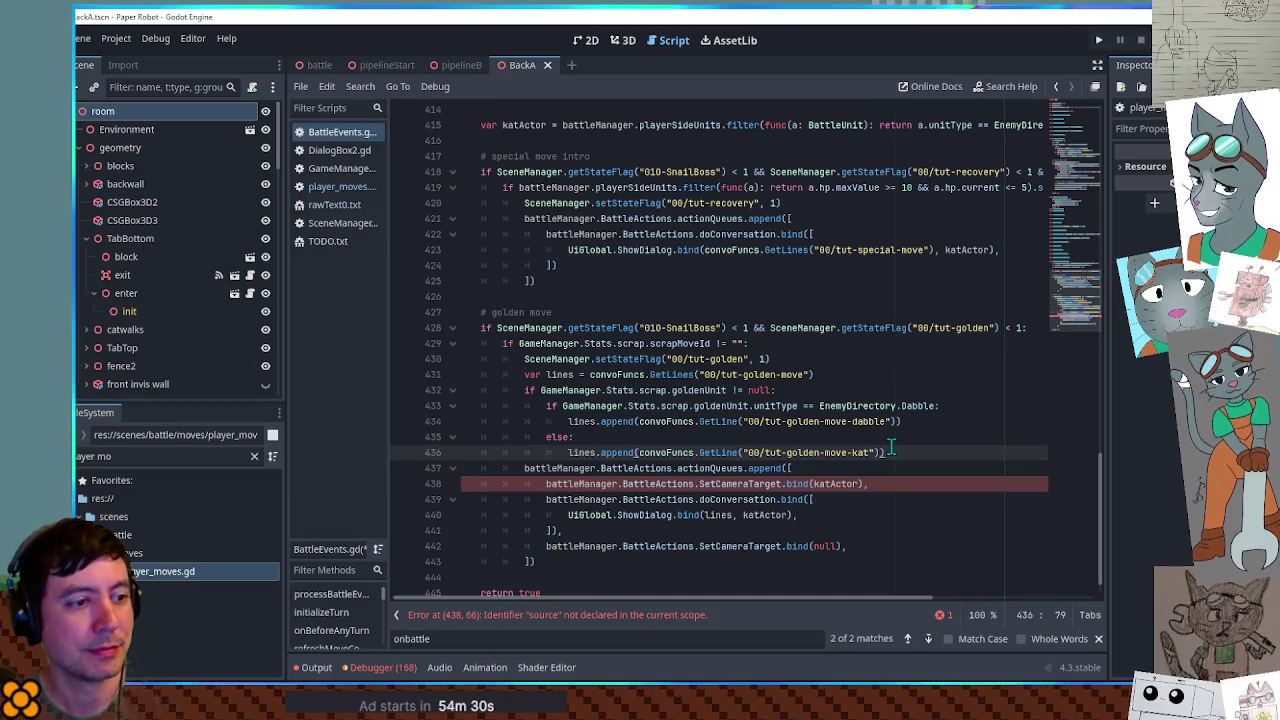
{"action": "key", "text": "ctrl+s"}
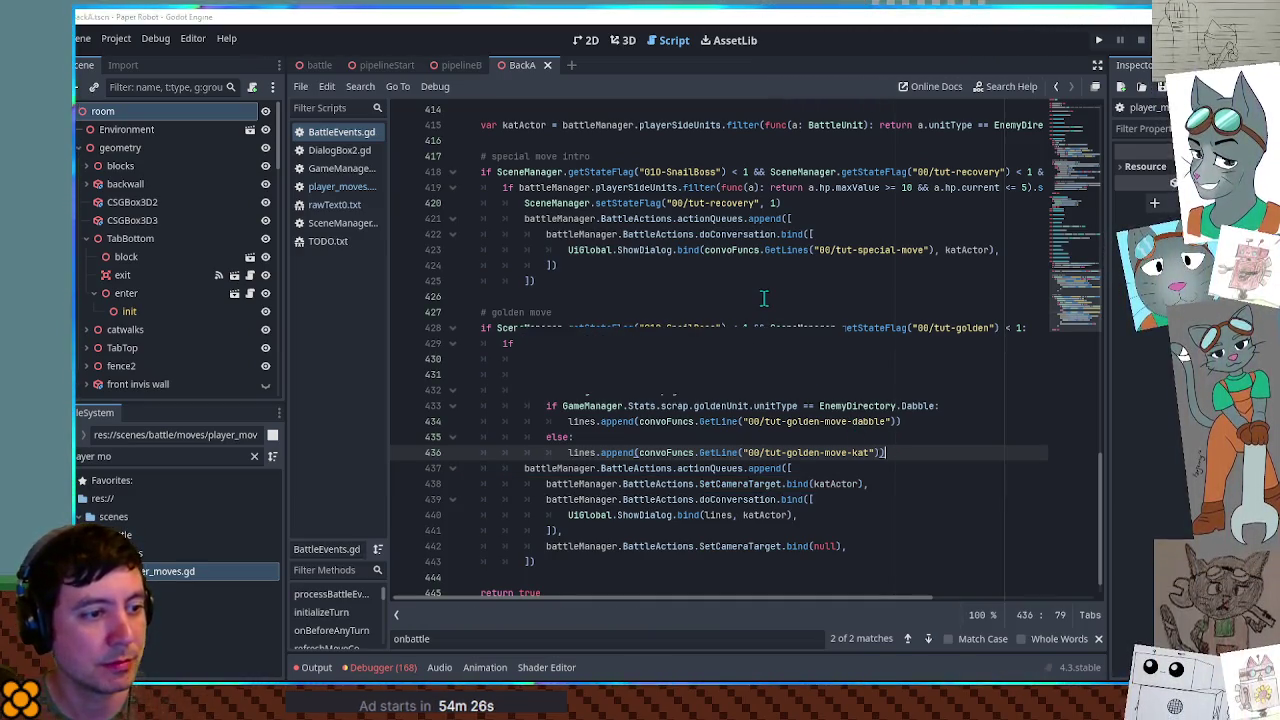
- Run the project with F5 and let the battle against two enemies load
{"action": "key", "text": "F5"}
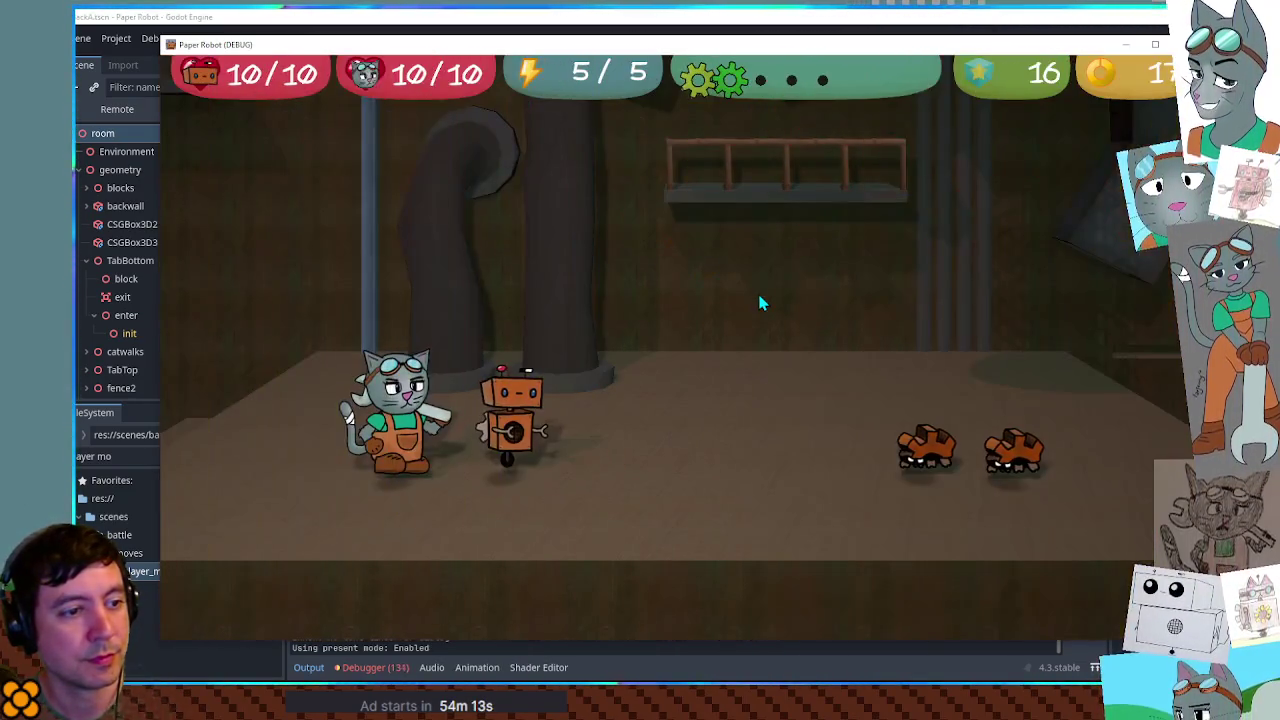
- Hit an enemy with Gear Spin, time the attack, and click through every golden-move tutorial line
{"action": "key", "text": "space"}
{"action": "key", "text": "space"}
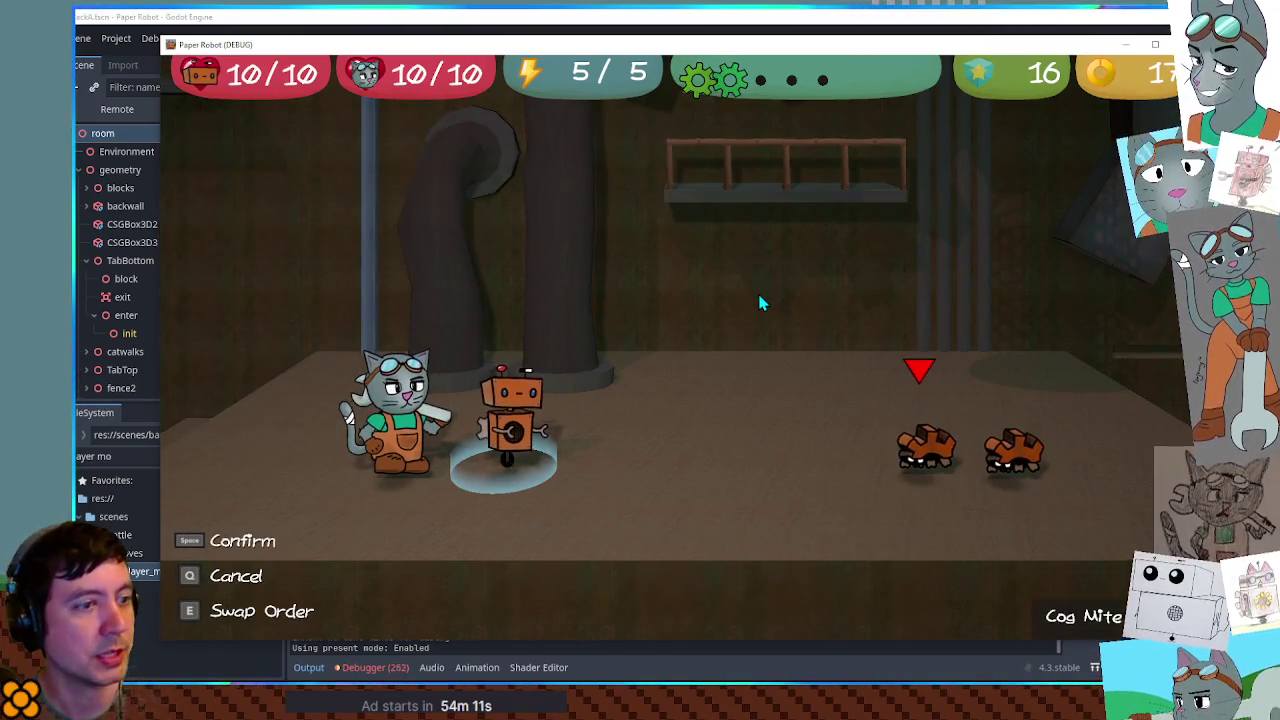
{"action": "key", "text": "space"}
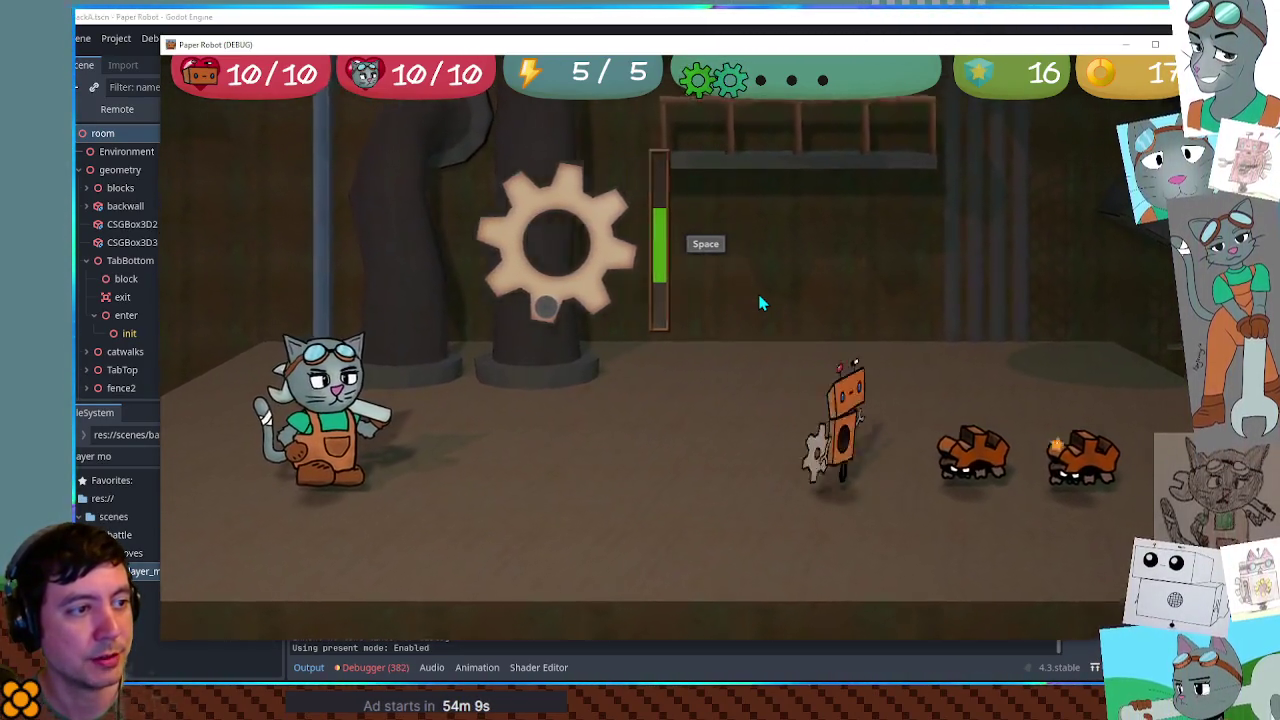
{"action": "key", "text": "space"}
{"action": "key", "text": "space"}
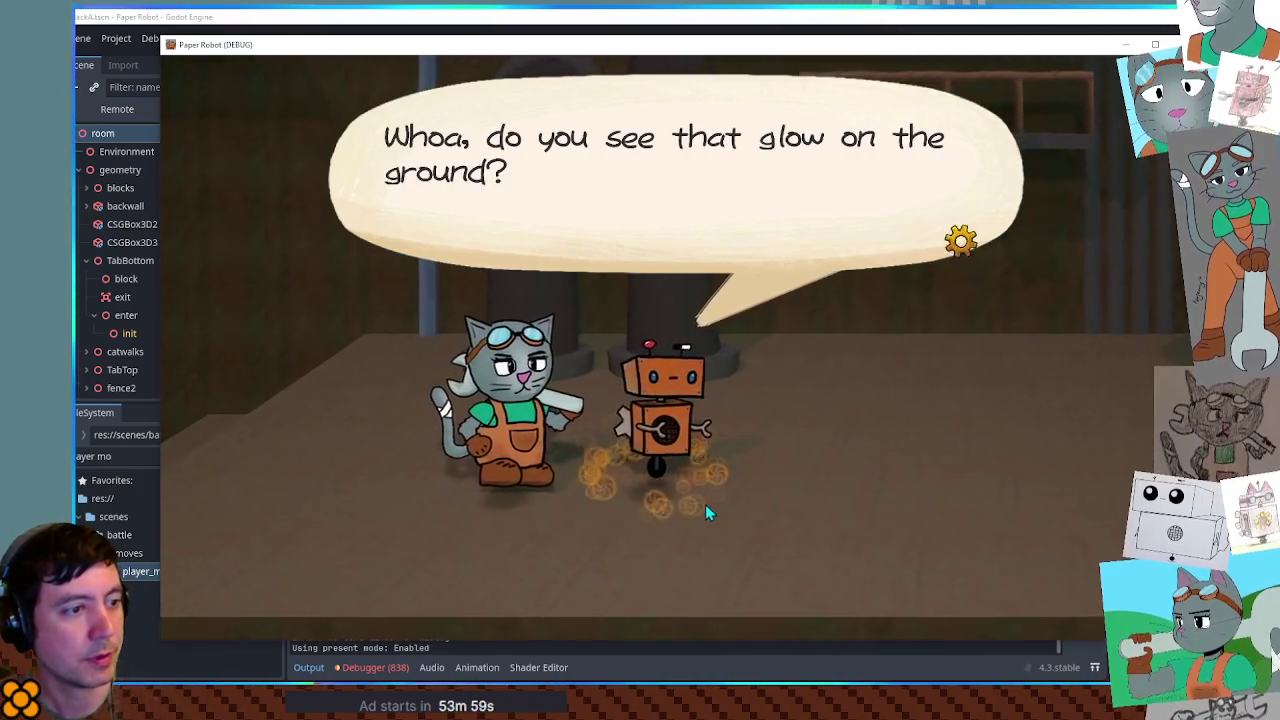
{"action": "left_click", "coordinate": [712, 511]}
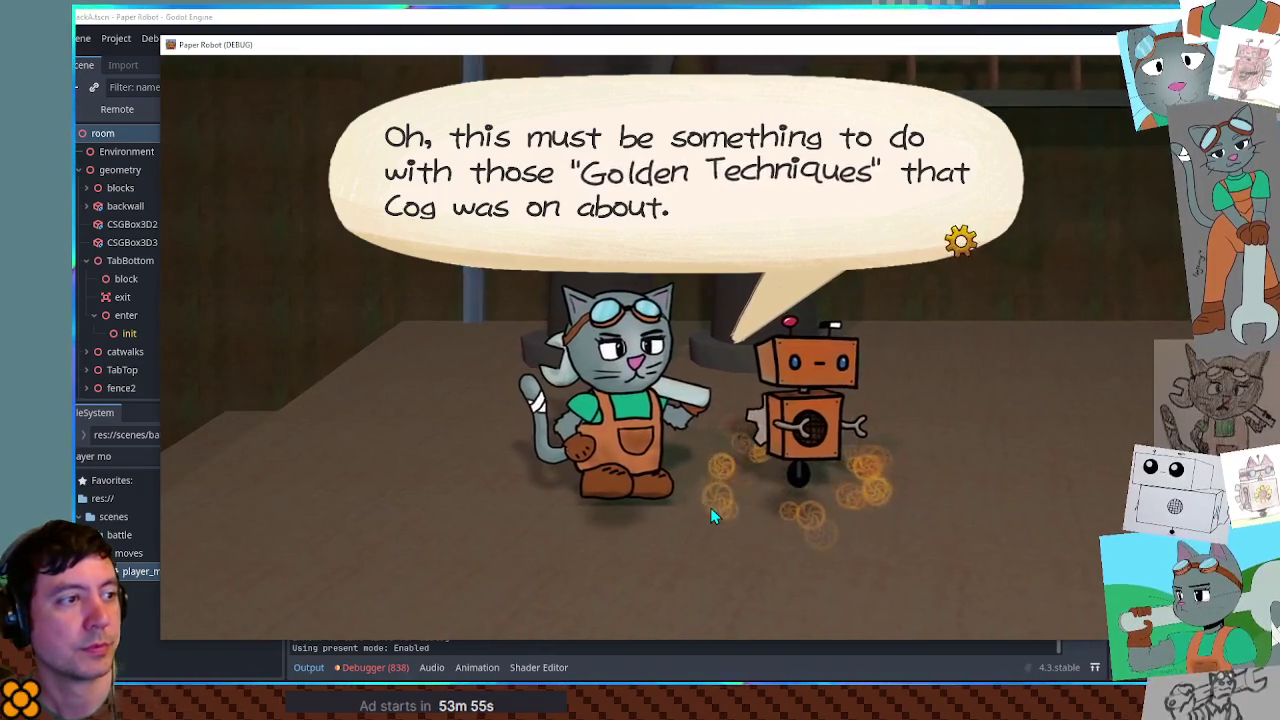
{"action": "left_click", "coordinate": [710, 508]}
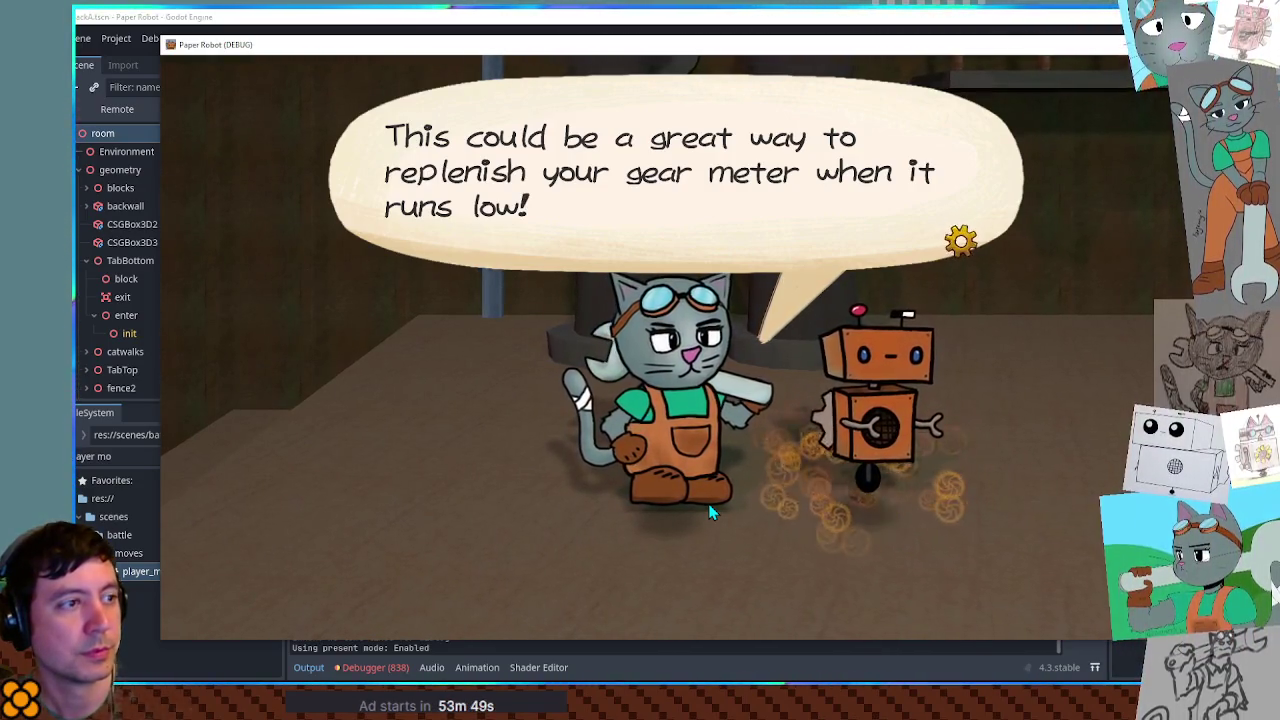
{"action": "left_click", "coordinate": [708, 508]}
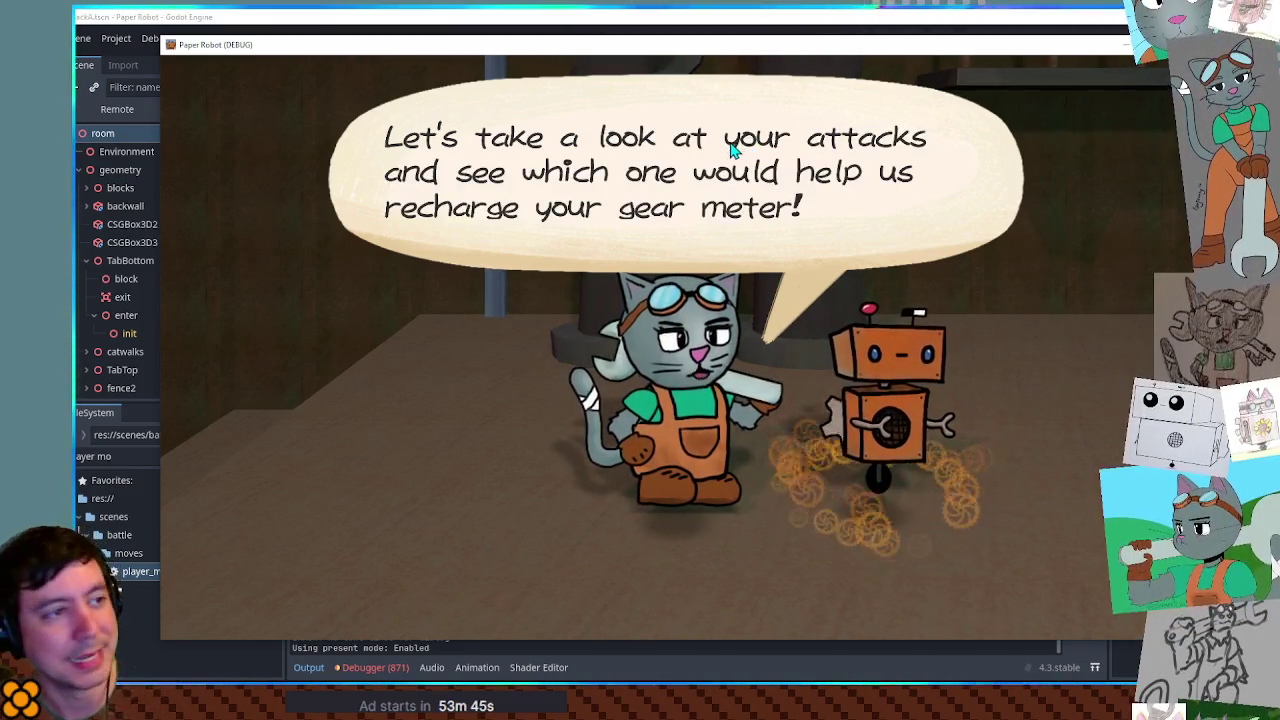
{"action": "left_click", "coordinate": [475, 246]}
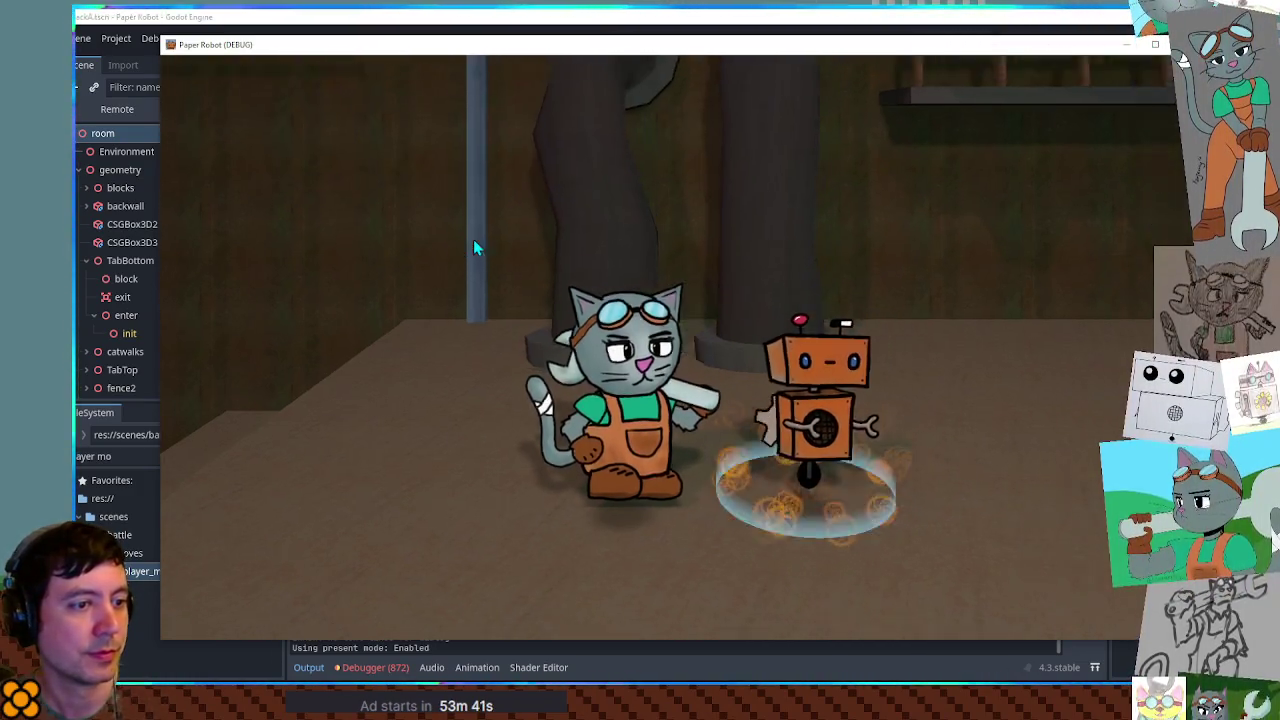
- Browse the robot's attack list and cancel out of it with Q
{"action": "key", "text": "space"}
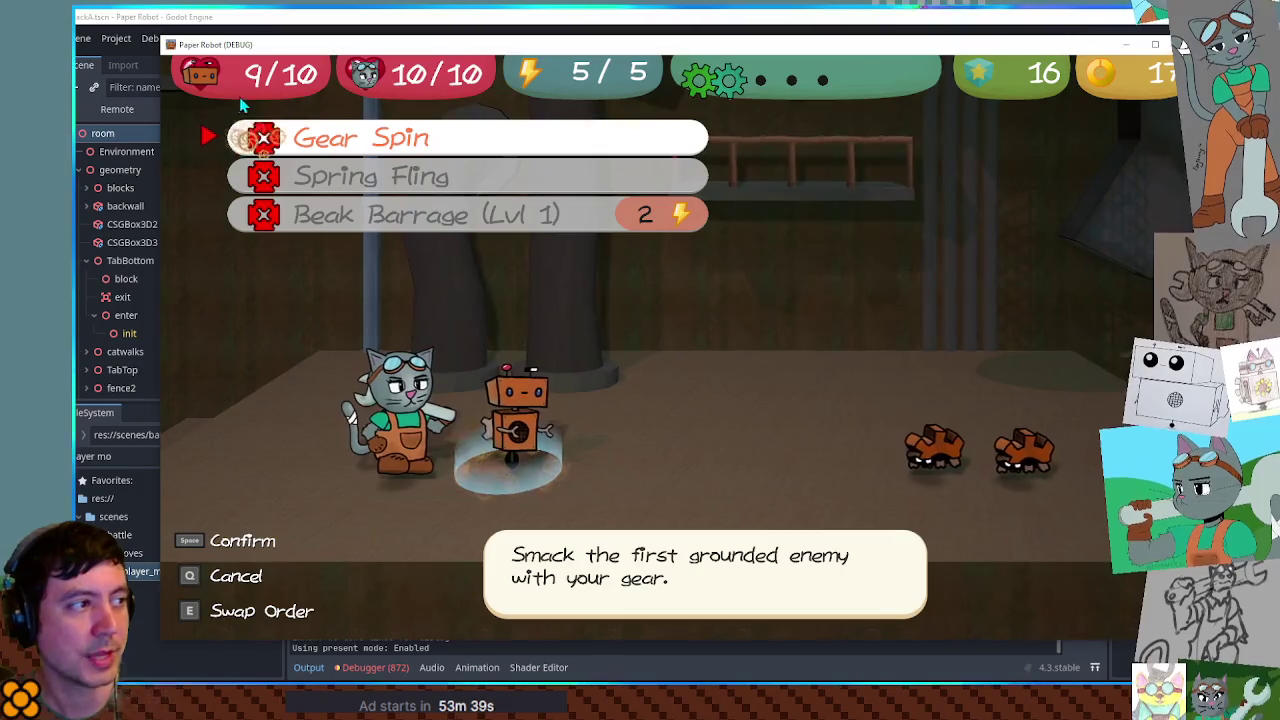
{"action": "key", "text": "Down"}
{"action": "key", "text": "Down"}
{"action": "key", "text": "Up"}
{"action": "key", "text": "Up"}
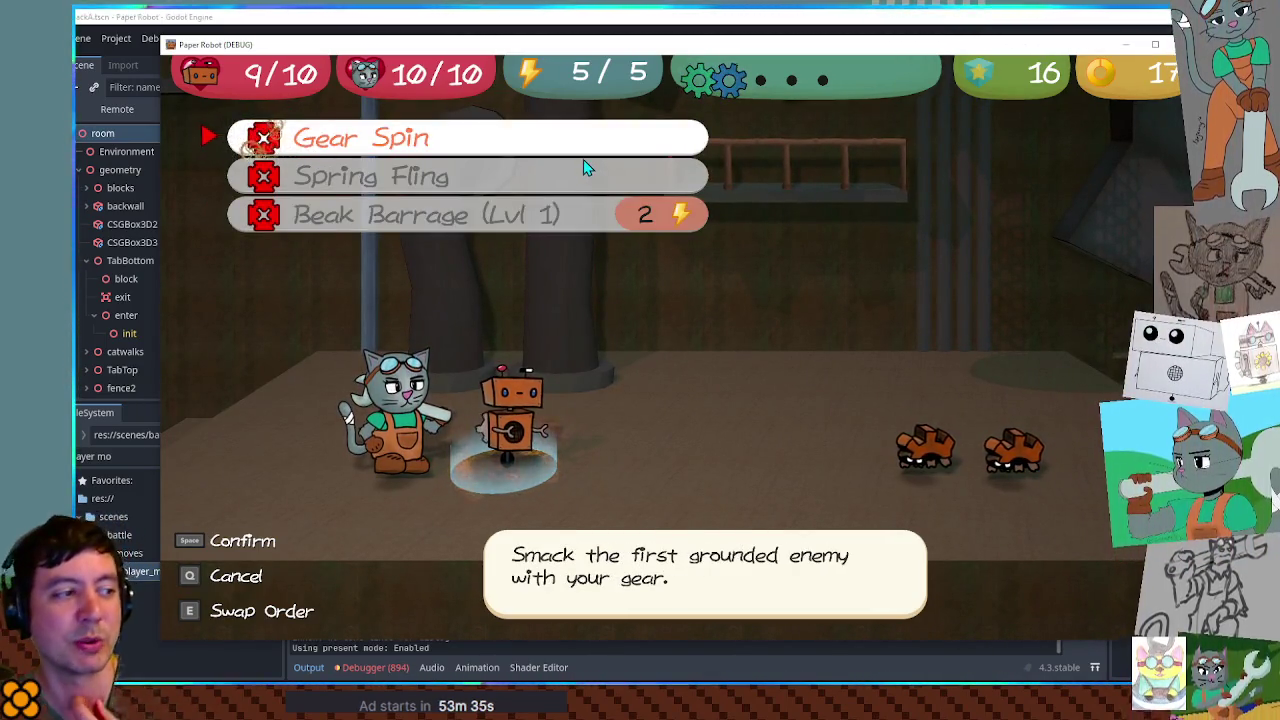
{"action": "key", "text": "q"}
- Swap turn order with E until the cat is active, then return to the Godot editor
{"action": "key", "text": "e"}
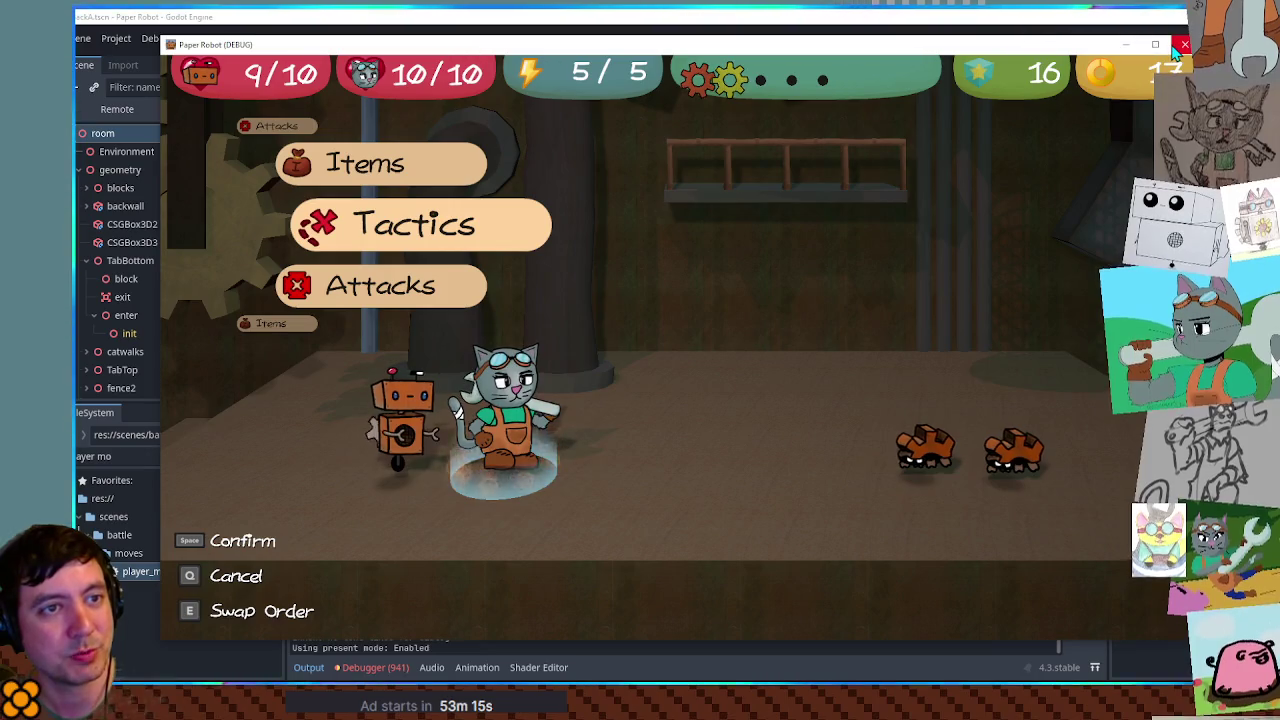
{"action": "key", "text": "e"}
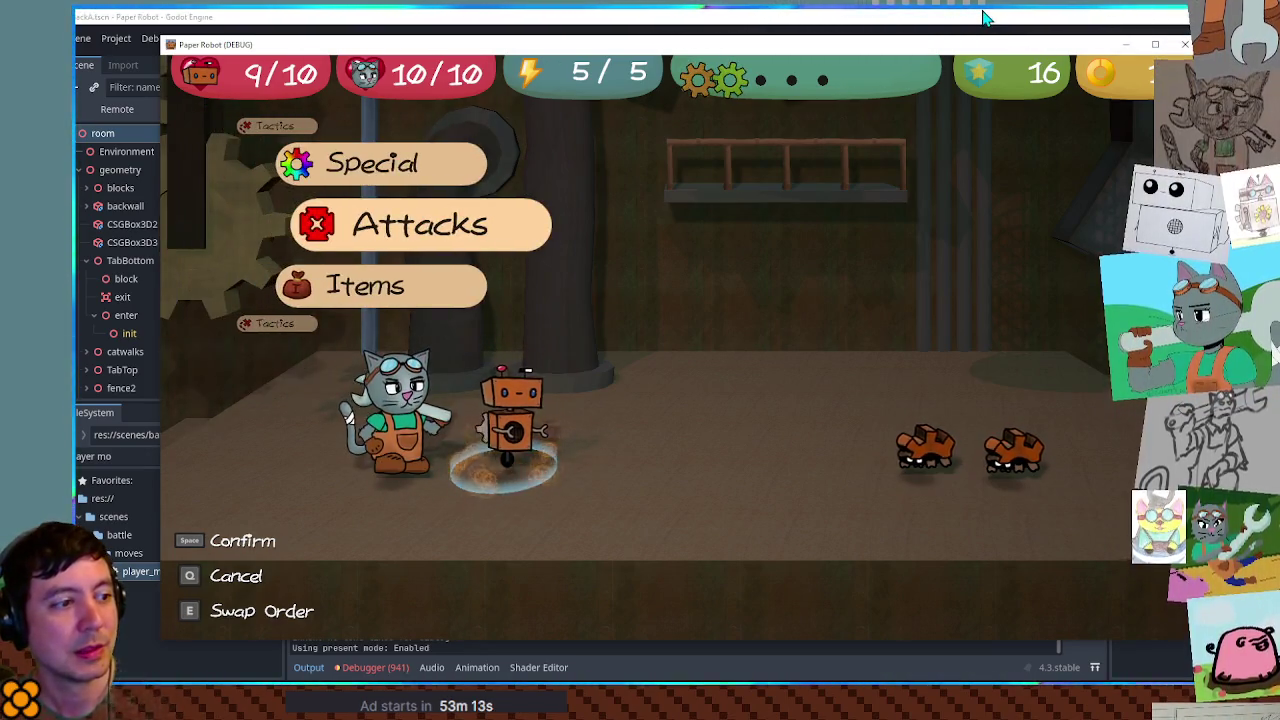
{"action": "key", "text": "e"}
{"action": "key", "text": "e"}
{"action": "key", "text": "e"}
{"action": "key", "text": "e"}
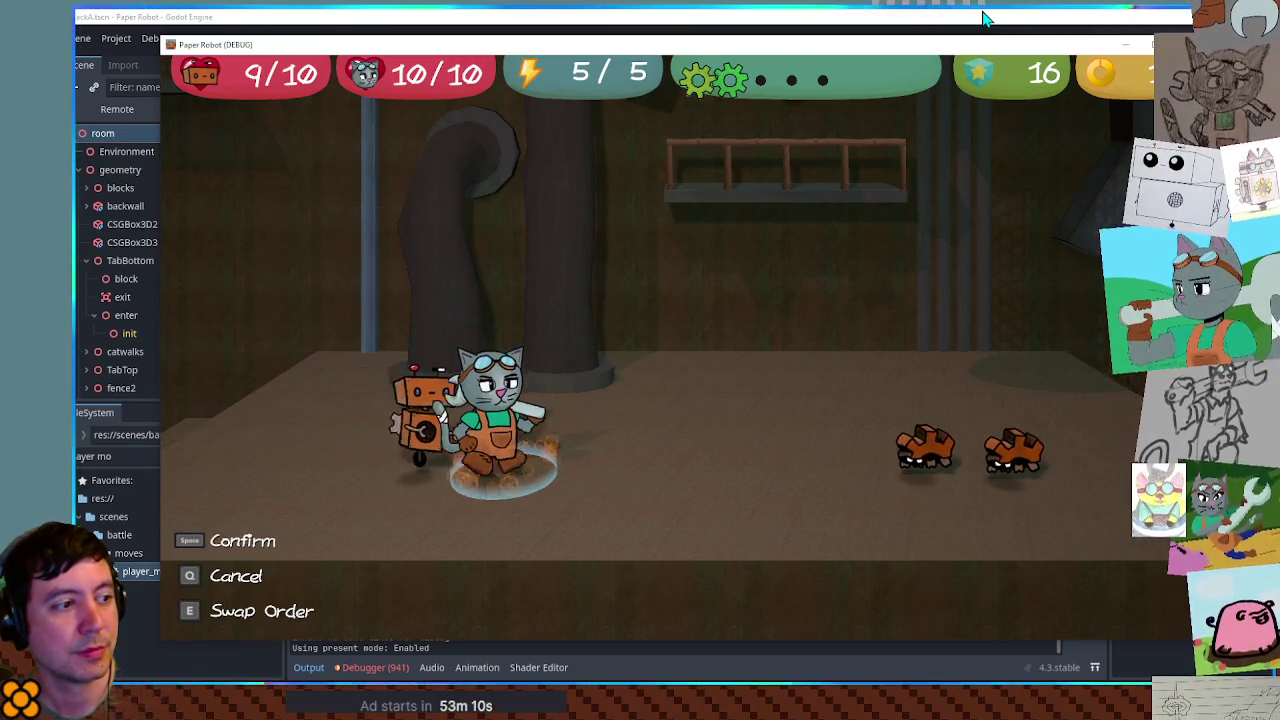
{"action": "key", "text": "e"}
{"action": "key", "text": "e"}
{"action": "key", "text": "e"}
{"action": "left_click", "coordinate": [866, 17]}
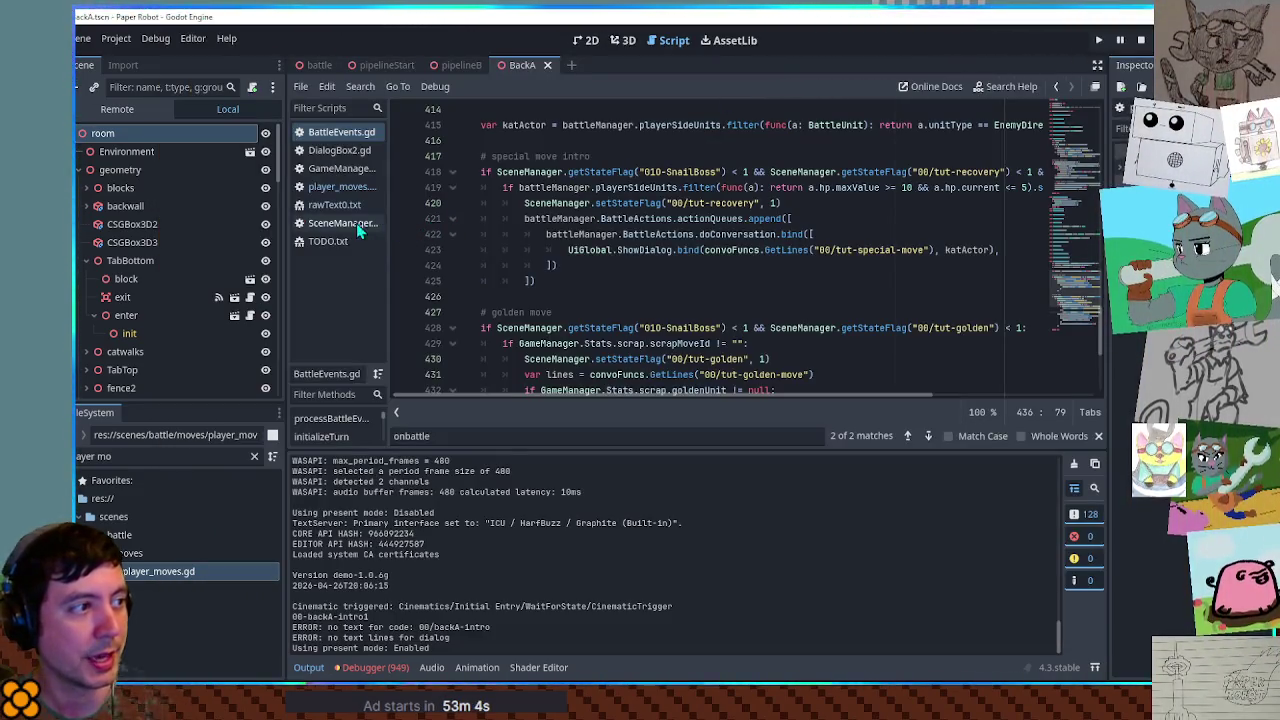
- Search BattleEvents.gd for 'turninde' and jump to the match
{"action": "left_click", "coordinate": [717, 265]}
{"action": "key", "text": "ctrl+f"}
{"action": "type", "text": "turninde"}
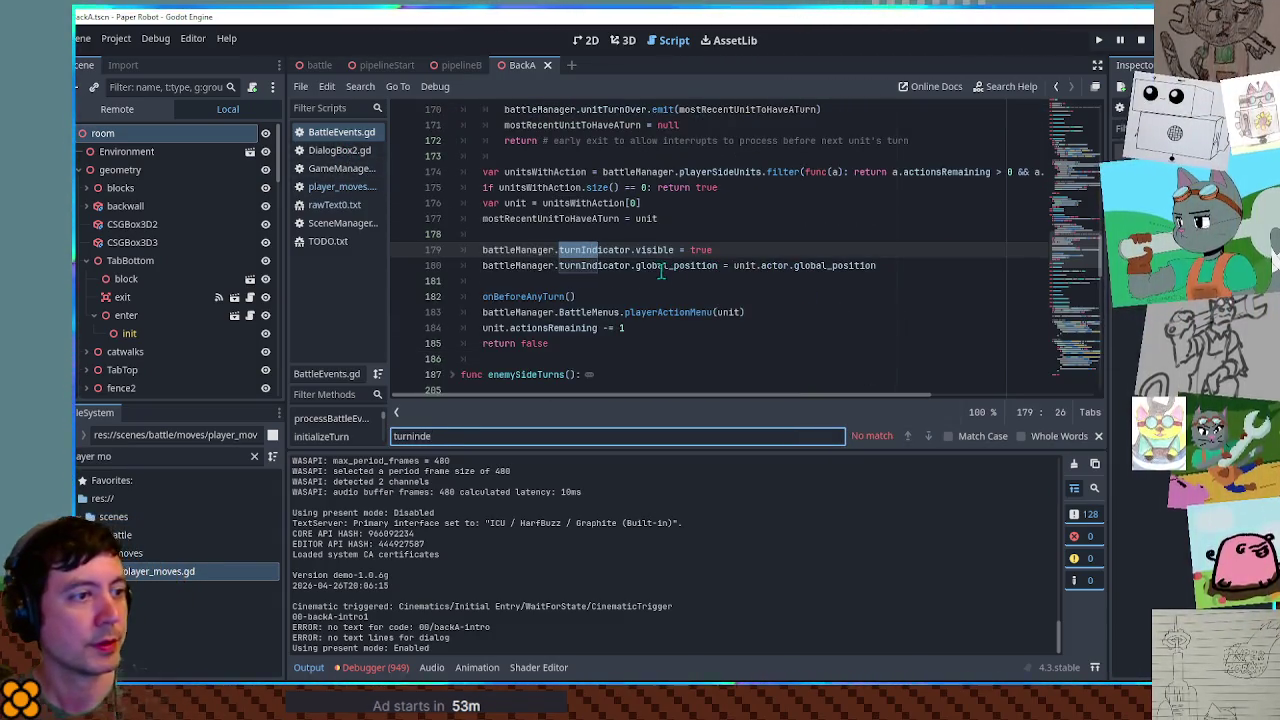
{"action": "left_click", "coordinate": [663, 267]}
{"action": "scroll", "coordinate": [600, 240], "scroll_direction": "up", "scroll_amount": 2}
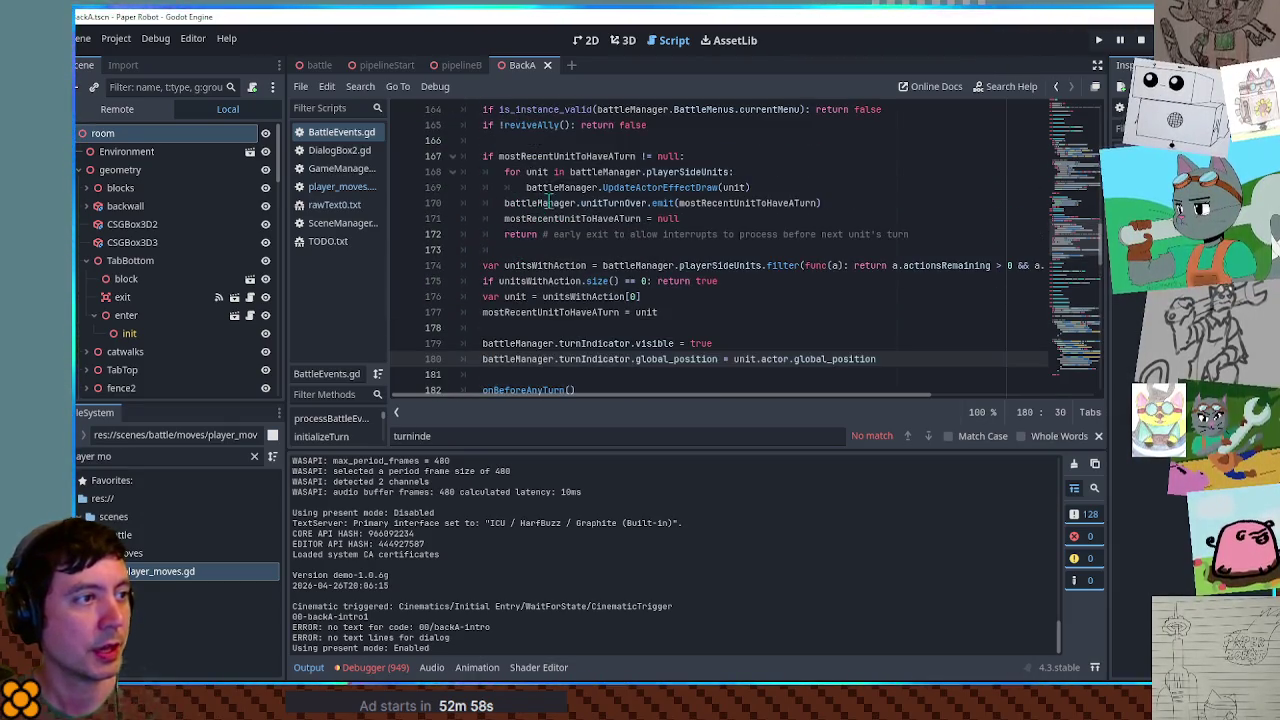
{"action": "scroll", "coordinate": [548, 200], "scroll_direction": "down", "scroll_amount": 2}
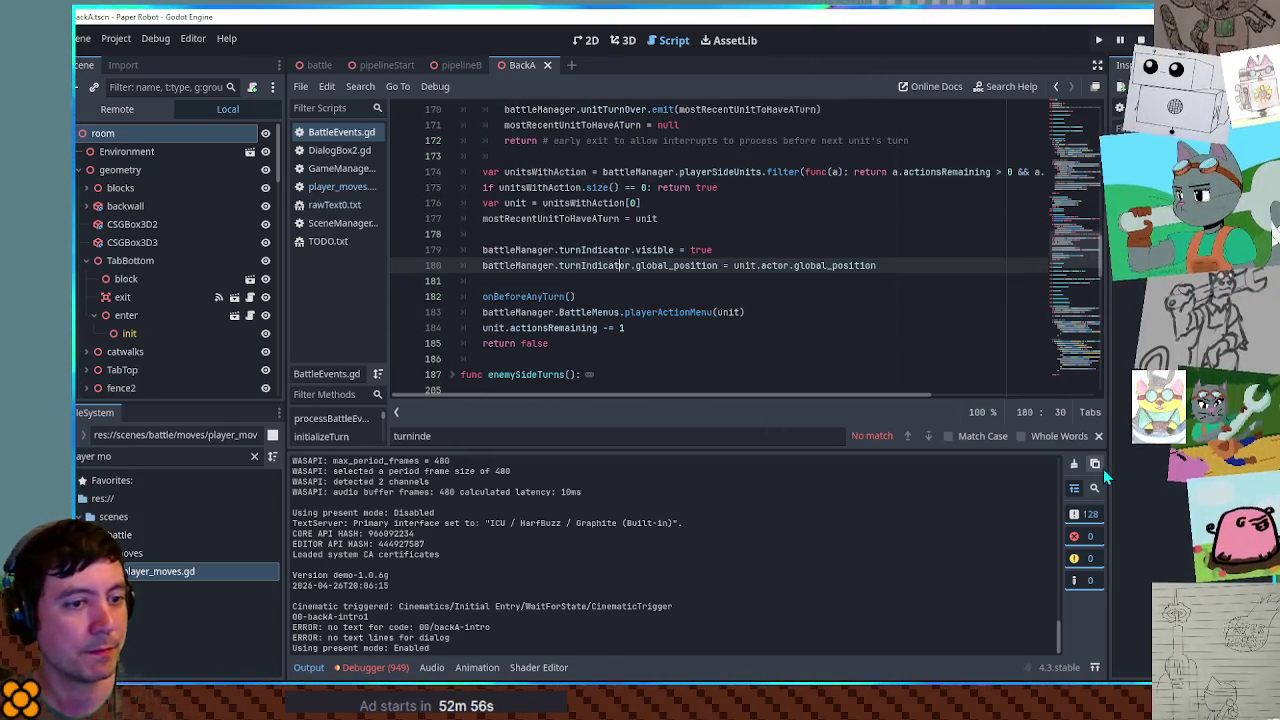
- Close the find bar, collapse the Output panel, and review the scrap-ready goldenMoveIndicator code
{"action": "left_click", "coordinate": [1098, 437]}
{"action": "left_click", "coordinate": [306, 667]}
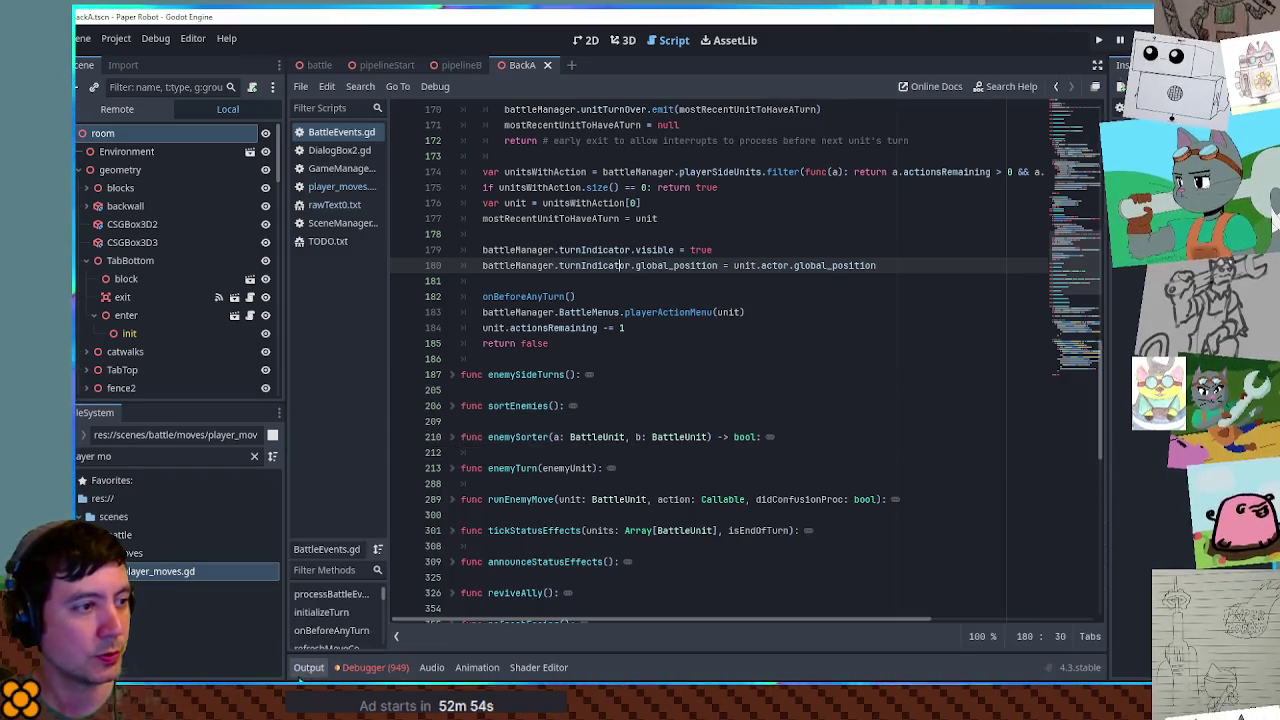
{"action": "scroll", "coordinate": [496, 390], "scroll_direction": "up", "scroll_amount": 4}
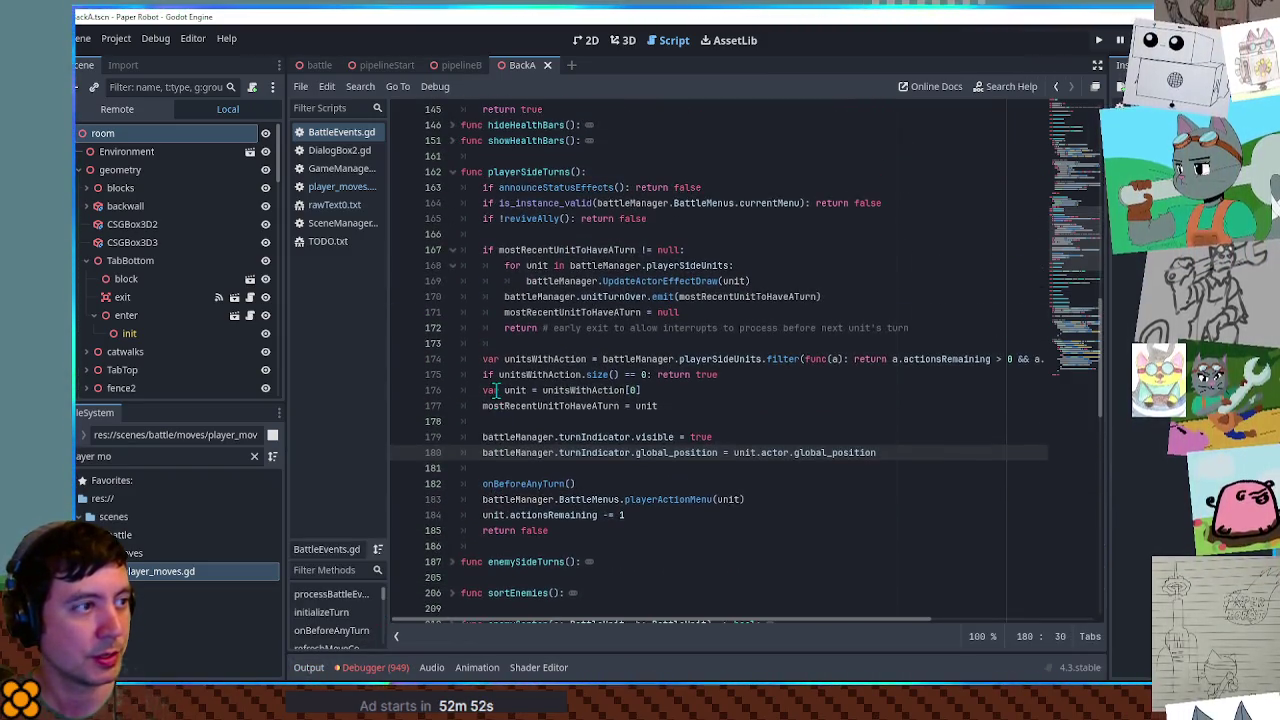
{"action": "scroll", "coordinate": [496, 390], "scroll_direction": "up", "scroll_amount": 2}
{"action": "scroll", "coordinate": [496, 392], "scroll_direction": "down", "scroll_amount": 8}
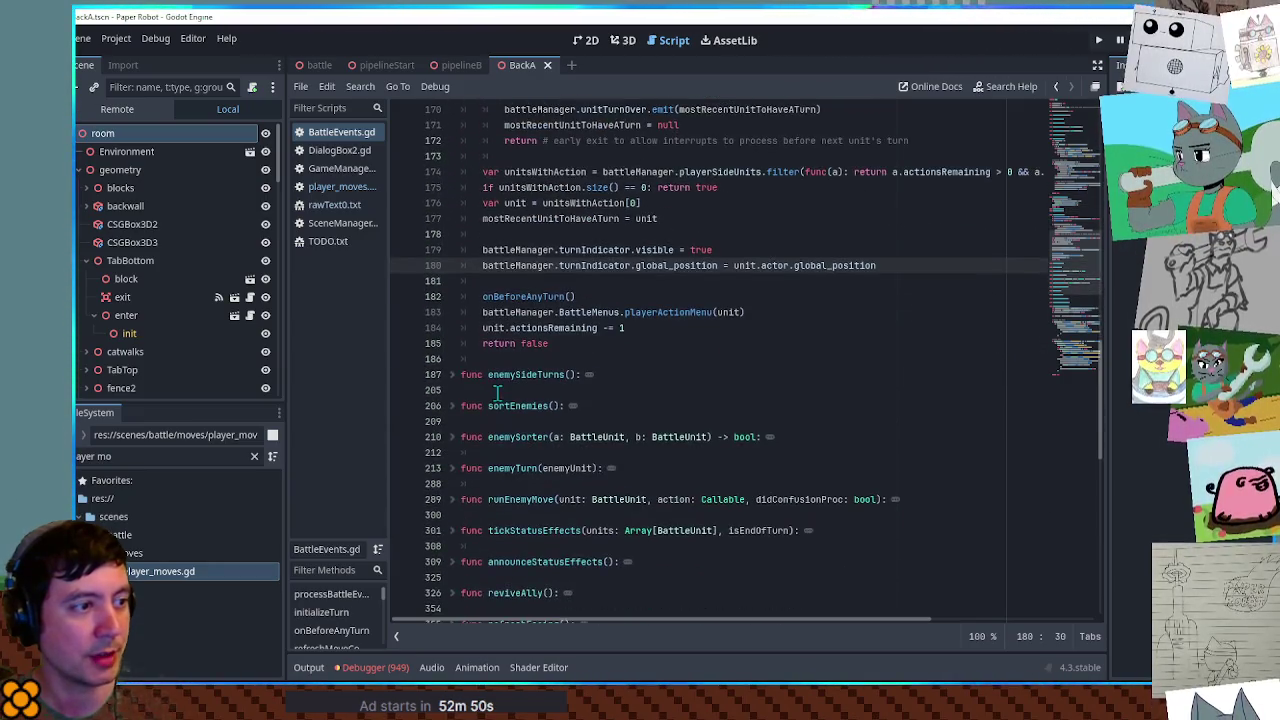
{"action": "left_click_drag", "start_coordinate": [1052, 334], "coordinate": [1088, 210]}
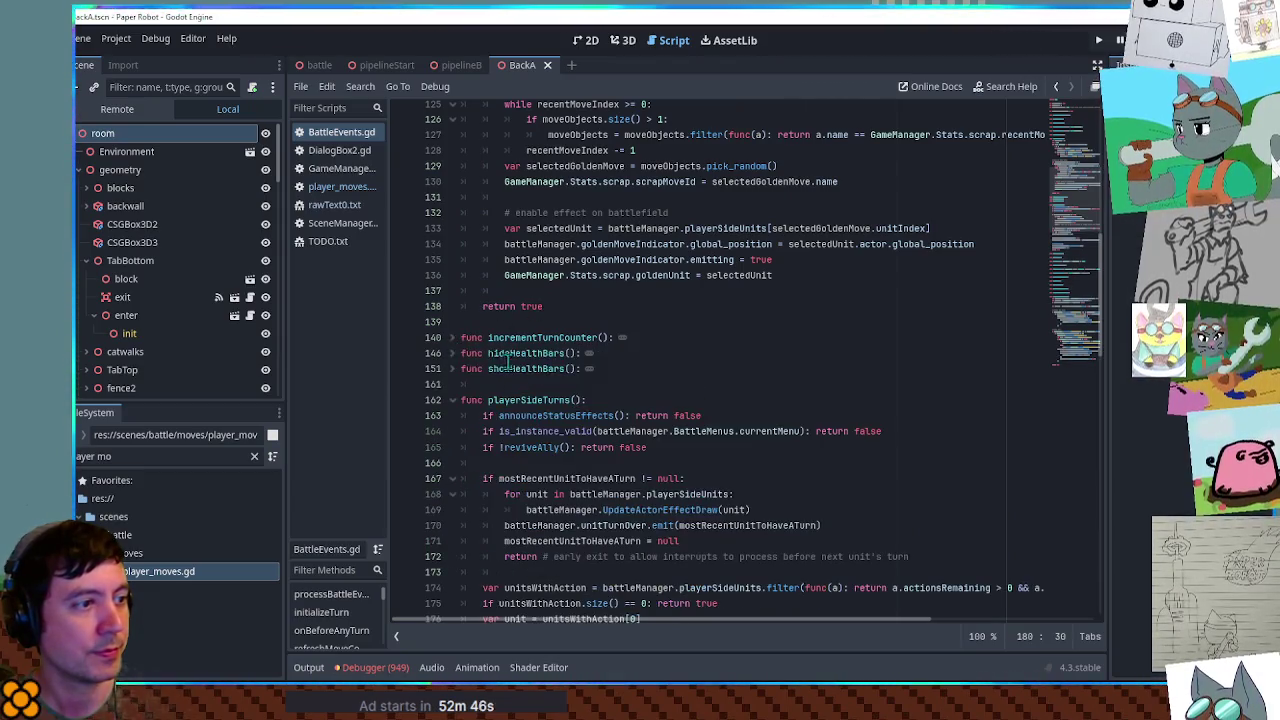
{"action": "scroll", "coordinate": [493, 360], "scroll_direction": "up", "scroll_amount": 3}
{"action": "left_click_drag", "start_coordinate": [504, 385], "coordinate": [978, 387]}
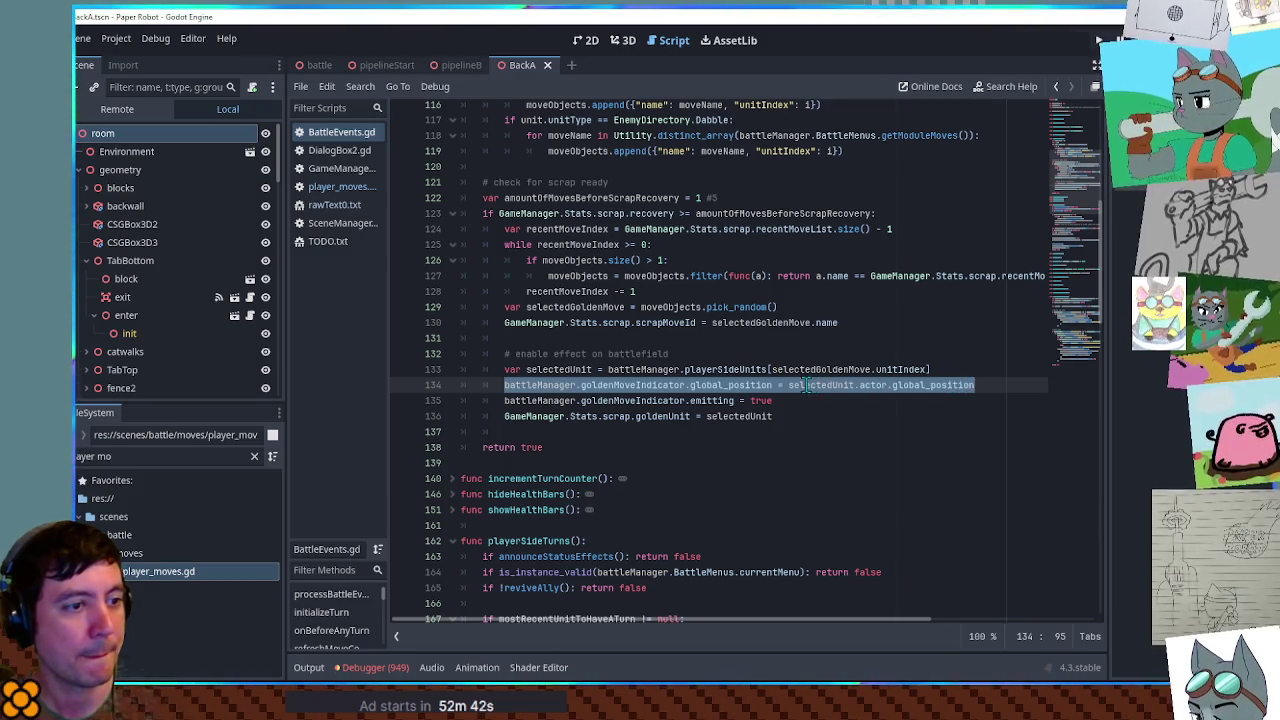
- Inspect the selectedUnit, selectedGoldenMove and GameManager.Stats.scrap.goldenUnit references in the golden-move selection code
{"action": "left_click_drag", "start_coordinate": [530, 370], "coordinate": [826, 370]}
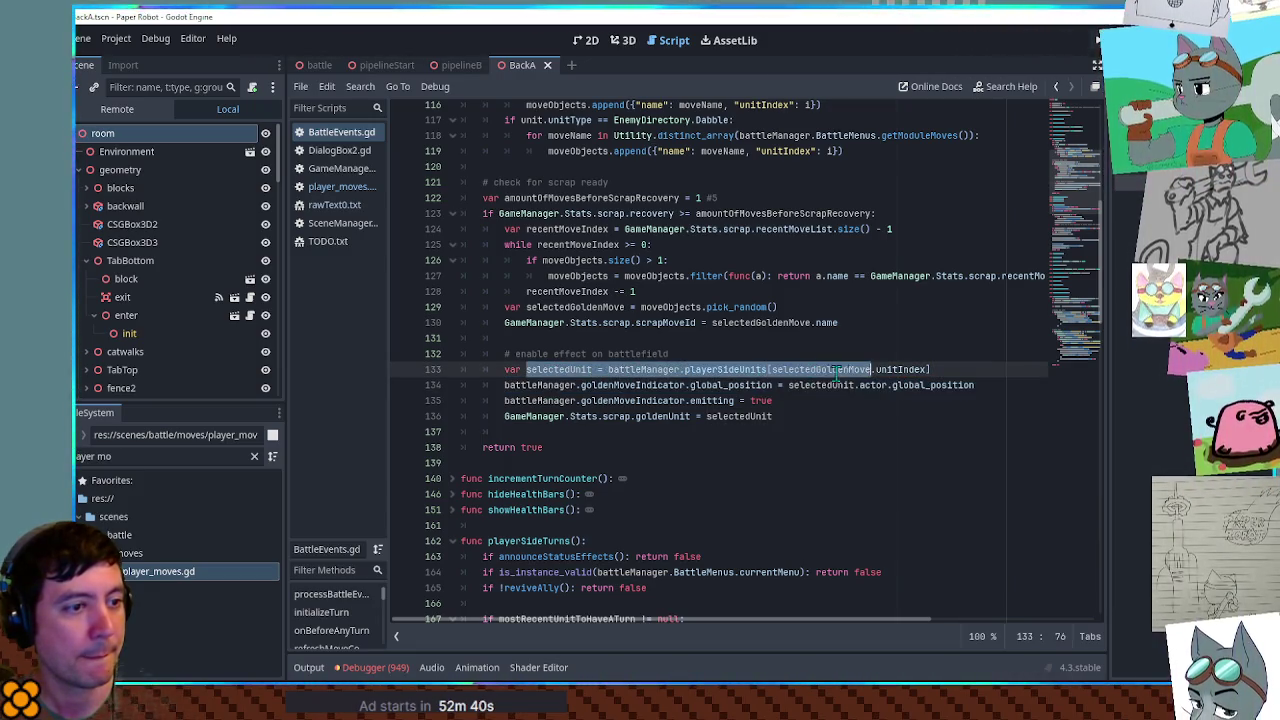
{"action": "double_click", "coordinate": [846, 370]}
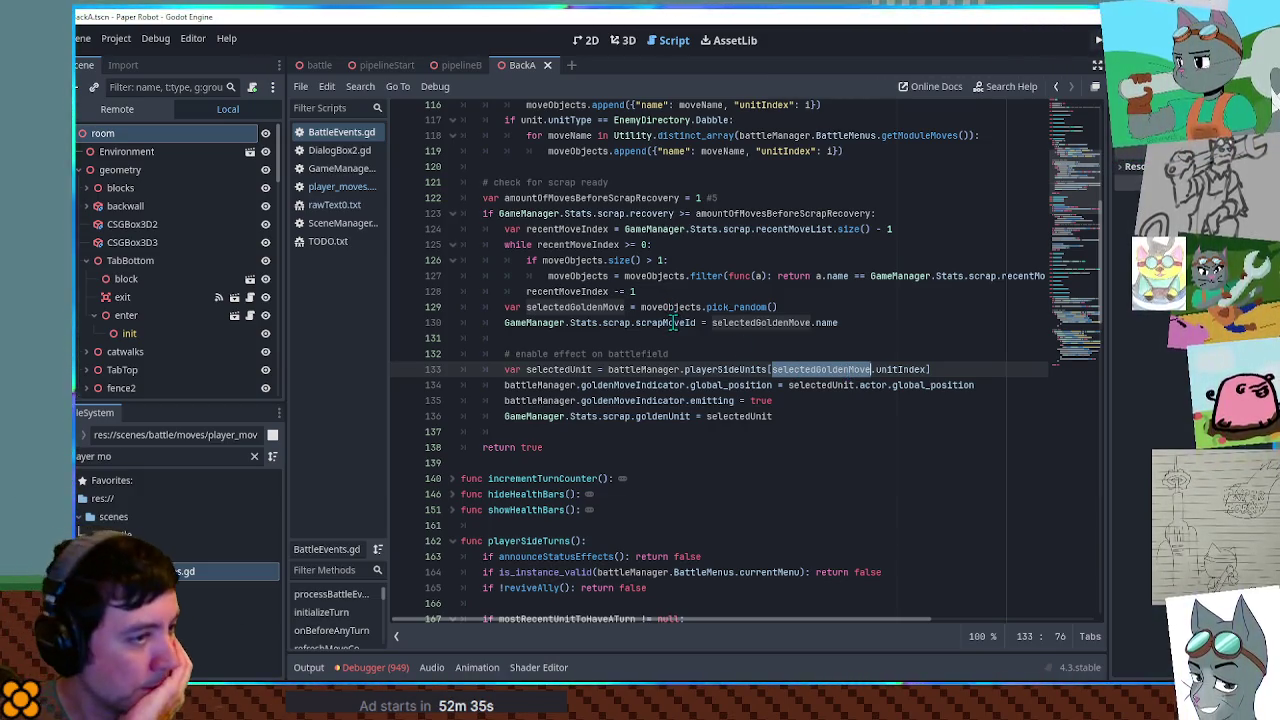
{"action": "left_click_drag", "start_coordinate": [504, 416], "coordinate": [690, 416]}
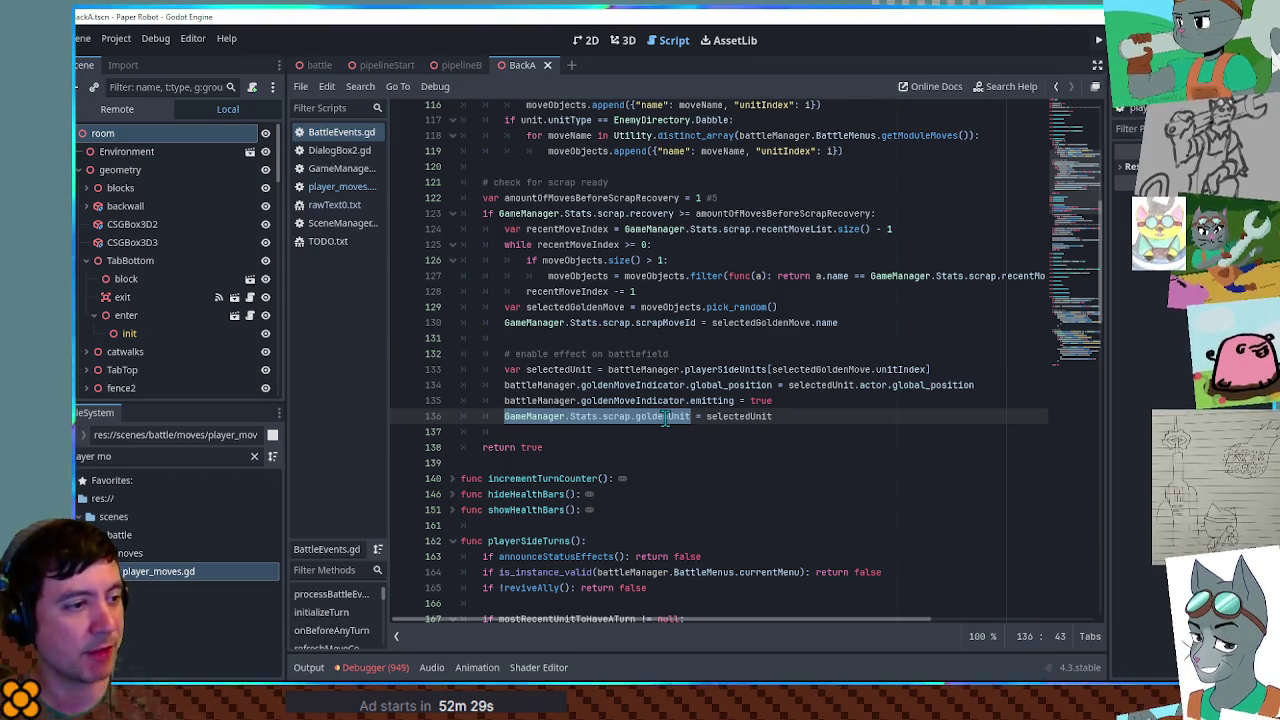
{"action": "left_click_drag", "start_coordinate": [780, 401], "coordinate": [795, 360]}
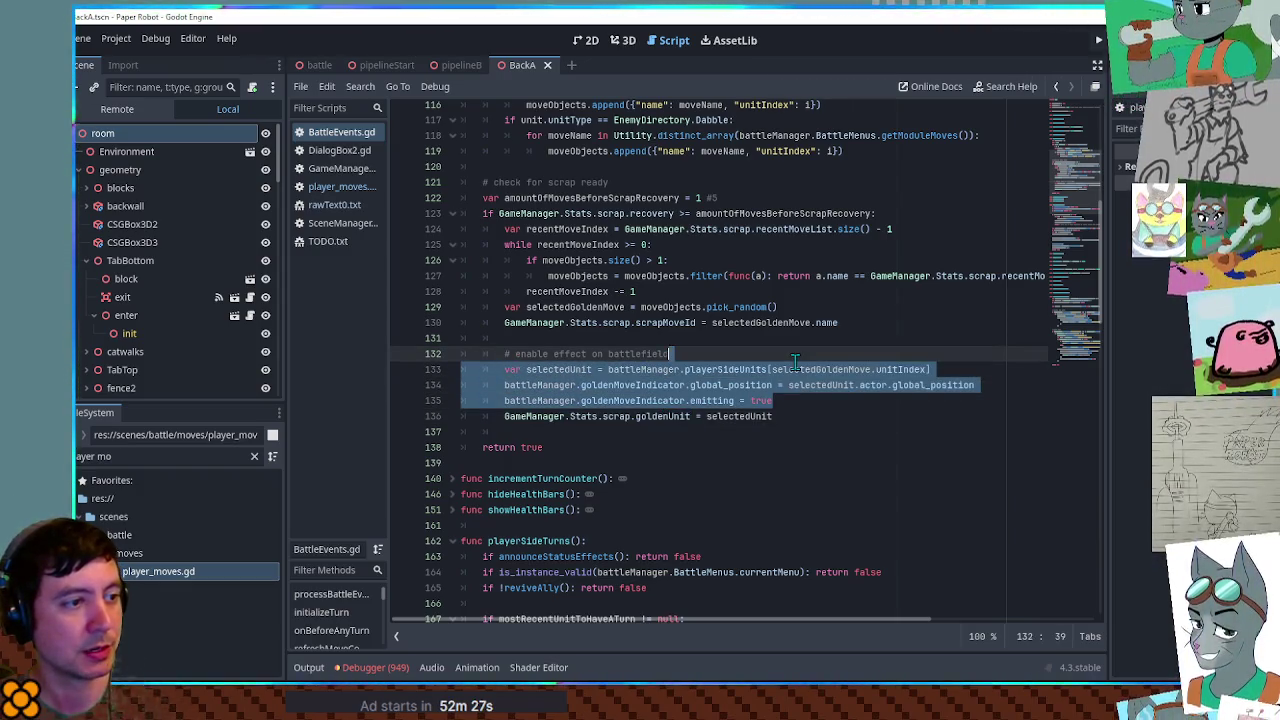
{"action": "left_click_drag", "start_coordinate": [975, 388], "coordinate": [993, 357]}
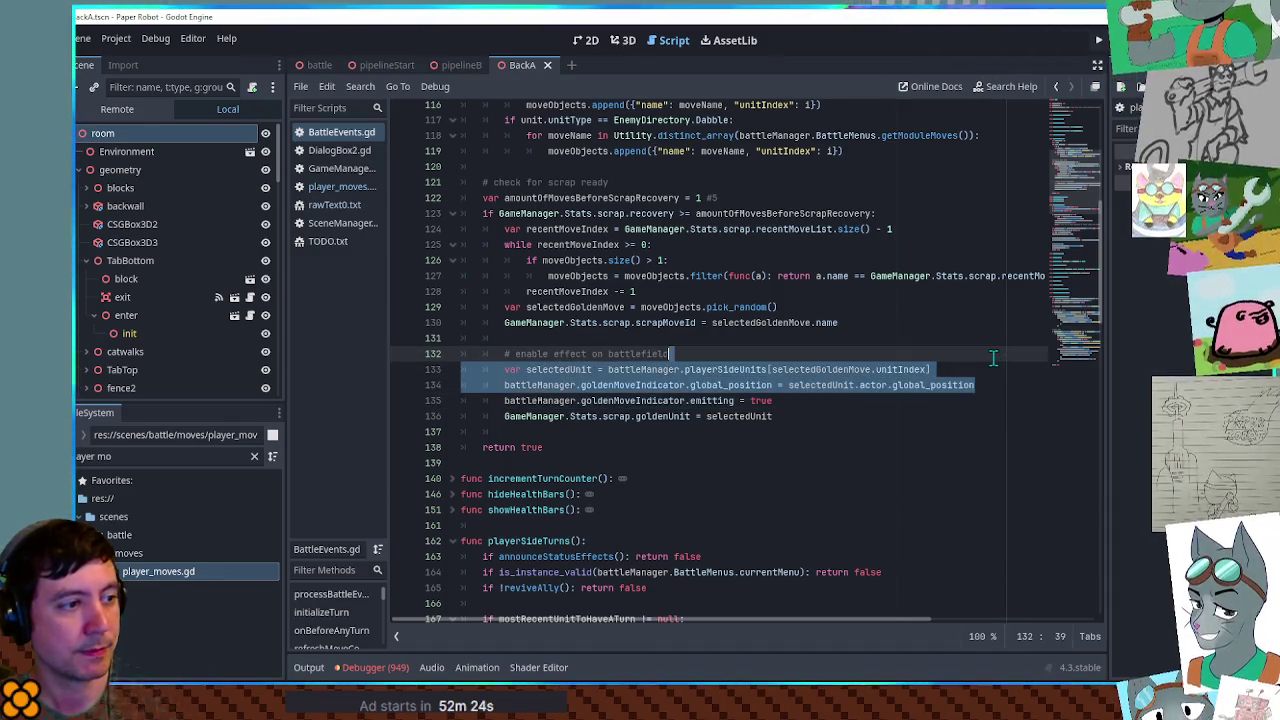
{"action": "left_click", "coordinate": [547, 370]}
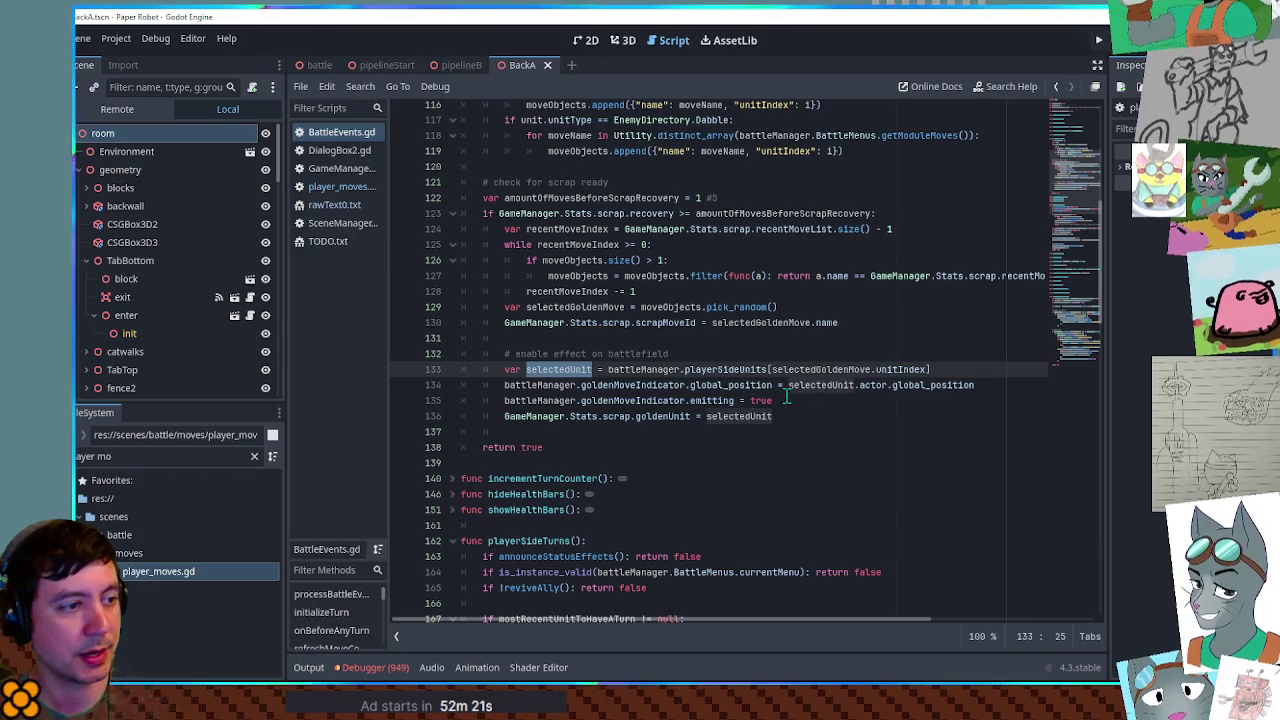
- Move the goldenMoveIndicator.global_position line below the goldenUnit line
{"action": "triple_click", "coordinate": [938, 393]}
{"action": "key", "text": "ctrl+x"}
{"action": "left_click", "coordinate": [800, 417]}
{"action": "key", "text": "ctrl+v"}
- Retarget the indicator line from selectedUnit to GameManager.Stats.scrap.goldenUnit, then remove it from this function
{"action": "left_click", "coordinate": [530, 400]}
{"action": "left_click_drag", "start_coordinate": [530, 400], "coordinate": [643, 400]}
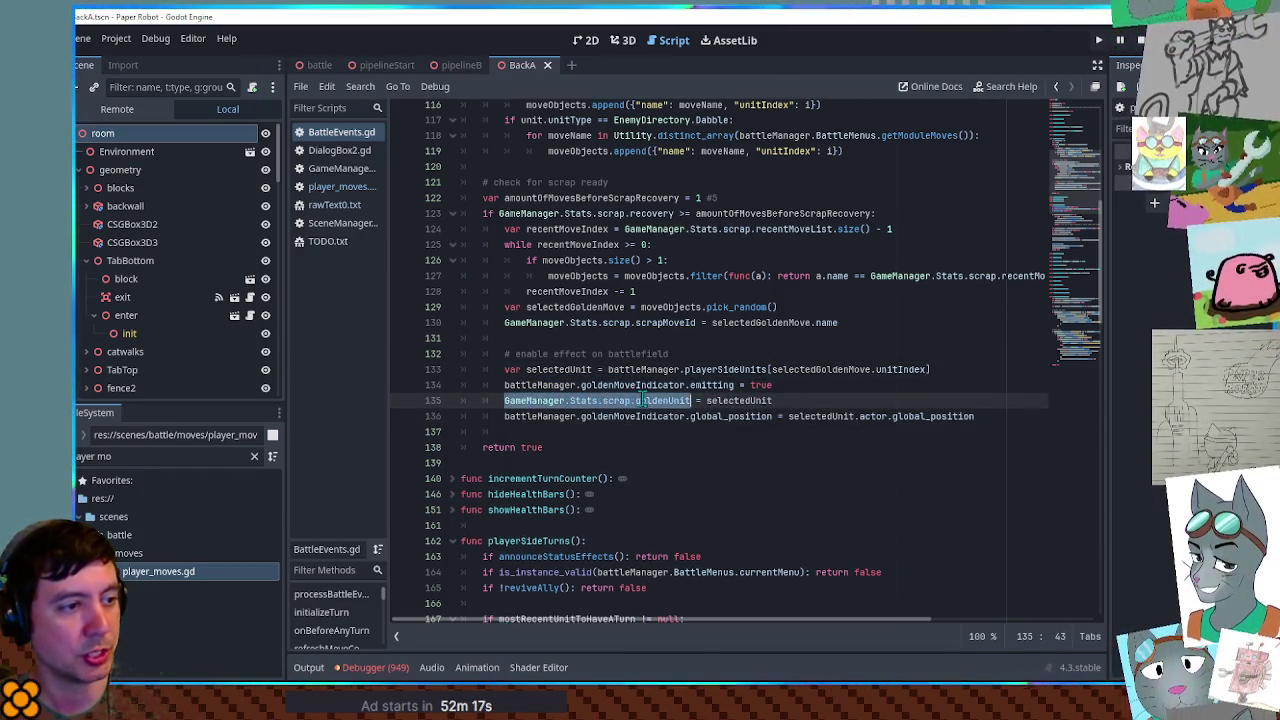
{"action": "left_click_drag", "start_coordinate": [788, 417], "coordinate": [976, 417]}
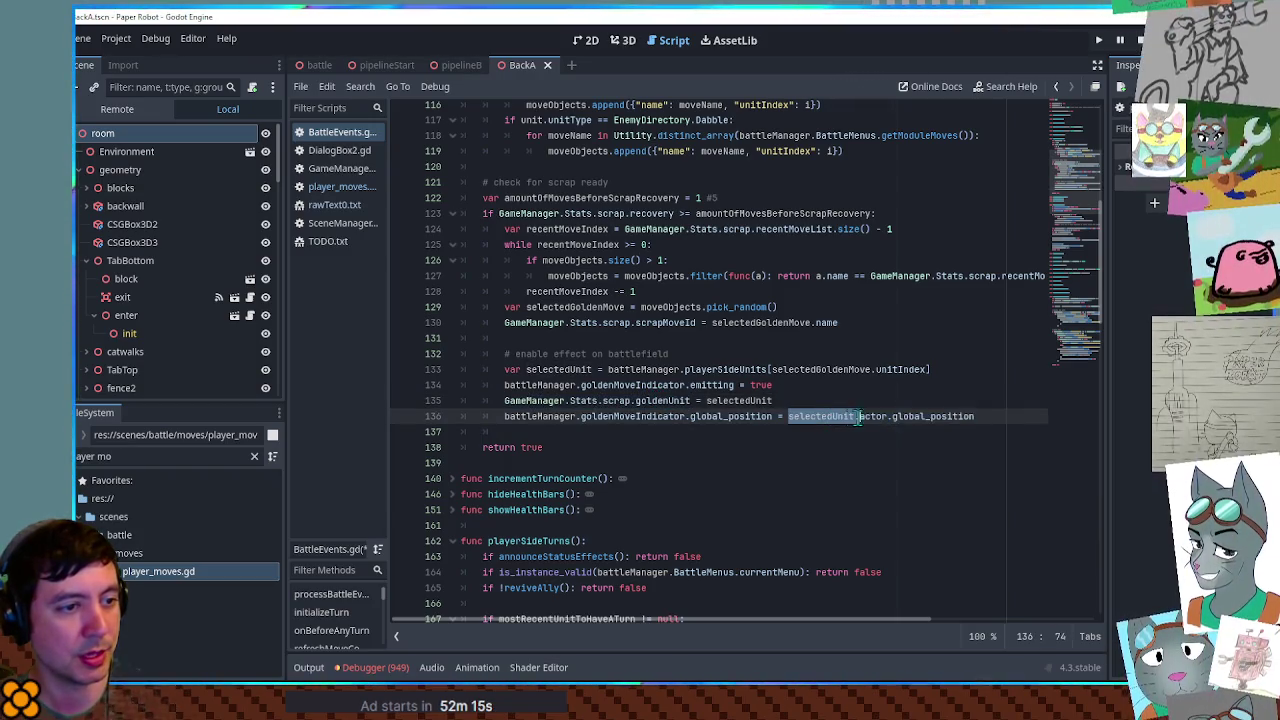
{"action": "triple_click", "coordinate": [955, 417]}
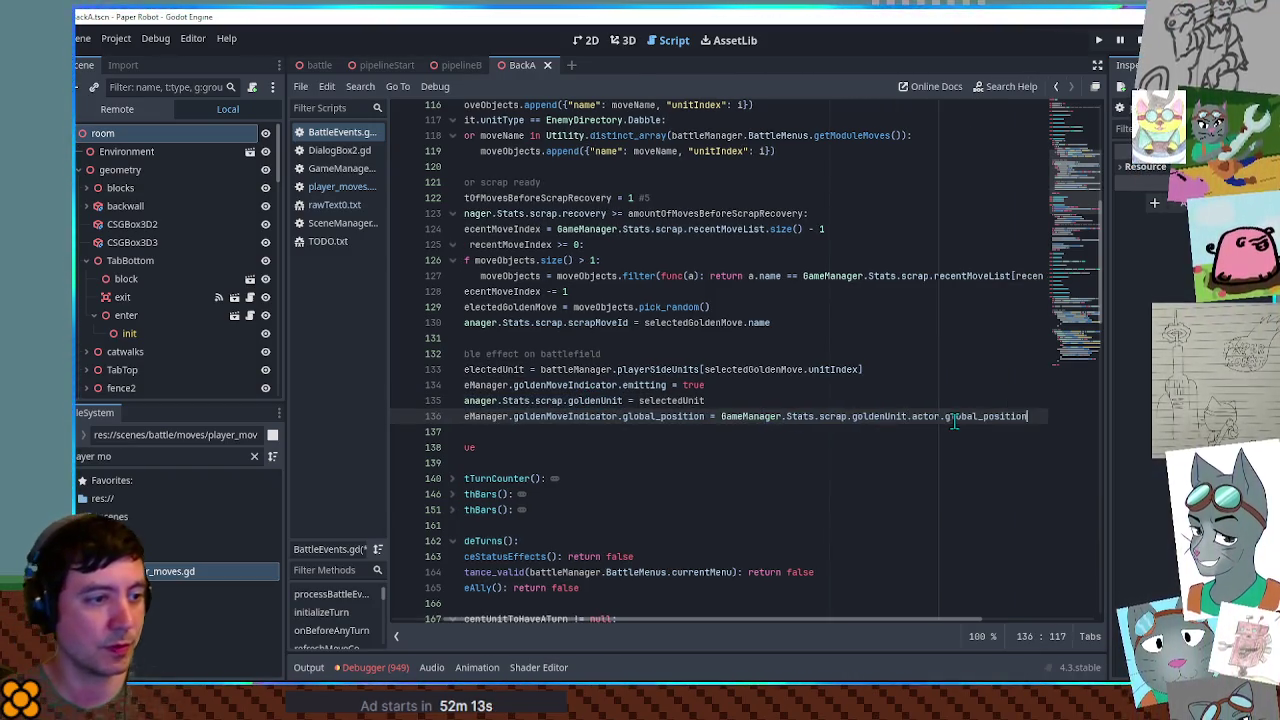
{"action": "key", "text": "BackSpace"}
{"action": "scroll", "coordinate": [992, 407], "scroll_direction": "down", "scroll_amount": 8}
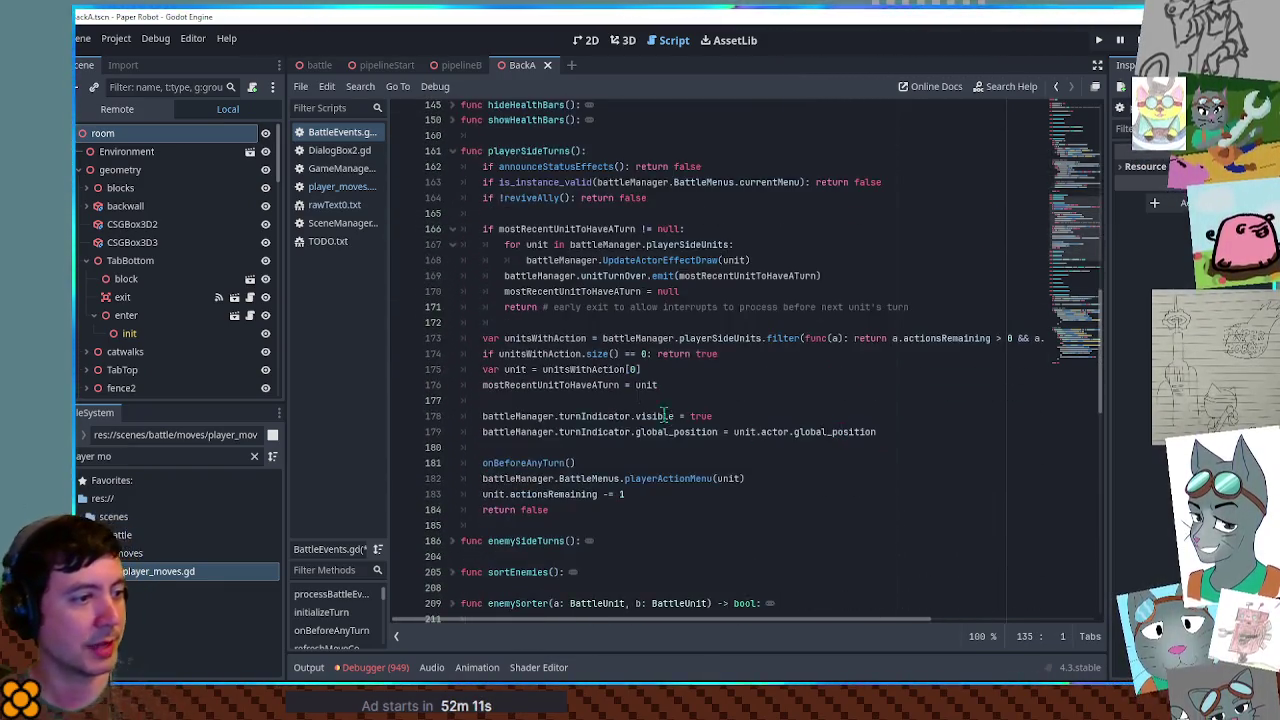
- Paste the goldenMoveIndicator position line after the turnIndicator line in playerSideTurns, then run the game
{"action": "double_click", "coordinate": [596, 387]}
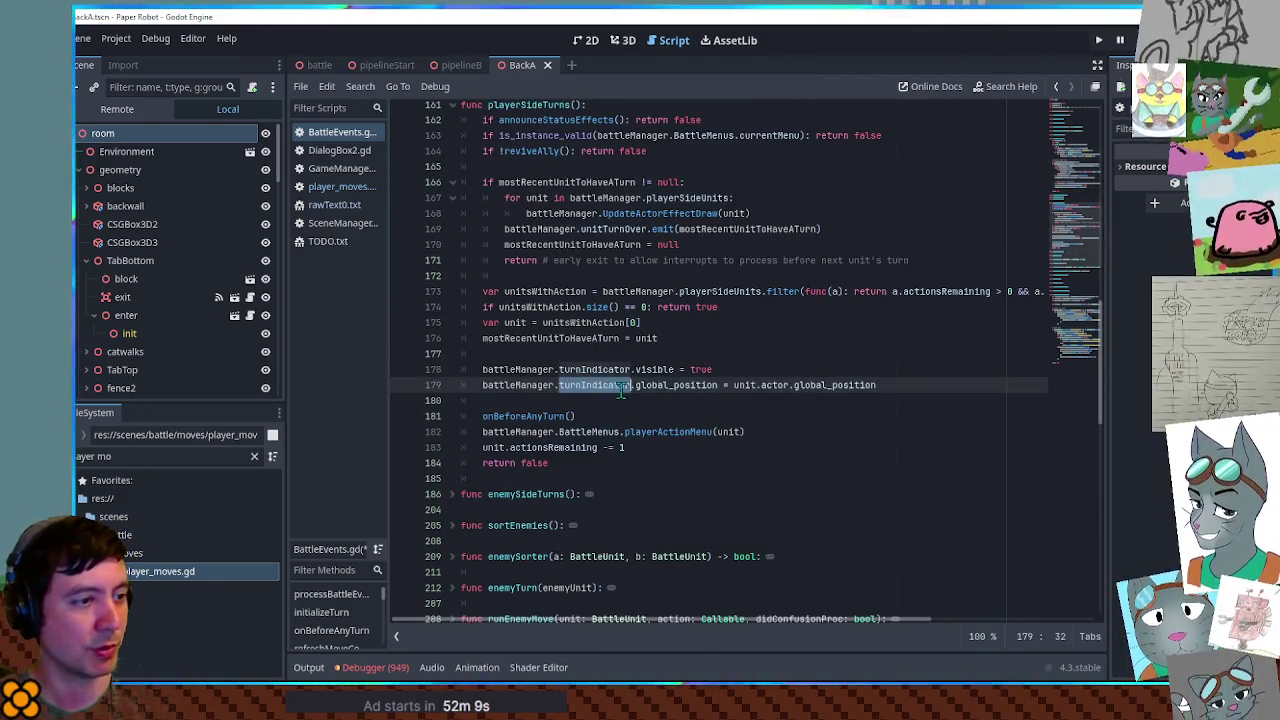
{"action": "key", "text": "Return"}
{"action": "key", "text": "ctrl+v"}
{"action": "key", "text": "Home"}
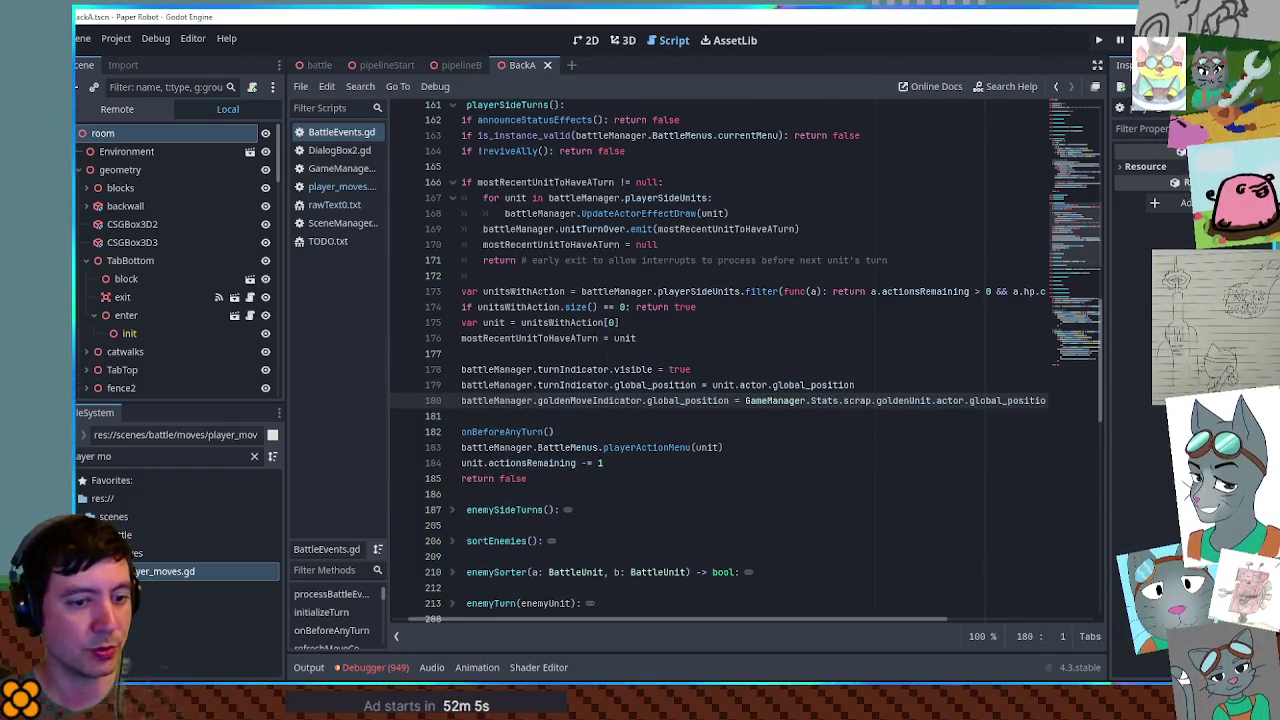
{"action": "key", "text": "alt+Tab"}
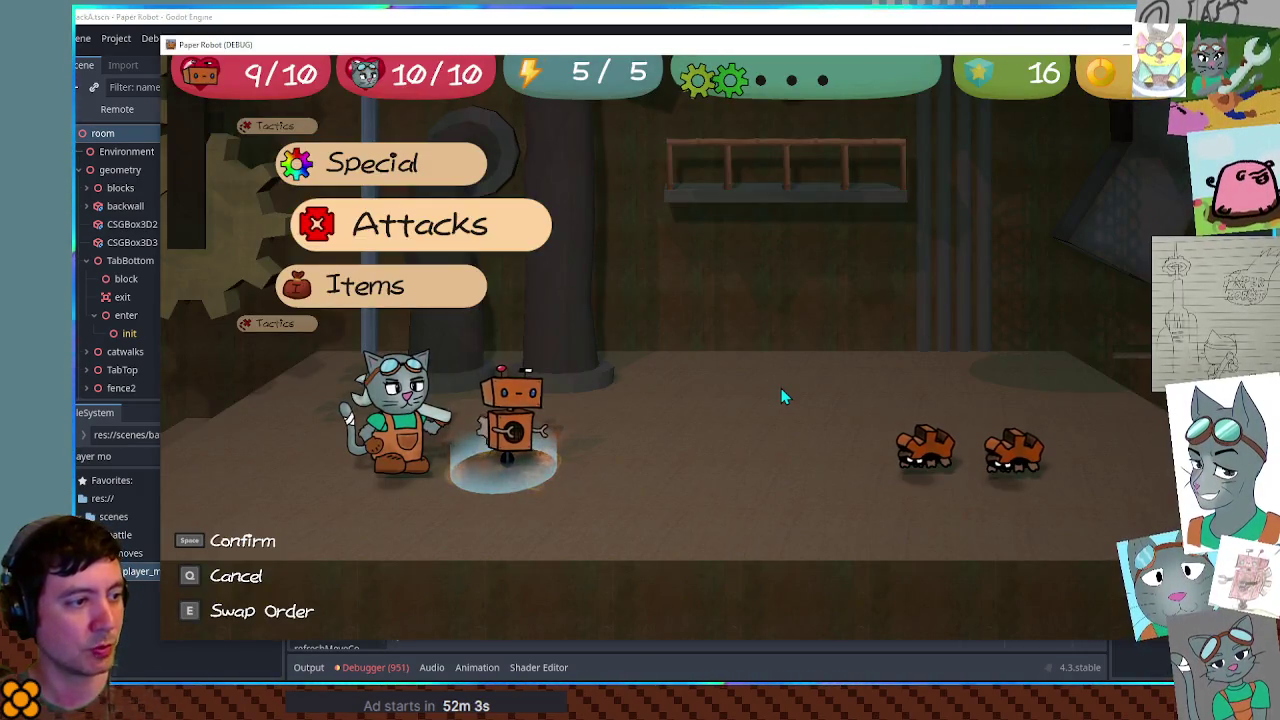
- Swap the cat and robot order three times, leaving the cat in front
{"action": "key", "text": "e"}
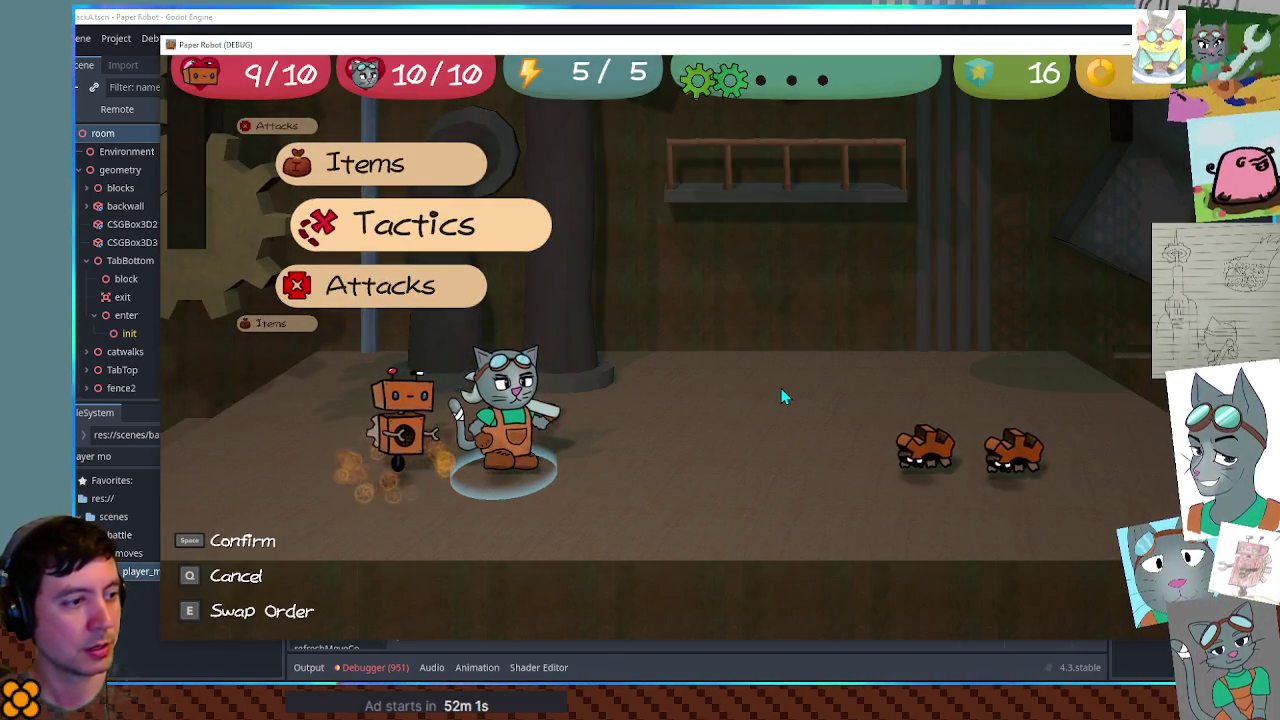
{"action": "key", "text": "e"}
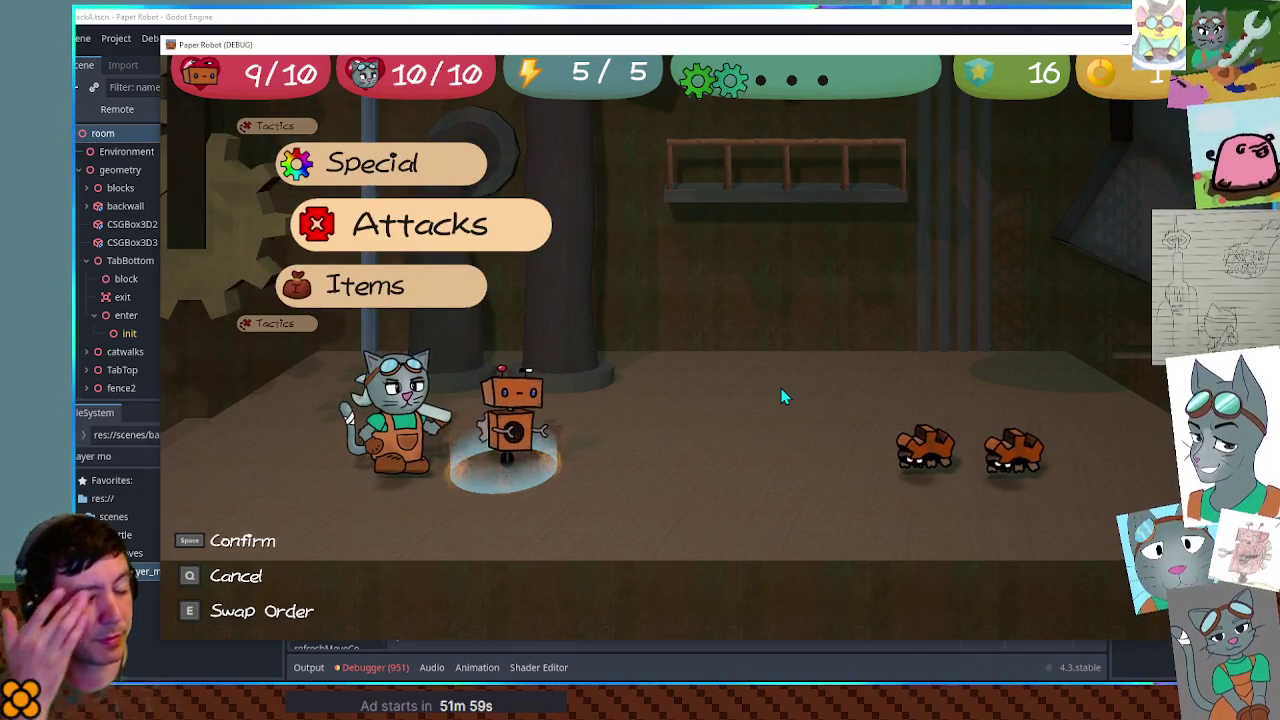
{"action": "key", "text": "e"}
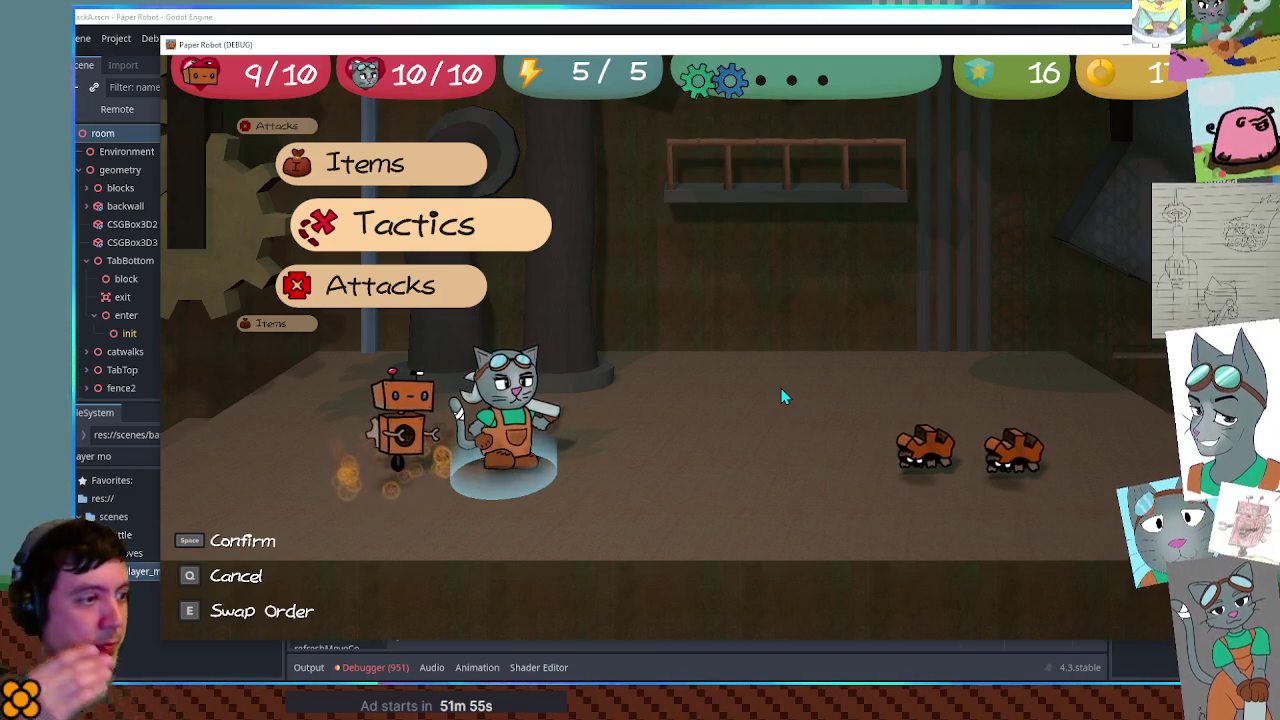
- Rotate the action menu to Attacks, open and close the attack list, and return to the editor
{"action": "key", "text": "w"}
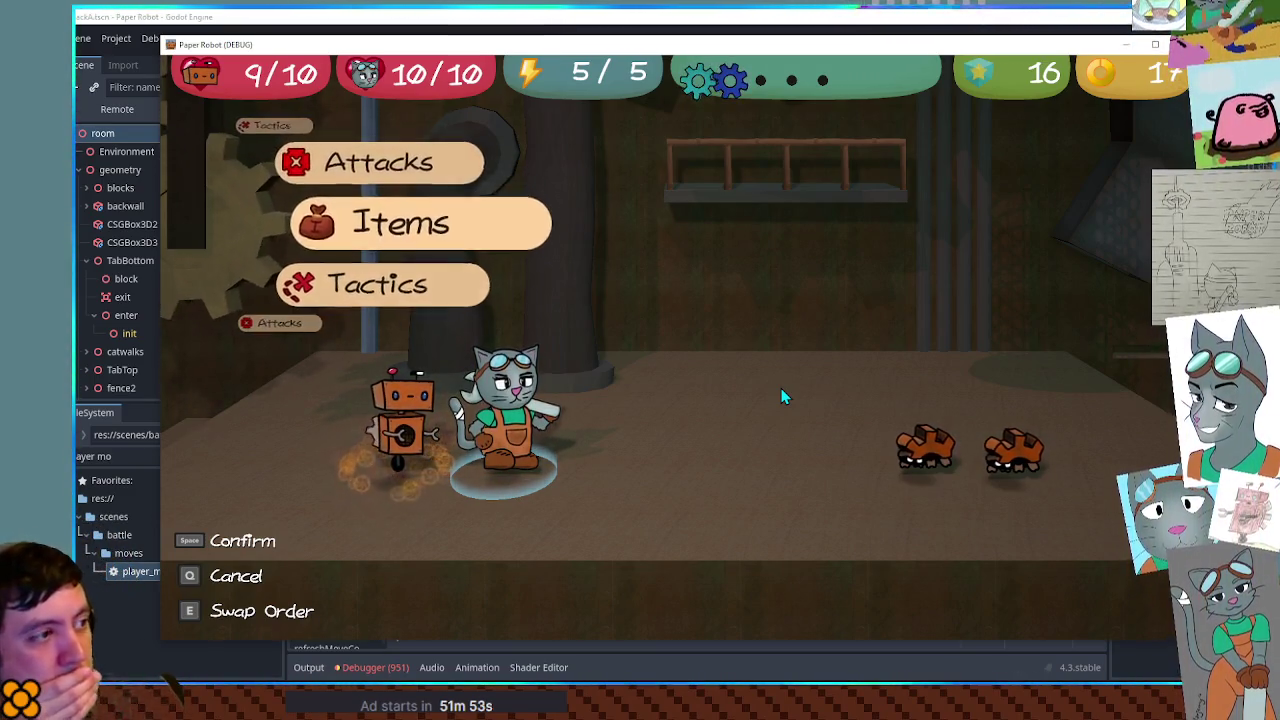
{"action": "key", "text": "w"}
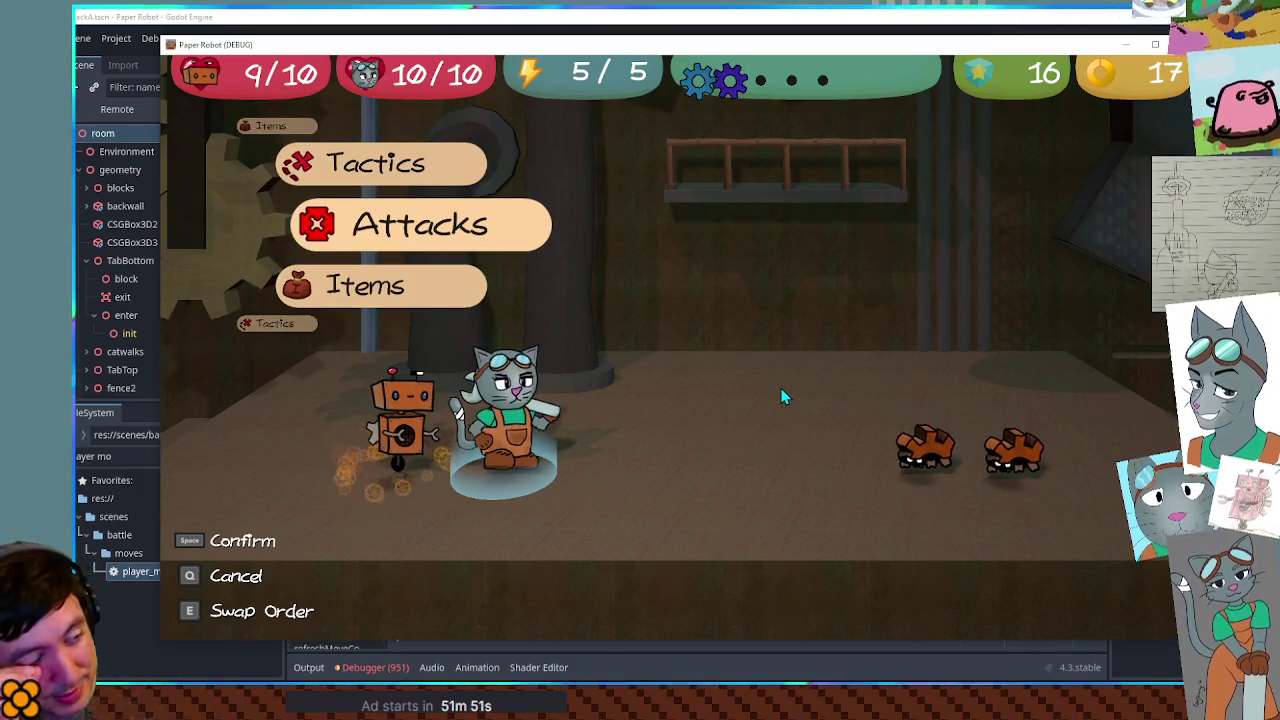
{"action": "key", "text": "space"}
{"action": "key", "text": "space"}
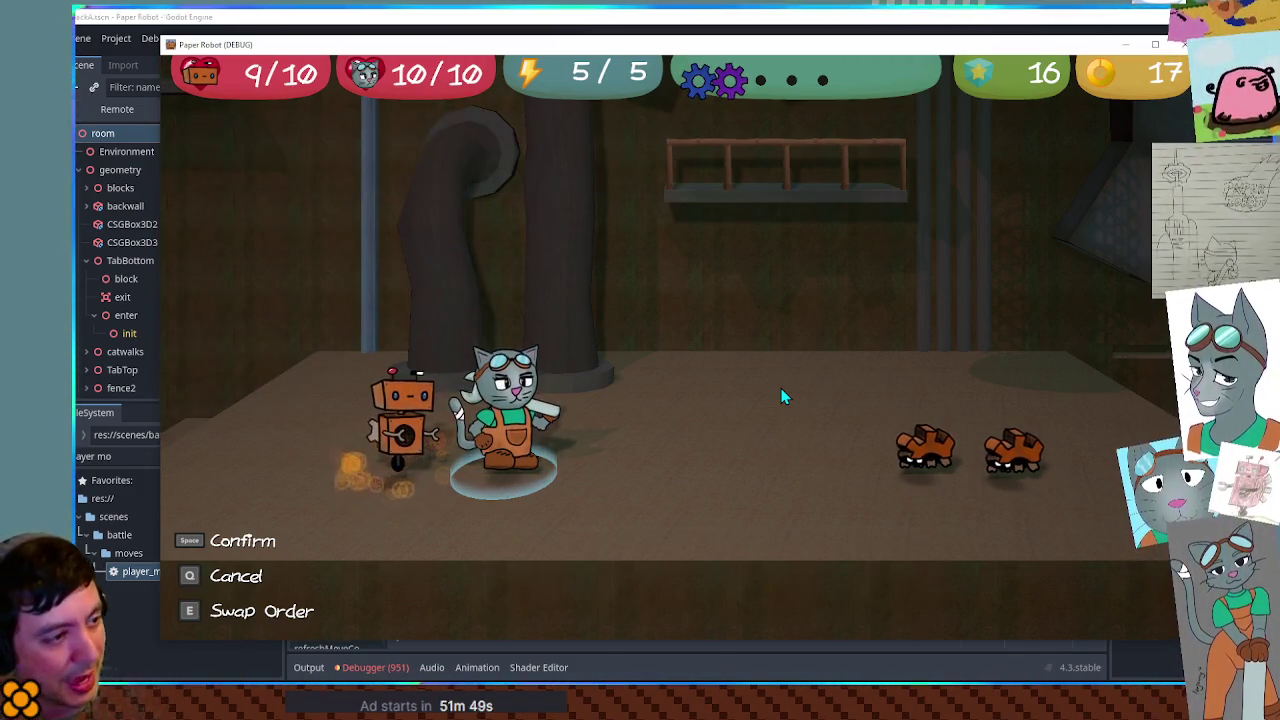
{"action": "key", "text": "space"}
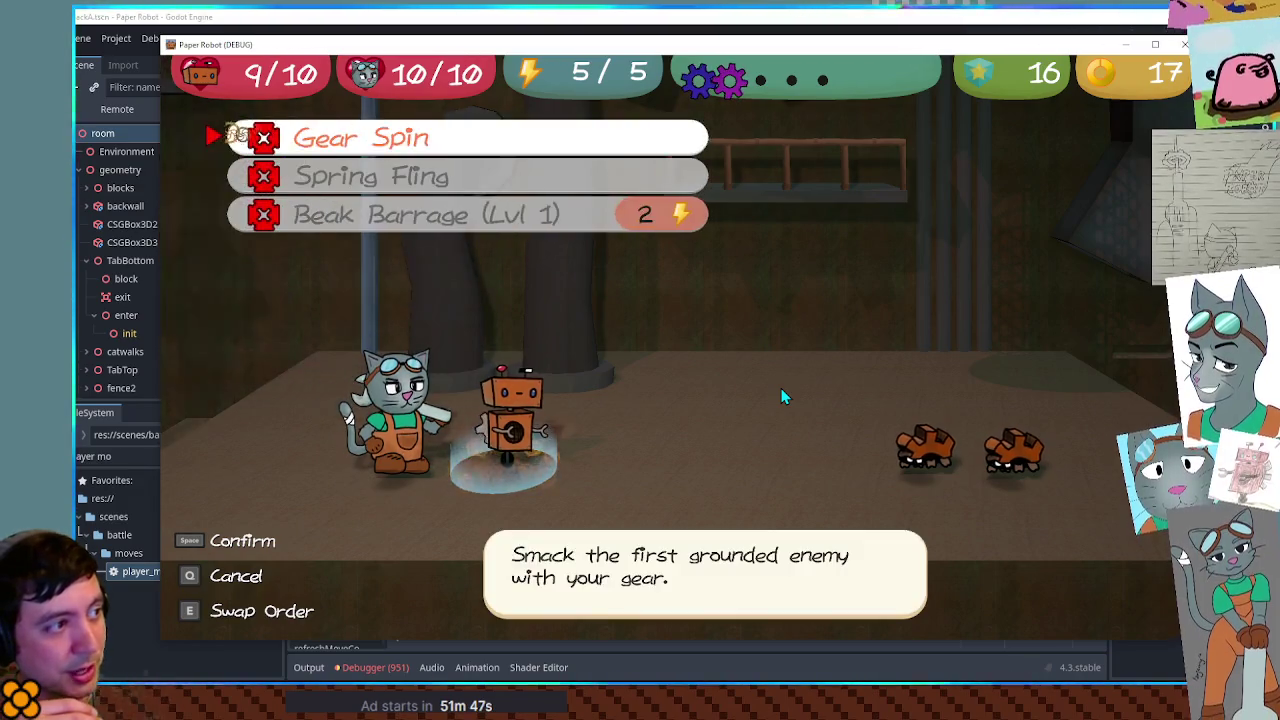
{"action": "key", "text": "q"}
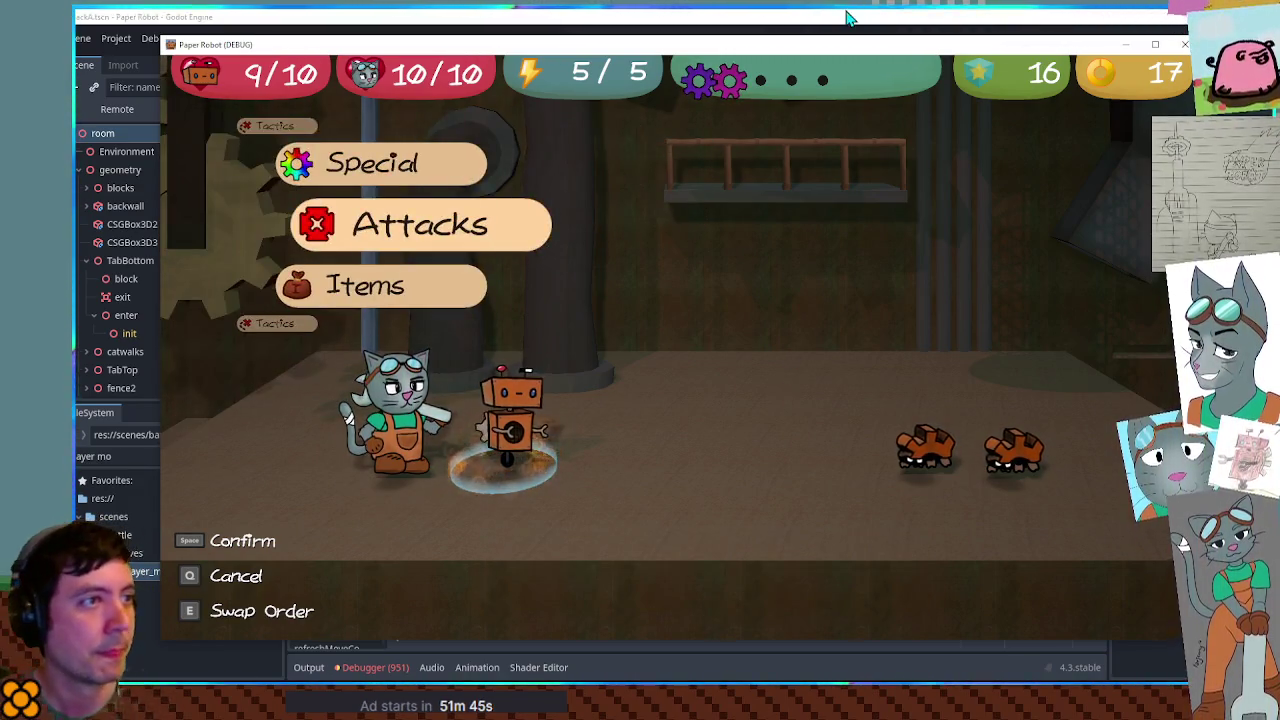
{"action": "left_click", "coordinate": [845, 18]}
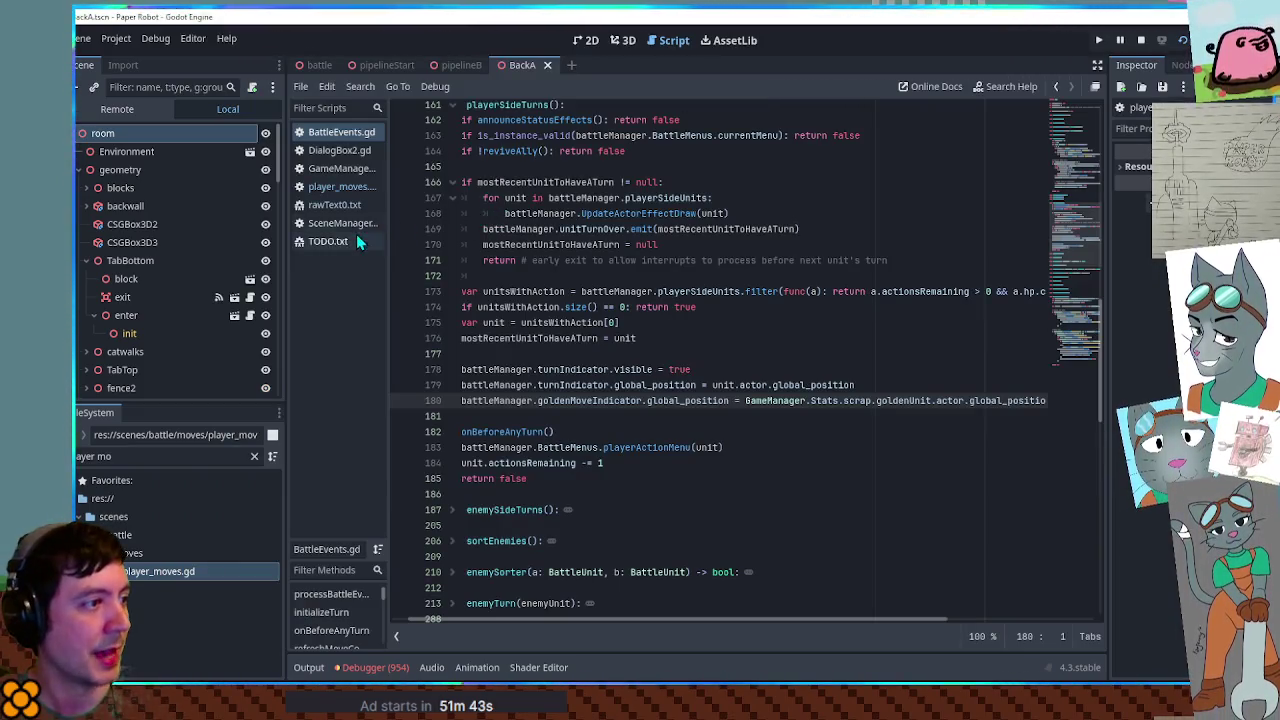
- Jump to the end of BattleEvents.gd to show the handleTutorialSegments golden-move tutorial block
{"action": "left_click", "coordinate": [1079, 349]}
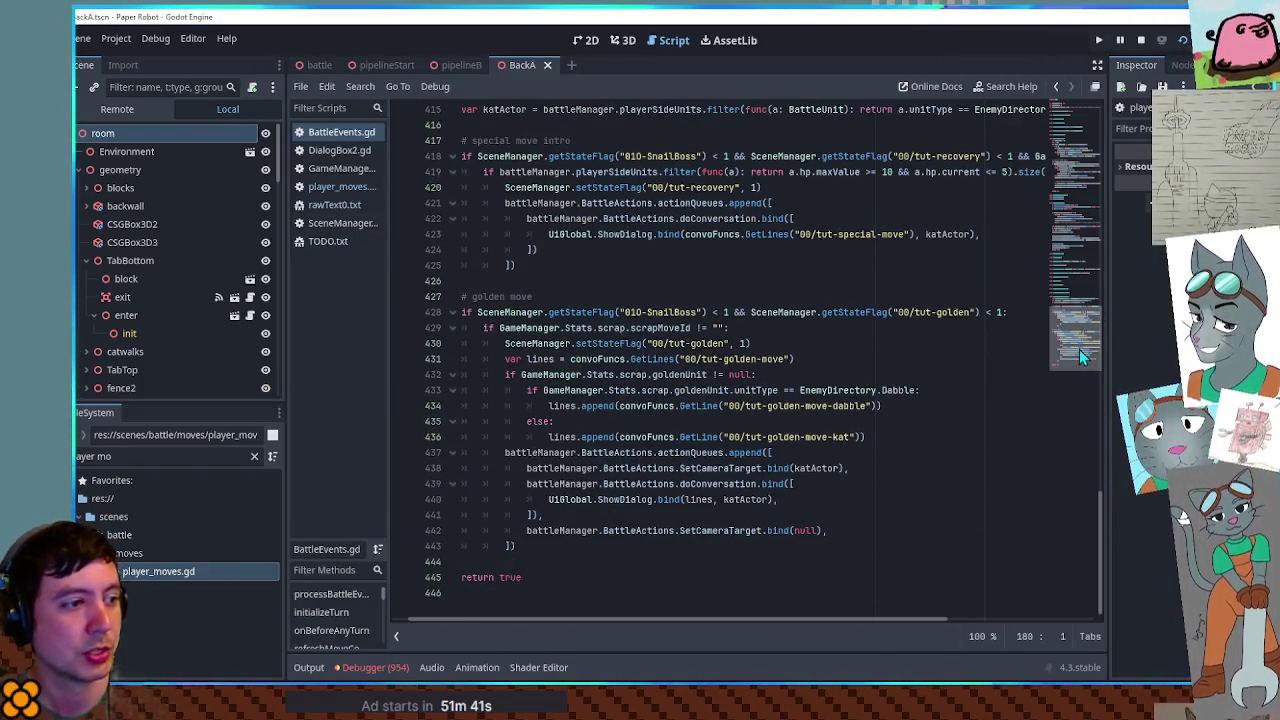
{"action": "scroll", "coordinate": [630, 350], "scroll_direction": "up", "scroll_amount": 2}
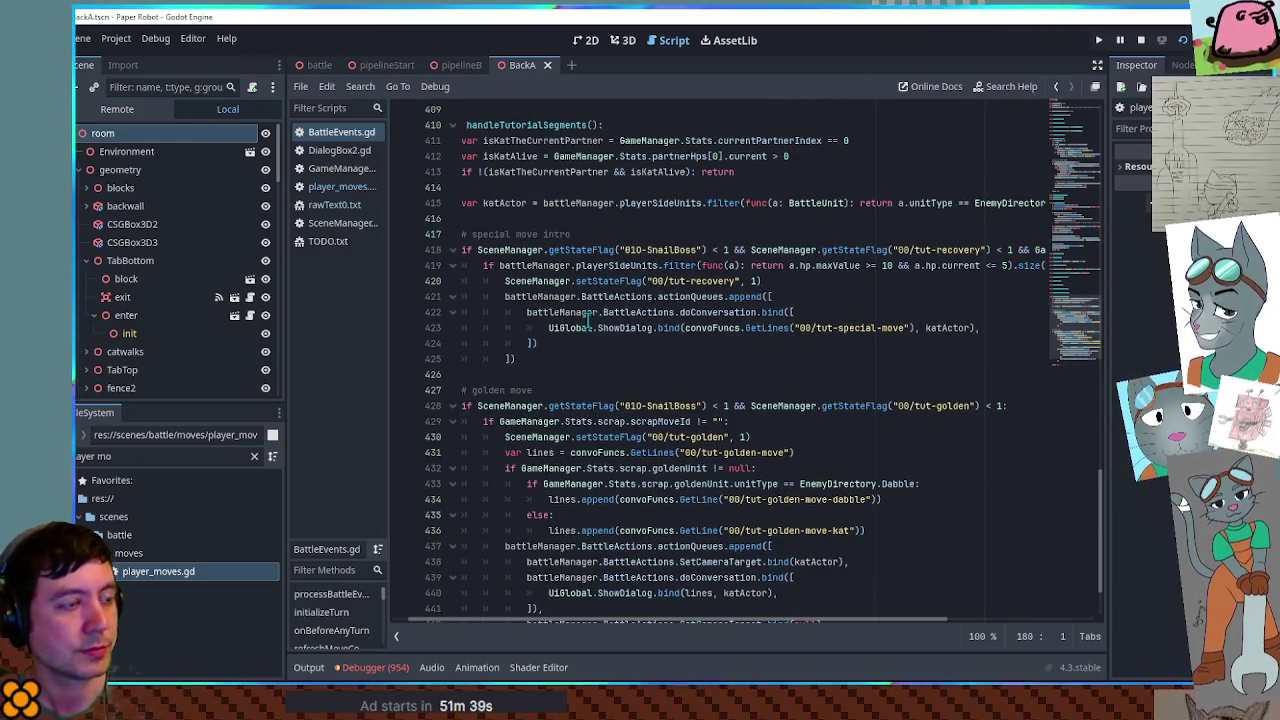
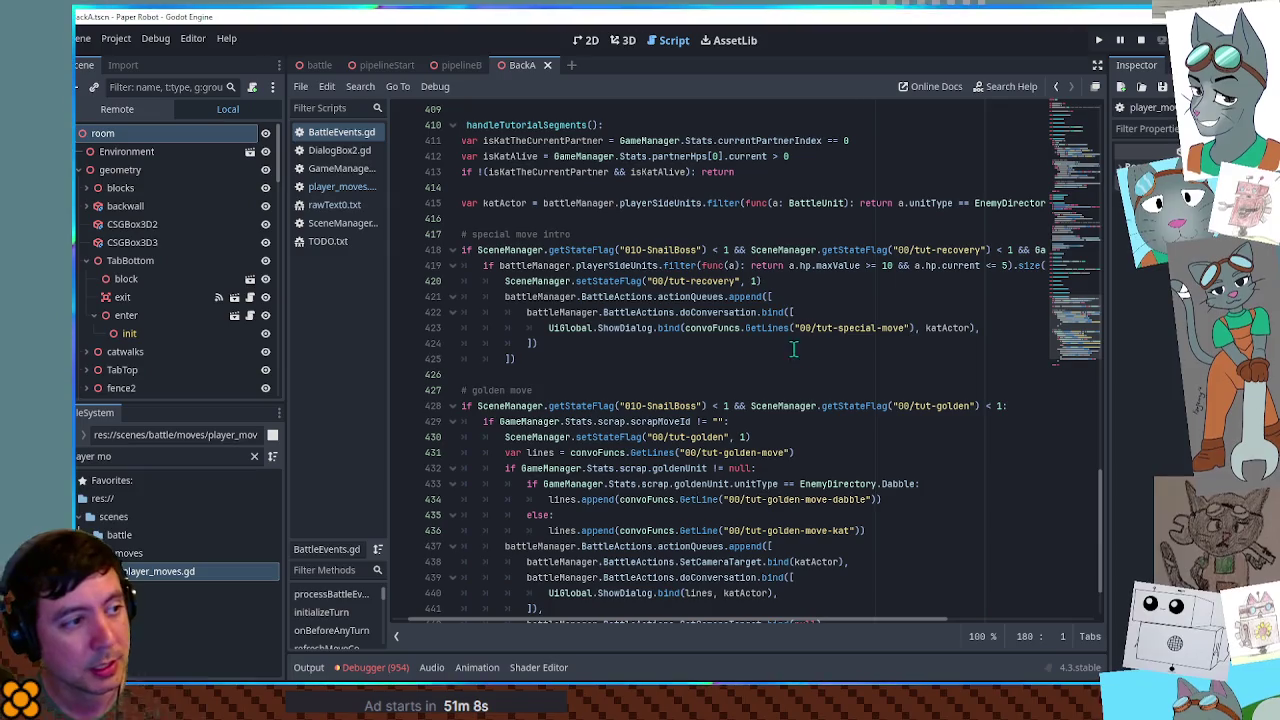
- Add a return true line after the special-move intro block
{"action": "left_click", "coordinate": [537, 362]}
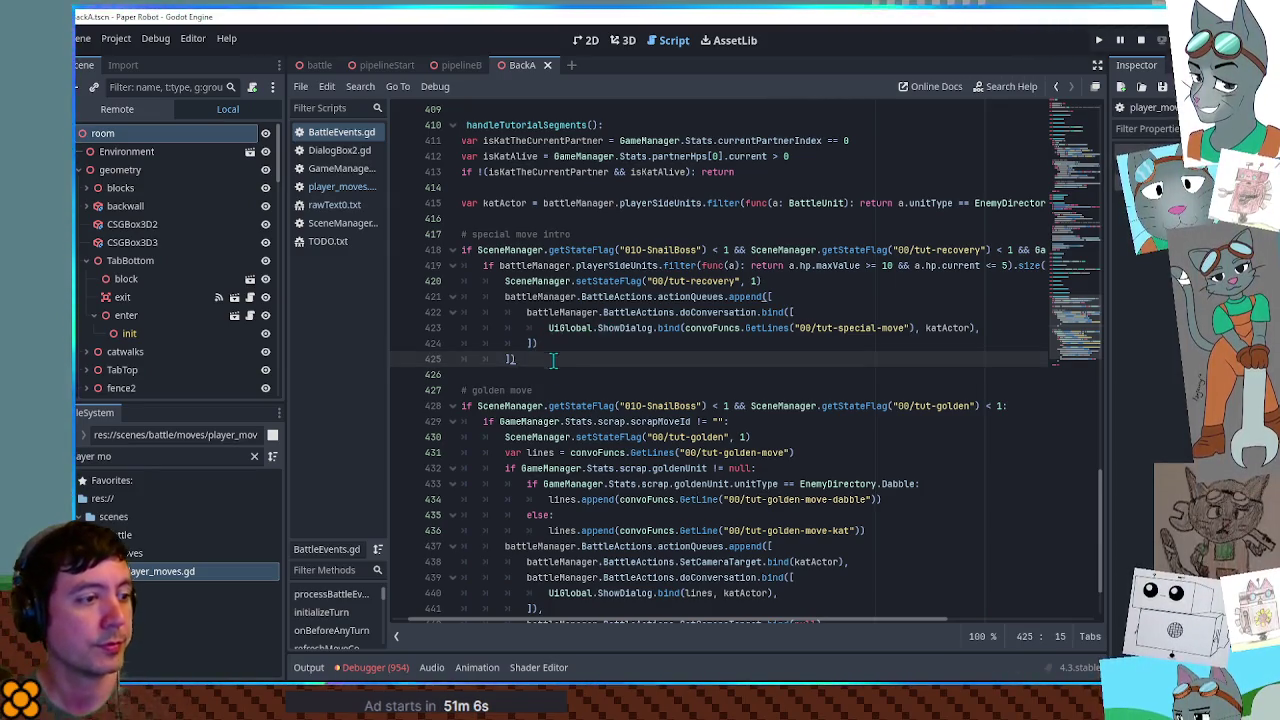
{"action": "scroll", "coordinate": [553, 360], "scroll_direction": "down", "scroll_amount": 2}
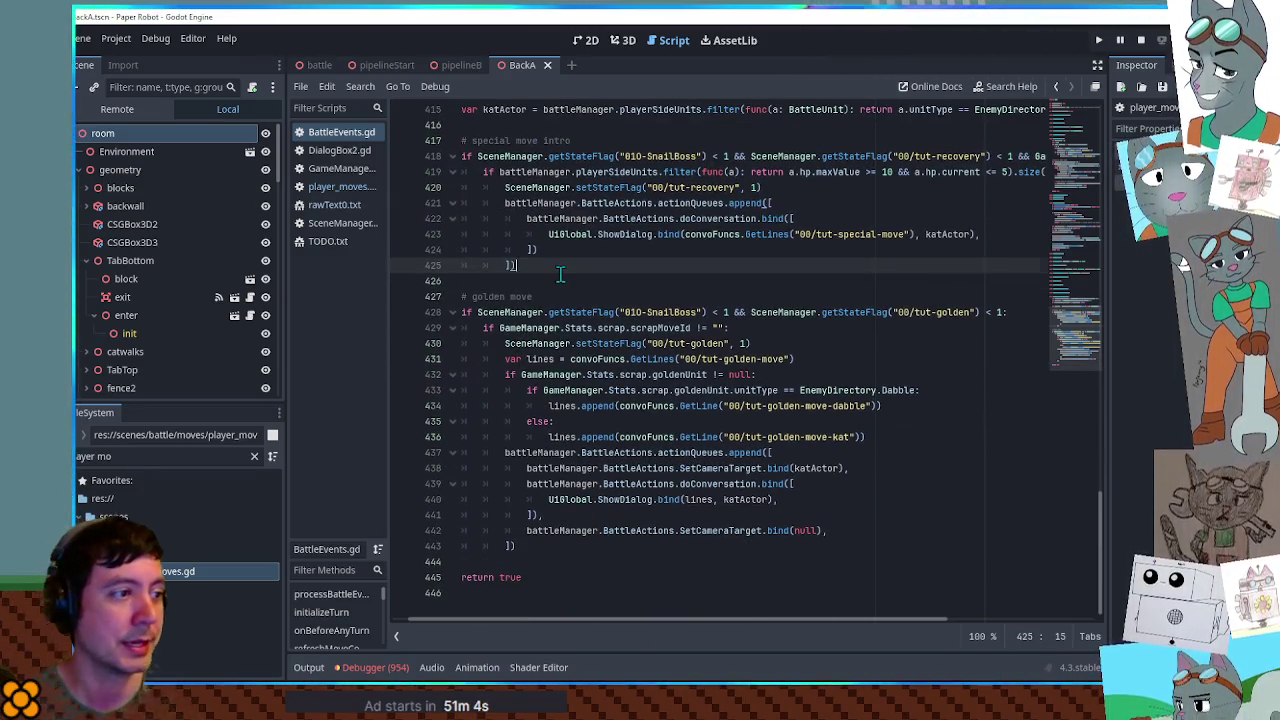
{"action": "key", "text": "Return"}
{"action": "type", "text": "return tr"}
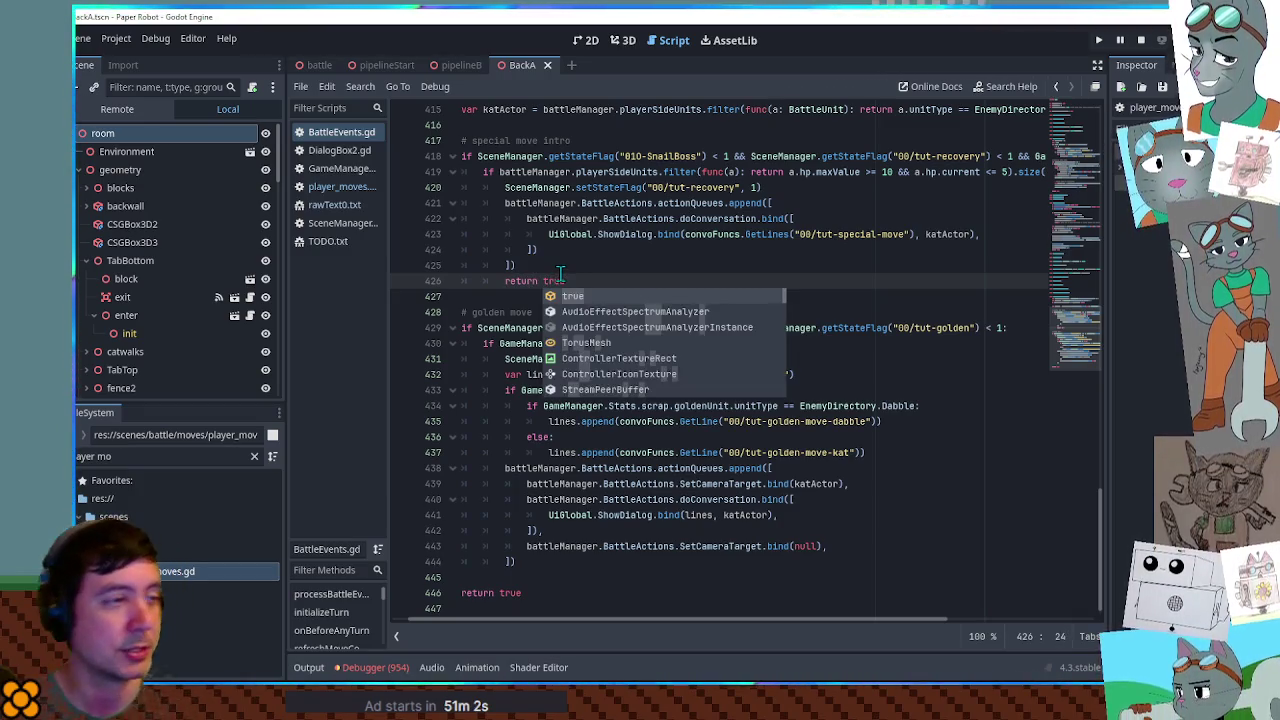
{"action": "key", "text": "Return"}
{"action": "scroll", "coordinate": [560, 275], "scroll_direction": "up", "scroll_amount": 2}
- Move that return true line to the end of the golden-move tutorial block
{"action": "double_click", "coordinate": [490, 233]}
{"action": "left_click", "coordinate": [617, 312]}
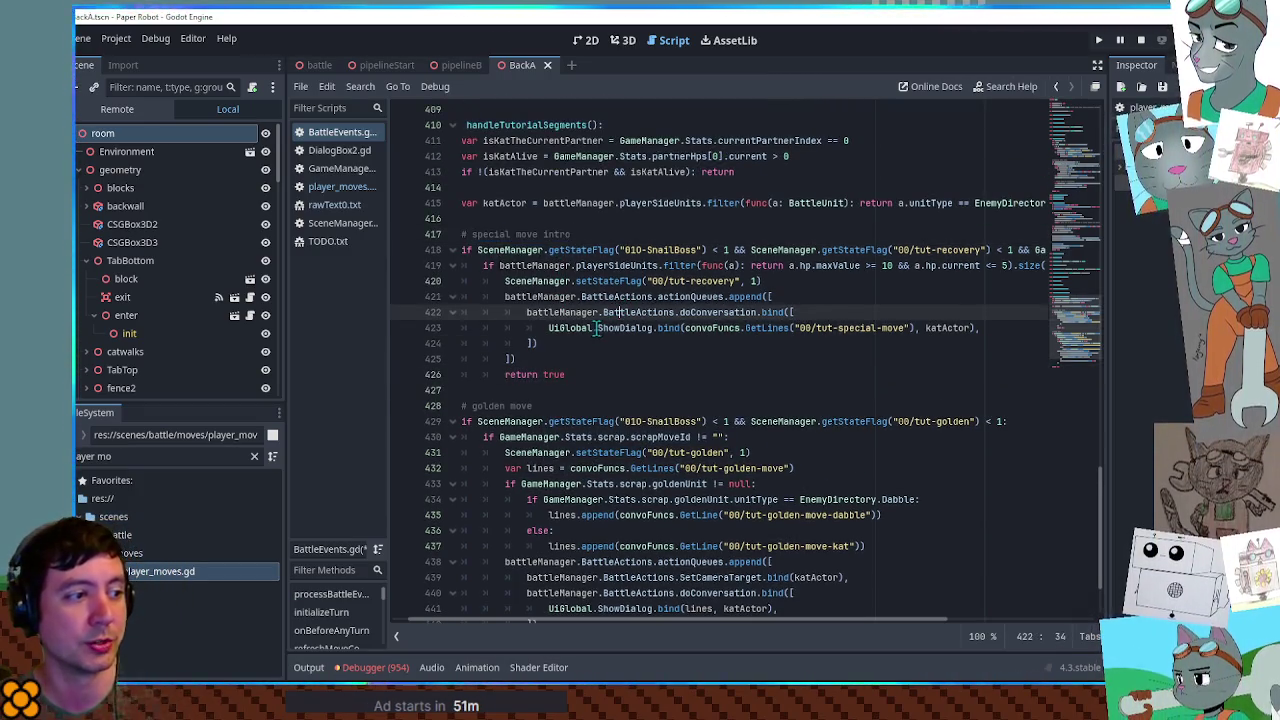
{"action": "left_click_drag", "start_coordinate": [586, 349], "coordinate": [581, 376]}
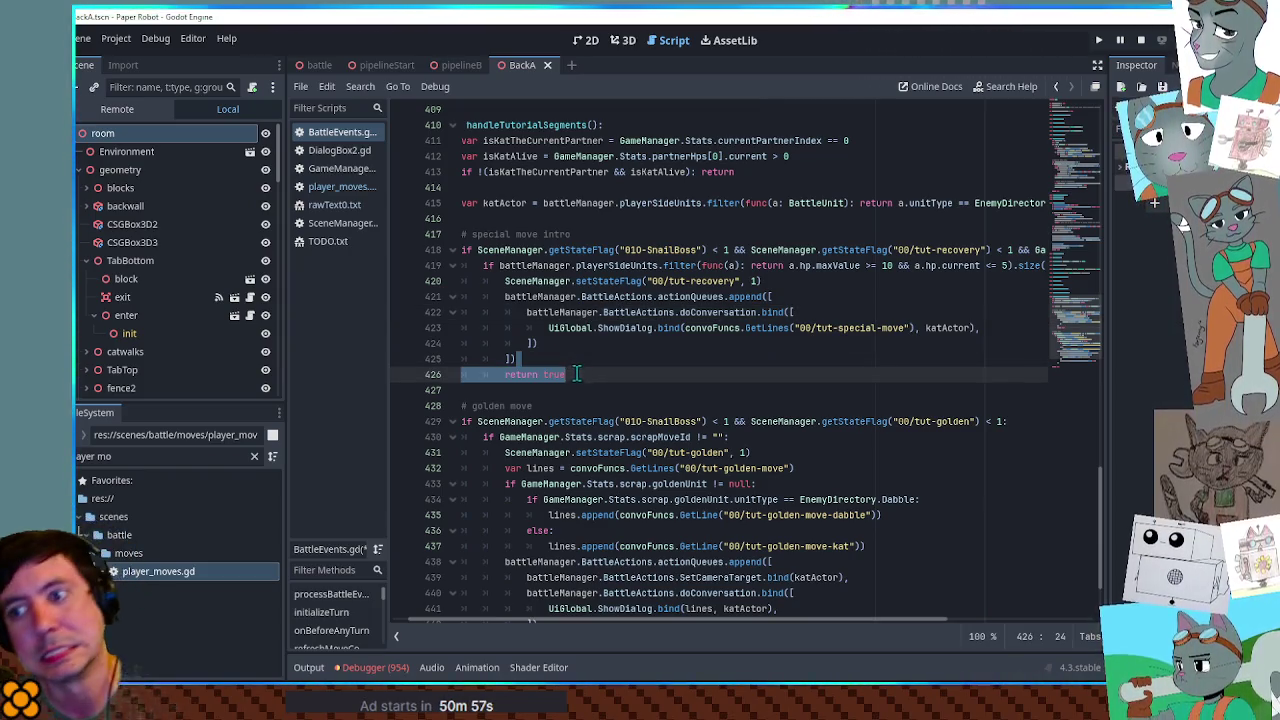
{"action": "key", "text": "ctrl+x"}
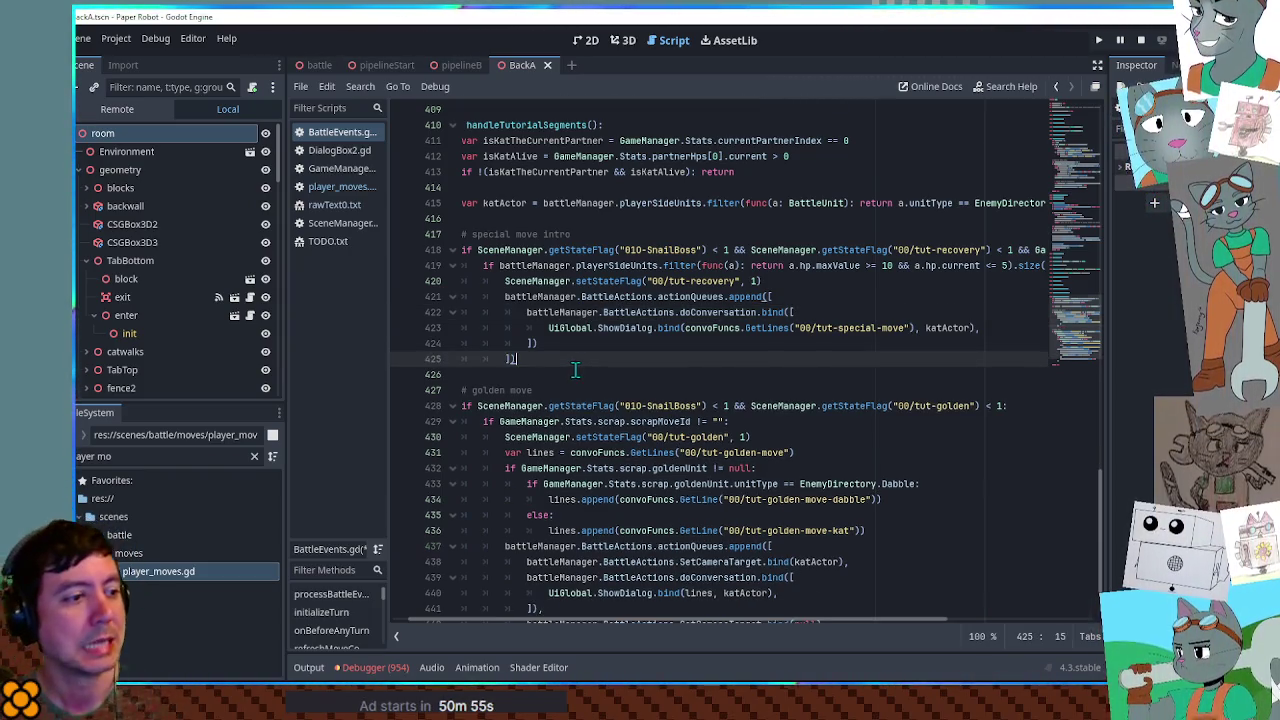
{"action": "scroll", "coordinate": [575, 370], "scroll_direction": "down", "scroll_amount": 2}
{"action": "left_click", "coordinate": [530, 546]}
{"action": "key", "text": "ctrl+v"}
- Restore return true on line 426 and select the whole golden-move block
{"action": "left_click", "coordinate": [517, 282]}
{"action": "key", "text": "ctrl+v"}
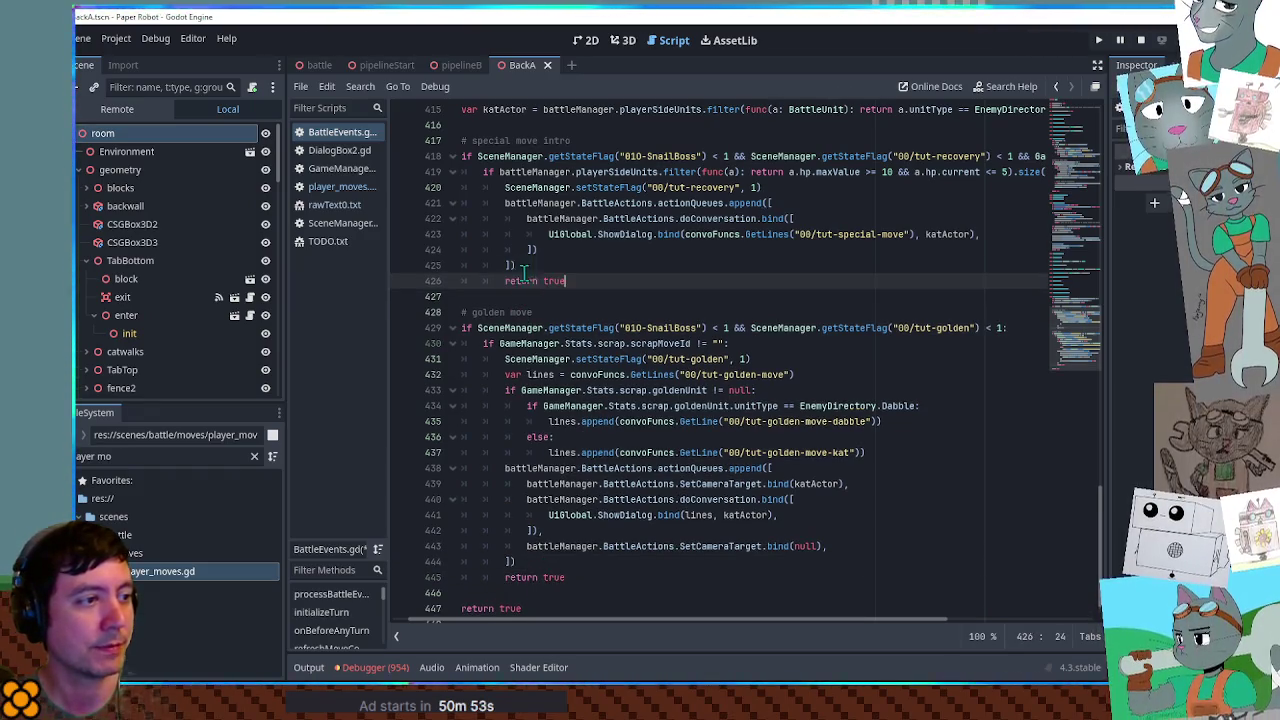
{"action": "mouse_move", "coordinate": [566, 578]}
{"action": "left_mouse_down"}
{"action": "mouse_move", "coordinate": [566, 296]}
{"action": "mouse_move", "coordinate": [597, 283]}
{"action": "left_mouse_up"}
- Place the golden-move block above the special-move intro and remove the extra blank line
{"action": "key", "text": "Delete"}
{"action": "key", "text": "ctrl+z"}
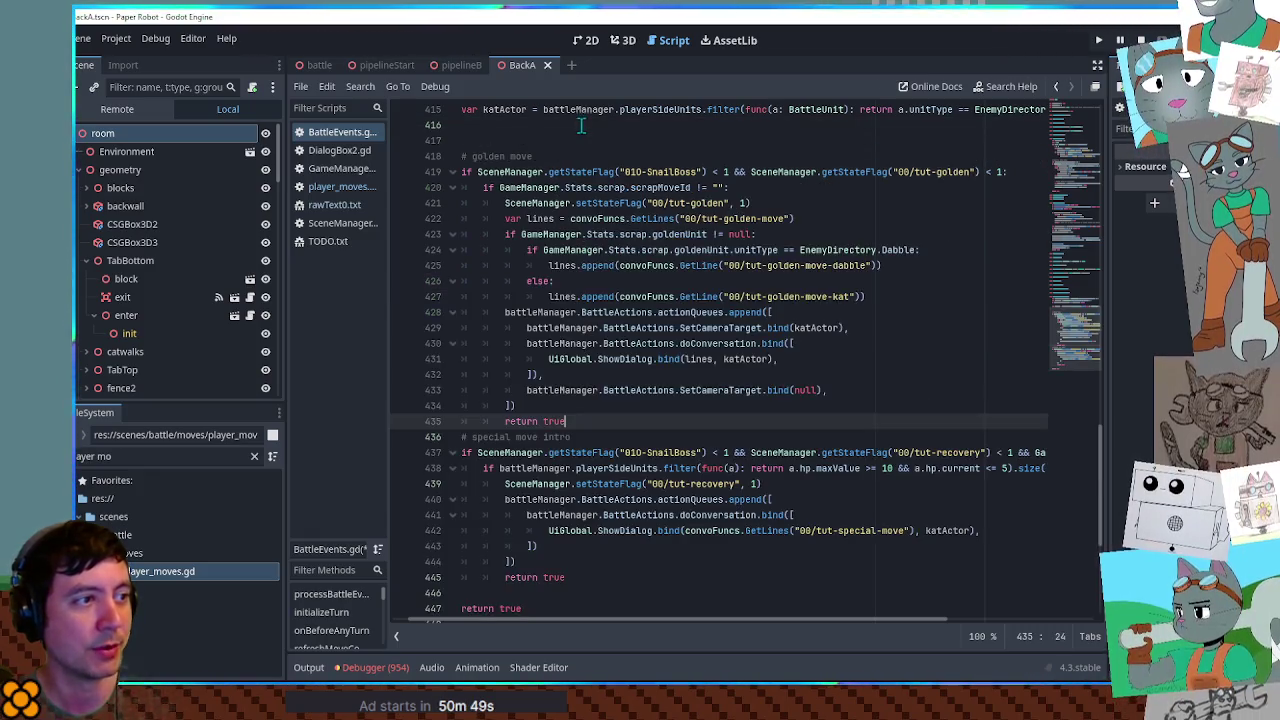
{"action": "key", "text": "Return"}
{"action": "key", "text": "Return"}
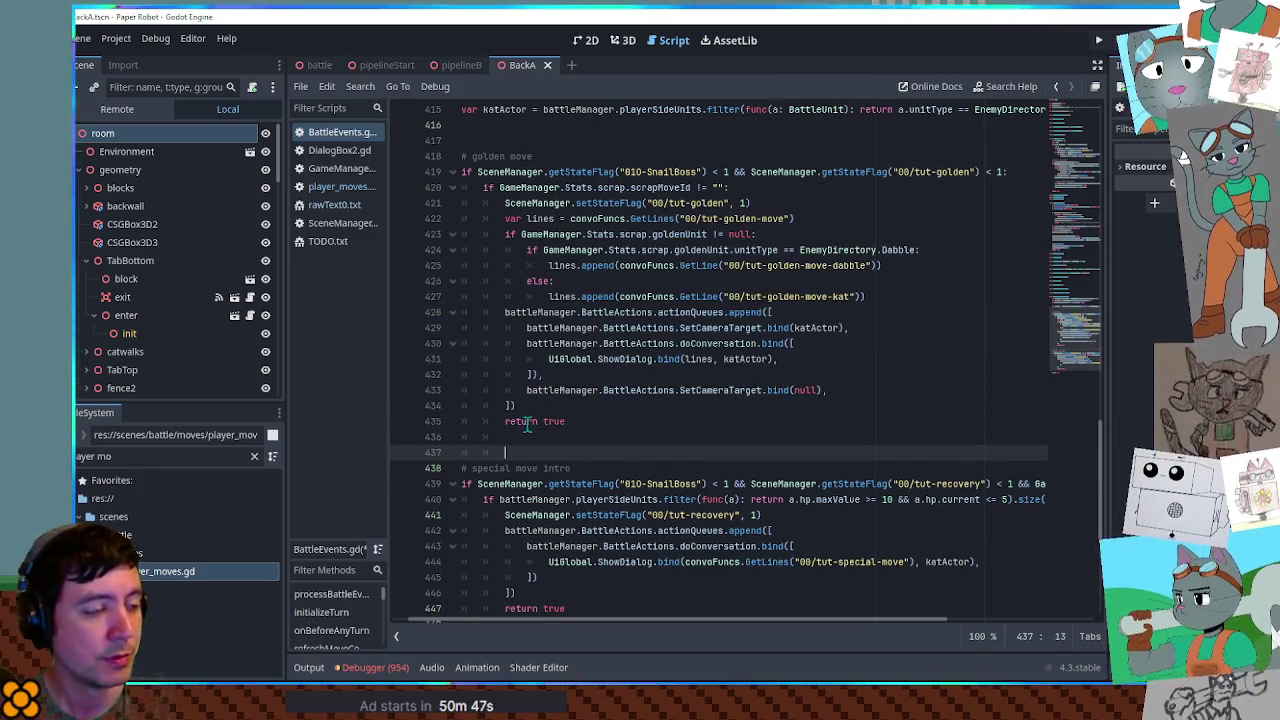
{"action": "key", "text": "ctrl+z"}
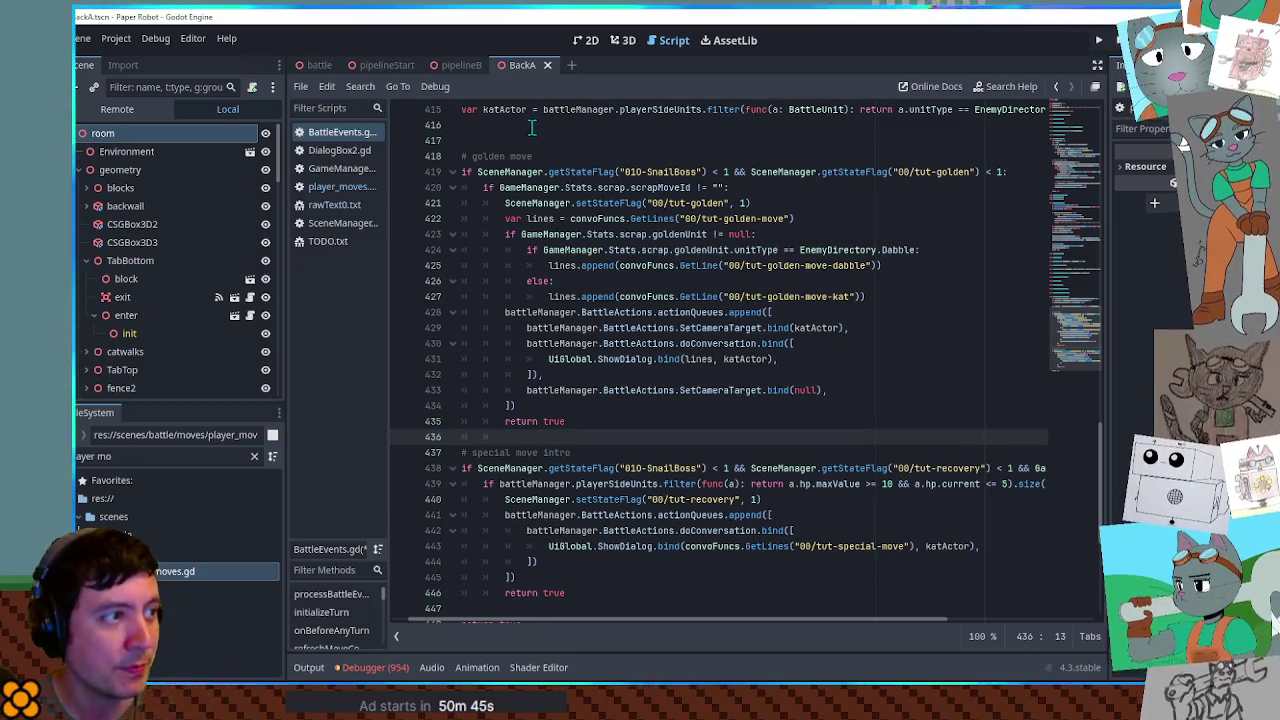
{"action": "left_click", "coordinate": [532, 127]}
{"action": "key", "text": "Delete"}
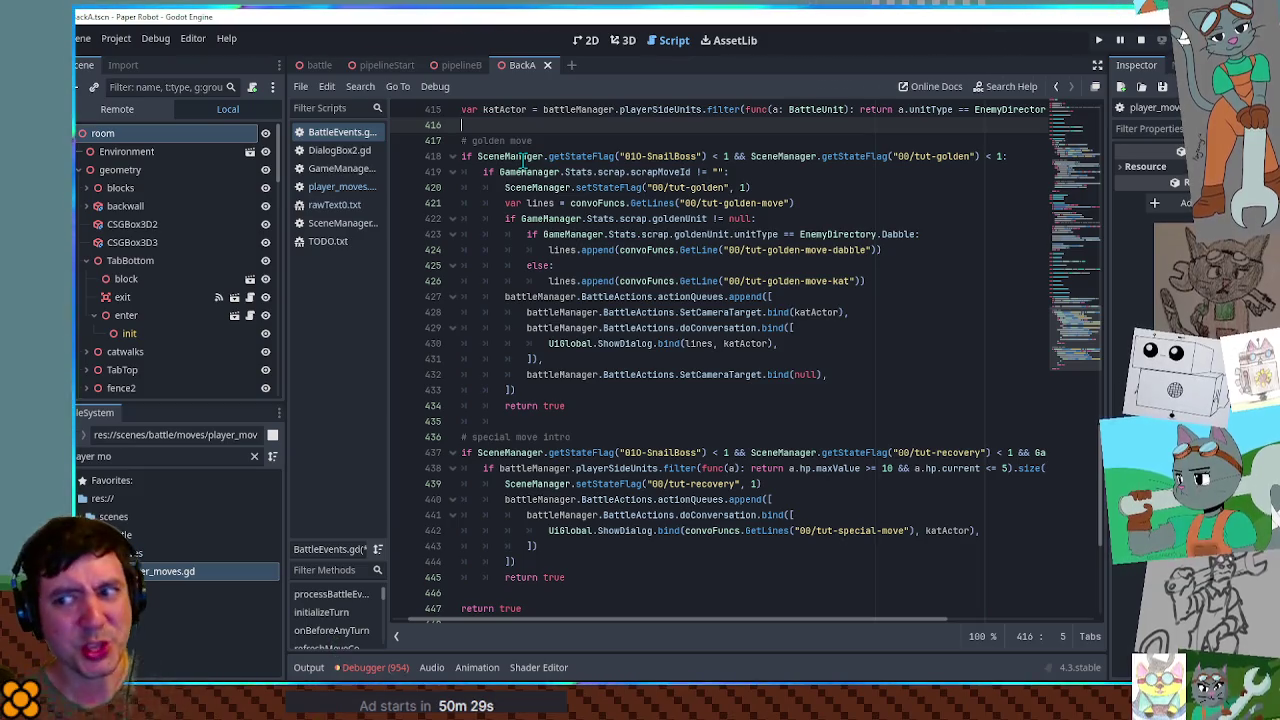
- Add blank lines between the two tutorial blocks and before the function's final return true
{"action": "left_click", "coordinate": [557, 421]}
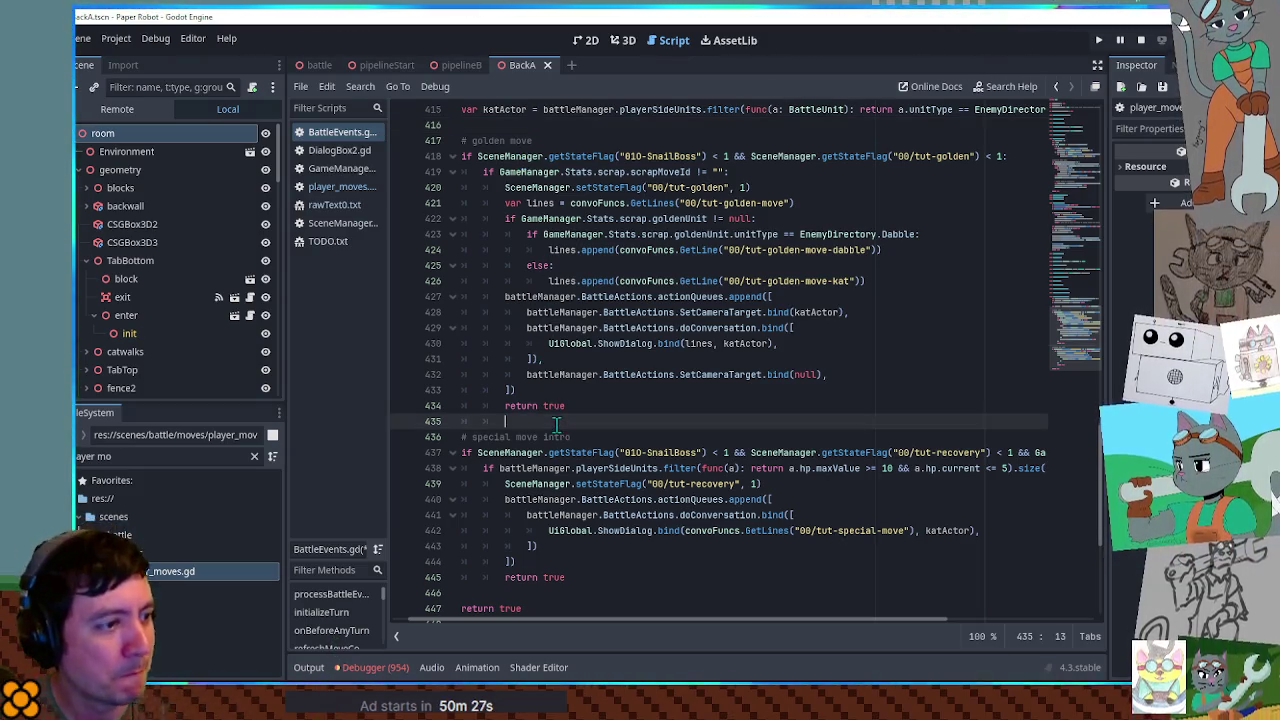
{"action": "key", "text": "Return"}
{"action": "scroll", "coordinate": [568, 385], "scroll_direction": "up", "scroll_amount": 2}
{"action": "scroll", "coordinate": [568, 385], "scroll_direction": "down", "scroll_amount": 2}
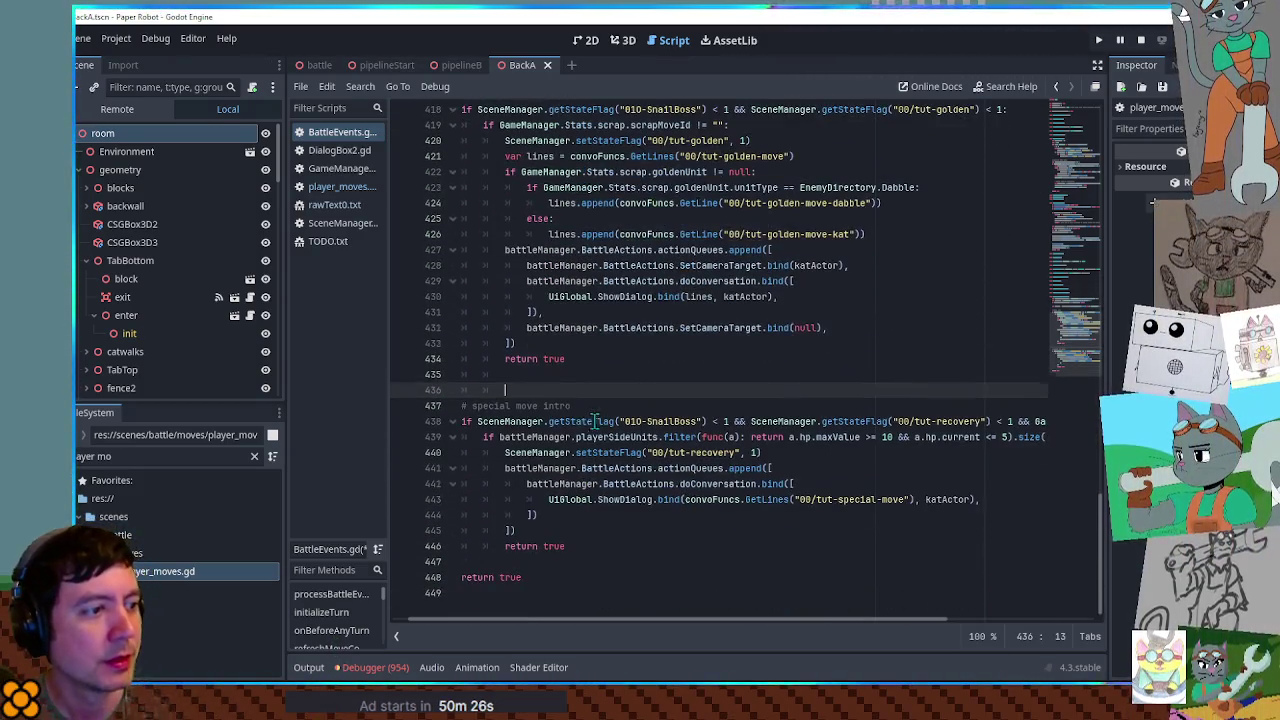
{"action": "left_click", "coordinate": [568, 566]}
{"action": "key", "text": "Return"}
{"action": "scroll", "coordinate": [586, 352], "scroll_direction": "up", "scroll_amount": 5}
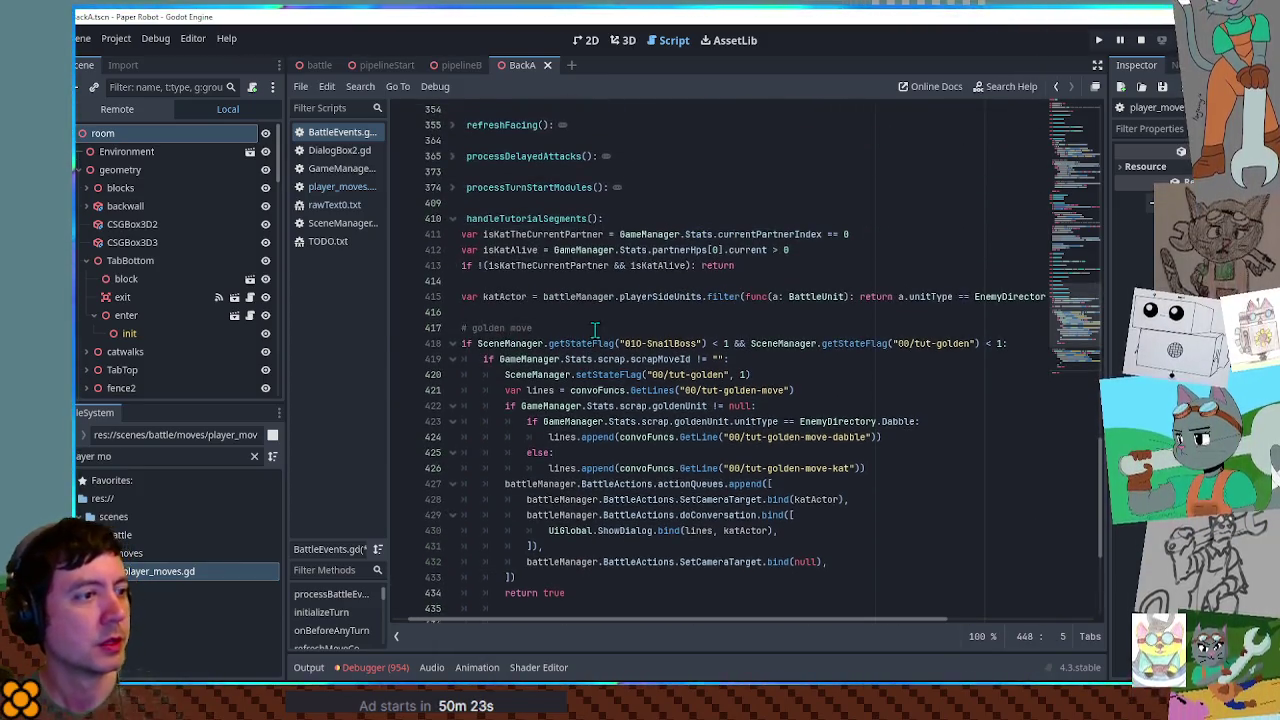
{"action": "left_click", "coordinate": [610, 327]}
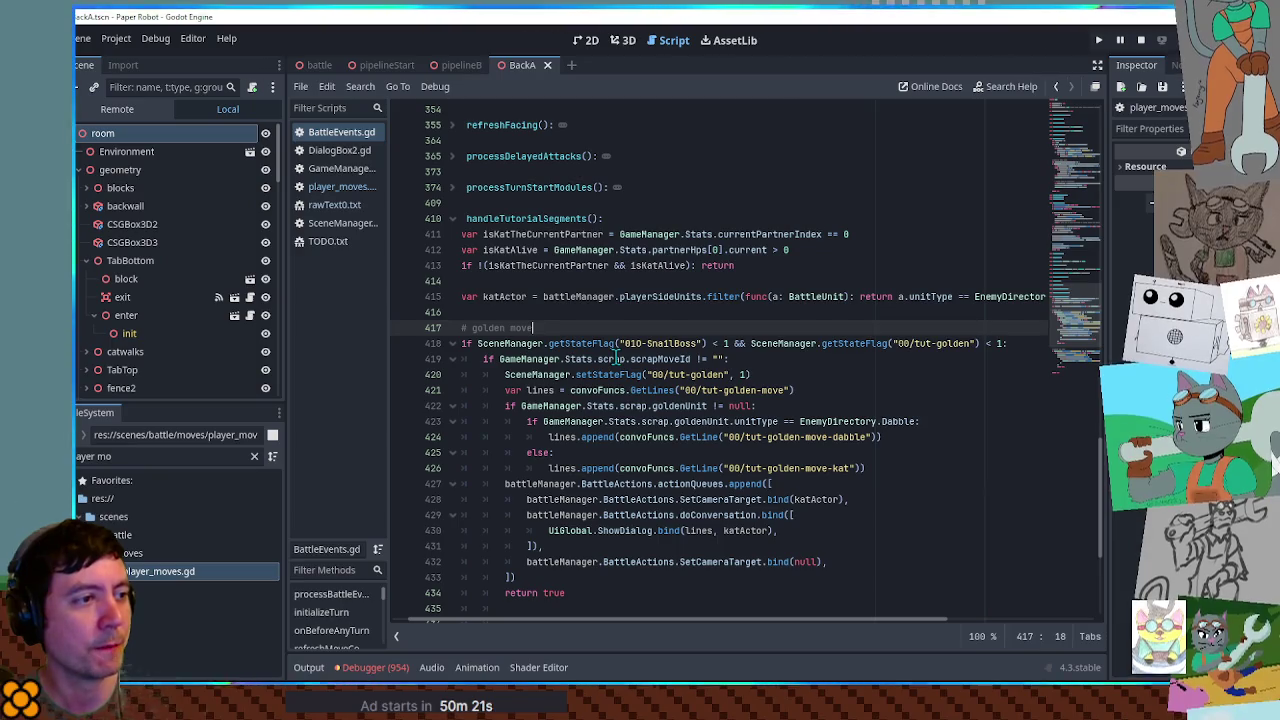
{"action": "left_click_drag", "start_coordinate": [555, 249], "coordinate": [380, 235]}
{"action": "scroll", "coordinate": [600, 350], "scroll_direction": "down", "scroll_amount": 5}
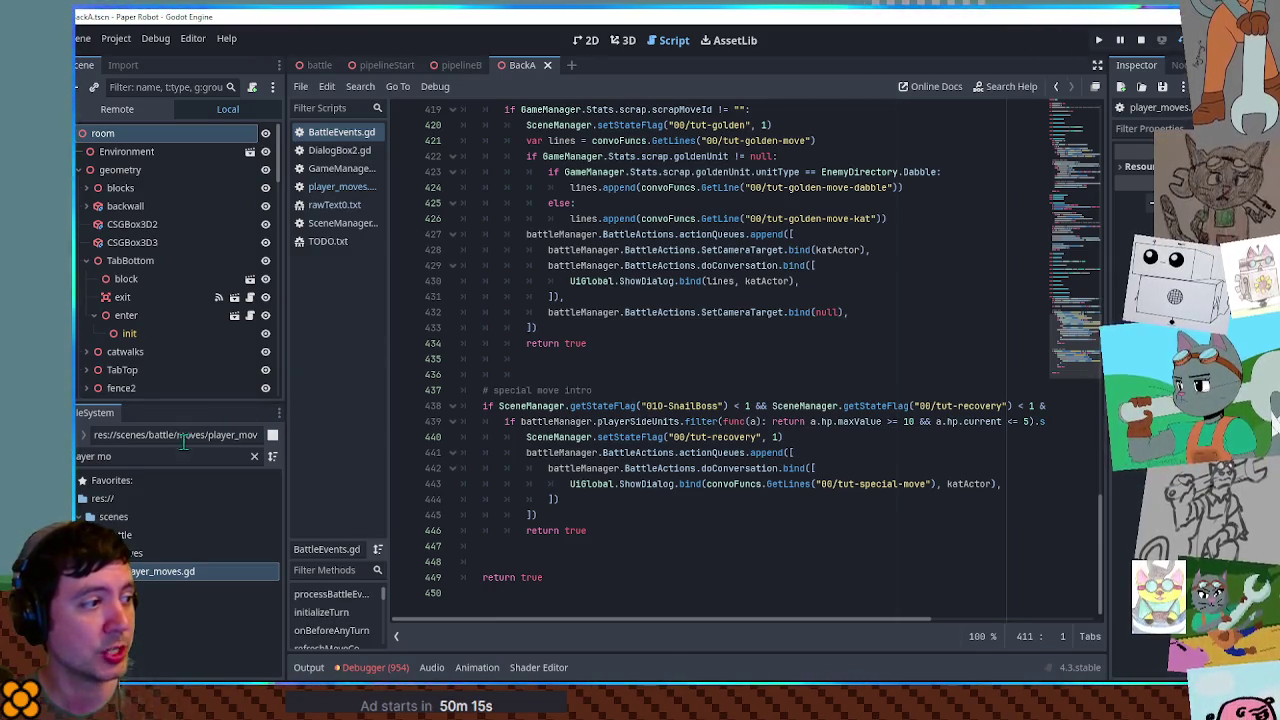
- Open rawText0.txt and search it for 'cog'
{"action": "left_click", "coordinate": [345, 204]}
{"action": "left_click", "coordinate": [718, 338]}
{"action": "key", "text": "ctrl+f"}
{"action": "type", "text": "cog"}
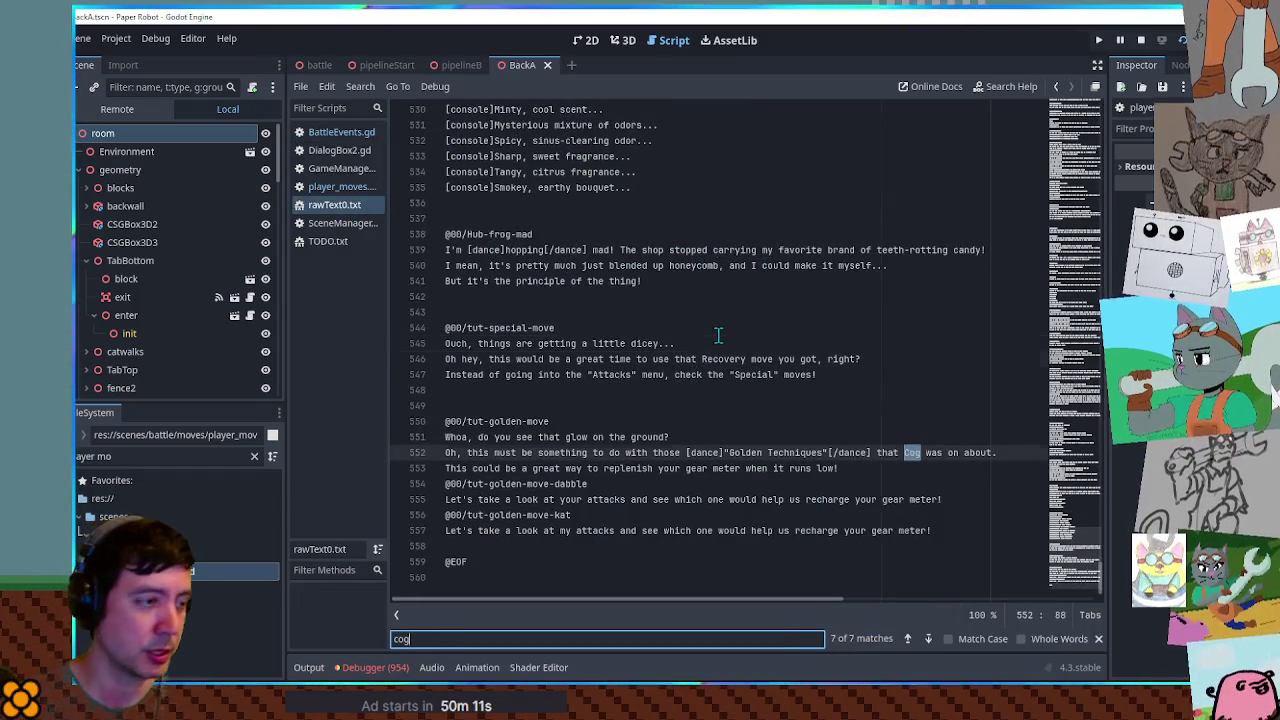
{"action": "key", "text": "Return"}
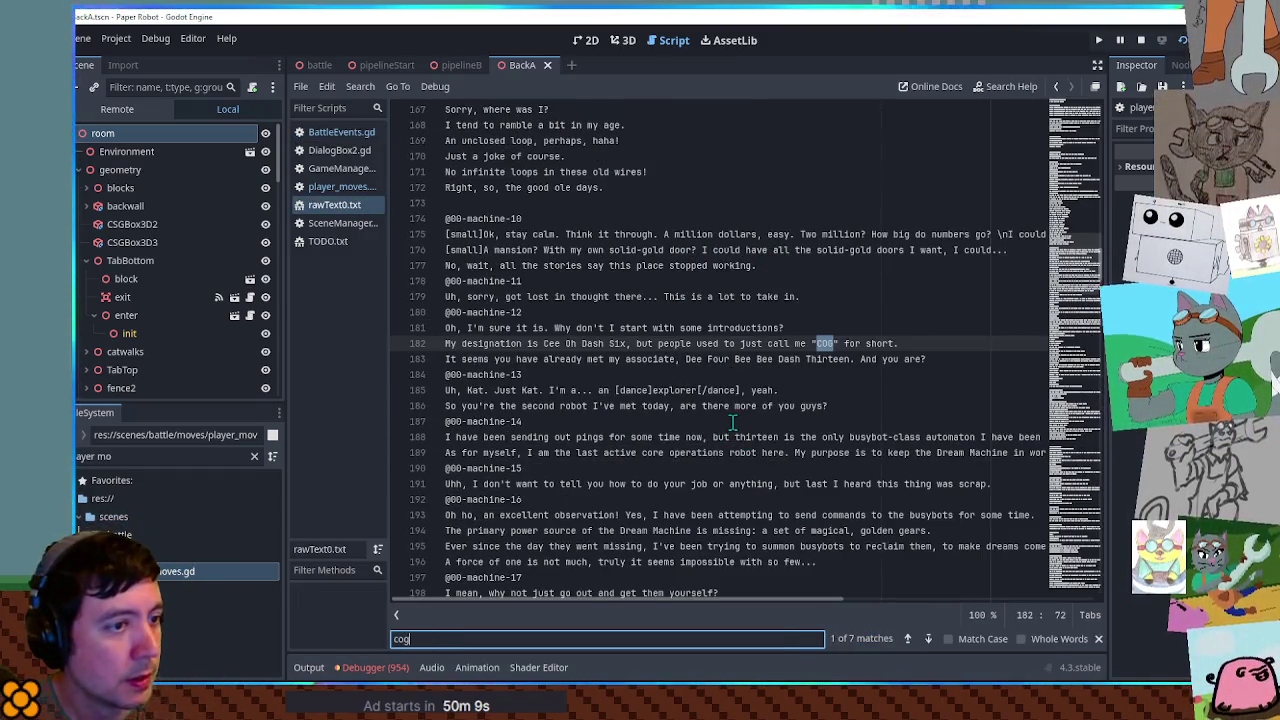
{"action": "scroll", "coordinate": [733, 421], "scroll_direction": "down", "scroll_amount": 10}
{"action": "key", "text": "Escape"}
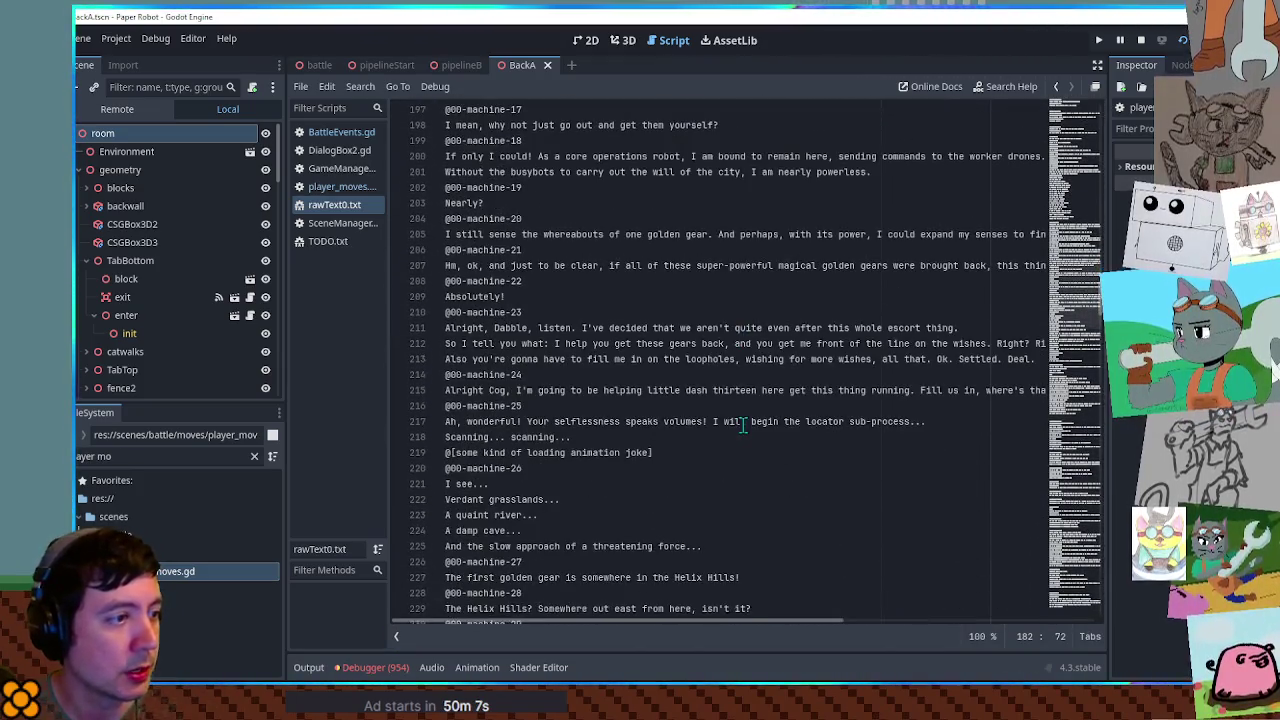
- Scroll to Cog's busybot lines, select 'Repair' on line 232, and search for 'recover'
{"action": "scroll", "coordinate": [743, 425], "scroll_direction": "down", "scroll_amount": 3}
{"action": "scroll", "coordinate": [743, 425], "scroll_direction": "down", "scroll_amount": 1}
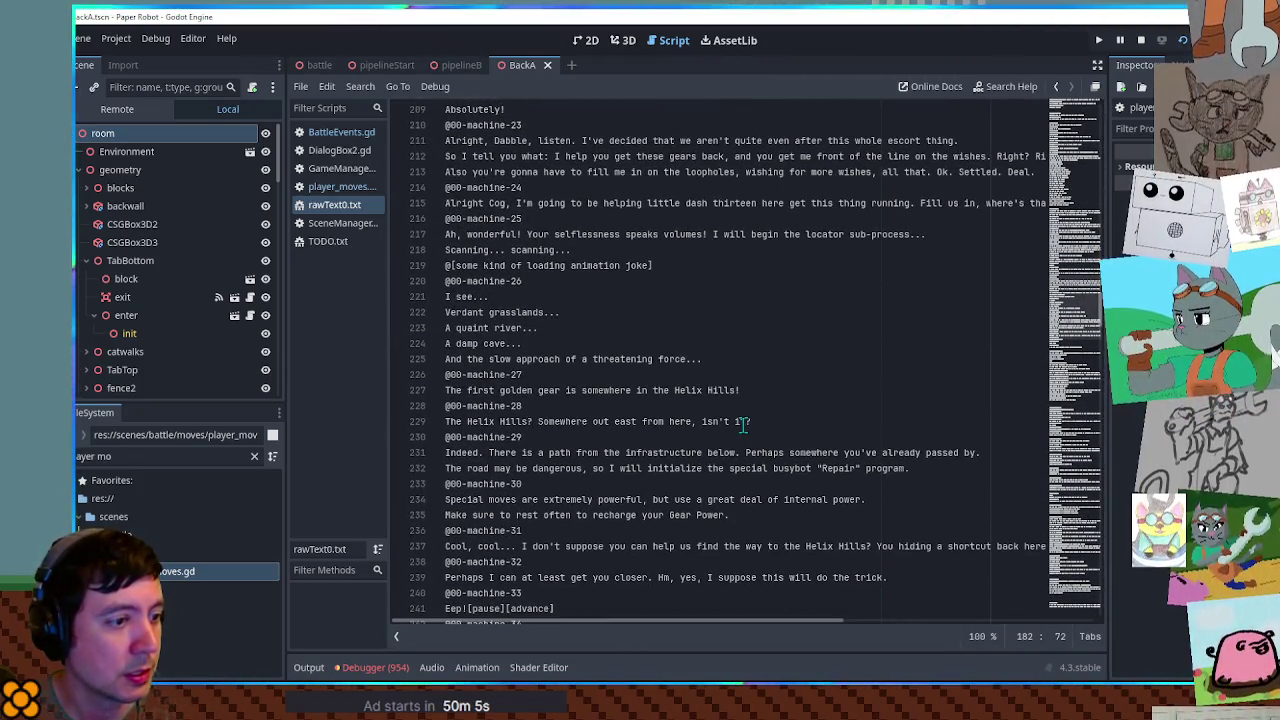
{"action": "scroll", "coordinate": [743, 425], "scroll_direction": "down", "scroll_amount": 5}
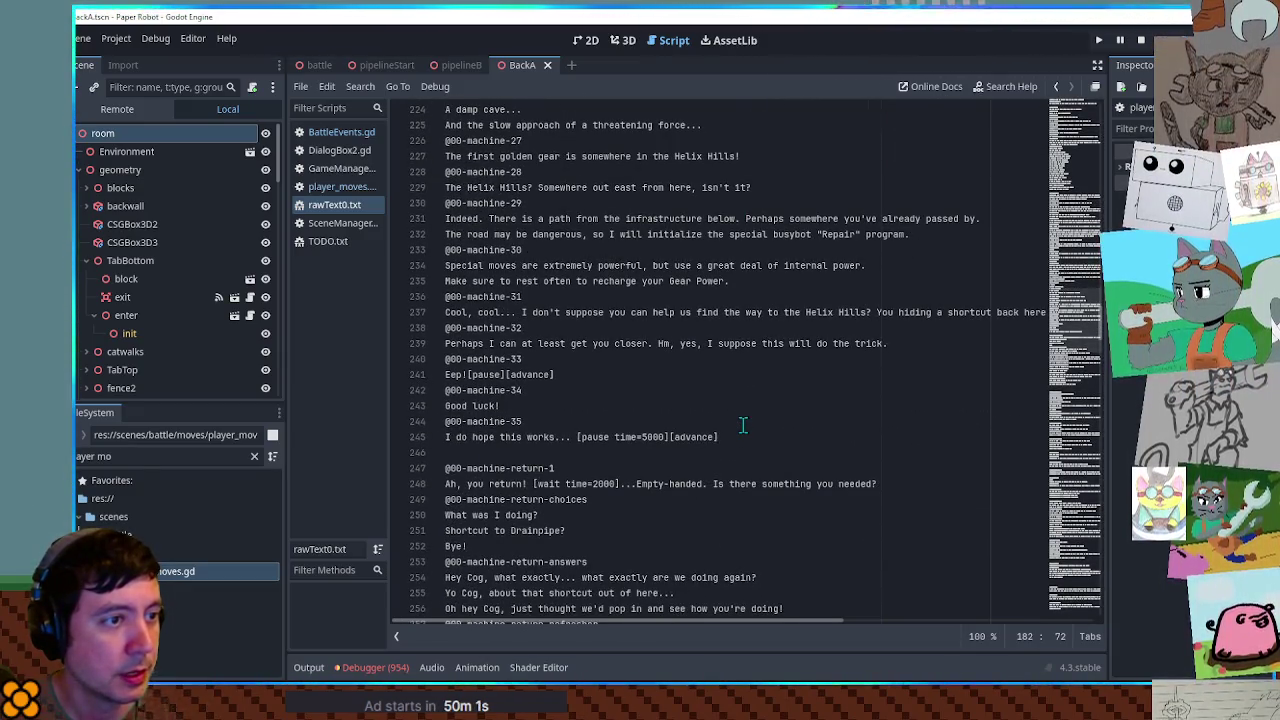
{"action": "double_click", "coordinate": [840, 235]}
{"action": "key", "text": "ctrl+f"}
{"action": "type", "text": "r"}
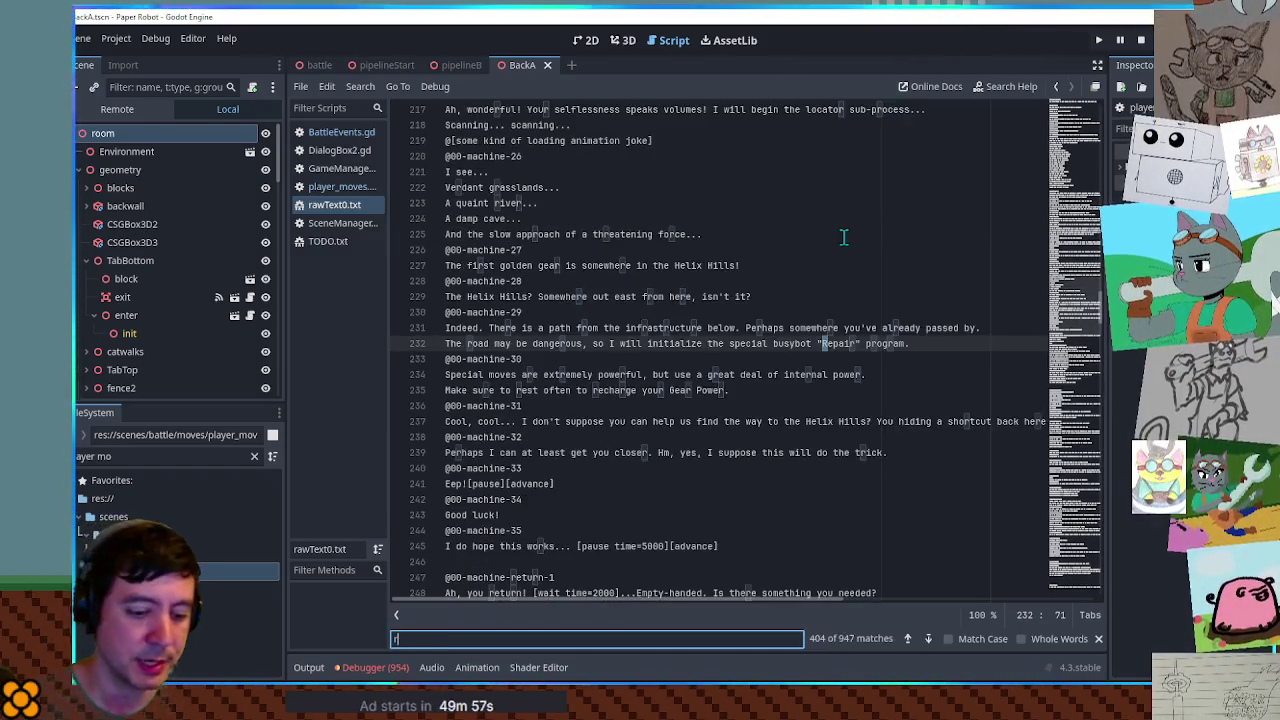
{"action": "type", "text": "ecover"}
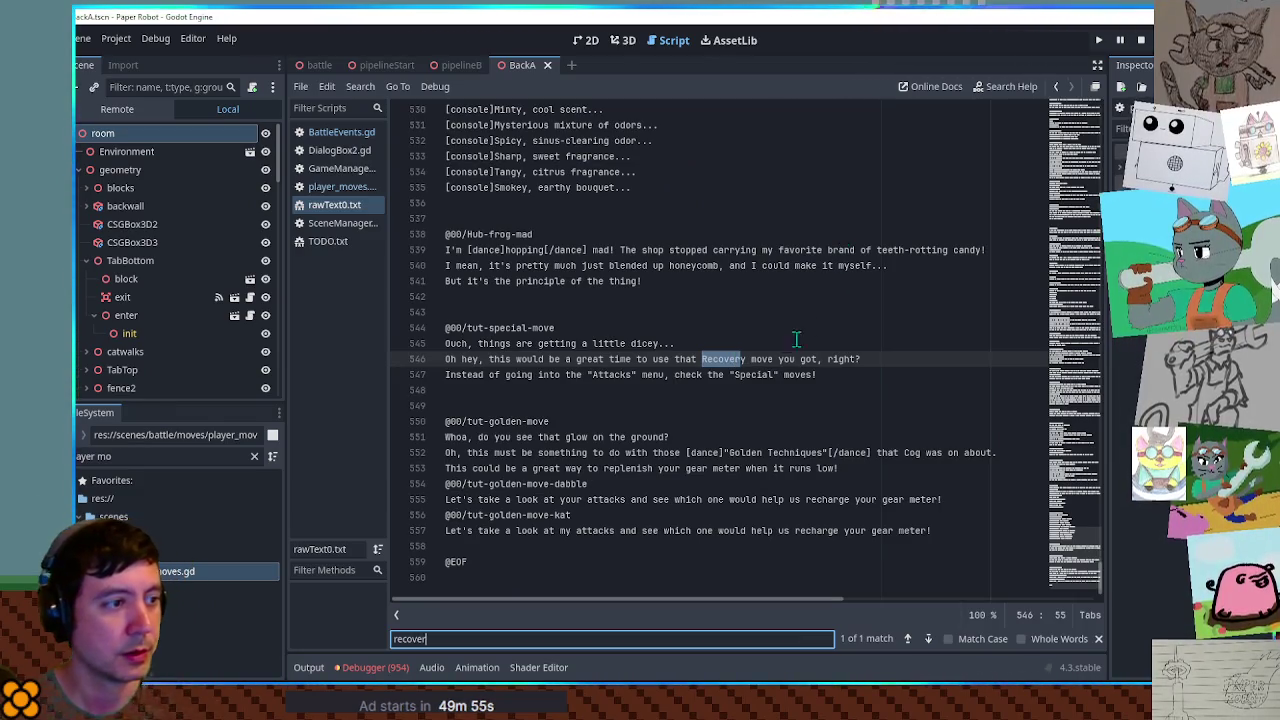
- Replace 'Recovery' on line 546 with 'Repair', then jump to the Repair match on line 232
{"action": "double_click", "coordinate": [733, 362]}
{"action": "type", "text": "Rep"}
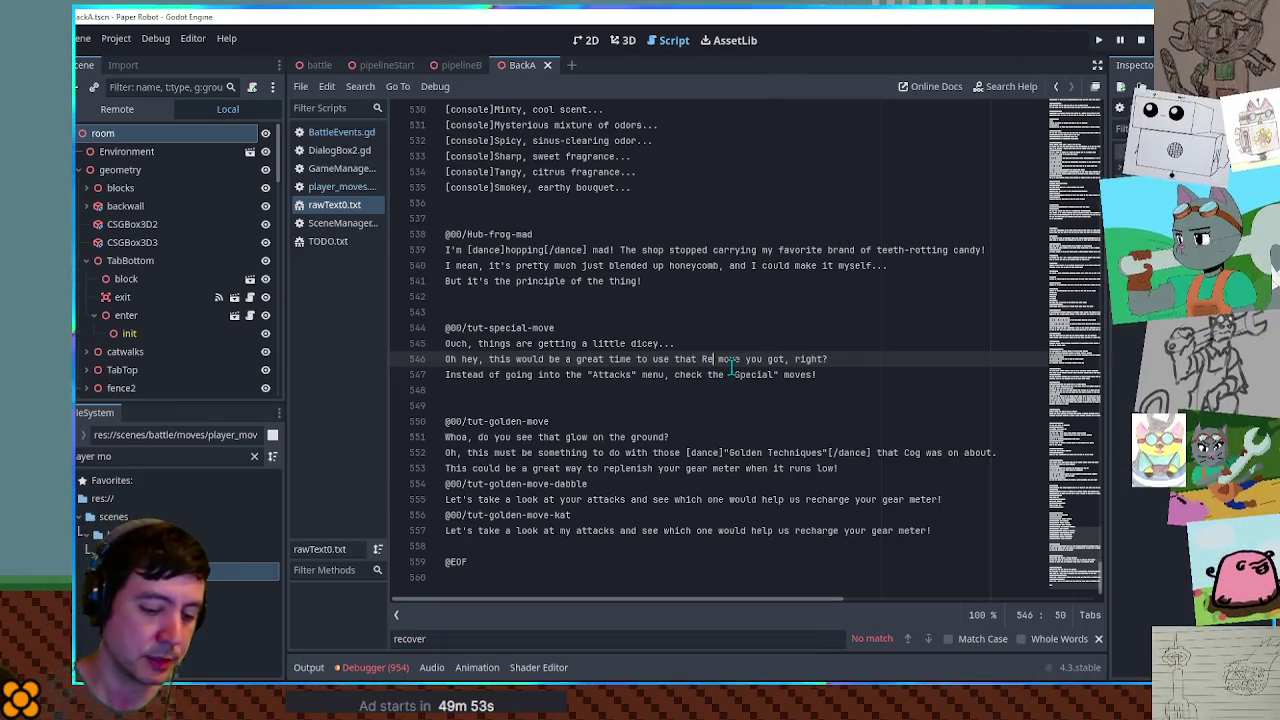
{"action": "type", "text": "air"}
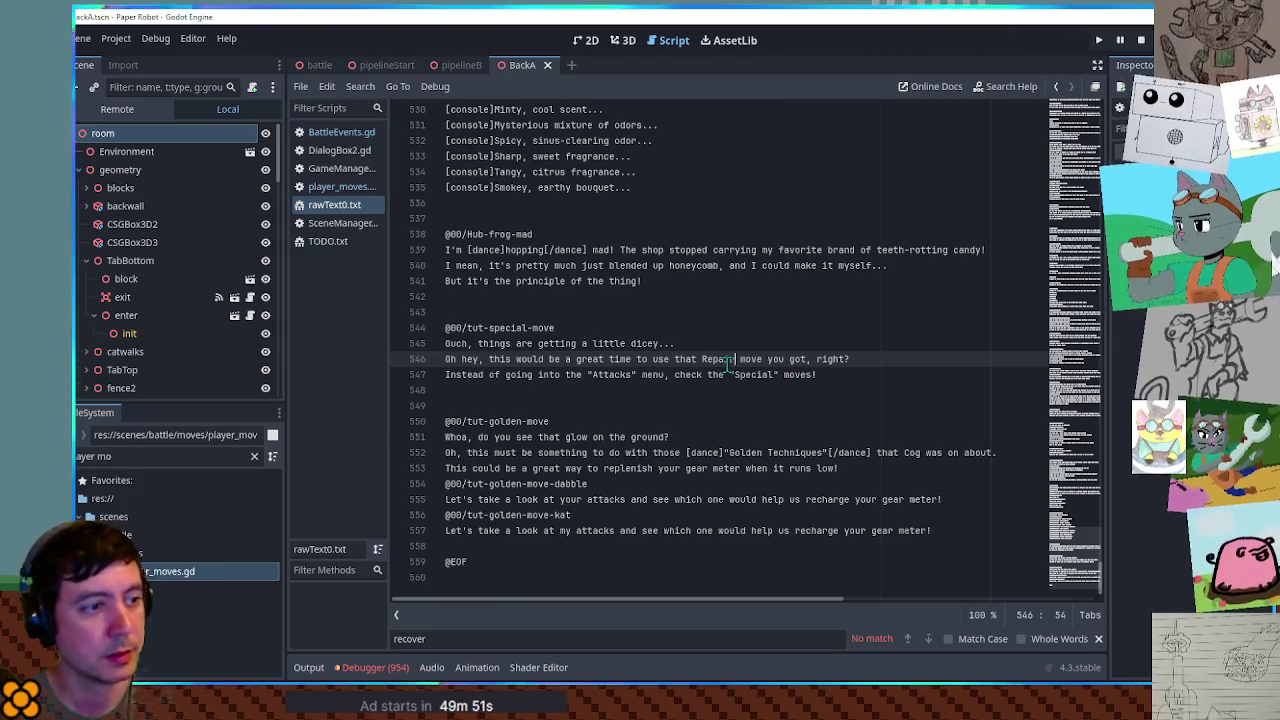
{"action": "double_click", "coordinate": [720, 359]}
{"action": "key", "text": "ctrl+f"}
{"action": "left_click", "coordinate": [928, 640]}
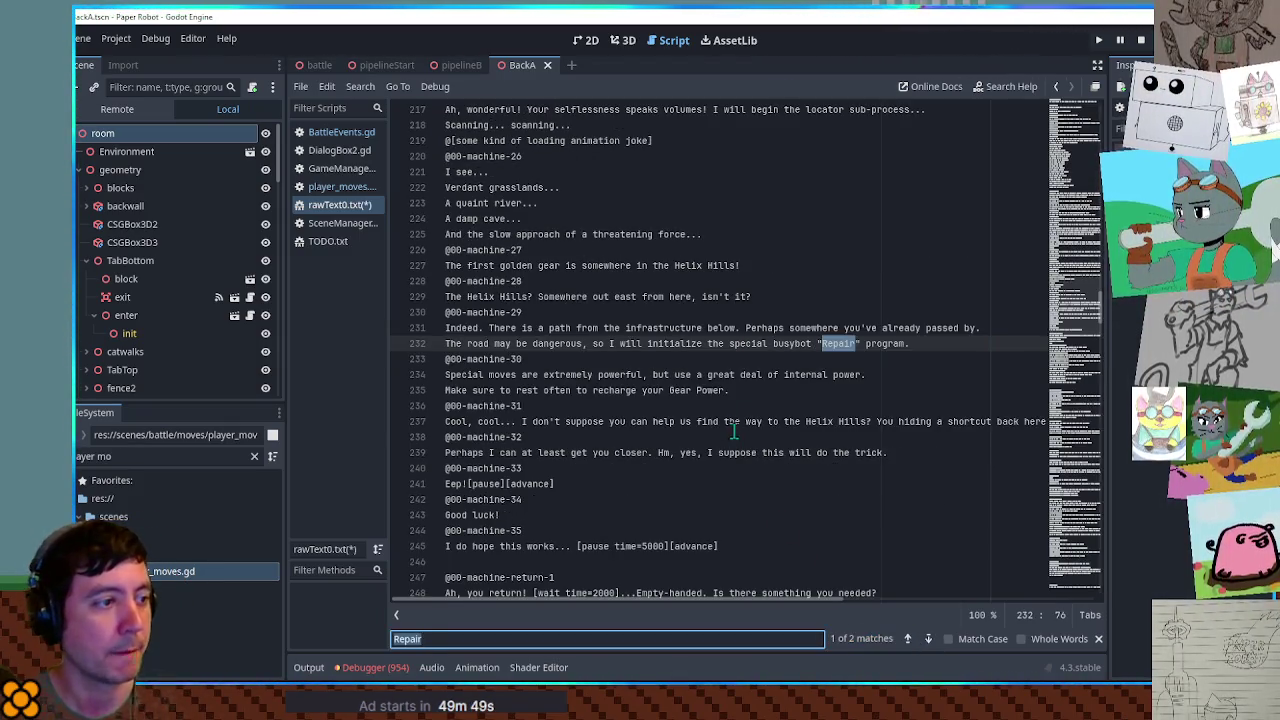
{"action": "left_click_drag", "start_coordinate": [669, 390], "coordinate": [424, 392]}
{"action": "left_click", "coordinate": [622, 386]}
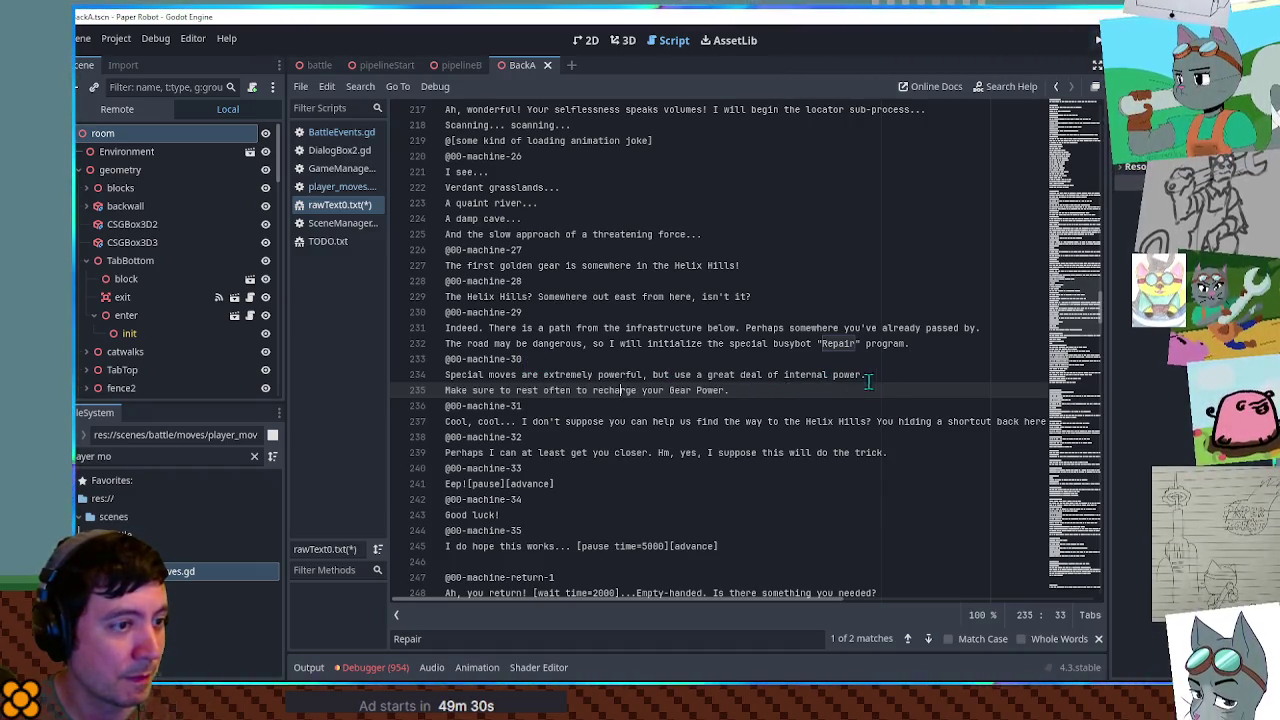
- Insert a new line 235 ending in 'your Gear Power' and select 'Gear Power' for copying
{"action": "left_click_drag", "start_coordinate": [895, 389], "coordinate": [895, 378]}
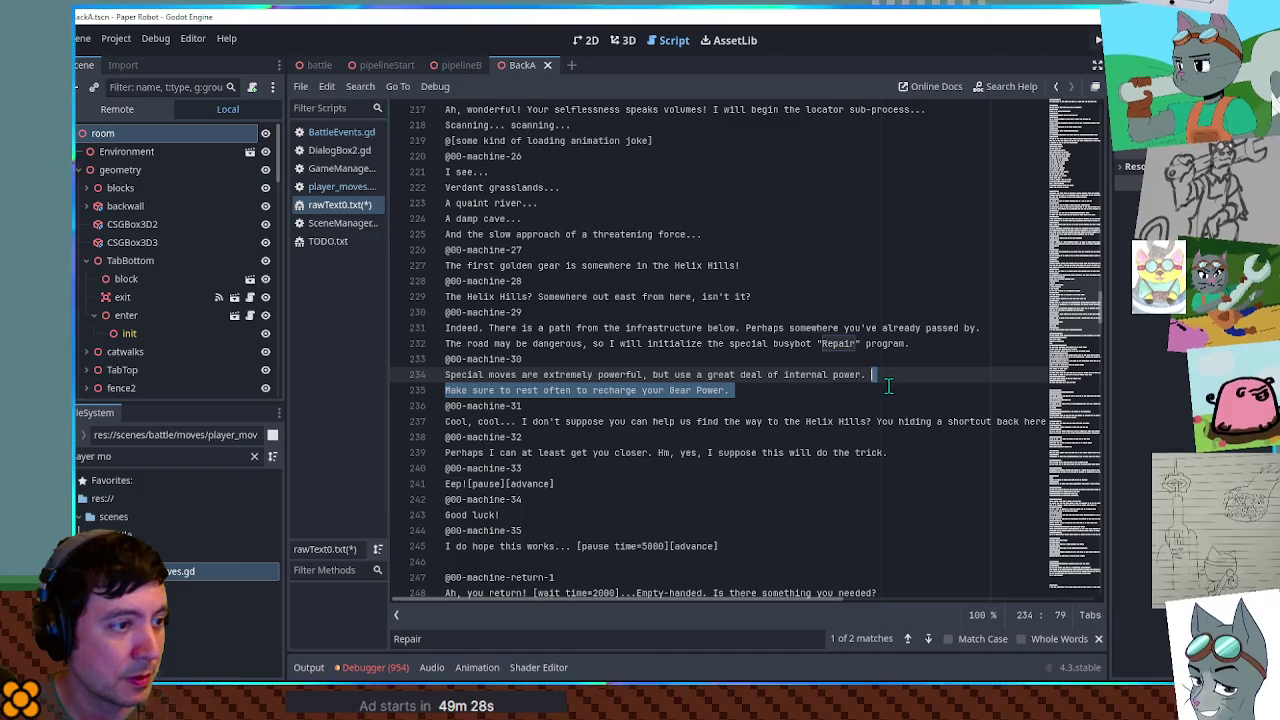
{"action": "left_click", "coordinate": [888, 388]}
{"action": "left_click", "coordinate": [882, 375]}
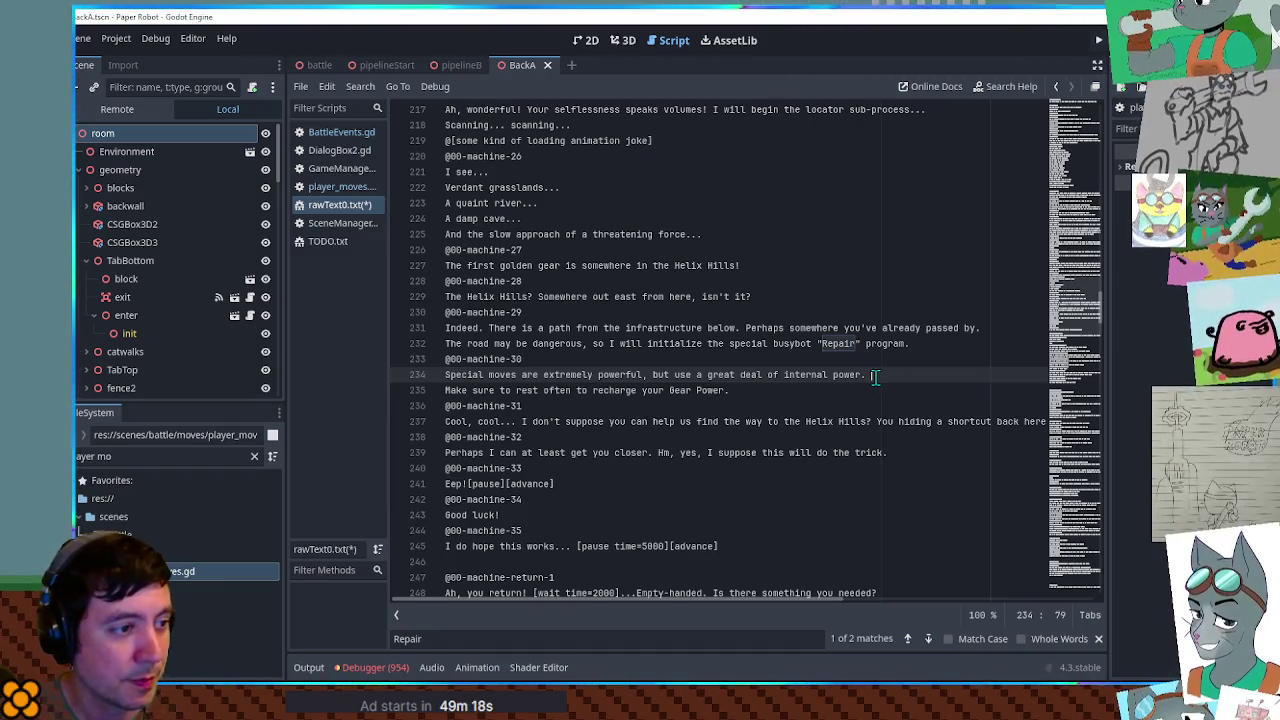
{"action": "key", "text": "Return"}
{"action": "key", "text": "Return"}
{"action": "left_click", "coordinate": [876, 391]}
{"action": "type", "text": "You can replenish"}
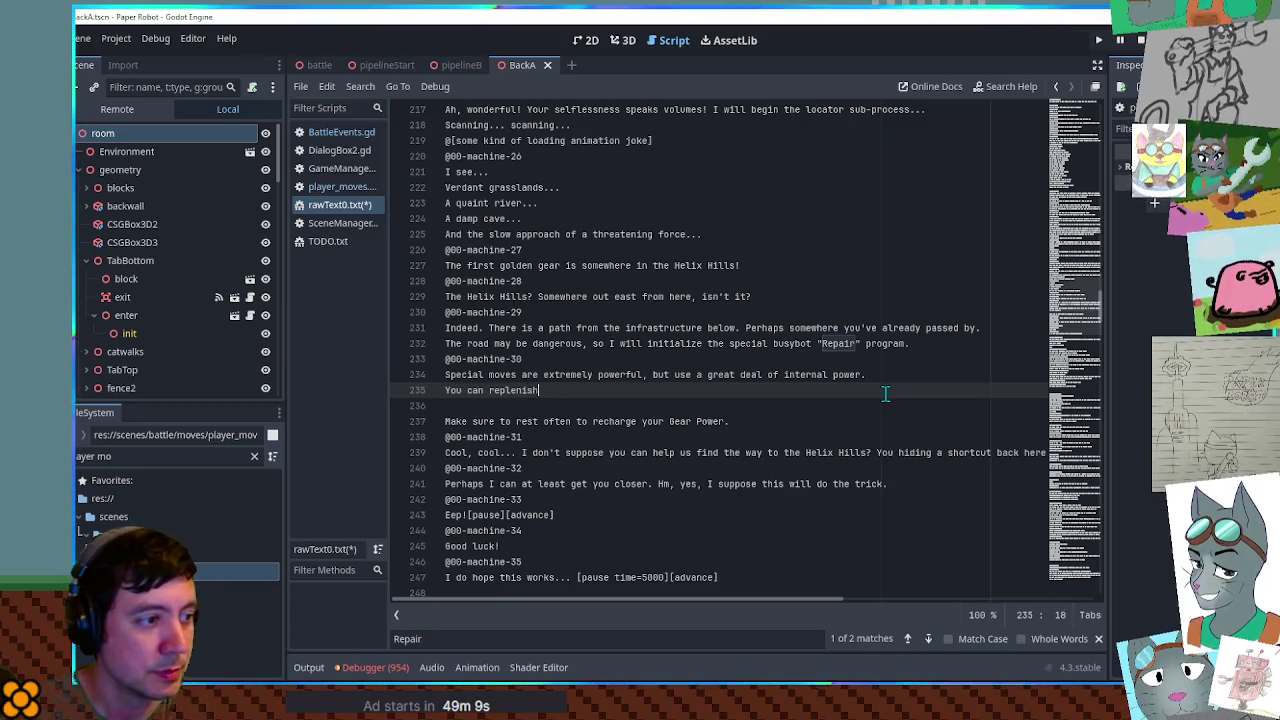
{"action": "type", "text": "your "}
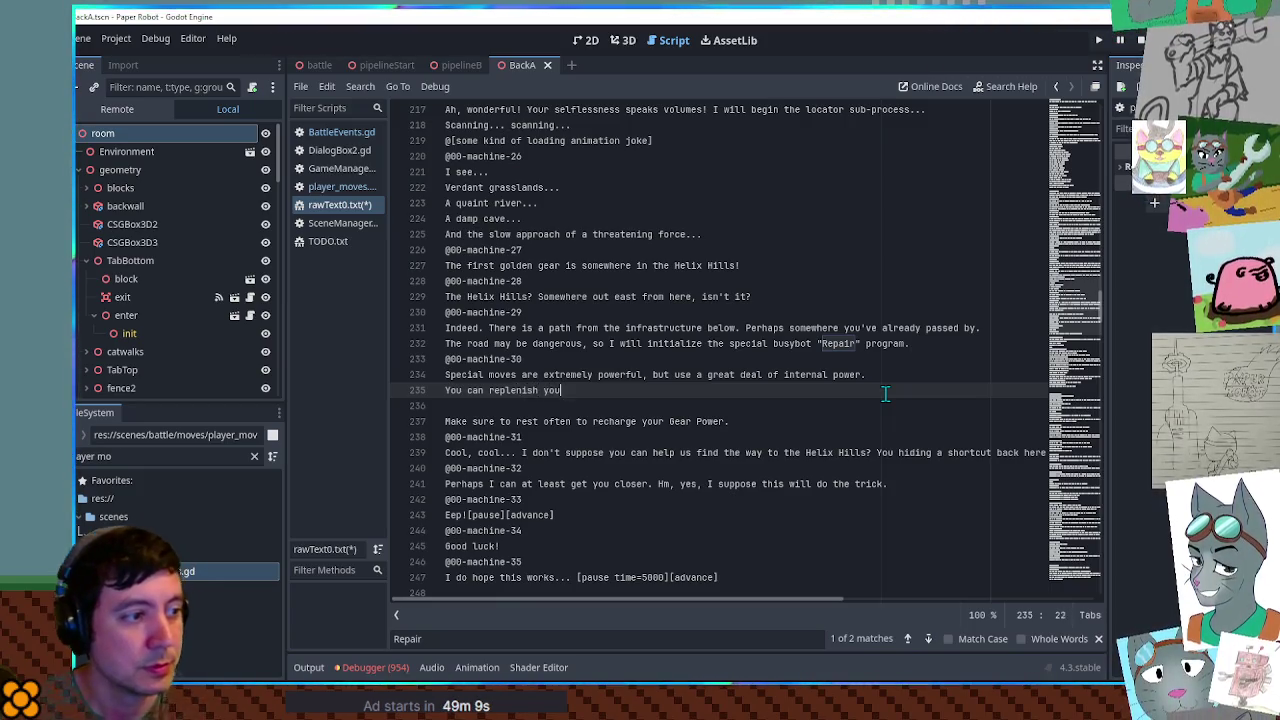
{"action": "type", "text": "Gear Power"}
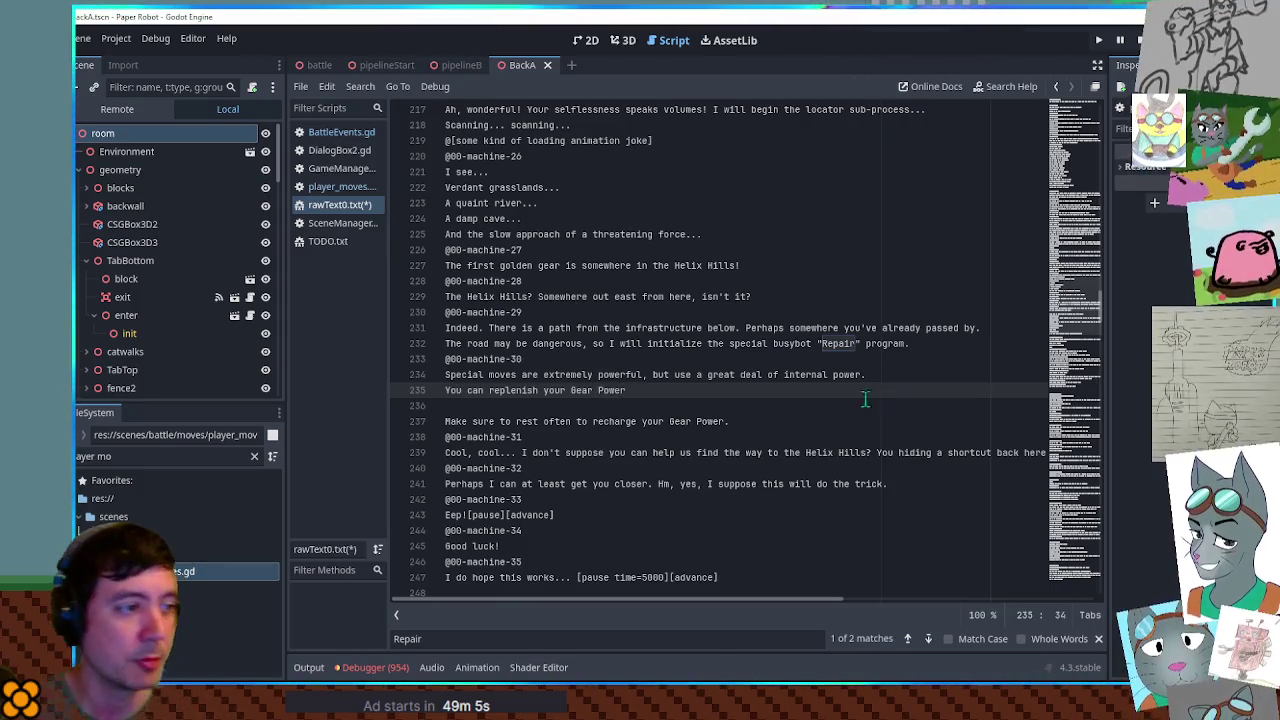
{"action": "left_click_drag", "start_coordinate": [571, 390], "coordinate": [627, 390]}
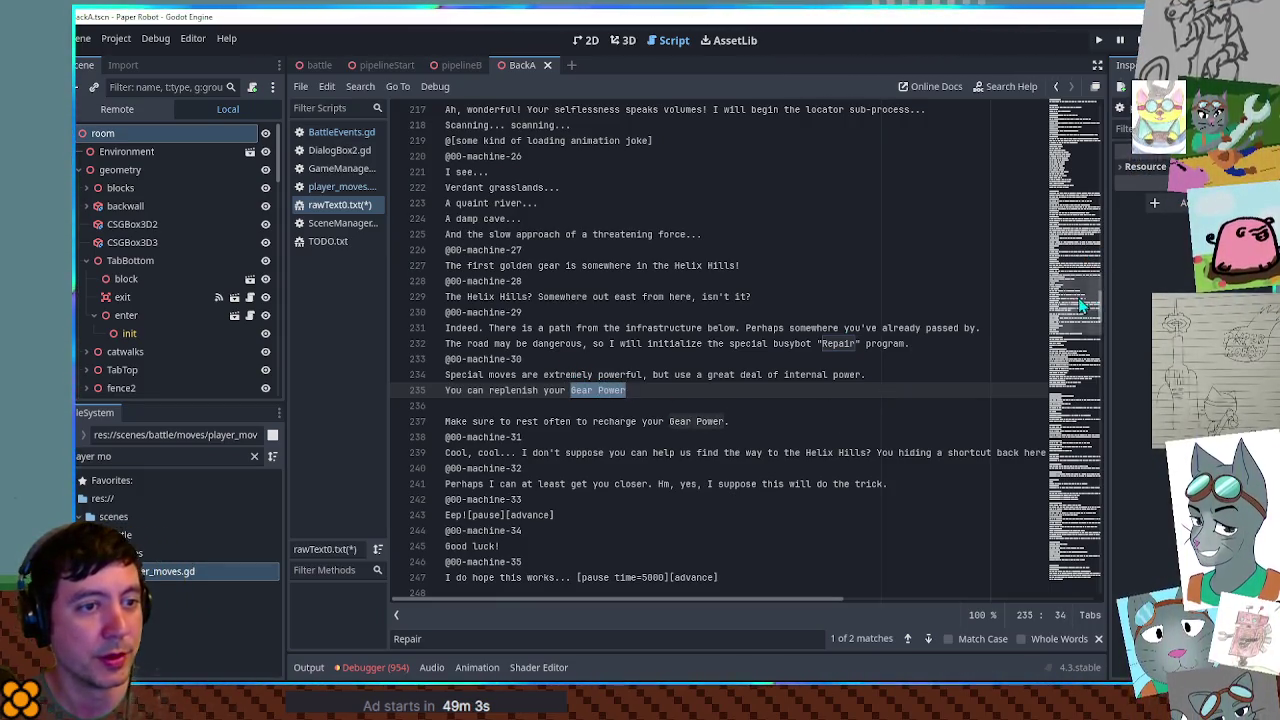
{"action": "left_click_drag", "start_coordinate": [1062, 280], "coordinate": [1100, 614]}
{"action": "key", "text": "ctrl+c"}
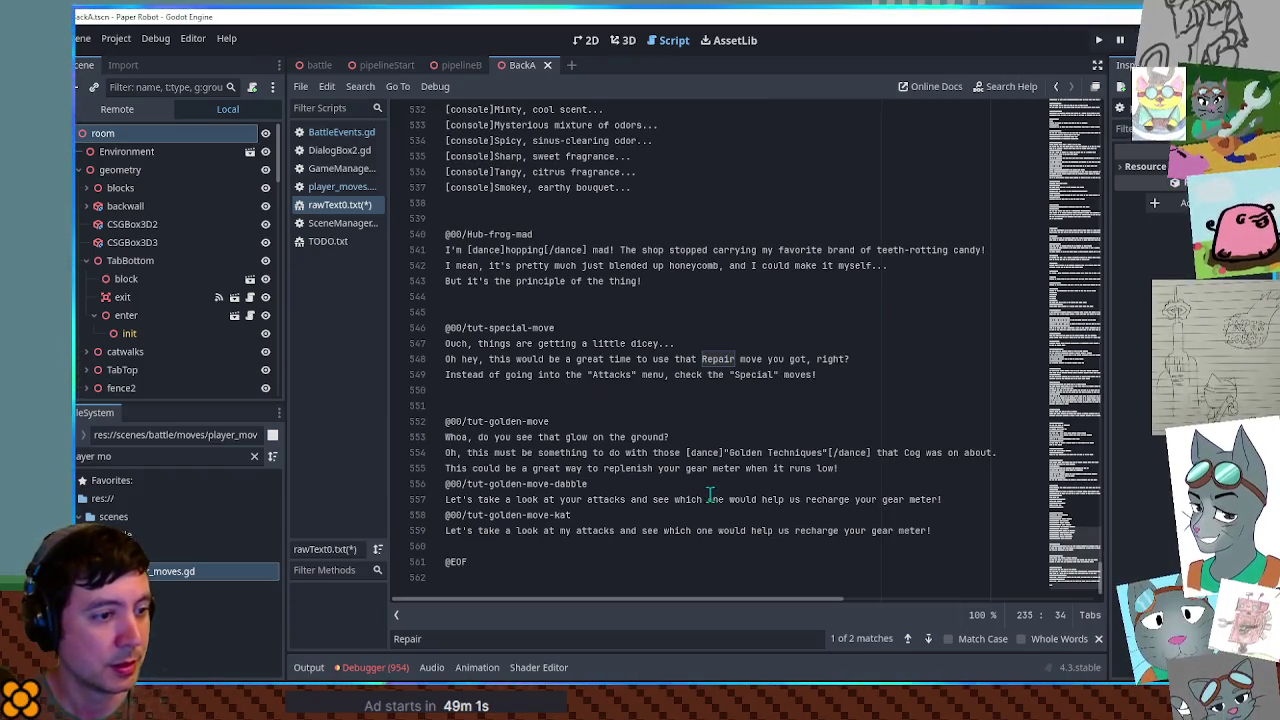
- Replace 'gear meter' with 'Gear Power' on lines 555–559 and check the Gear Power matches
{"action": "mouse_move", "coordinate": [873, 533]}
{"action": "left_mouse_down"}
{"action": "mouse_move", "coordinate": [928, 533]}
{"action": "mouse_move", "coordinate": [884, 499]}
{"action": "mouse_move", "coordinate": [940, 499]}
{"action": "left_mouse_up"}
{"action": "key", "text": "ctrl+v"}
{"action": "key", "text": "ctrl+v"}
{"action": "left_click_drag", "start_coordinate": [686, 468], "coordinate": [741, 468]}
{"action": "key", "text": "ctrl+v"}
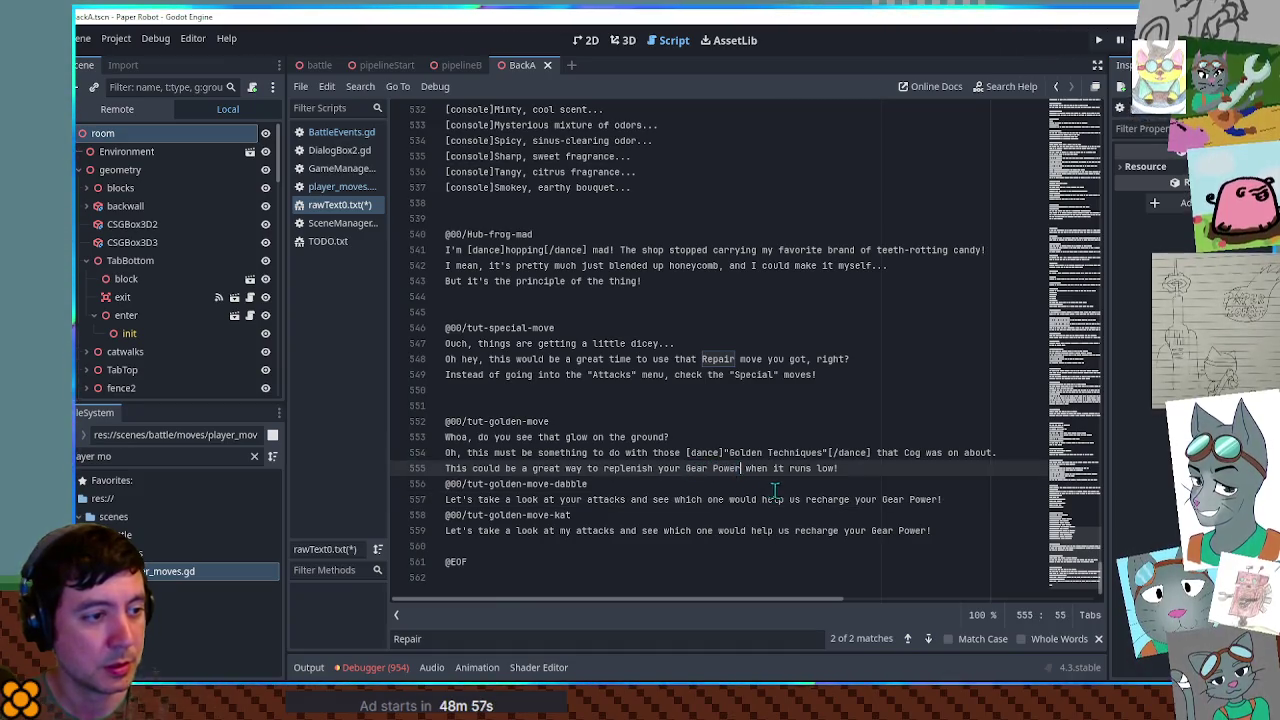
{"action": "key", "text": "ctrl+f"}
{"action": "key", "text": "ctrl+v"}
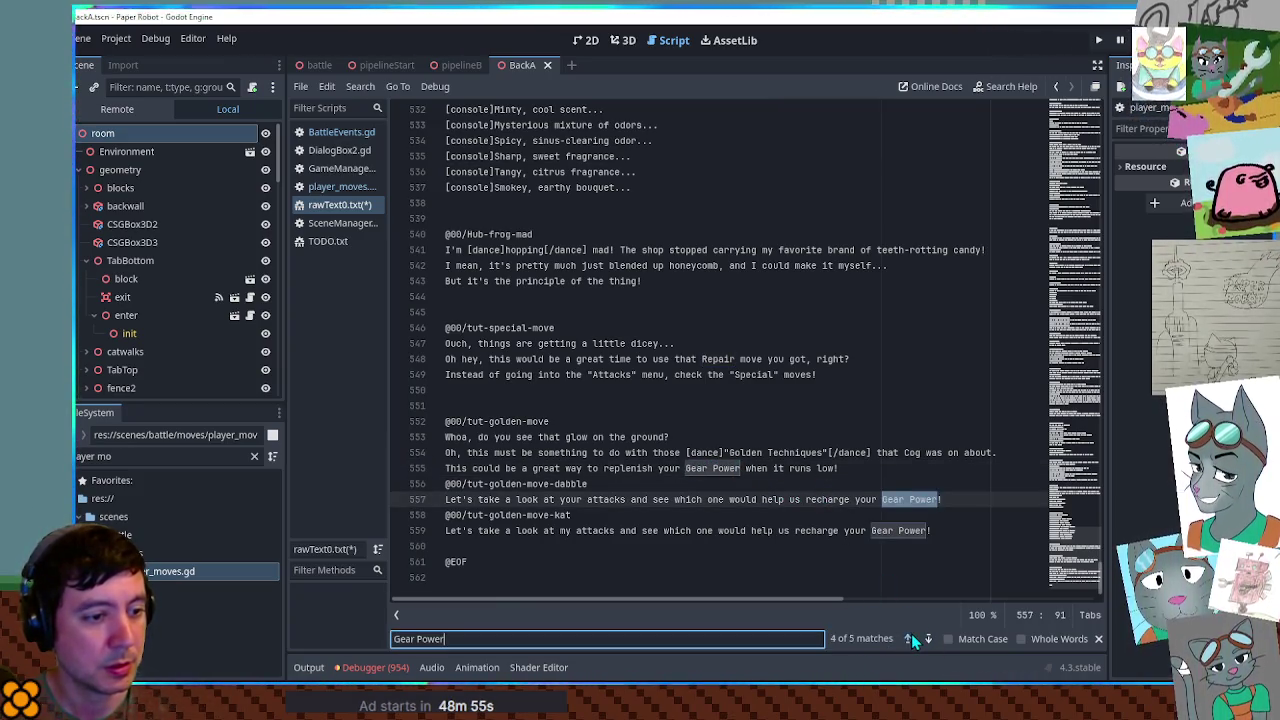
{"action": "left_click", "coordinate": [908, 638]}
{"action": "left_click", "coordinate": [908, 638]}
- Continue line 235 with 'by resting, or by the use of'
{"action": "left_click", "coordinate": [661, 313]}
{"action": "type", "text": "."}
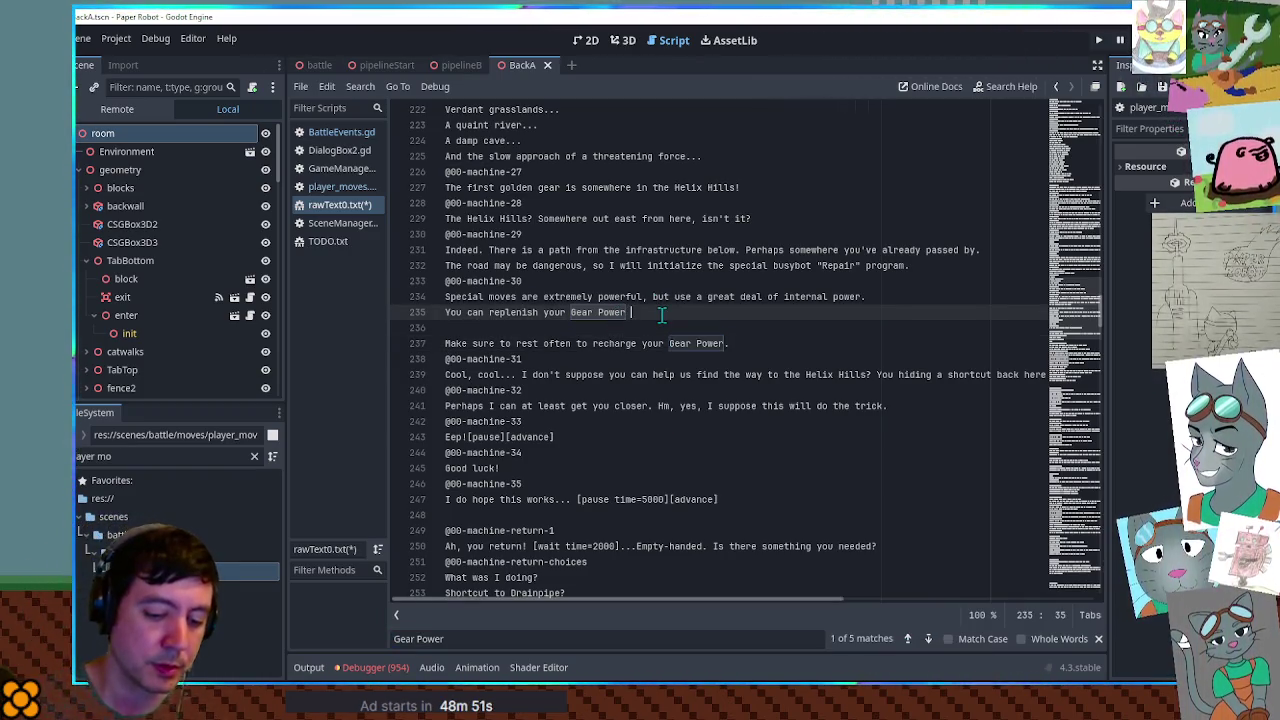
{"action": "type", "text": "by rest"}
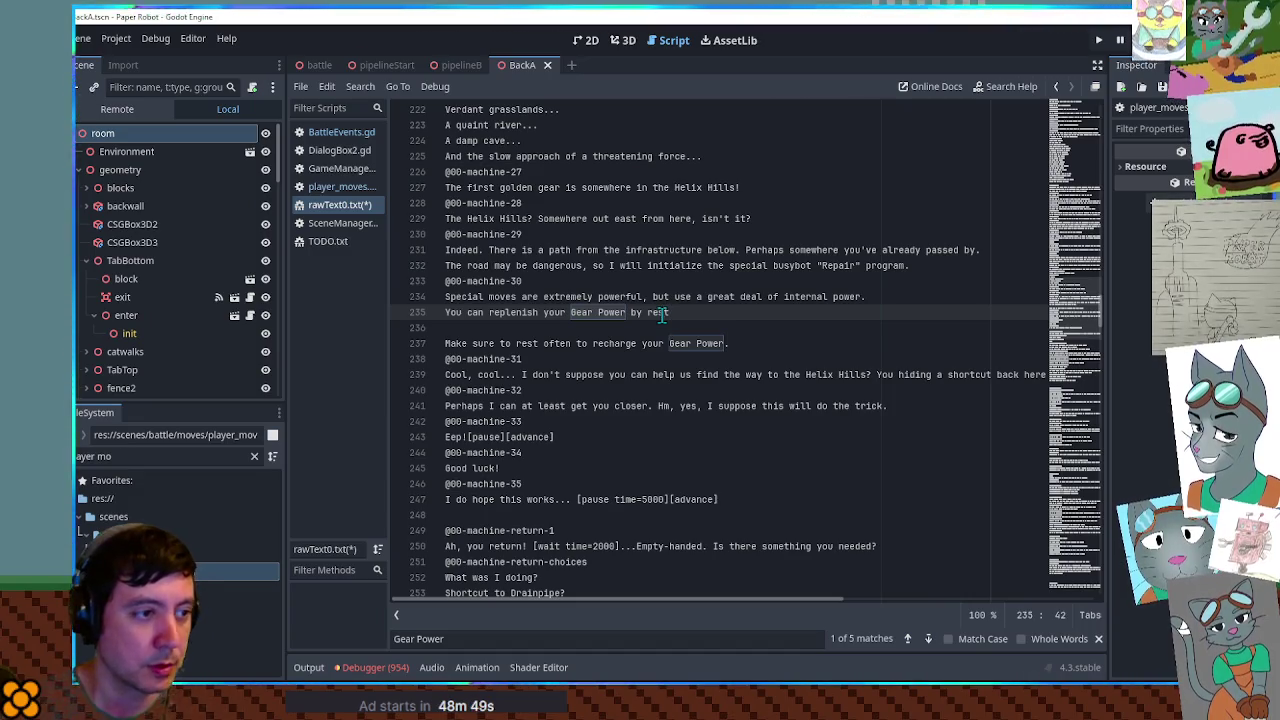
{"action": "key", "text": "BackSpace"}
{"action": "key", "text": "BackSpace"}
{"action": "key", "text": "BackSpace"}
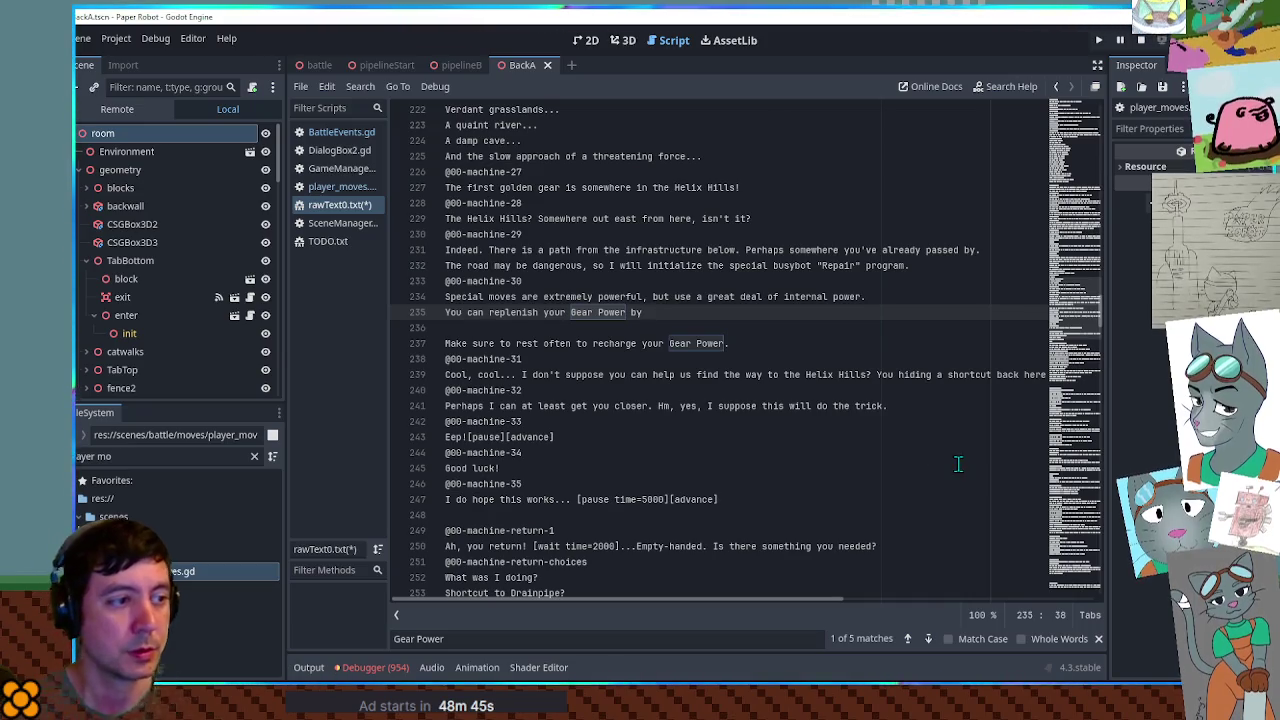
{"action": "type", "text": "resting, or "}
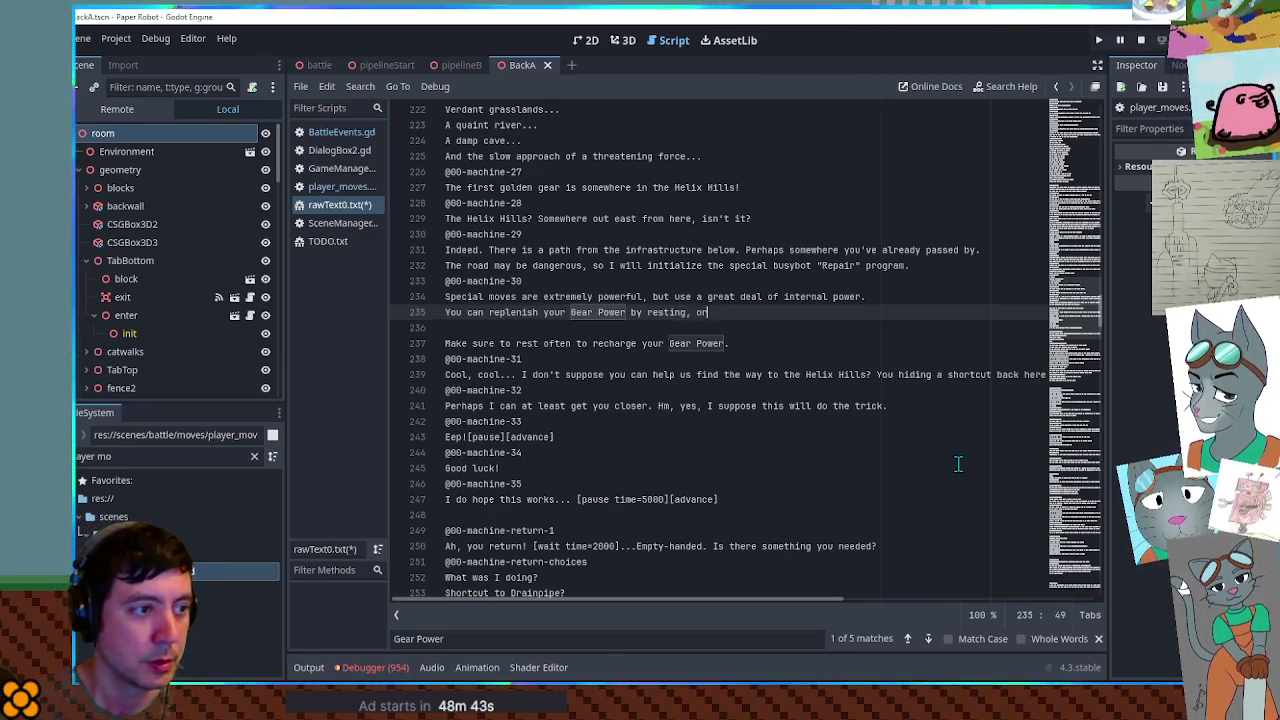
{"action": "type", "text": "by the "}
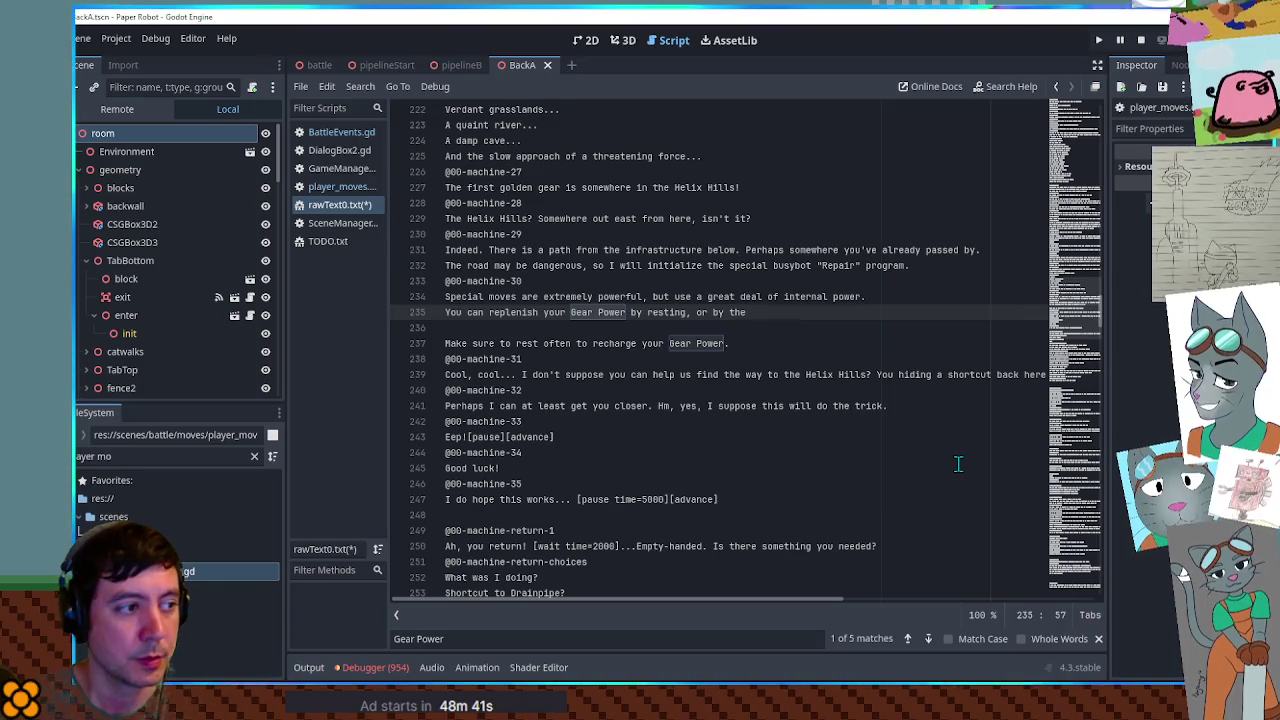
{"action": "type", "text": "use of"}
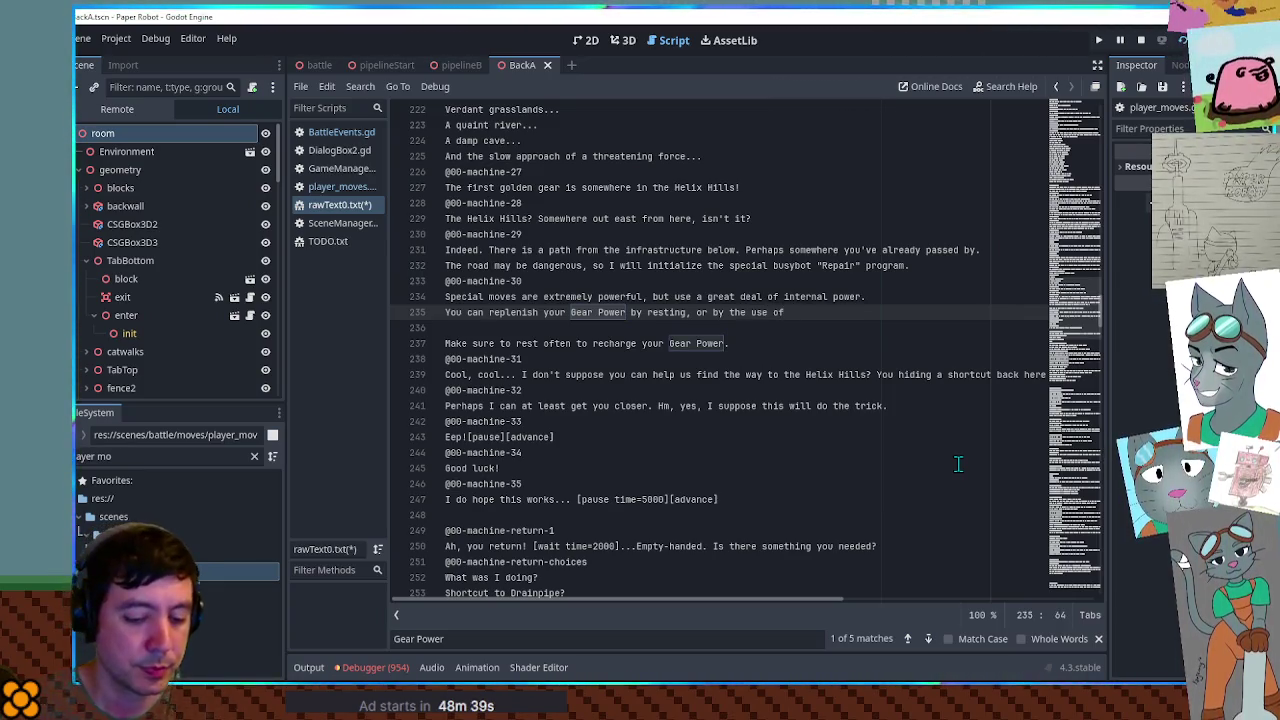
- Append the [dance]"Golden Techniques"[/dance] tag and 'in combat.' to line 235, then add blank lines
{"action": "left_click_drag", "start_coordinate": [1087, 305], "coordinate": [1085, 550]}
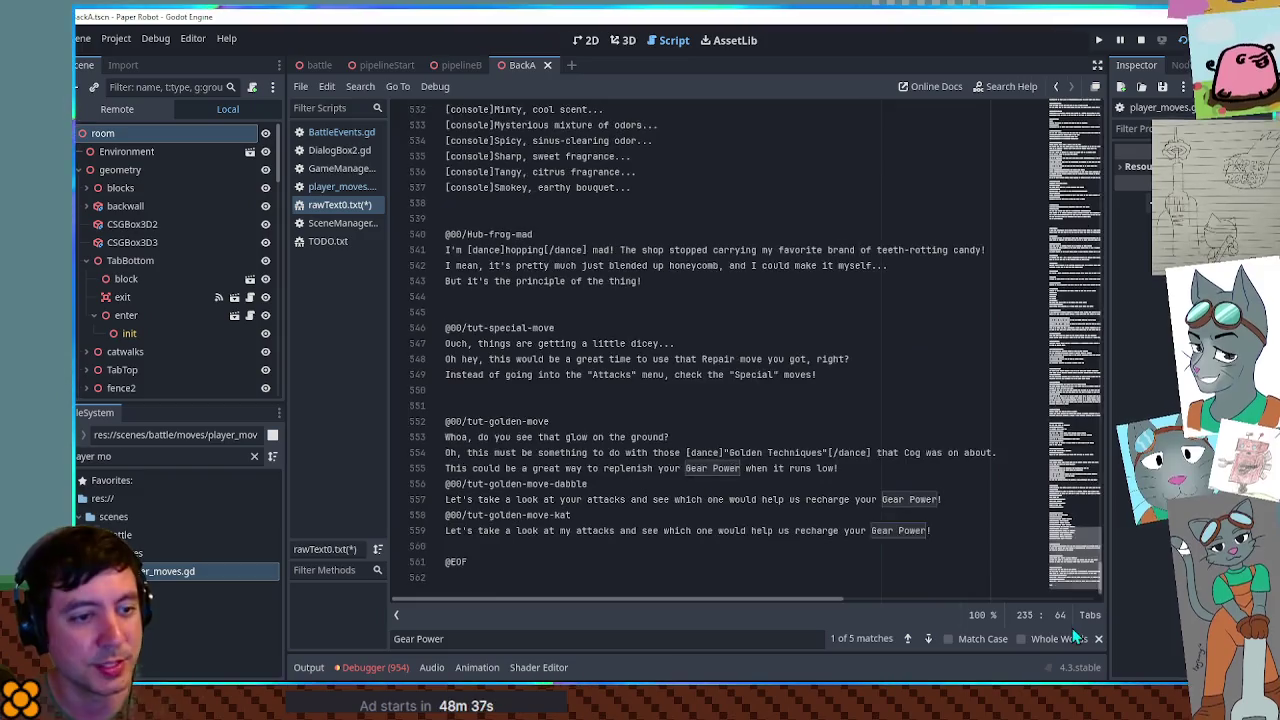
{"action": "left_click_drag", "start_coordinate": [686, 452], "coordinate": [875, 452]}
{"action": "key", "text": "ctrl+c"}
{"action": "left_click_drag", "start_coordinate": [1085, 550], "coordinate": [1087, 305]}
{"action": "left_click", "coordinate": [825, 110]}
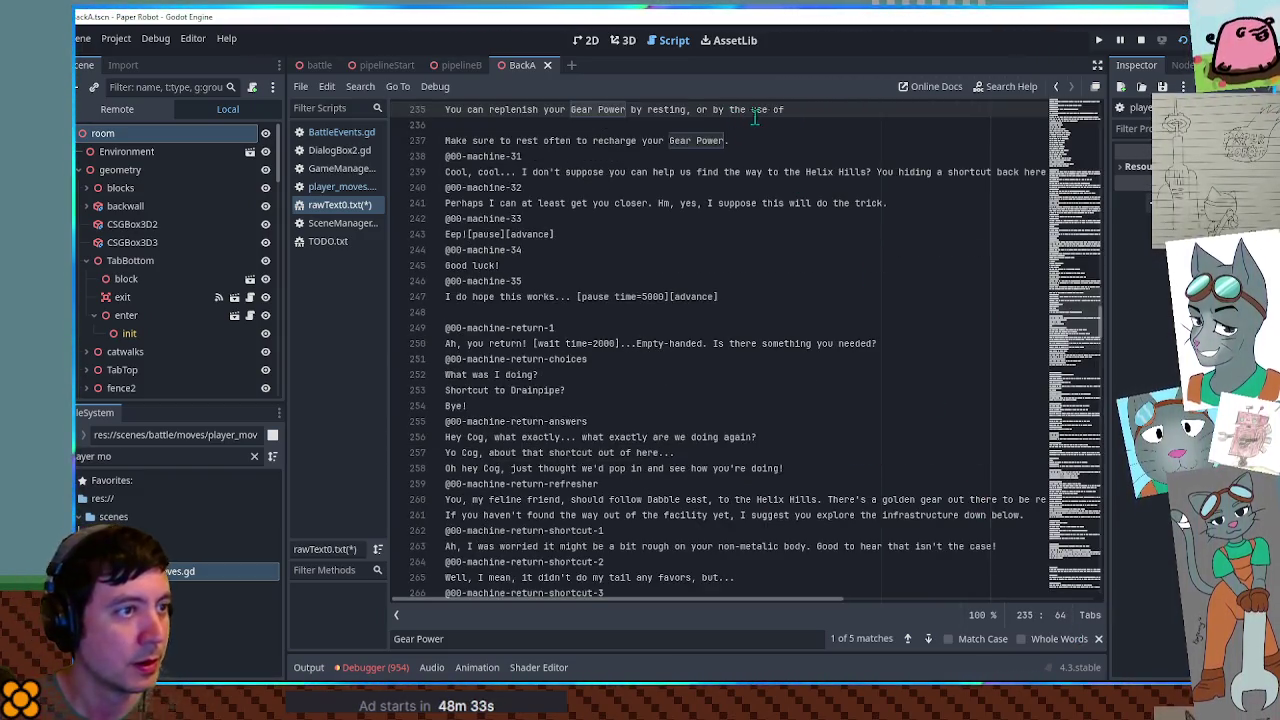
{"action": "key", "text": "ctrl+v"}
{"action": "scroll", "coordinate": [965, 343], "scroll_direction": "up", "scroll_amount": 4}
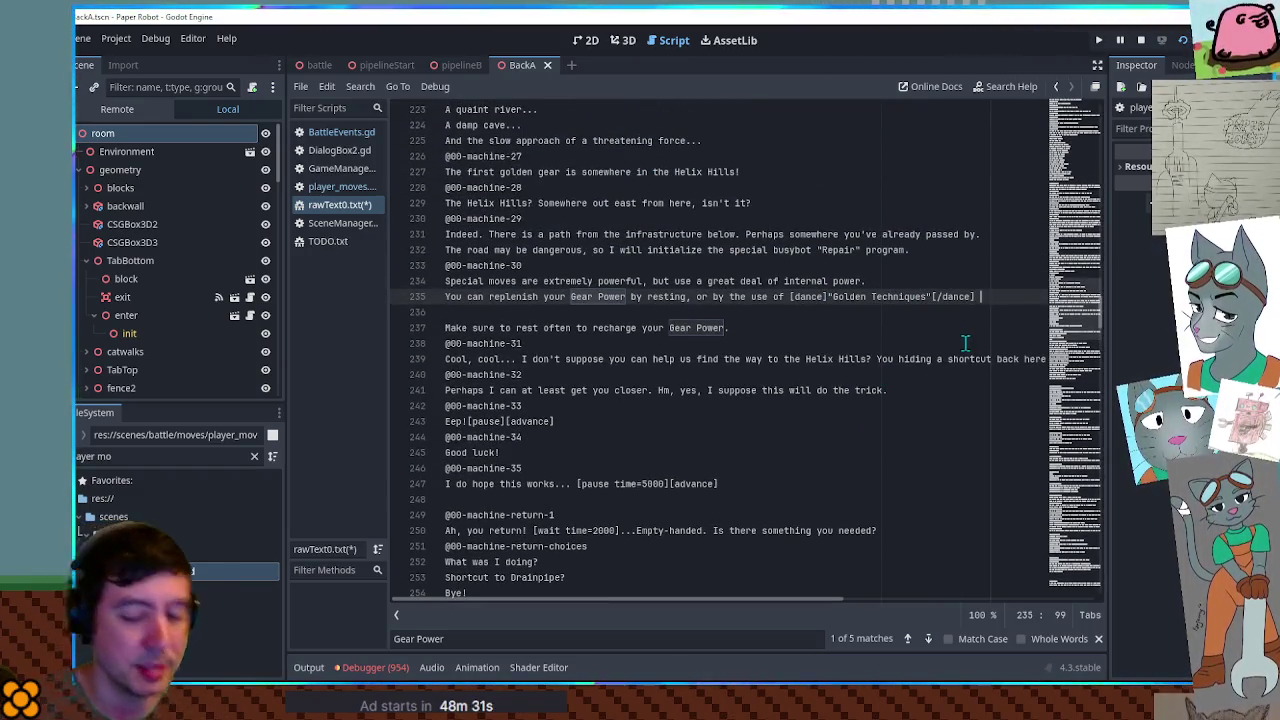
{"action": "type", "text": "in combat."}
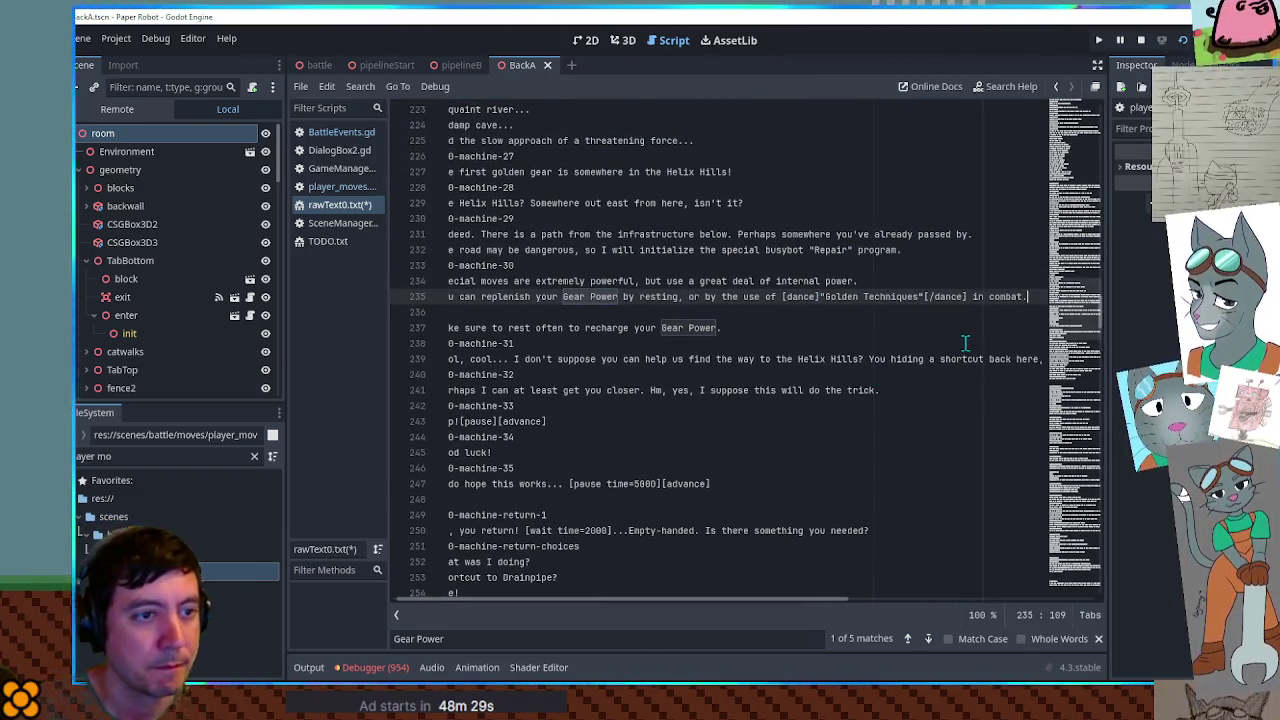
{"action": "key", "text": "Home"}
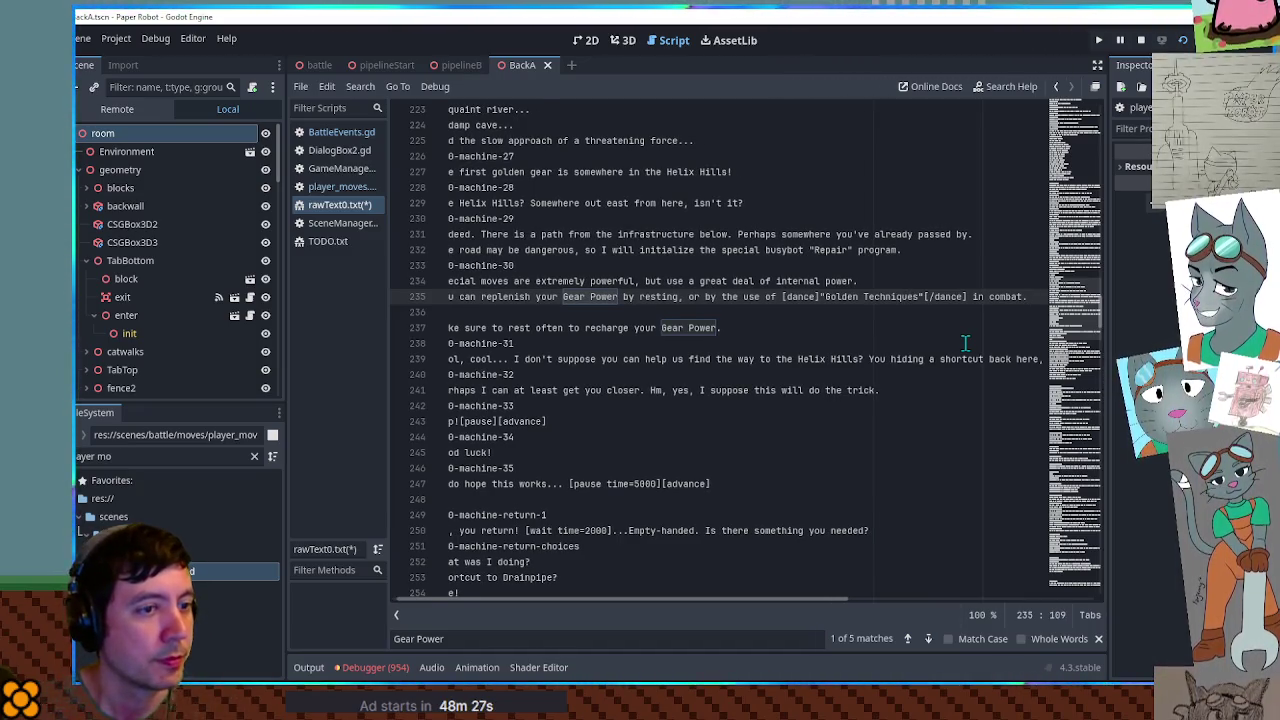
{"action": "key", "text": "End"}
{"action": "key", "text": "Return"}
{"action": "key", "text": "Return"}
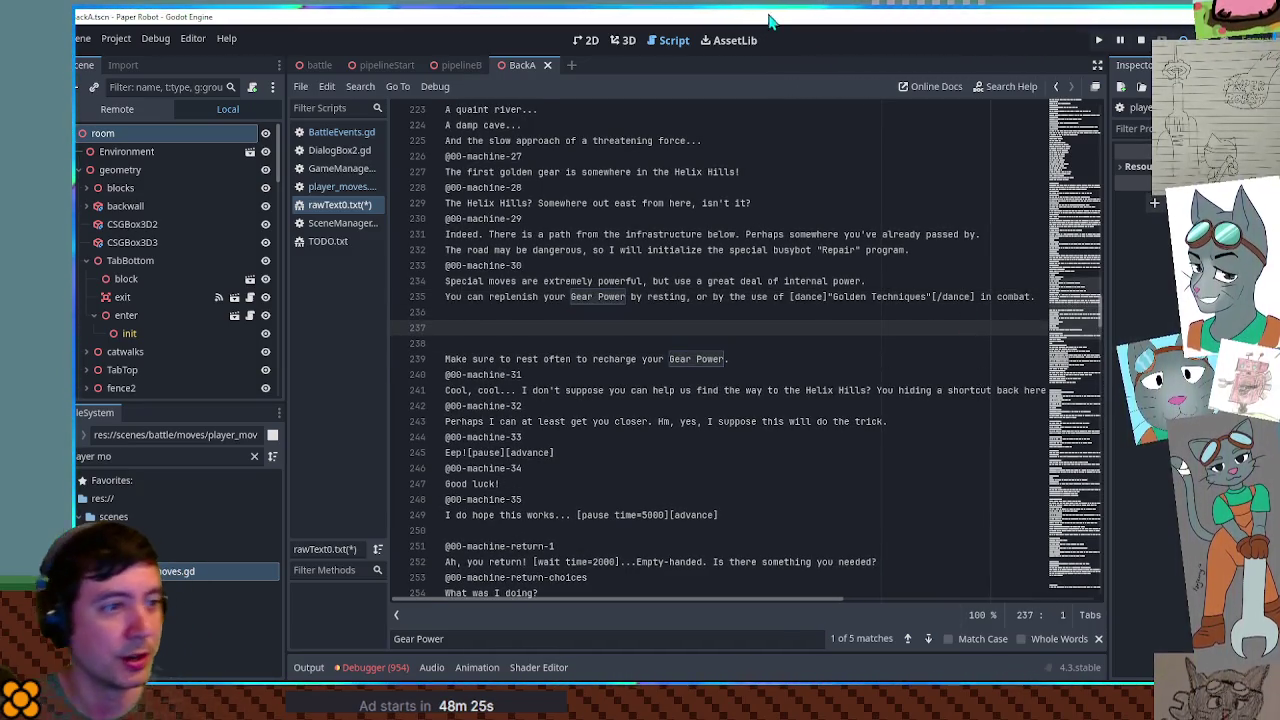
{"action": "triple_click", "coordinate": [480, 265]}
{"action": "key", "text": "ctrl+c"}
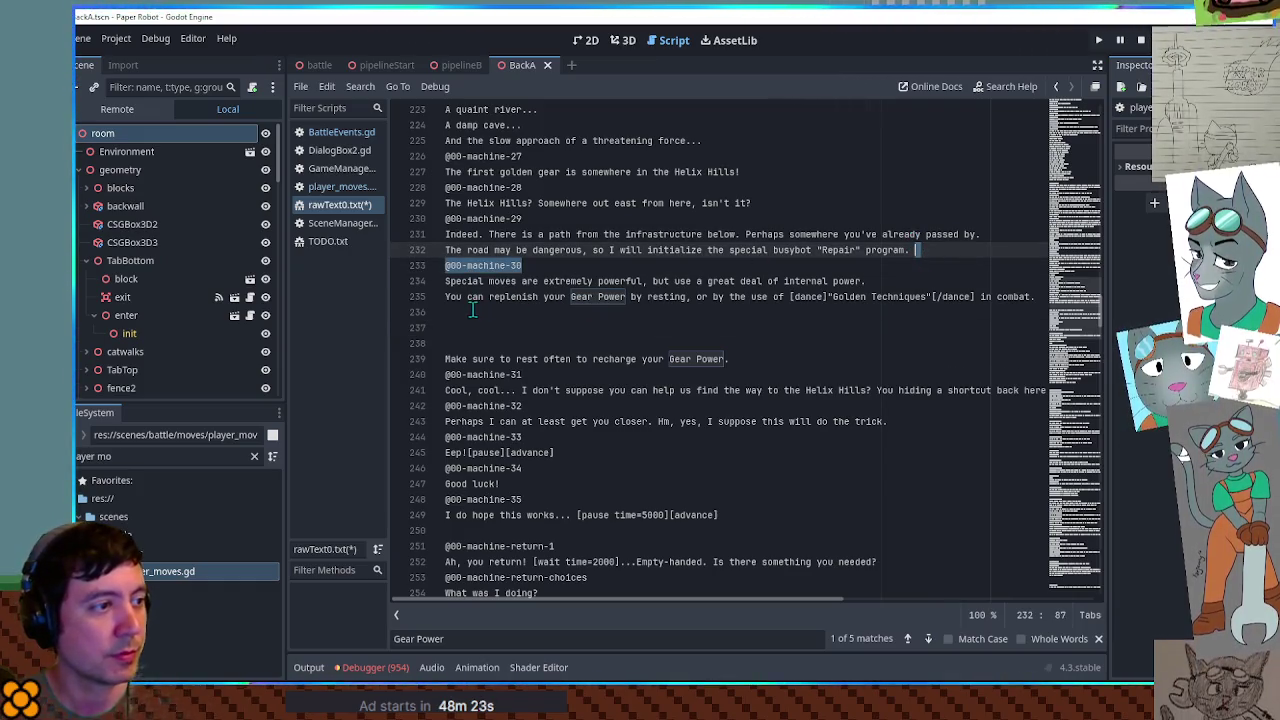
{"action": "left_click", "coordinate": [493, 316]}
{"action": "key", "text": "Return"}
{"action": "key", "text": "ctrl+v"}
{"action": "key", "text": "Up"}
{"action": "key", "text": "Delete"}
{"action": "key", "text": "End"}
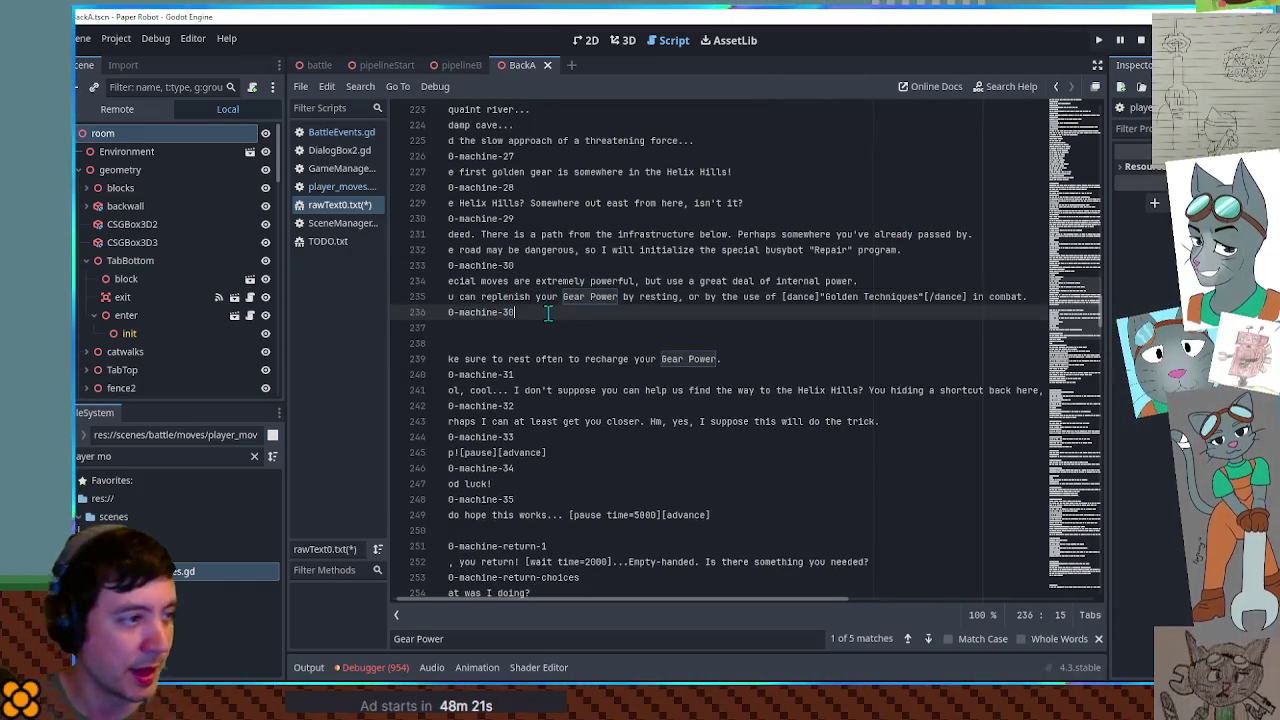
{"action": "key", "text": "Home"}
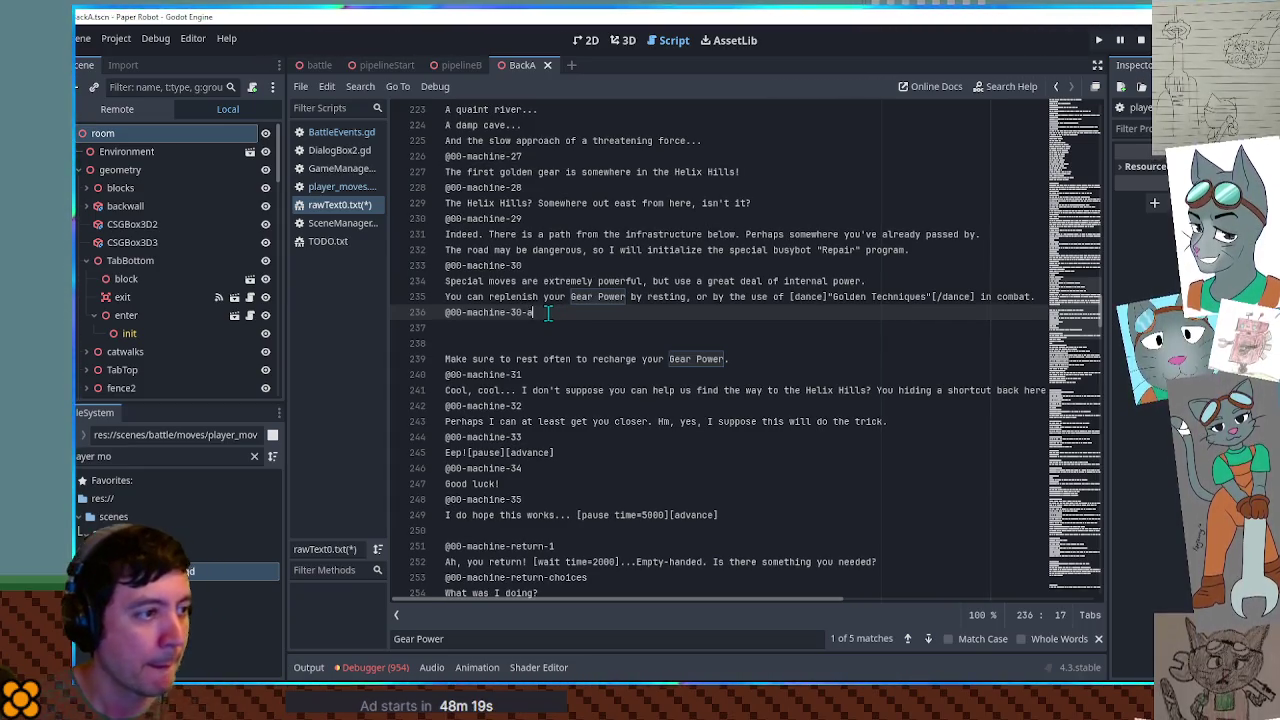
{"action": "key", "text": "Return"}
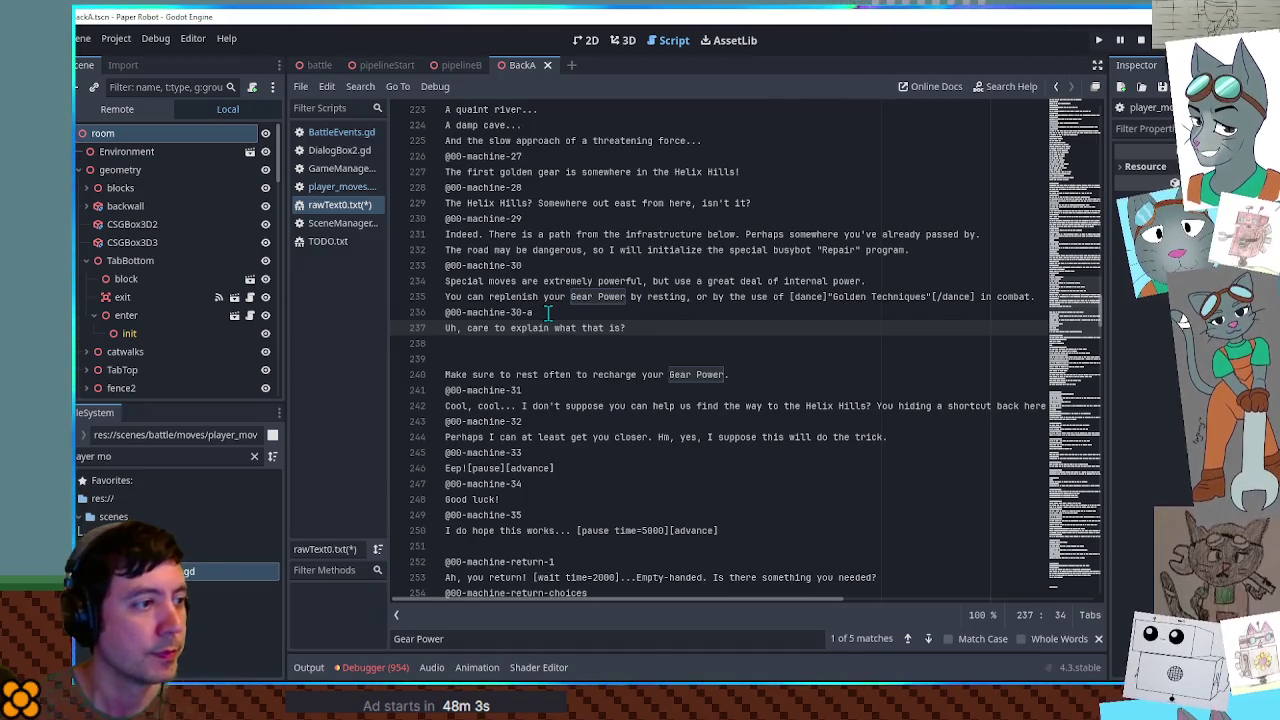
{"action": "left_click_drag", "start_coordinate": [547, 313], "coordinate": [412, 315]}
{"action": "left_click", "coordinate": [463, 343]}
{"action": "key", "text": "ctrl+v"}
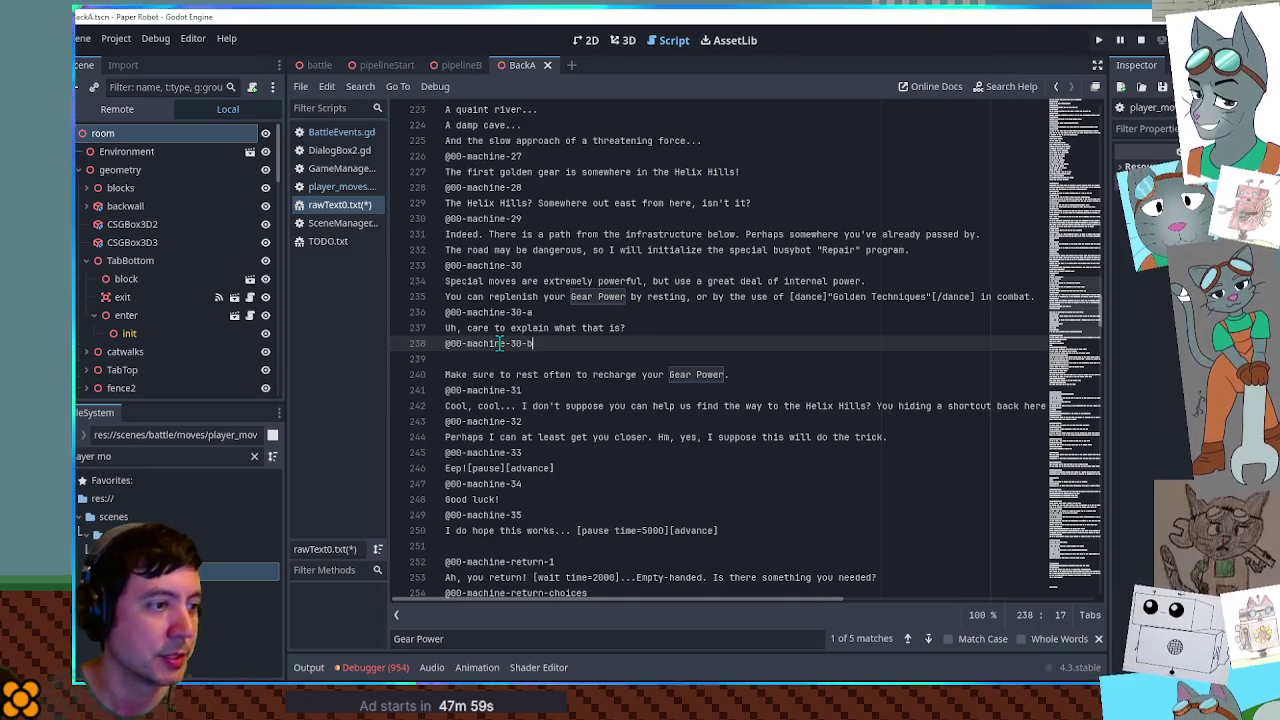
{"action": "key", "text": "Return"}
{"action": "key", "text": "Down"}
{"action": "key", "text": "Down"}
{"action": "key", "text": "shift+End"}
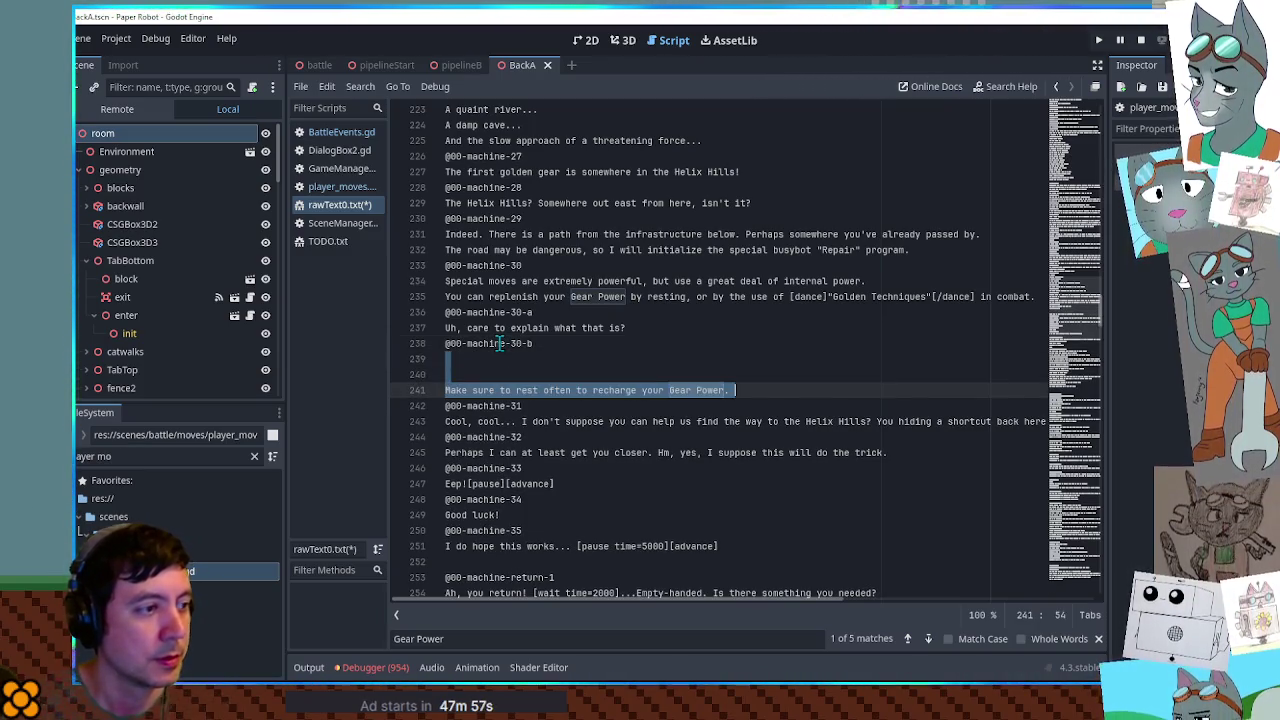
{"action": "key", "text": "BackSpace"}
{"action": "key", "text": "BackSpace"}
{"action": "key", "text": "BackSpace"}
- Review the surrounding dialogue and start writing the machine-30-b reply
{"action": "scroll", "coordinate": [507, 343], "scroll_direction": "up", "scroll_amount": 4}
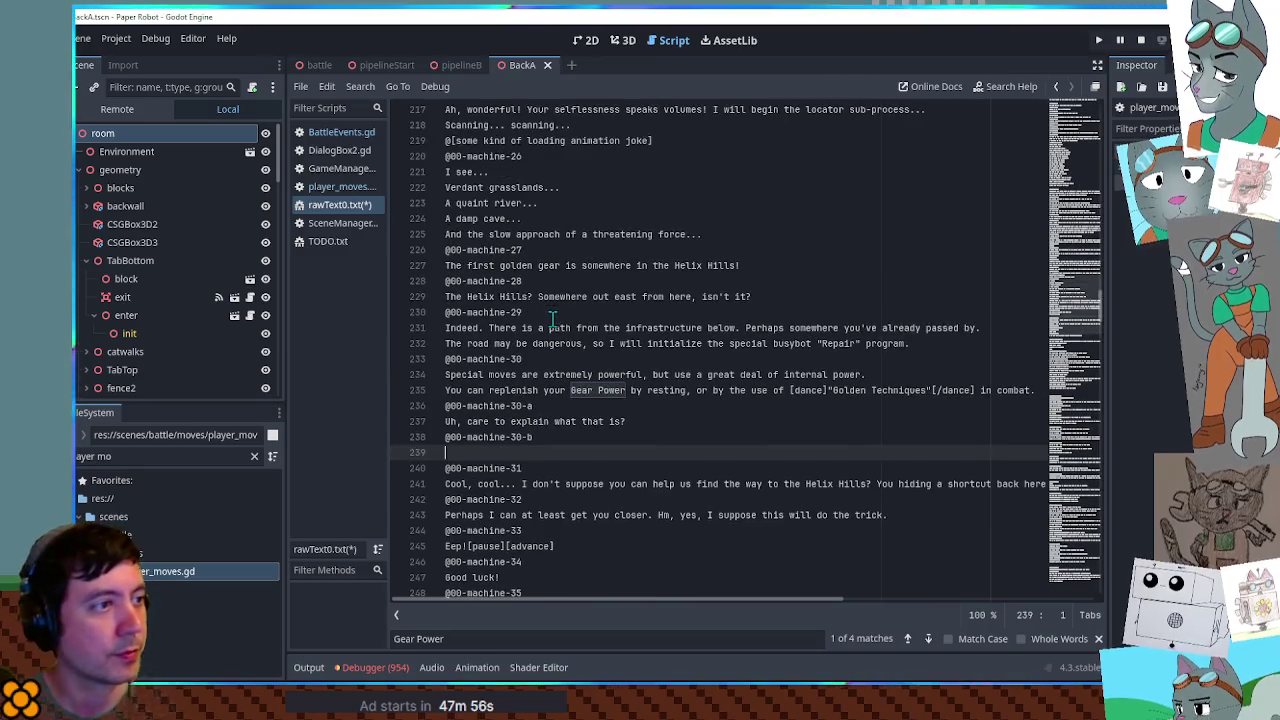
{"action": "scroll", "coordinate": [597, 340], "scroll_direction": "up", "scroll_amount": 2}
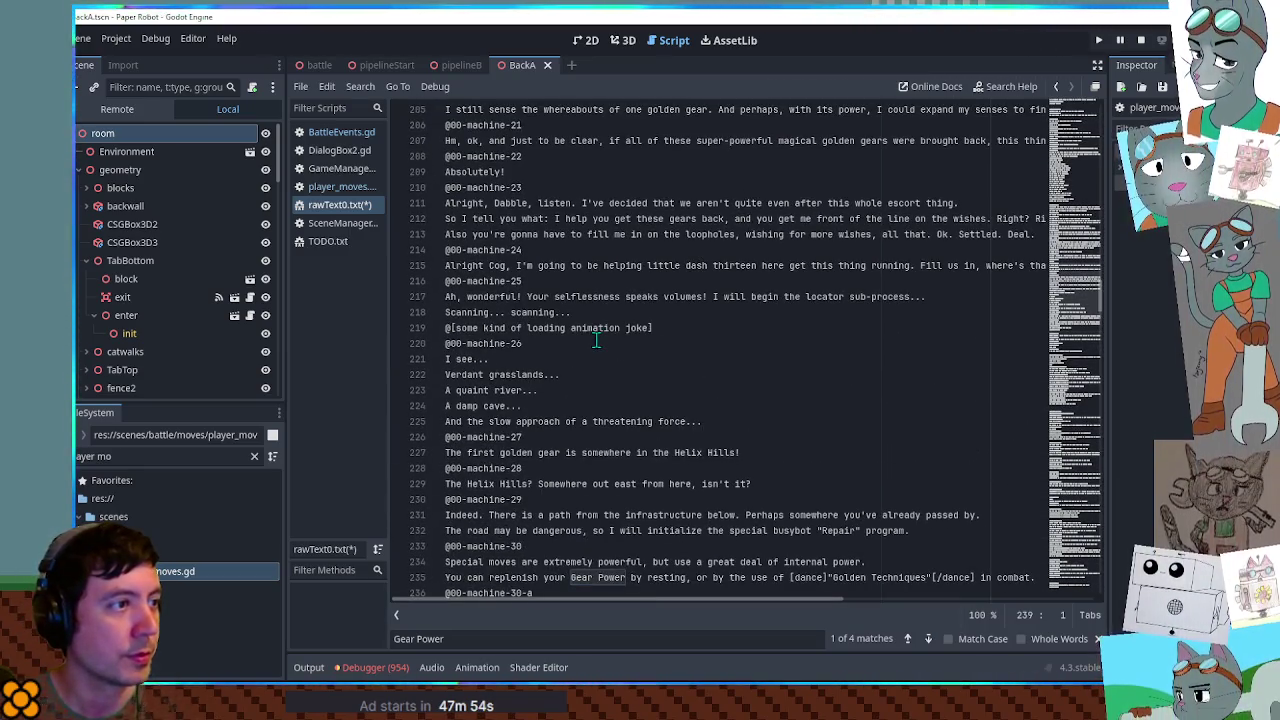
{"action": "scroll", "coordinate": [597, 340], "scroll_direction": "up", "scroll_amount": 1}
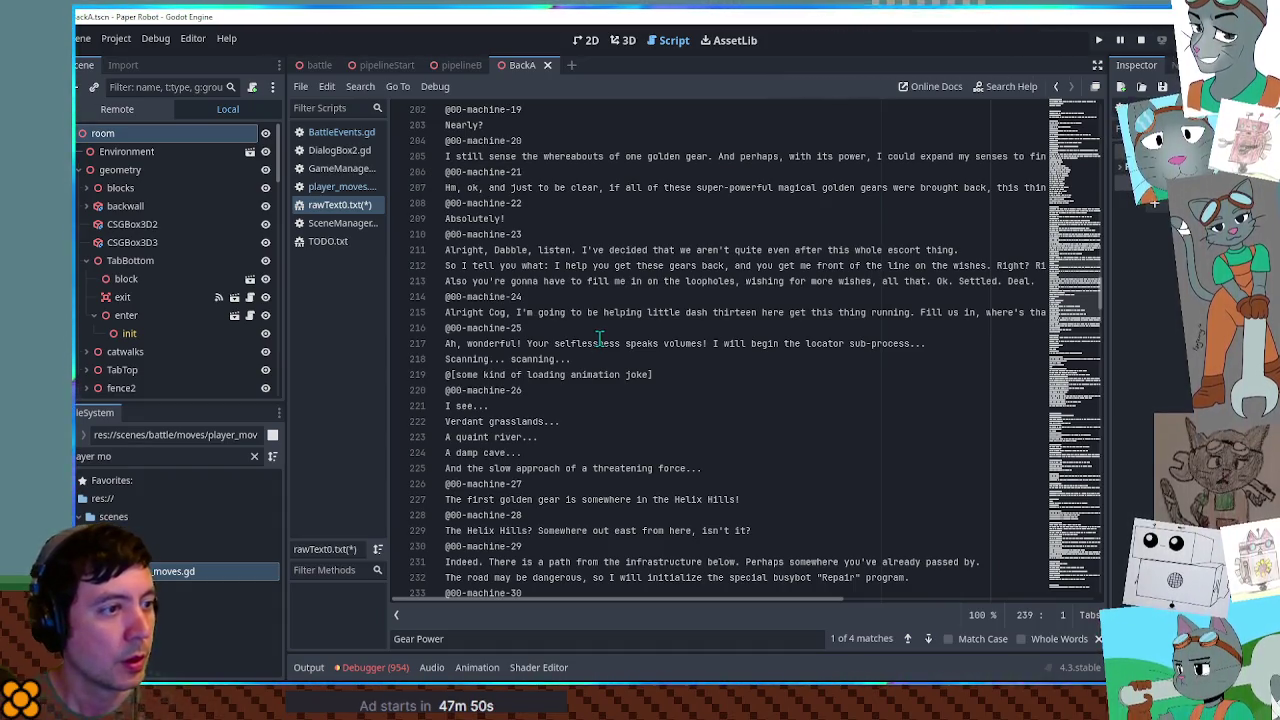
{"action": "scroll", "coordinate": [600, 340], "scroll_direction": "down", "scroll_amount": 4}
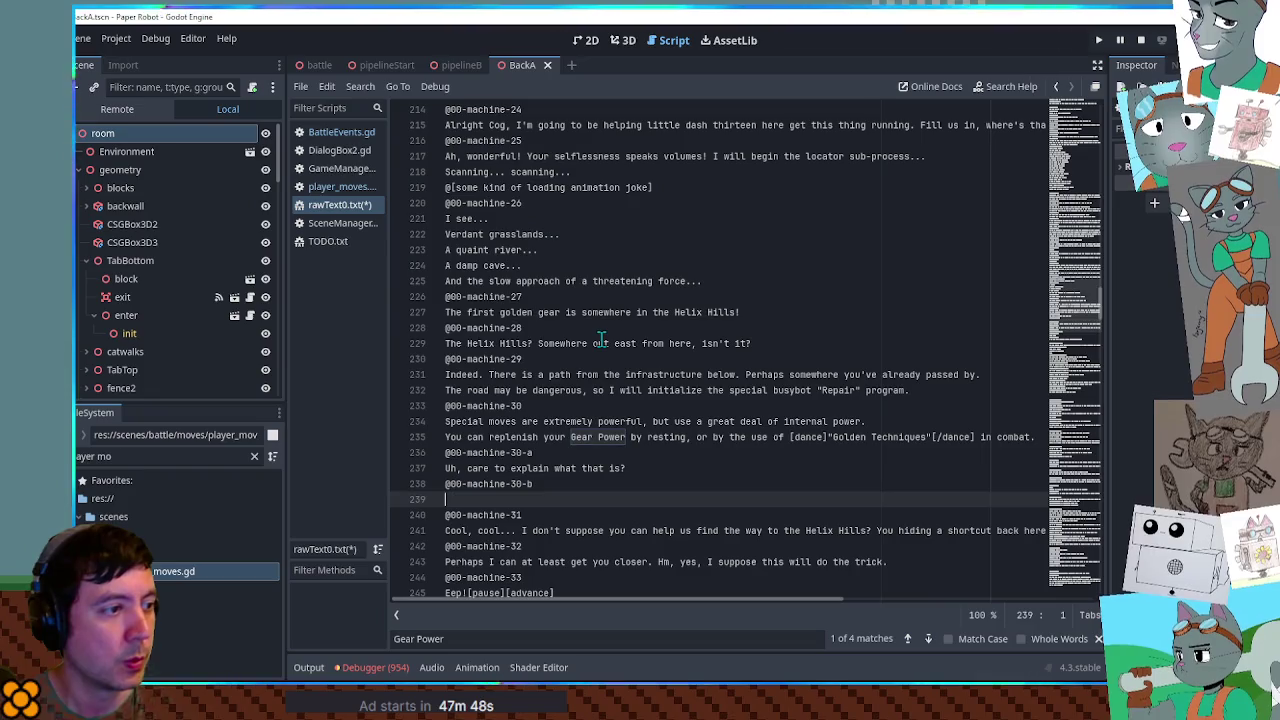
{"action": "scroll", "coordinate": [601, 338], "scroll_direction": "down", "scroll_amount": 4}
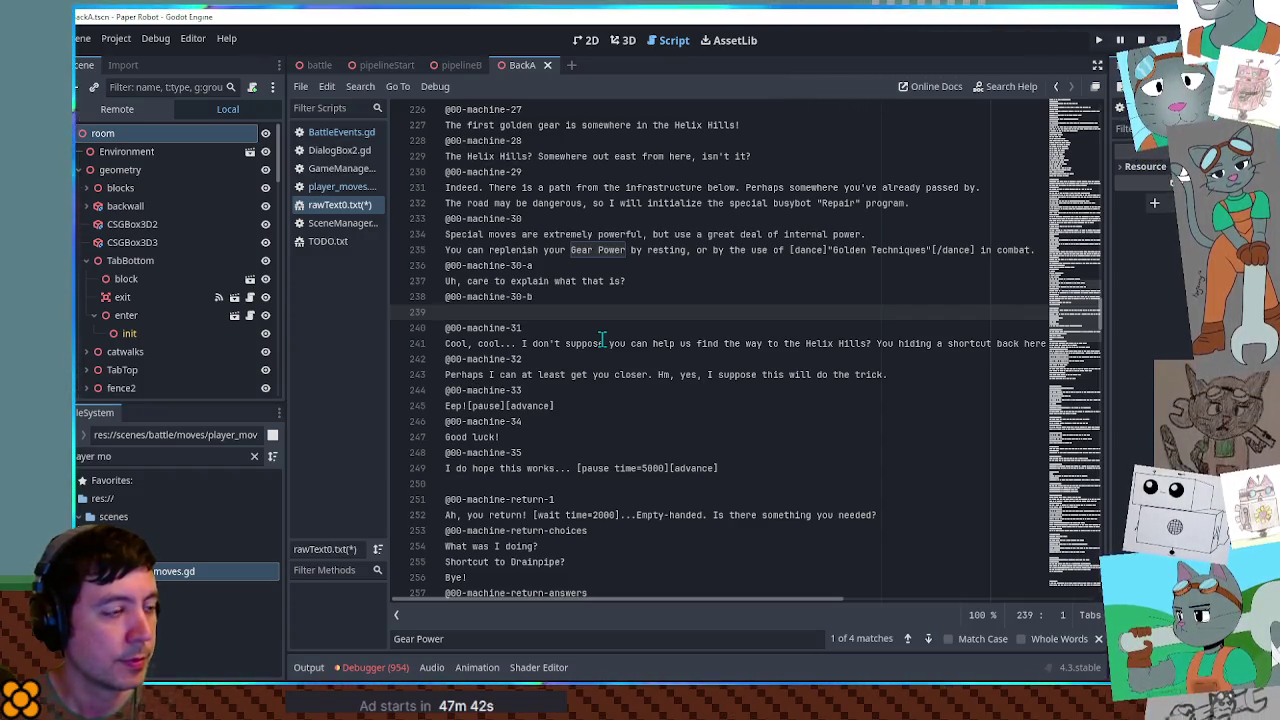
{"action": "scroll", "coordinate": [603, 340], "scroll_direction": "up", "scroll_amount": 12}
{"action": "scroll", "coordinate": [660, 350], "scroll_direction": "down", "scroll_amount": 11}
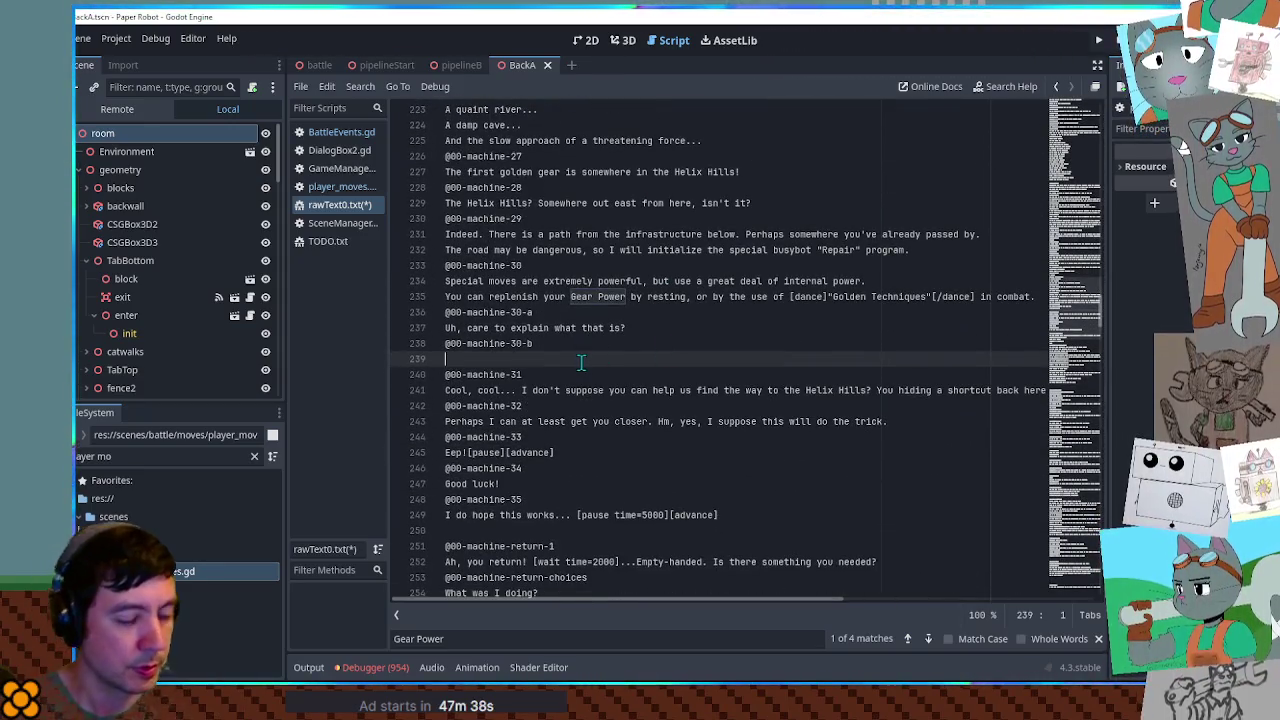
{"action": "type", "text": "He"}
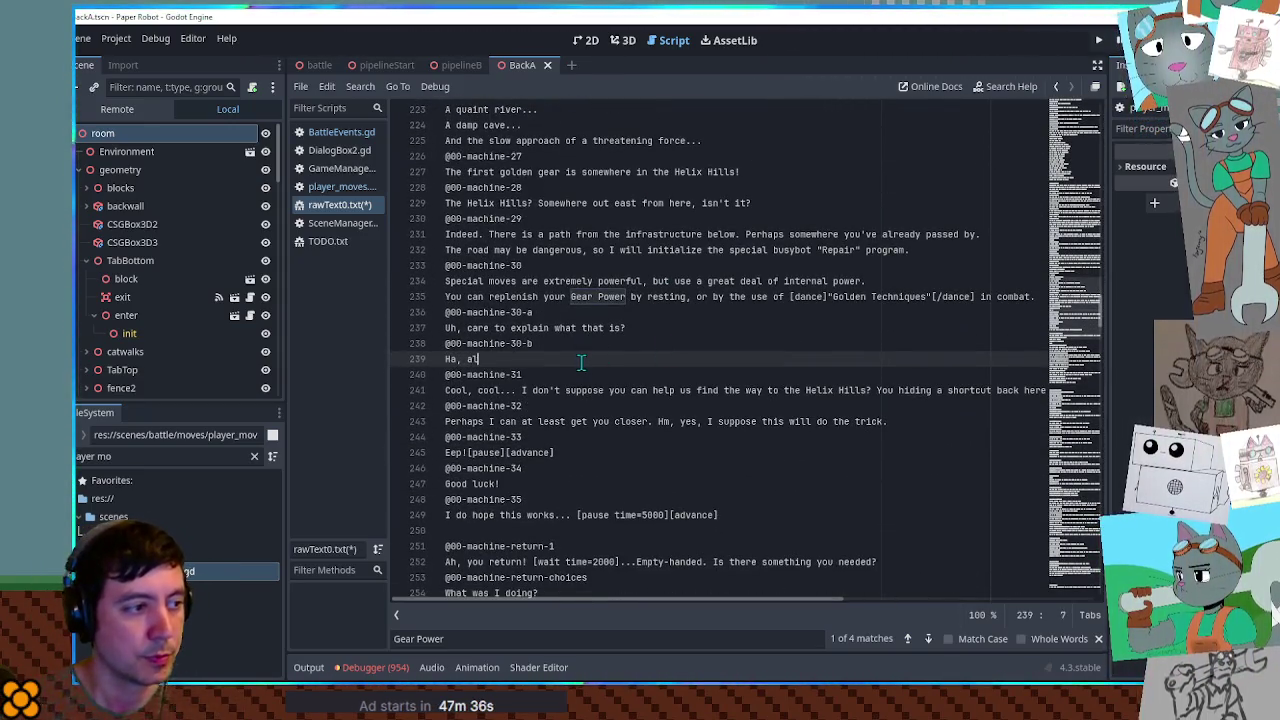
{"action": "type", "text": "Busybots"}
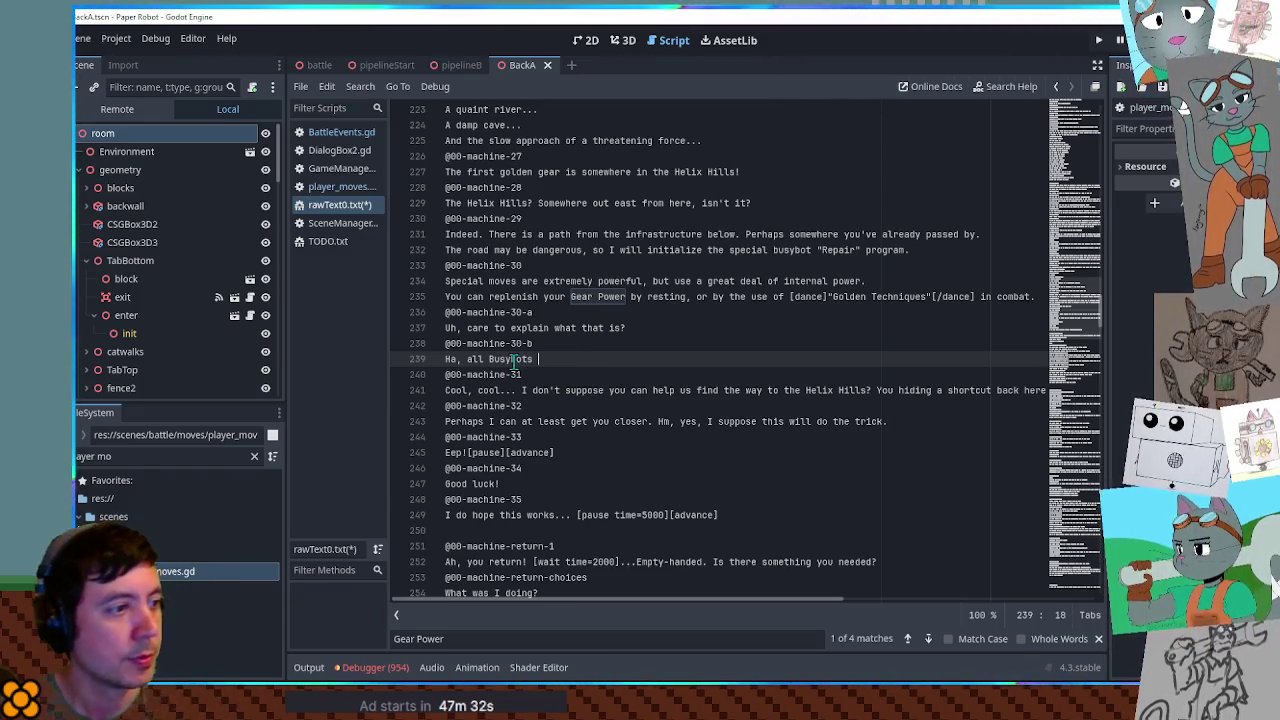
- Write line 239: busybots have complete understanding of their own abilities, you will see it soon
{"action": "double_click", "coordinate": [513, 359]}
{"action": "key", "text": "ctrl+f"}
{"action": "scroll", "coordinate": [690, 400], "scroll_direction": "up", "scroll_amount": 7}
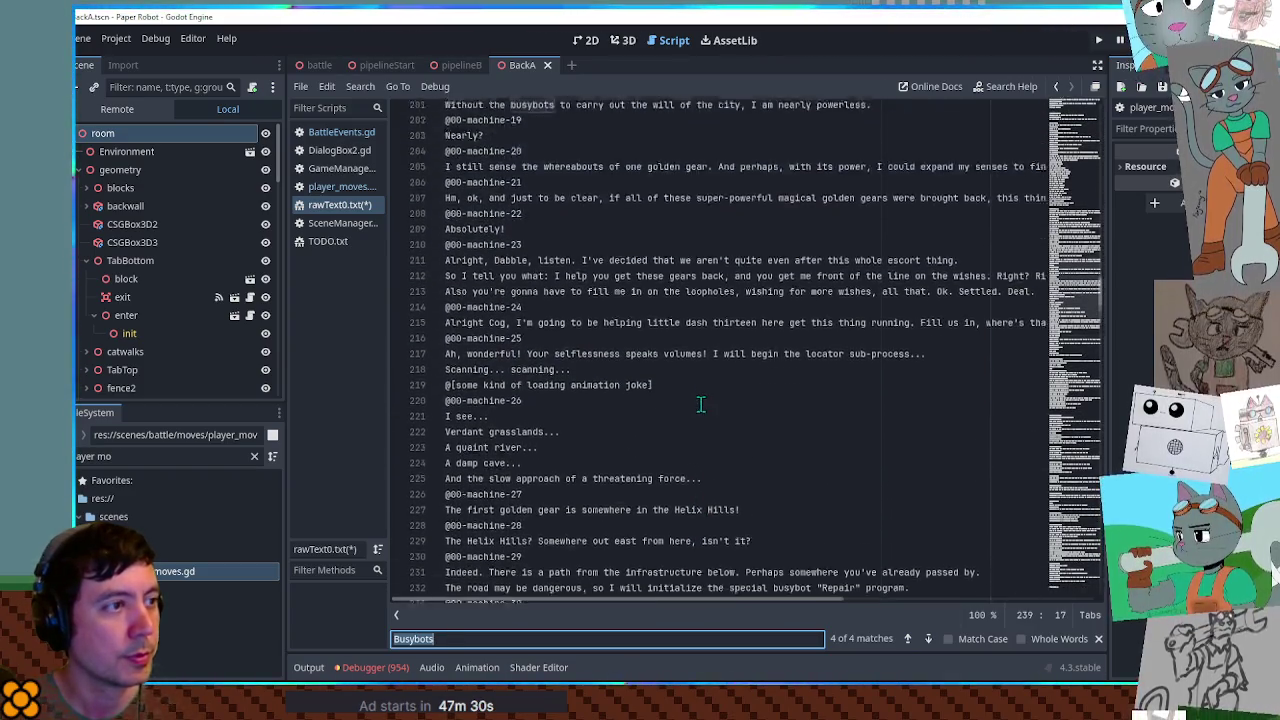
{"action": "scroll", "coordinate": [650, 450], "scroll_direction": "down", "scroll_amount": 6}
{"action": "left_click", "coordinate": [494, 452]}
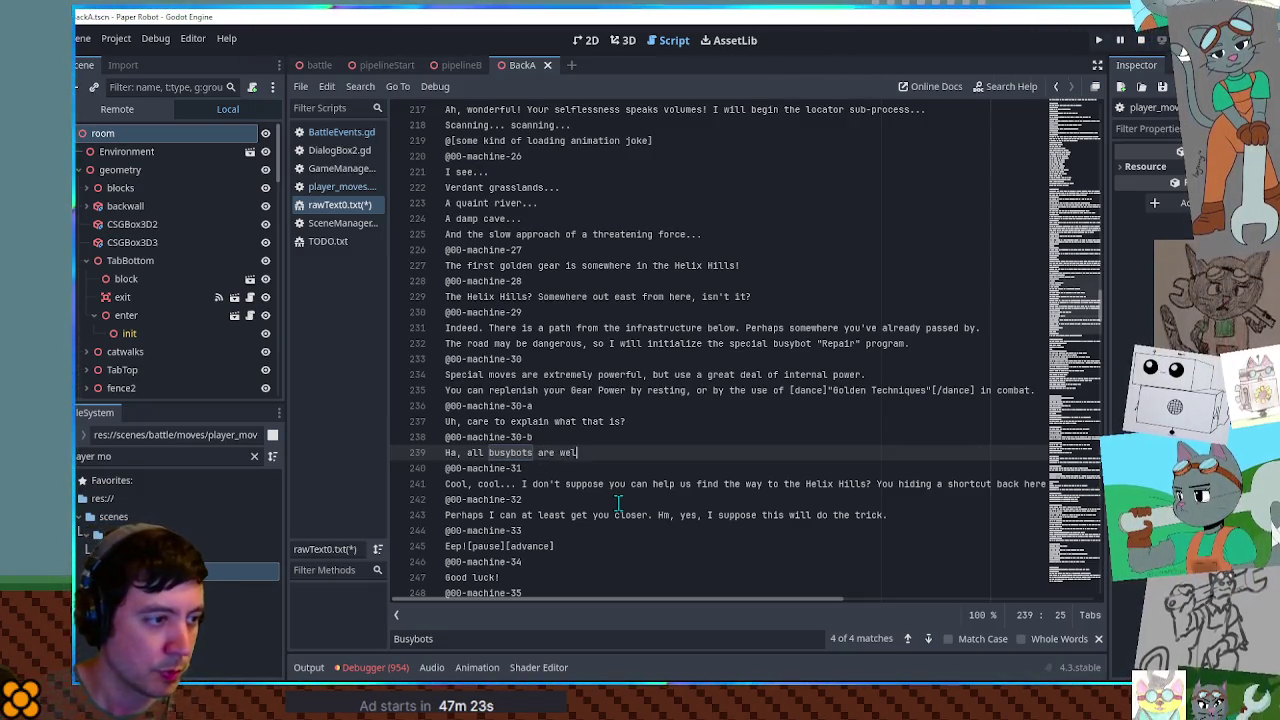
{"action": "key", "text": "BackSpace"}
{"action": "key", "text": "BackSpace"}
{"action": "key", "text": "BackSpace"}
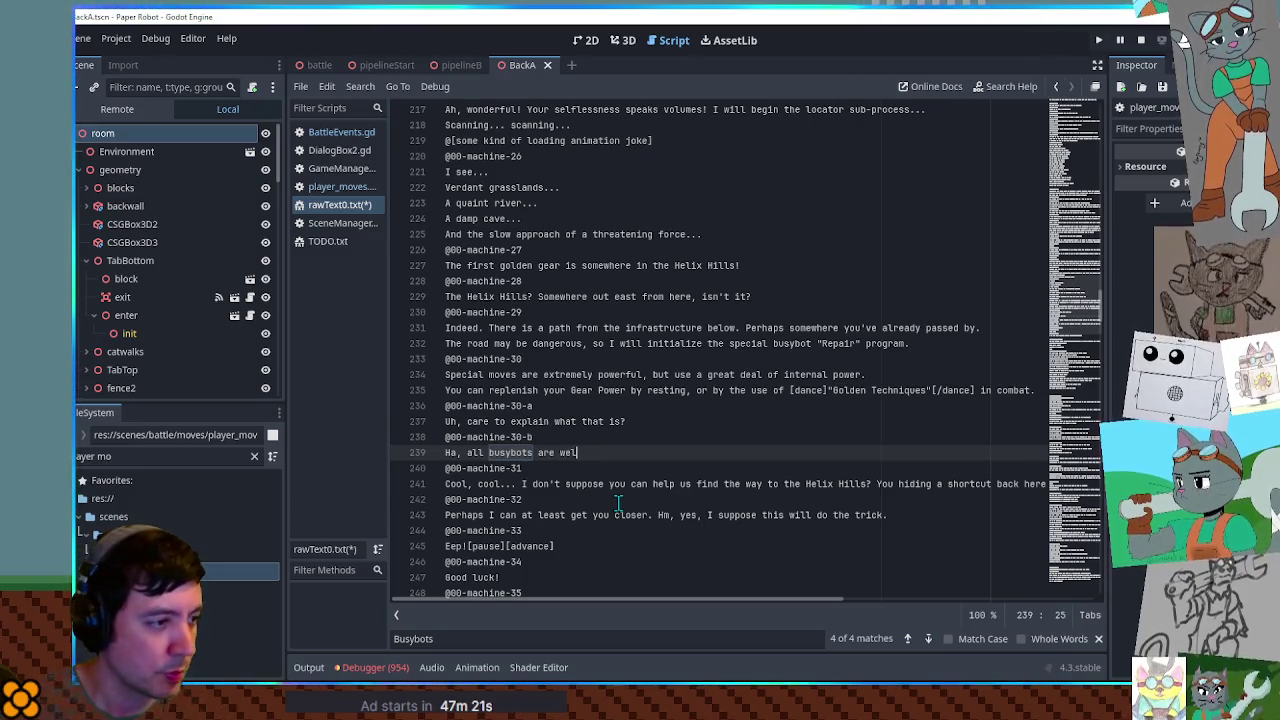
{"action": "type", "text": "have "}
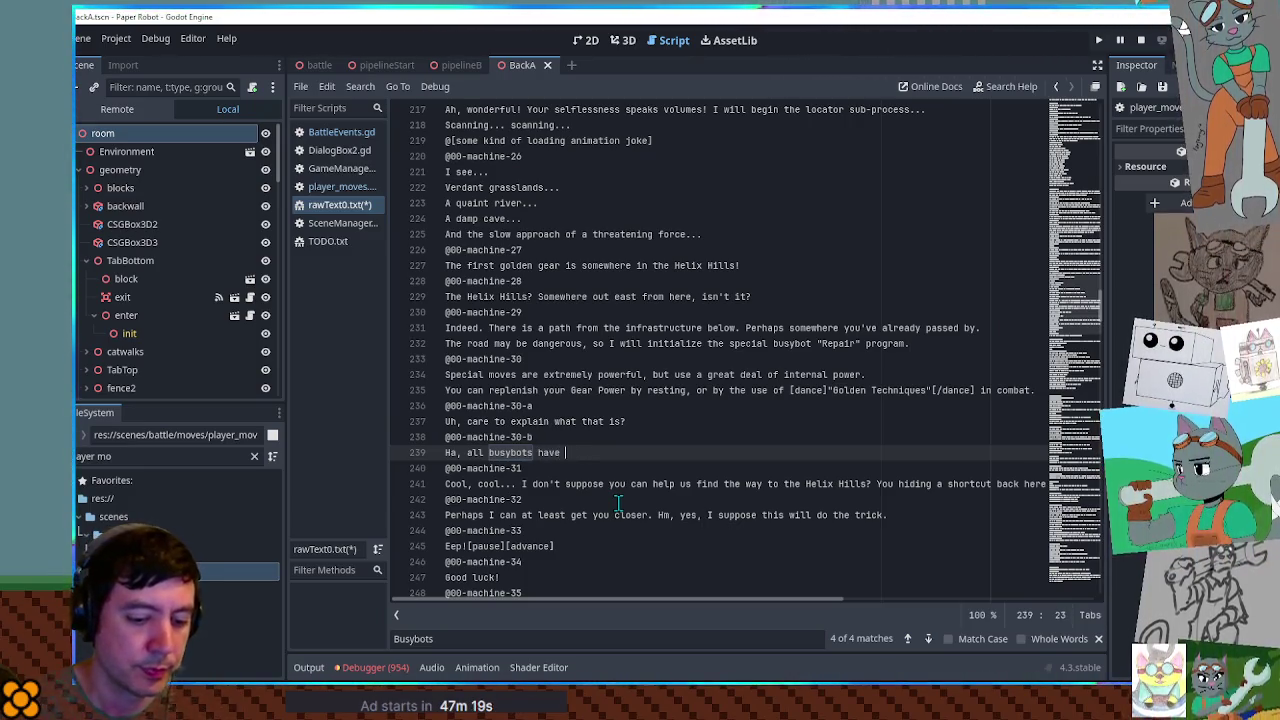
{"action": "type", "text": "co"}
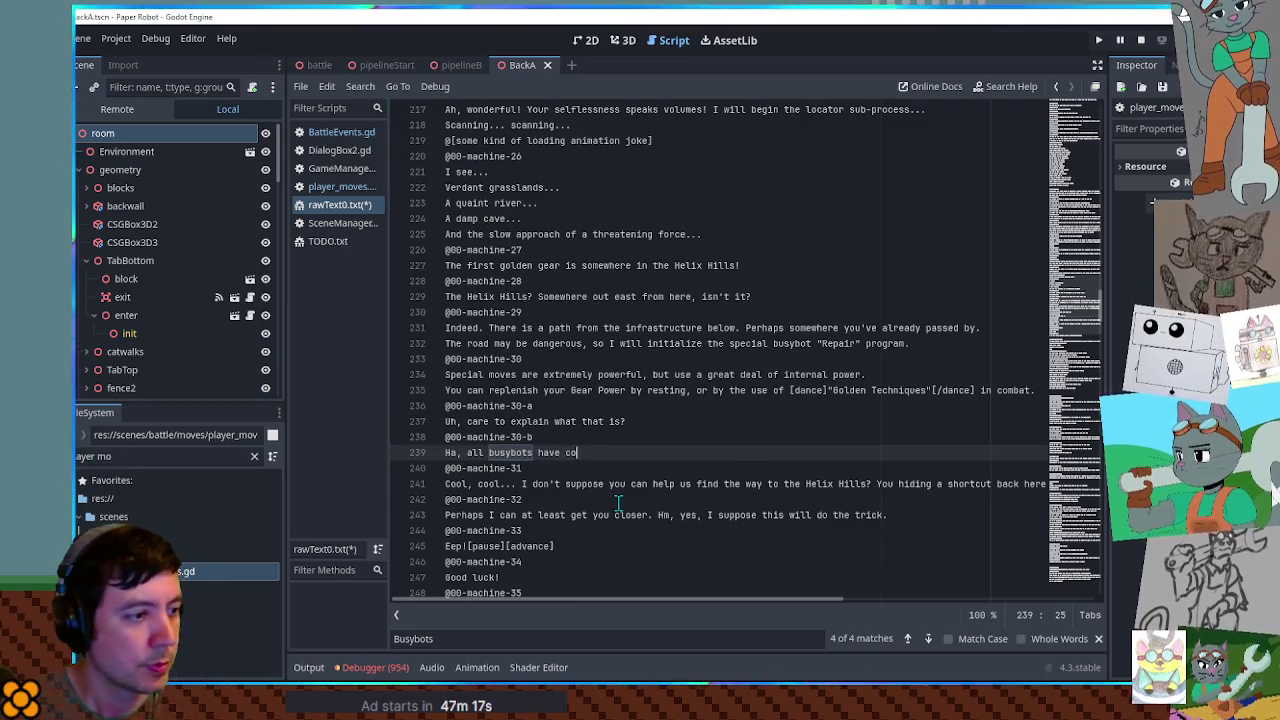
{"action": "type", "text": "mplete understanding on"}
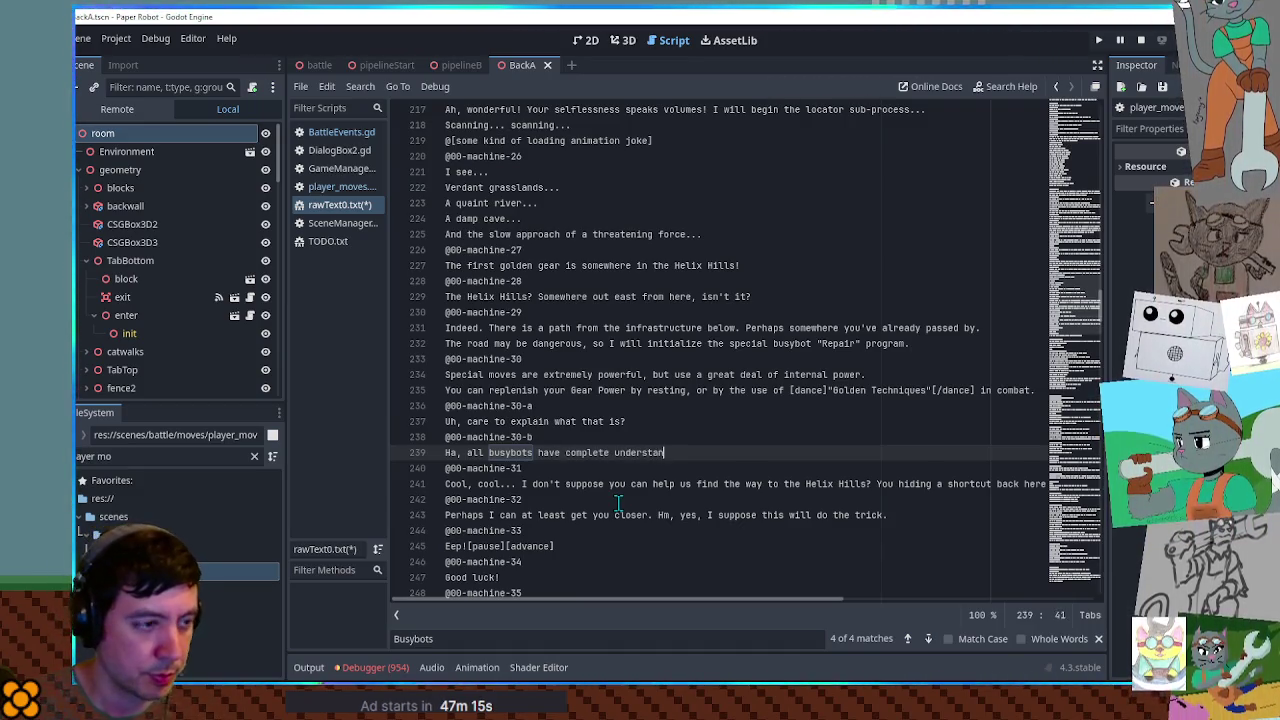
{"action": "key", "text": "BackSpace"}
{"action": "type", "text": "f their "}
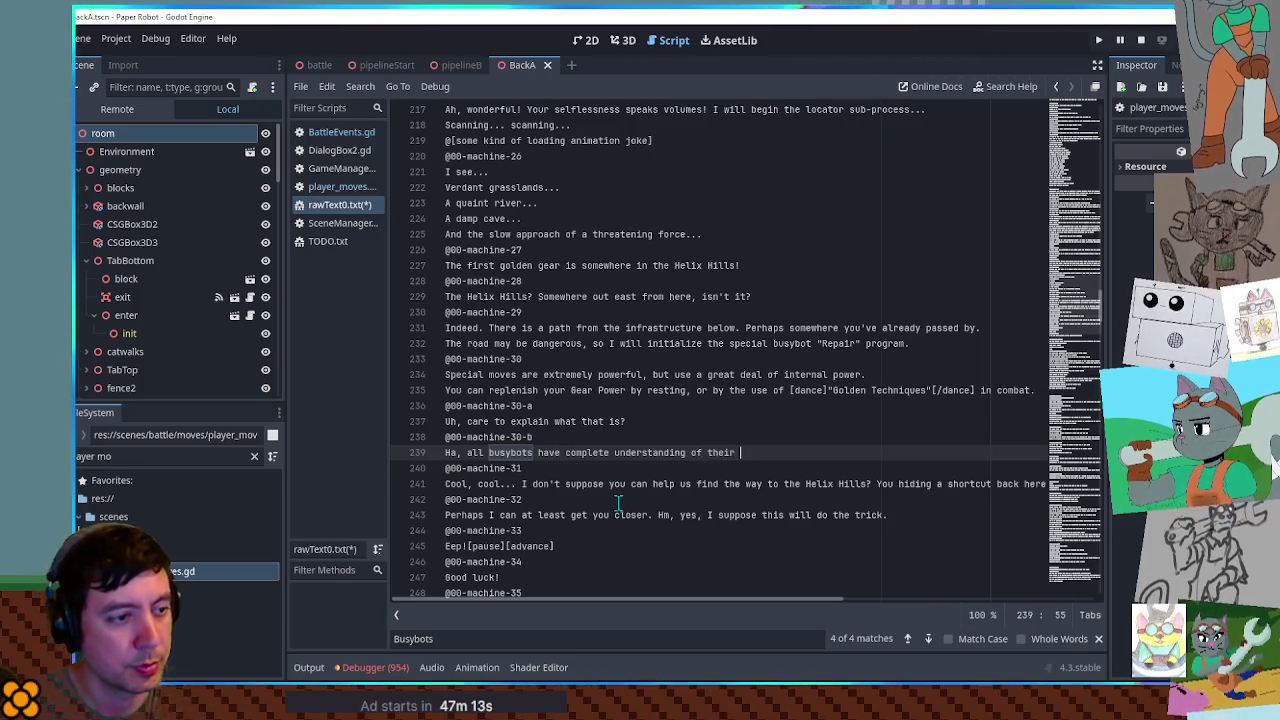
{"action": "type", "text": "own abilities. "}
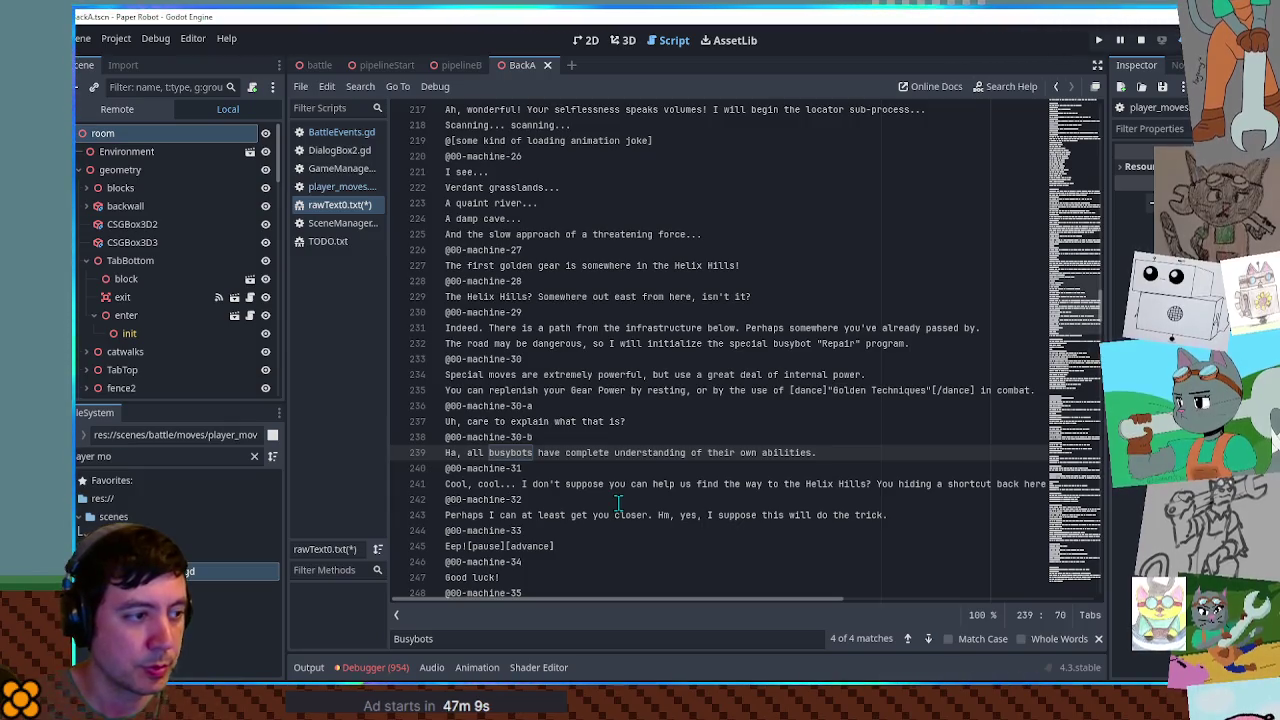
{"action": "type", "text": "Y"}
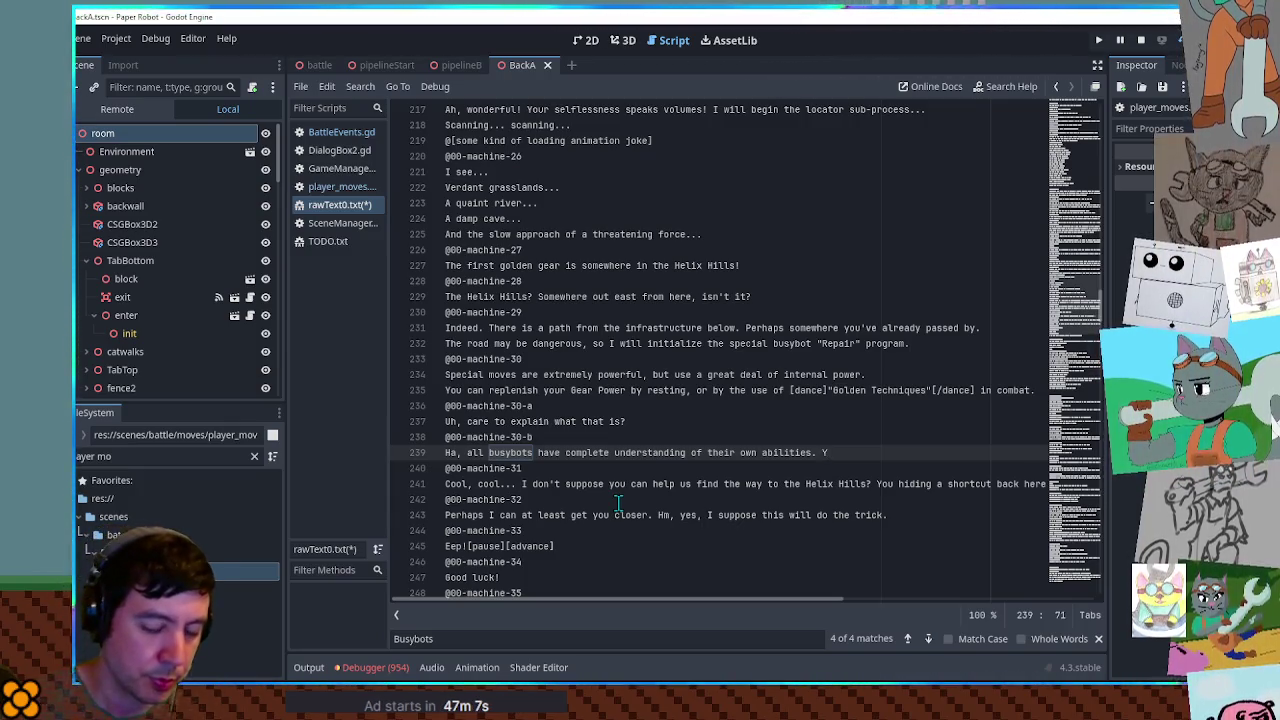
{"action": "type", "text": "ou will see "}
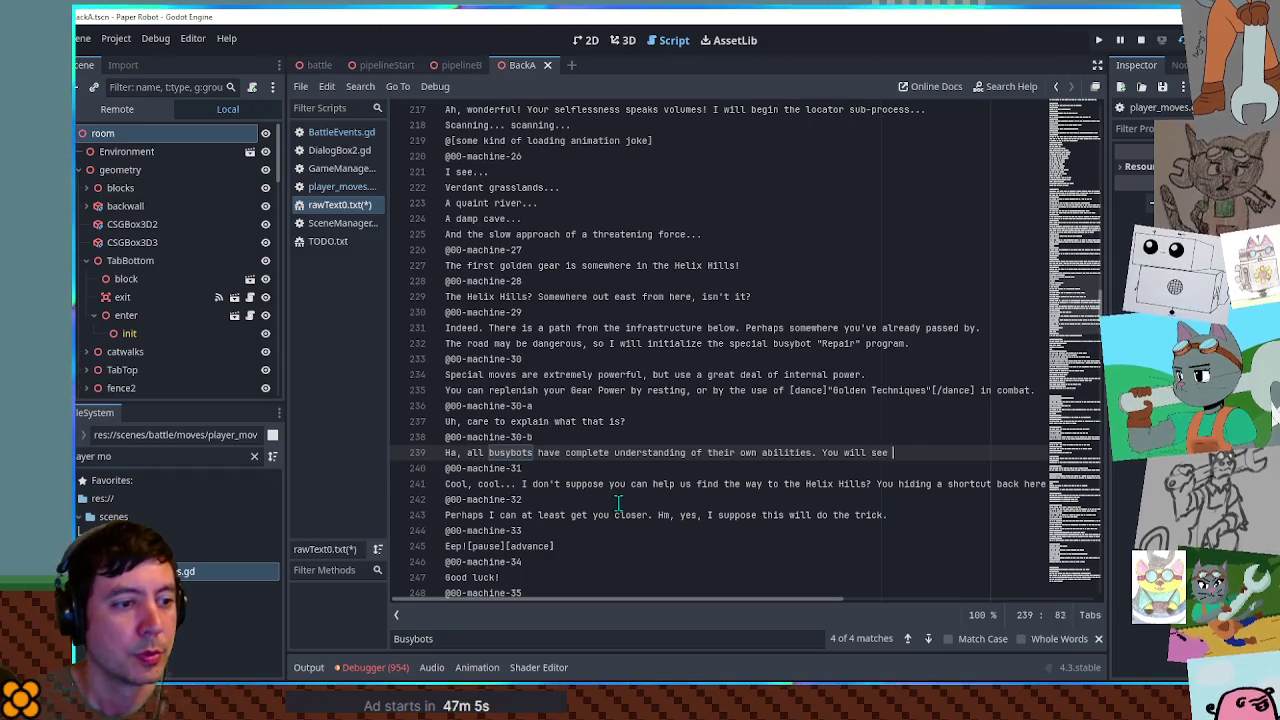
{"action": "type", "text": "it in action s"}
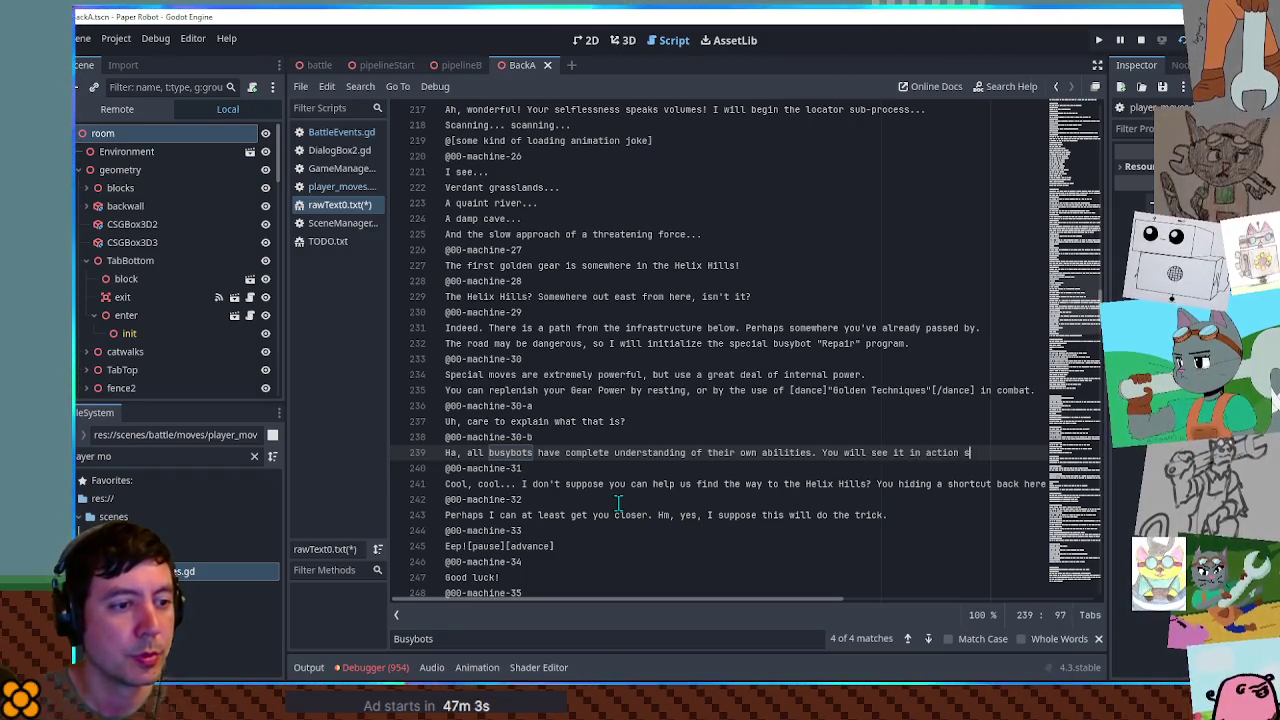
{"action": "type", "text": "oon enough."}
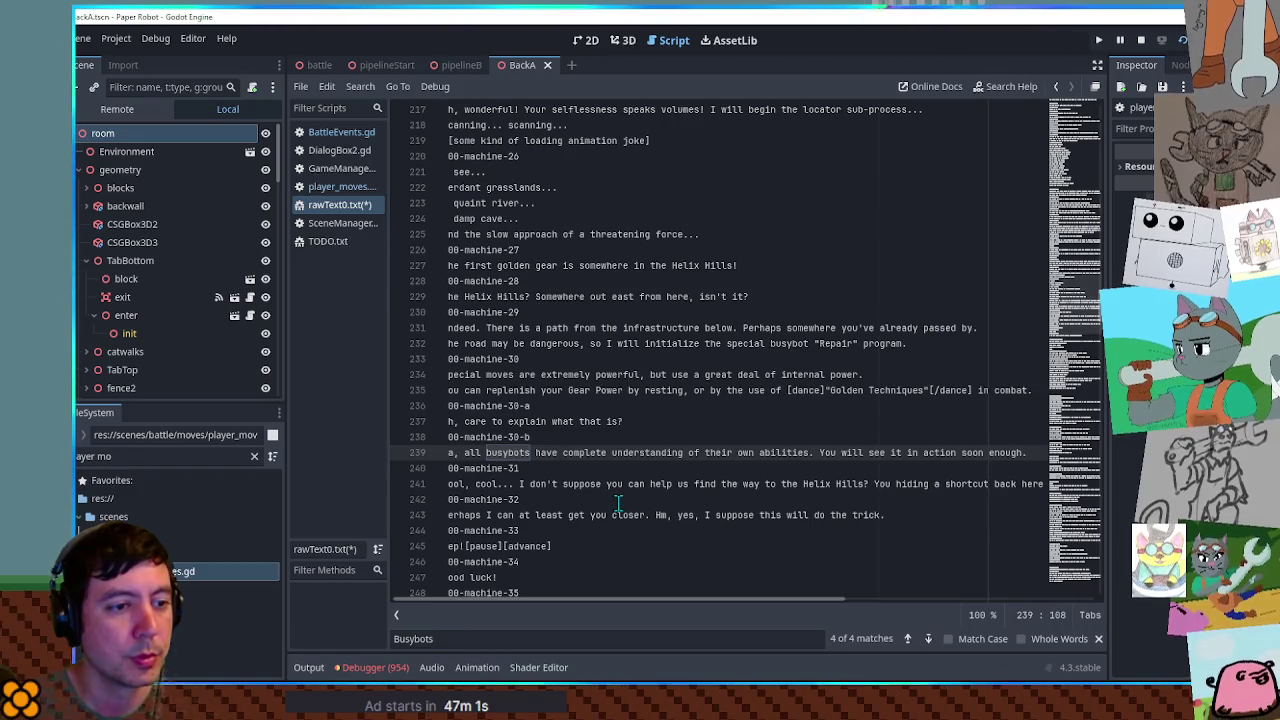
- Change 'will' to 'may' in the reply and save rawText0.txt
{"action": "key", "text": "ctrl+Left"}
{"action": "key", "text": "ctrl+Left"}
{"action": "key", "text": "ctrl+Left"}
{"action": "key", "text": "Left"}
{"action": "key", "text": "ctrl+BackSpace"}
{"action": "type", "text": "may"}
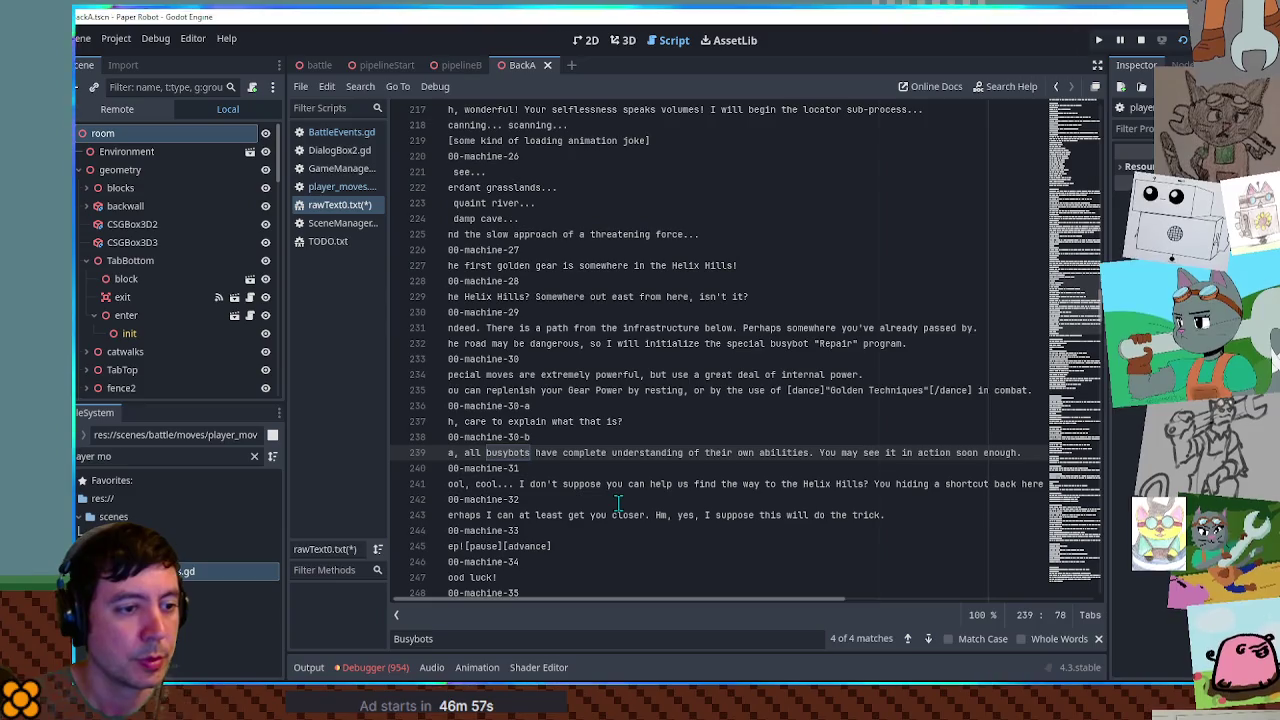
{"action": "key", "text": "End"}
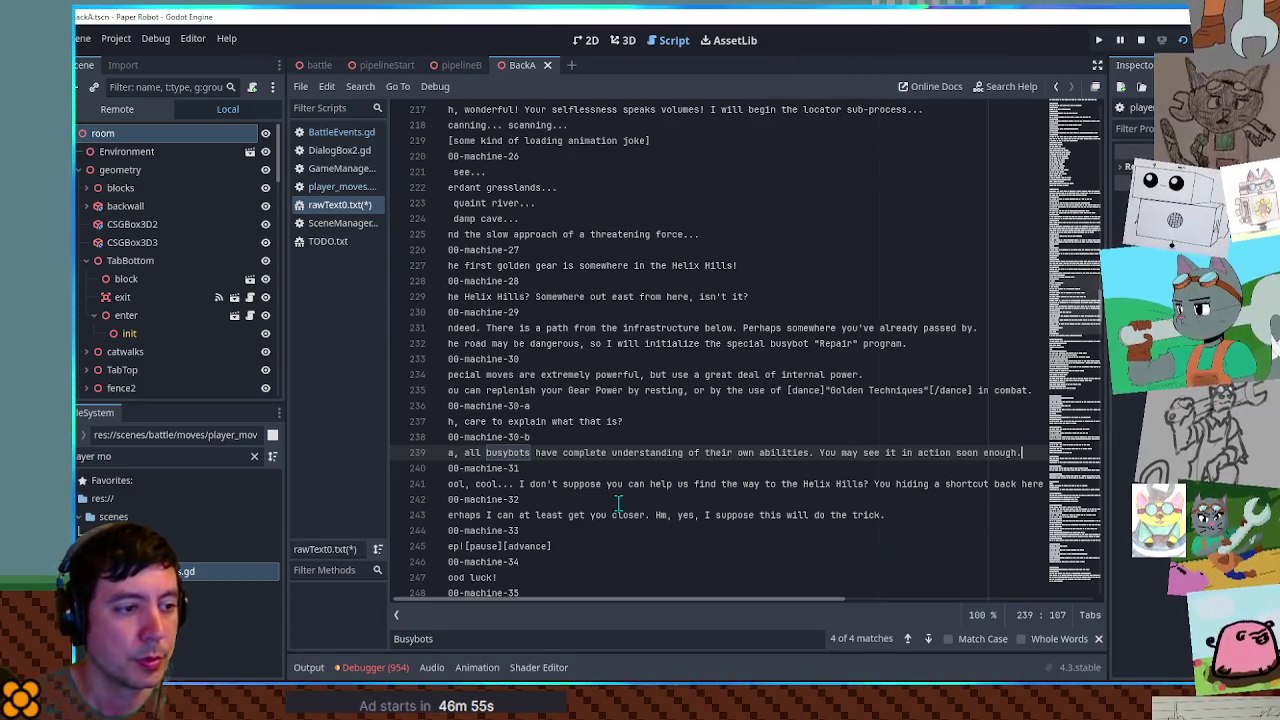
{"action": "key", "text": "Home"}
{"action": "key", "text": "ctrl+s"}
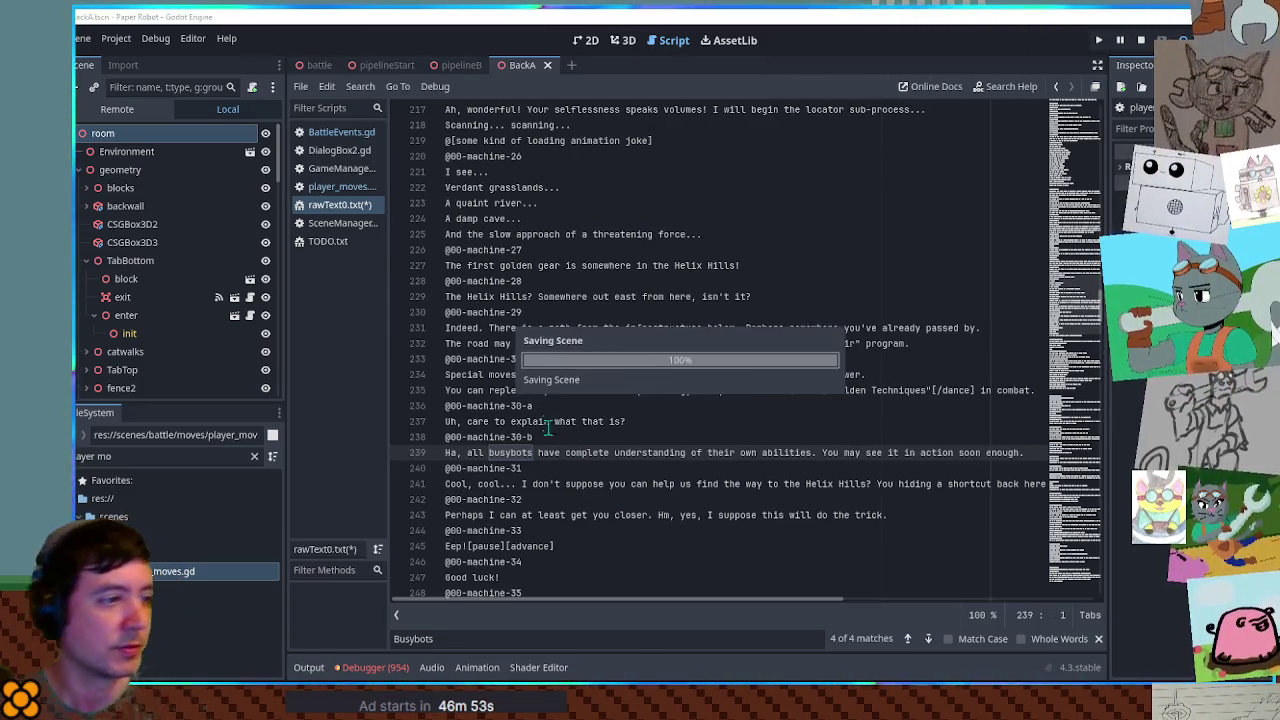
- Search all project files for 00-machine-30 and open the match in ch0_conversations.gd
{"action": "left_click_drag", "start_coordinate": [534, 358], "coordinate": [450, 358]}
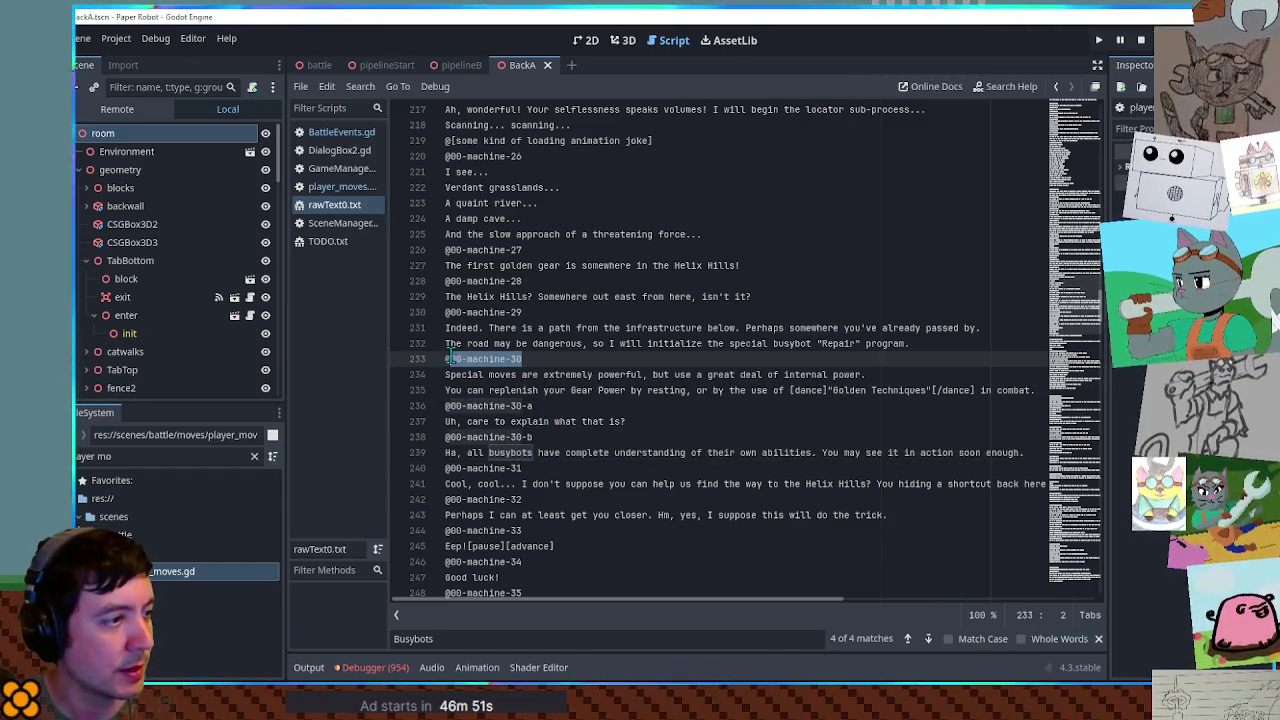
{"action": "key", "text": "ctrl+shift+f"}
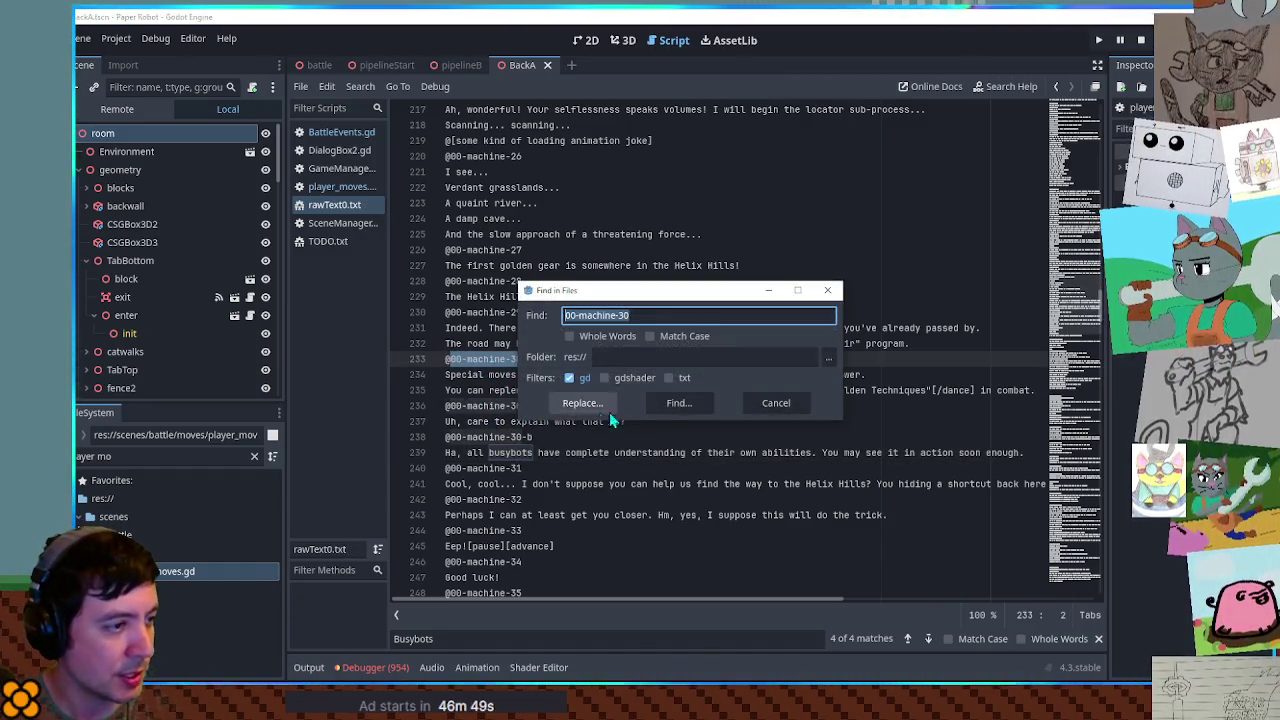
{"action": "left_click", "coordinate": [671, 405]}
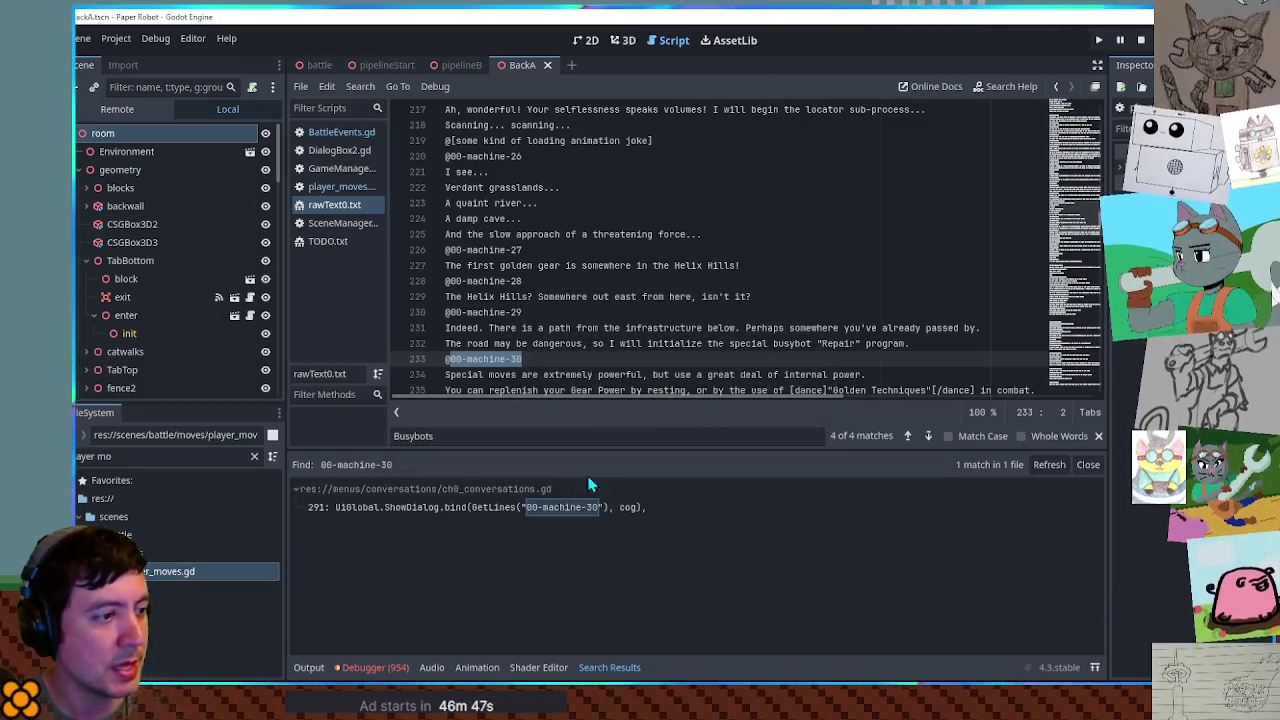
{"action": "left_click", "coordinate": [535, 509]}
{"action": "scroll", "coordinate": [860, 220], "scroll_direction": "up", "scroll_amount": 2}
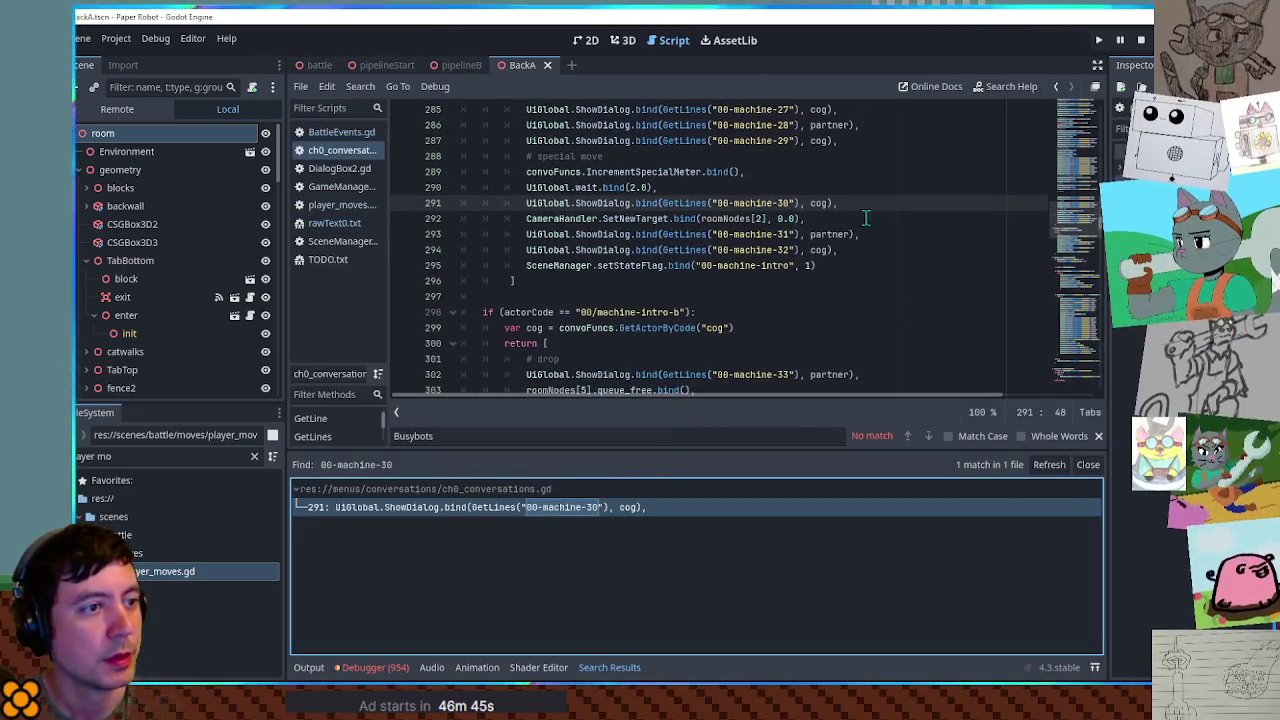
- Duplicate line 291 into 00-machine-30-a spoken by partner and 00-machine-30-b spoken by cog
{"action": "left_click", "coordinate": [855, 203]}
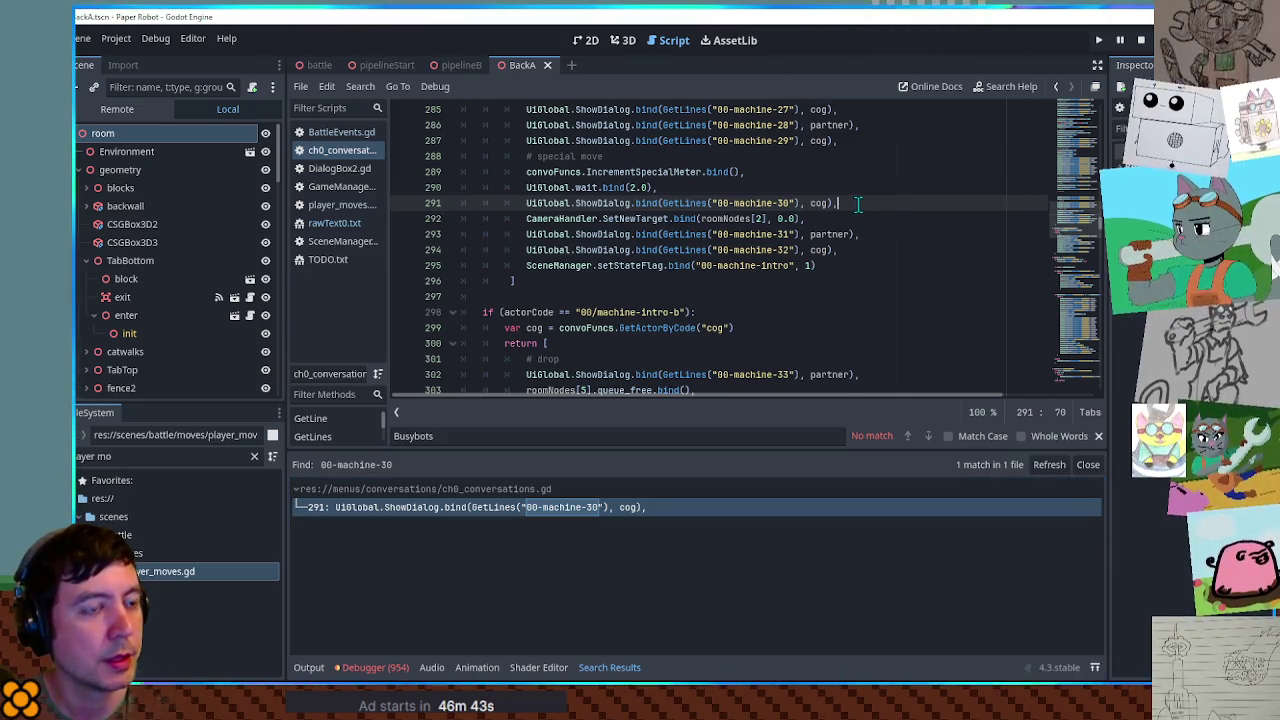
{"action": "key", "text": "ctrl+shift+d"}
{"action": "key", "text": "ctrl+shift+d"}
{"action": "key", "text": "Left"}
{"action": "key", "text": "Left"}
{"action": "key", "text": "Left"}
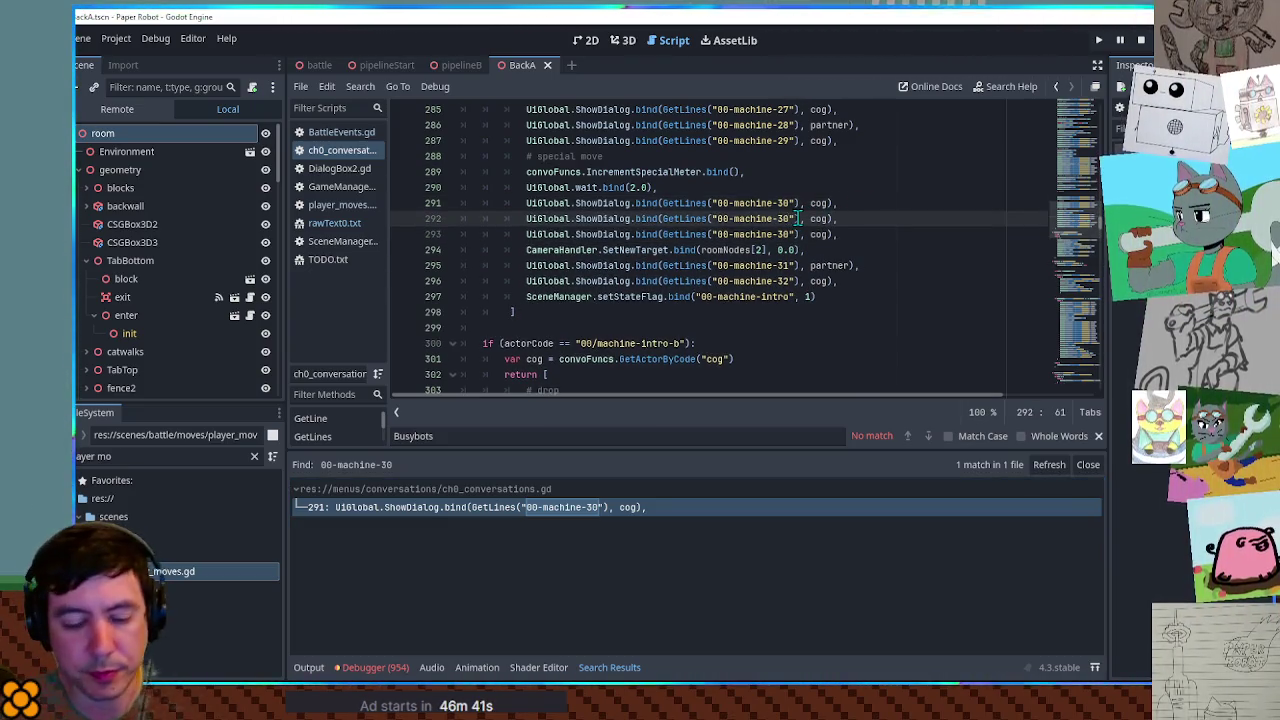
{"action": "type", "text": "-b"}
{"action": "key", "text": "Down"}
{"action": "key", "text": "Left"}
{"action": "key", "text": "Left"}
{"action": "type", "text": "-b"}
{"action": "key", "text": "Up"}
{"action": "key", "text": "BackSpace"}
{"action": "type", "text": "a"}
{"action": "double_click", "coordinate": [828, 218]}
{"action": "type", "text": "par"}
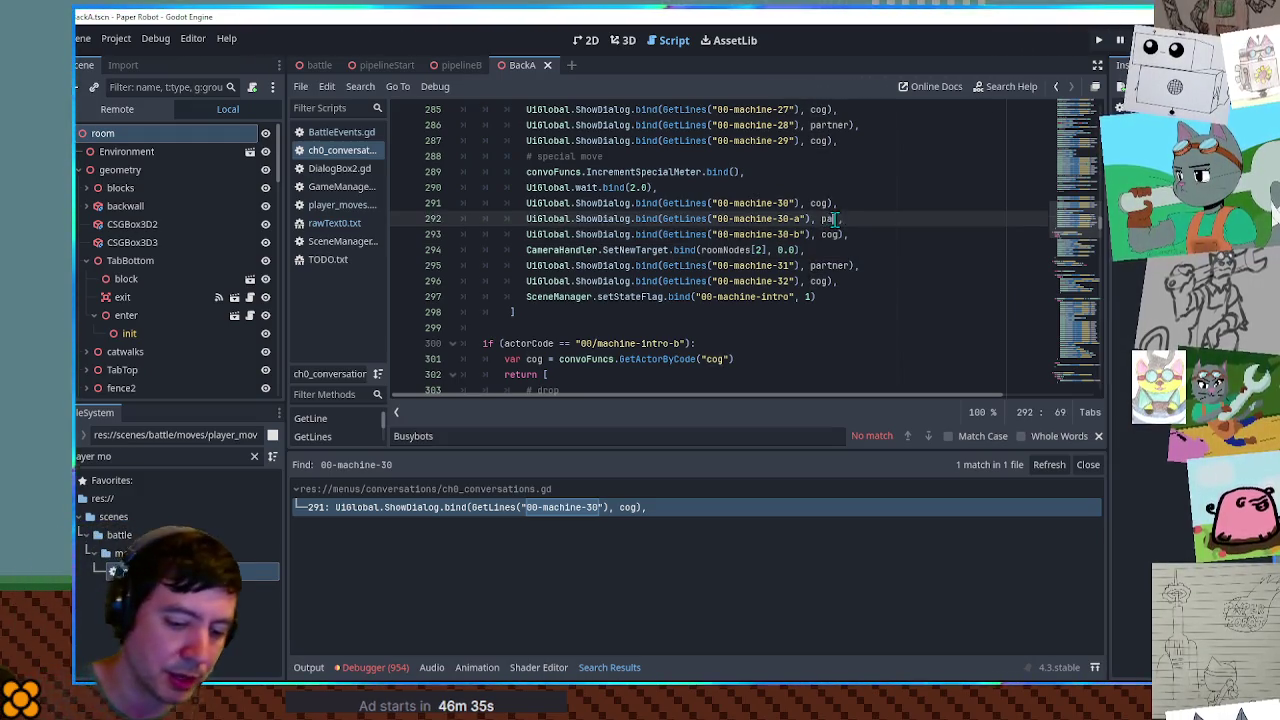
{"action": "key", "text": "Return"}
- Save and close ch0_conversations.gd, then open TODO.txt
{"action": "key", "text": "ctrl+s"}
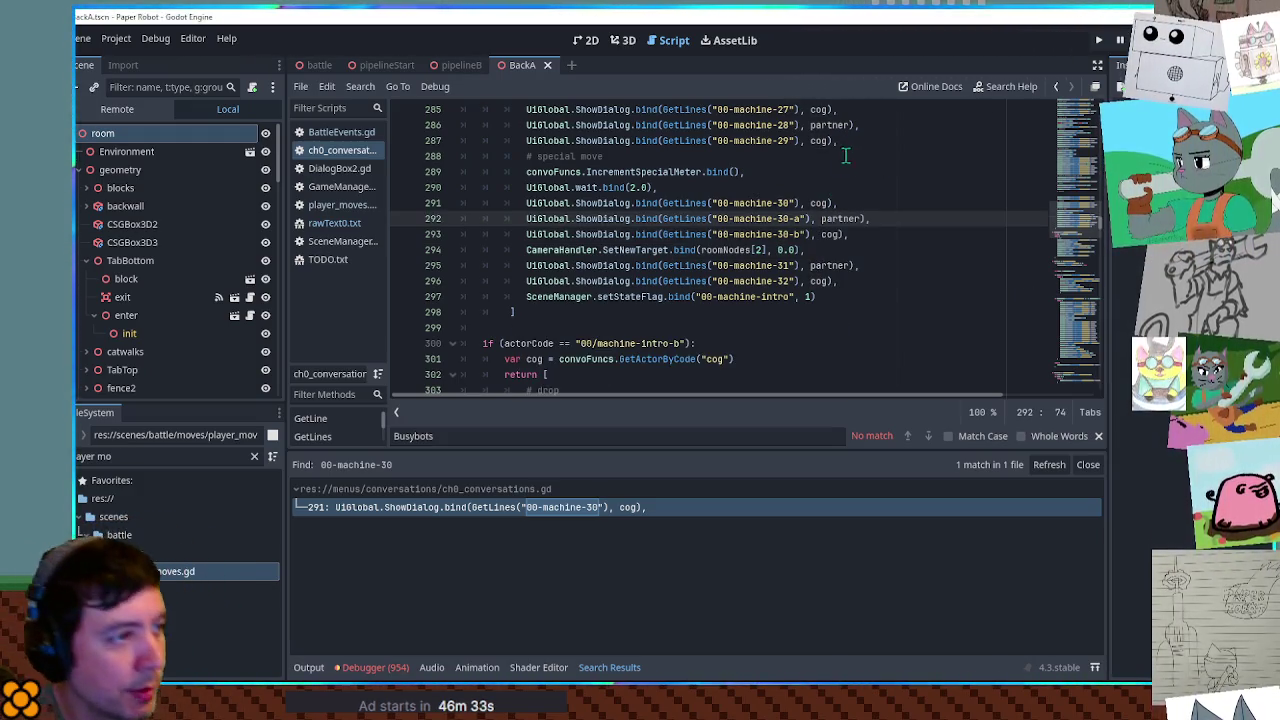
{"action": "key", "text": "ctrl+w"}
{"action": "left_click", "coordinate": [330, 240]}
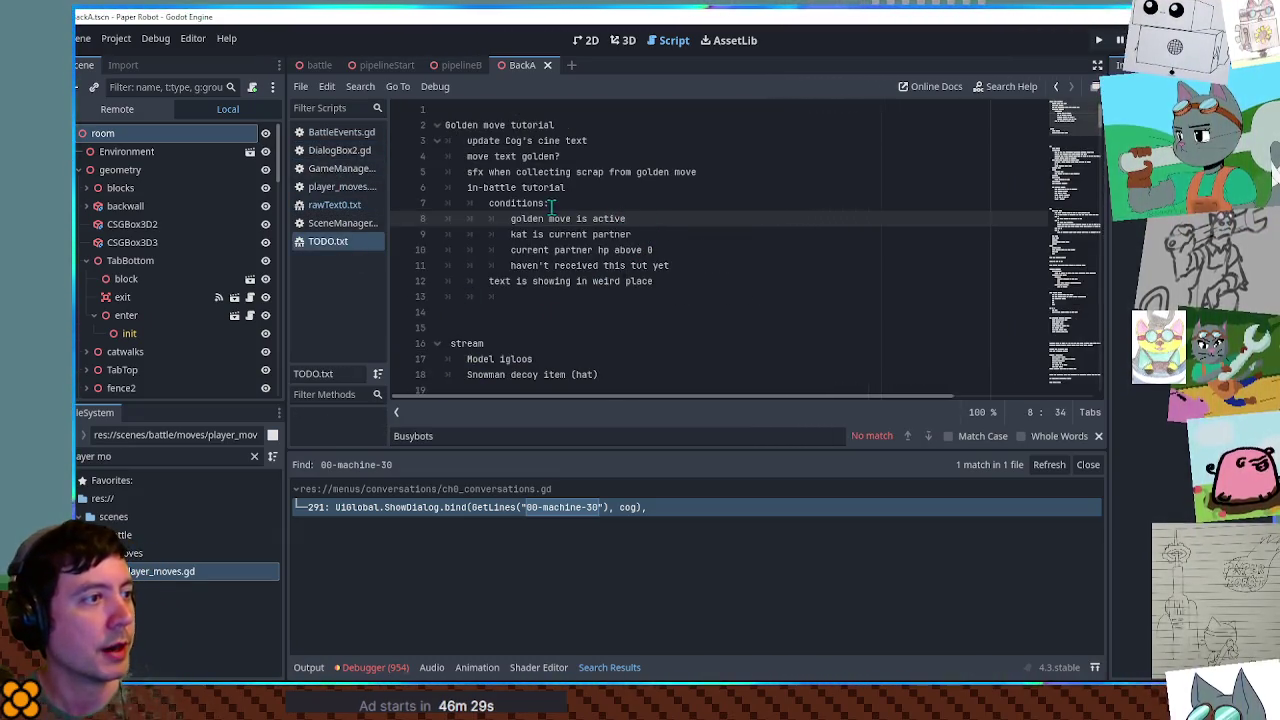
- Delete the finished tutorial and Cog cine notes and add 'tut or scrap collection?' on line 5
{"action": "left_click", "coordinate": [692, 280]}
{"action": "left_click_drag", "start_coordinate": [692, 280], "coordinate": [748, 175]}
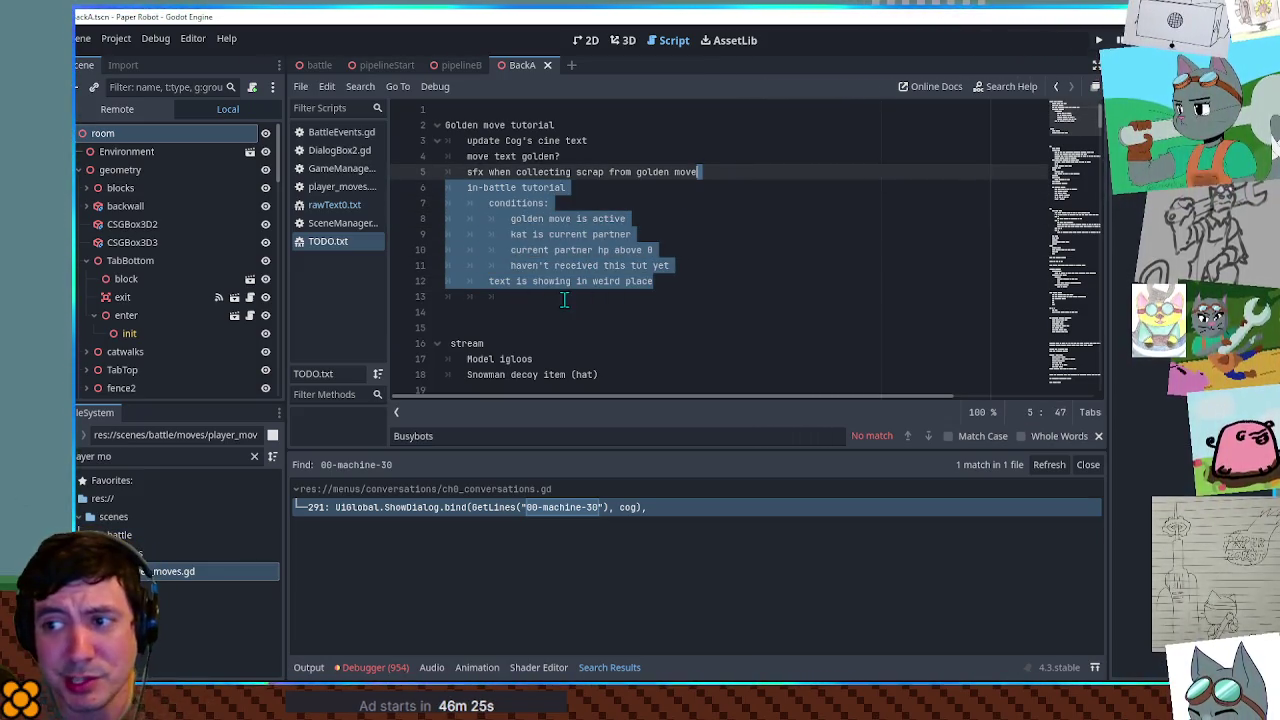
{"action": "key", "text": "BackSpace"}
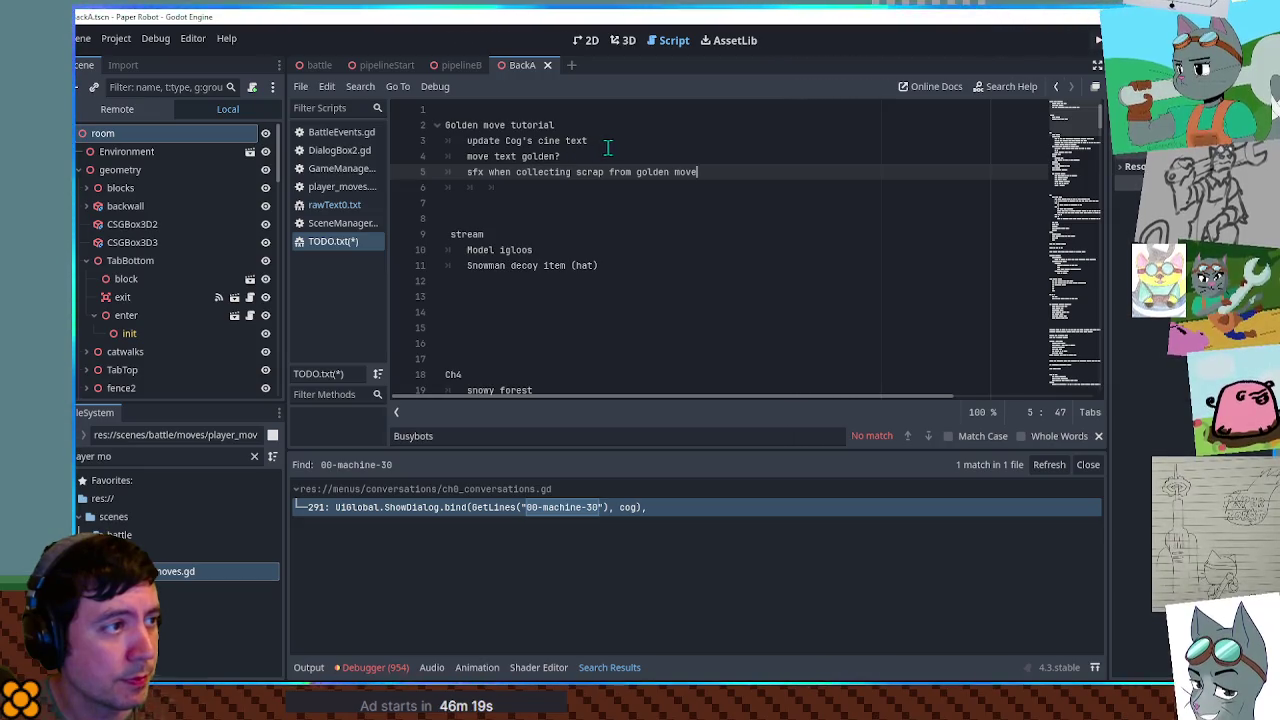
{"action": "left_click_drag", "start_coordinate": [609, 144], "coordinate": [618, 128]}
{"action": "key", "text": "BackSpace"}
{"action": "left_click", "coordinate": [533, 172]}
{"action": "key", "text": "BackSpace"}
{"action": "key", "text": "BackSpace"}
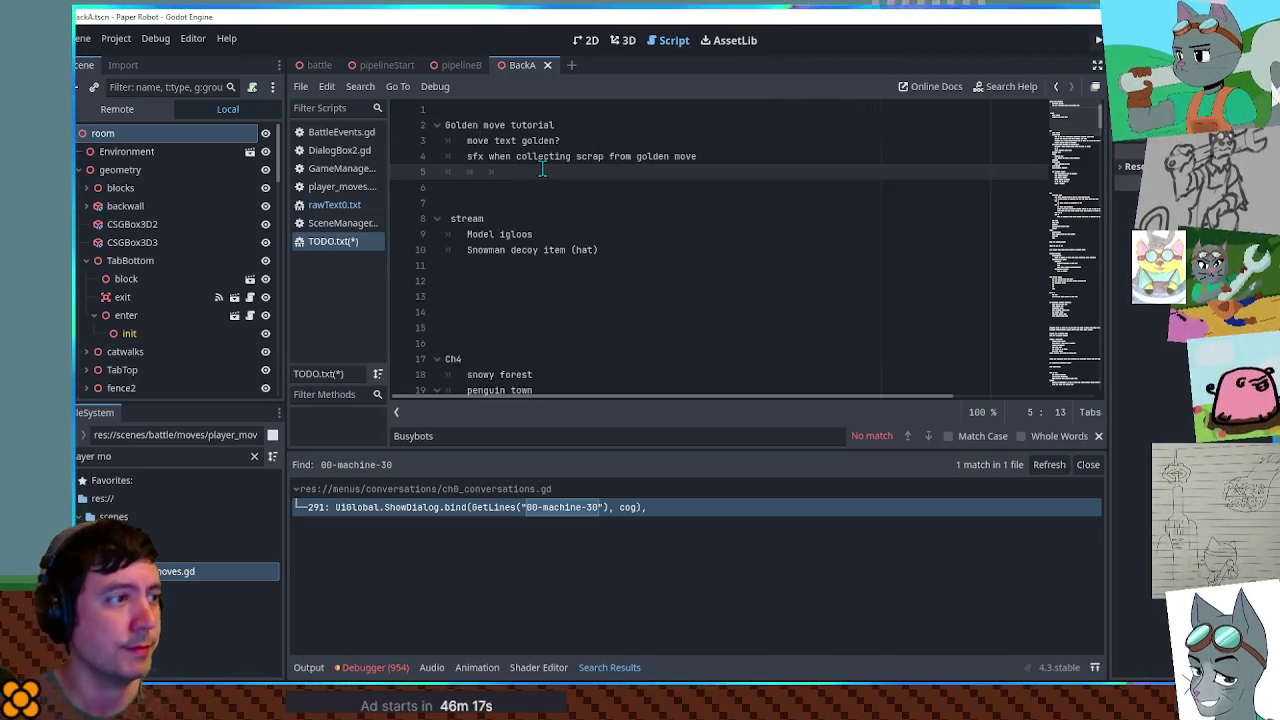
{"action": "type", "text": "tut "}
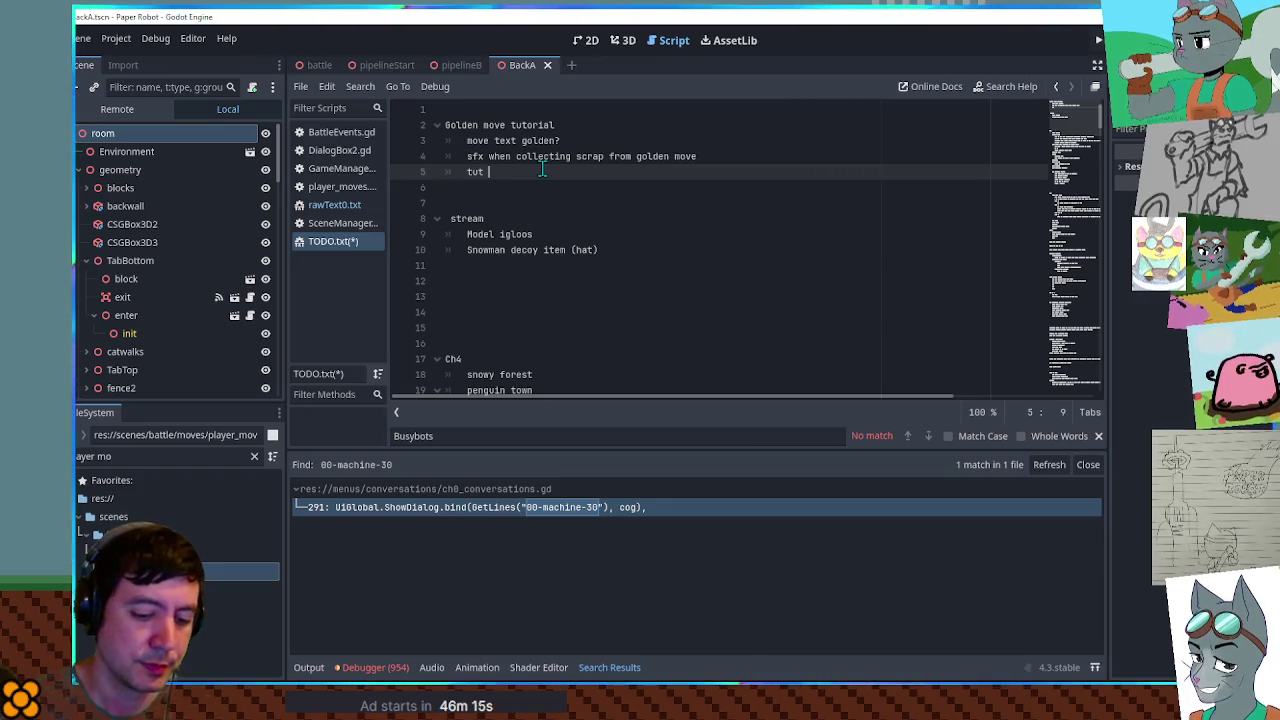
{"action": "type", "text": "or scrap co"}
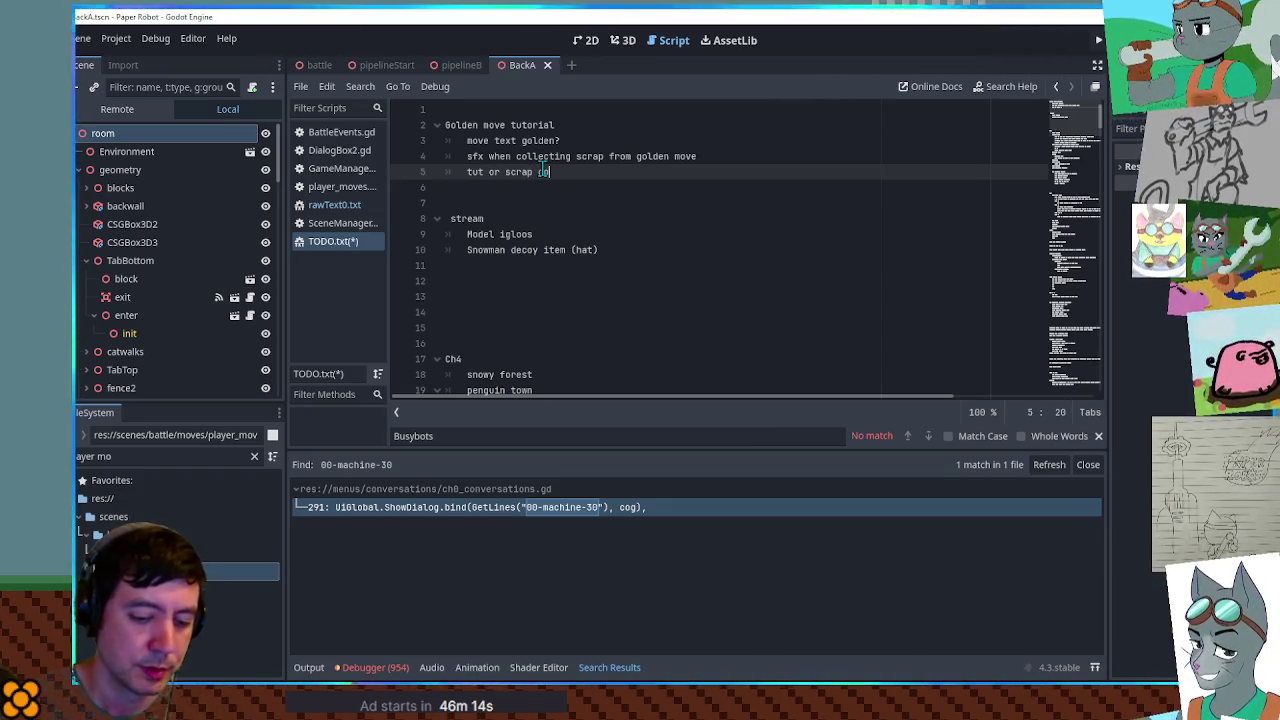
{"action": "type", "text": "llection?"}
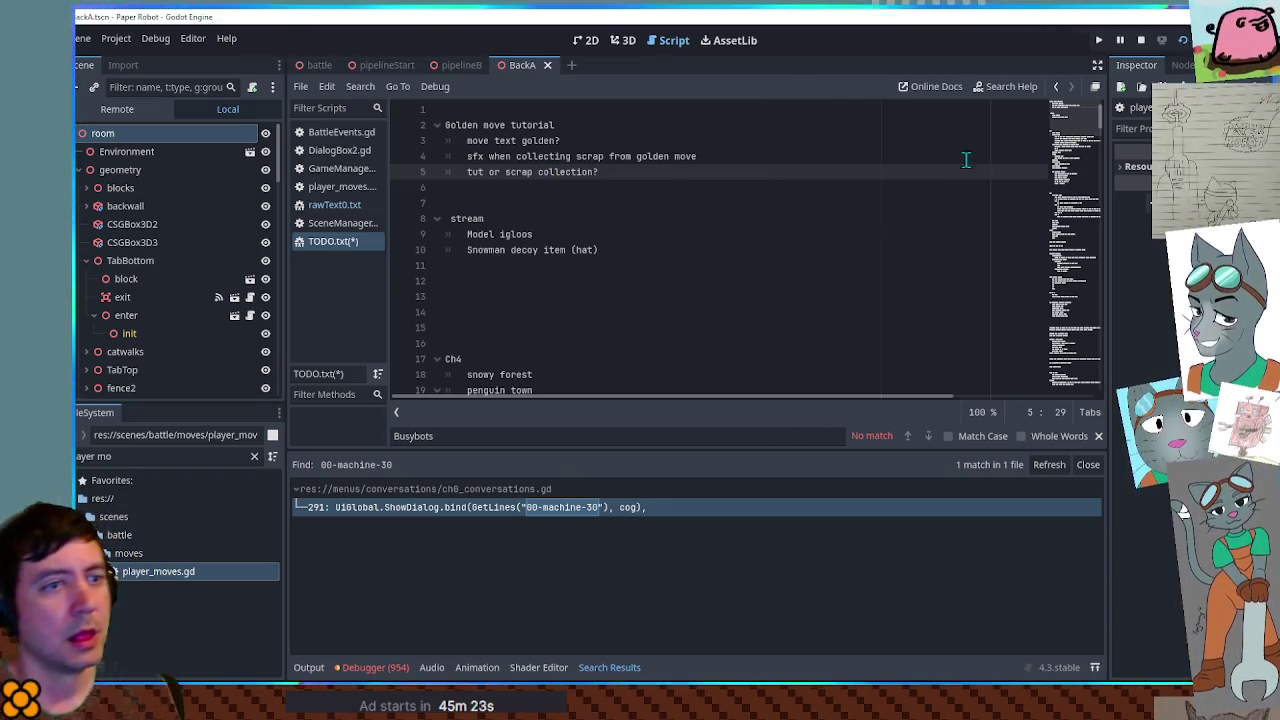
- Review the Ch4 notes, close the Search Results panel, and open BattleEvents.gd
{"action": "scroll", "coordinate": [1074, 135], "scroll_direction": "down", "scroll_amount": 10}
{"action": "left_click", "coordinate": [1074, 135]}
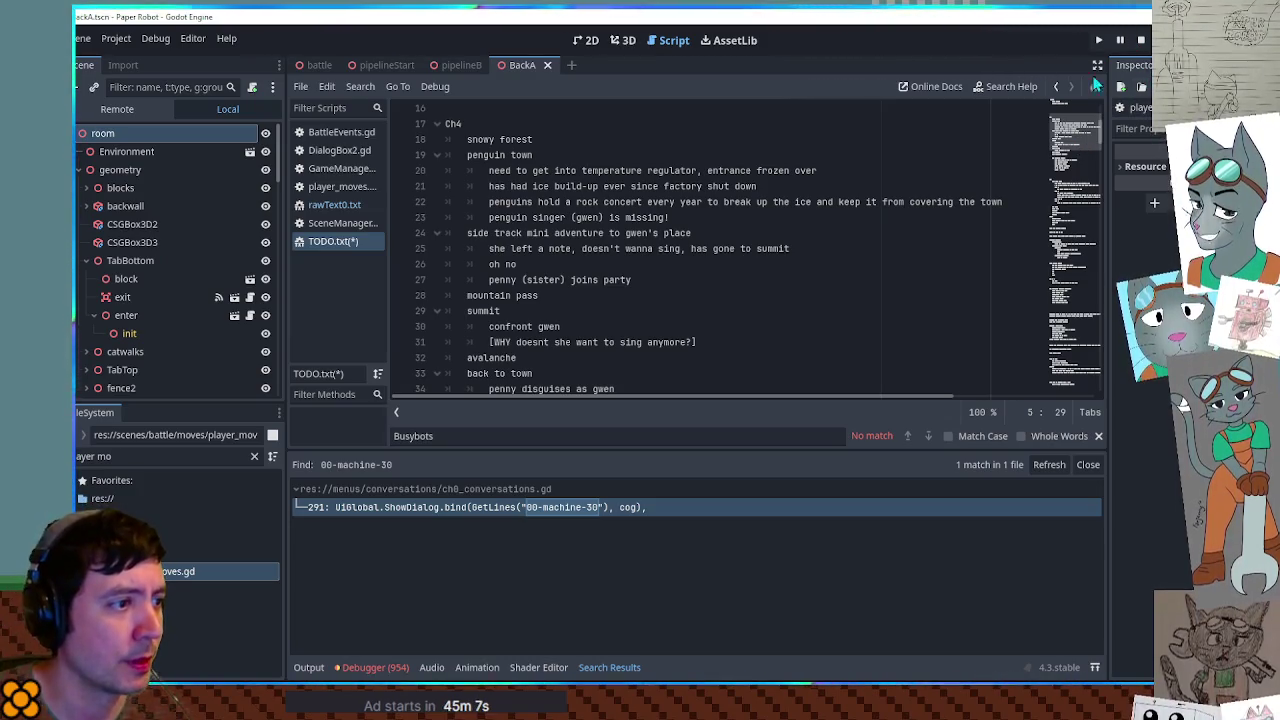
{"action": "left_click_drag", "start_coordinate": [1075, 140], "coordinate": [1098, 17]}
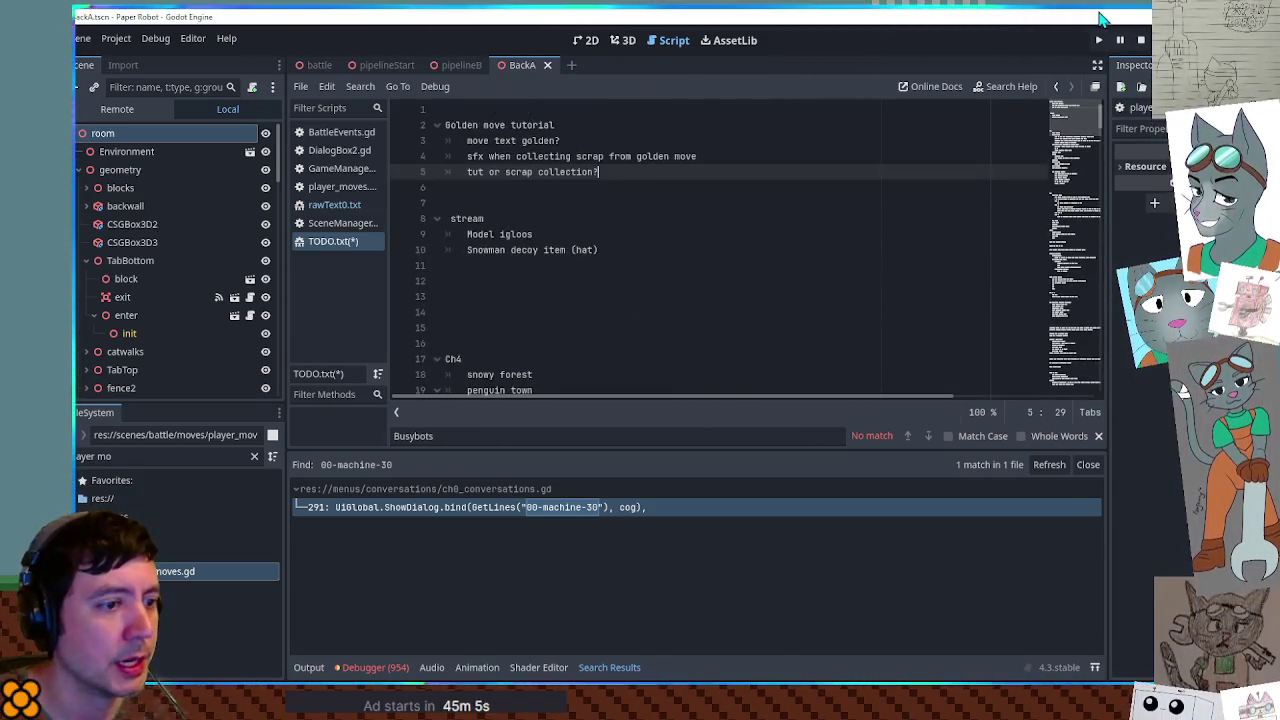
{"action": "left_click", "coordinate": [1080, 465]}
{"action": "scroll", "coordinate": [1068, 152], "scroll_direction": "down", "scroll_amount": 5}
{"action": "left_click", "coordinate": [340, 132]}
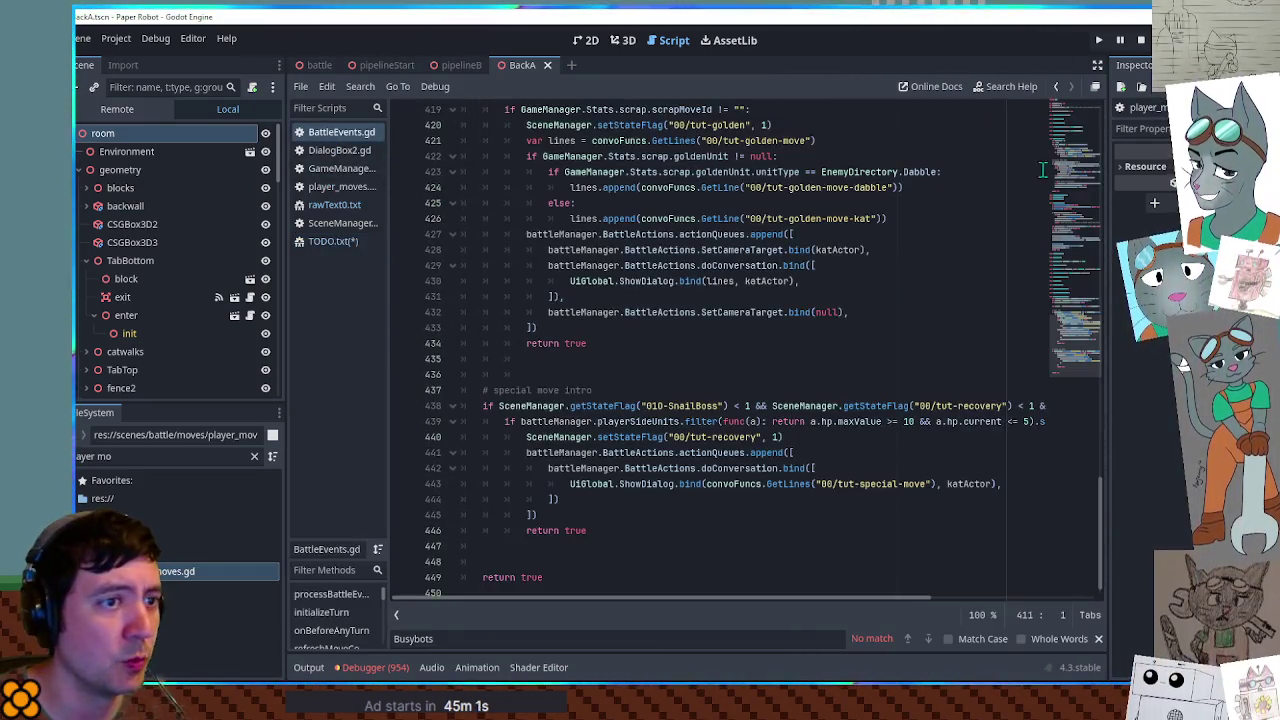
{"action": "scroll", "coordinate": [1087, 350], "scroll_direction": "down", "scroll_amount": 1}
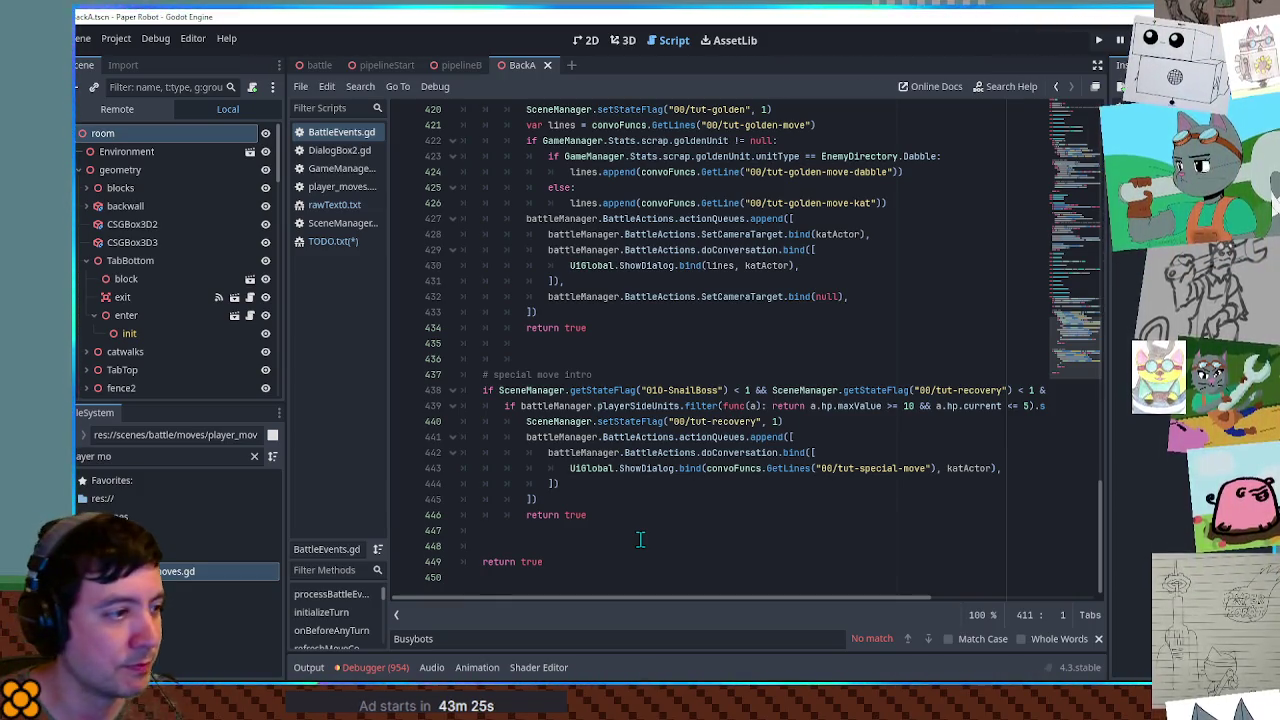
{"action": "left_click", "coordinate": [620, 524]}
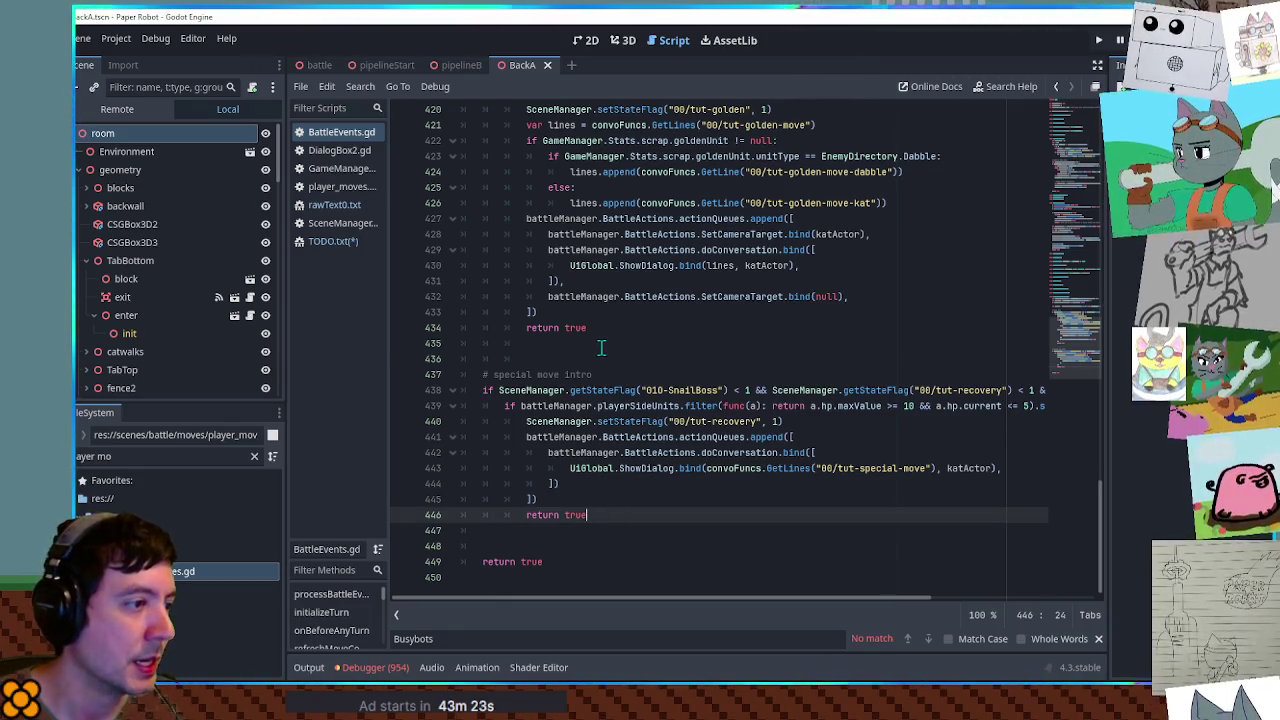
- Duplicate the special move intro block and rename the copy's comment to 'scrap salvage tut'
{"action": "left_click", "coordinate": [601, 347], "text": "shift"}
{"action": "key", "text": "ctrl+shift+d"}
{"action": "left_click", "coordinate": [592, 437]}
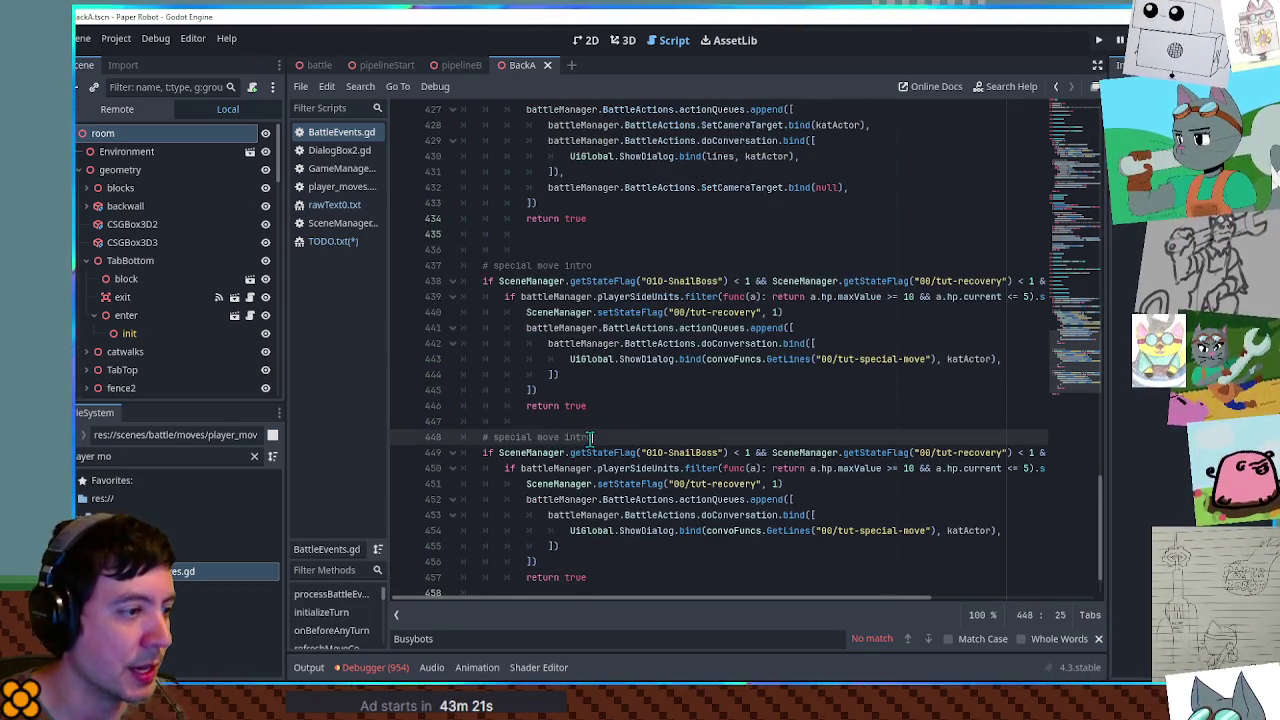
{"action": "left_click_drag", "start_coordinate": [592, 437], "coordinate": [494, 437]}
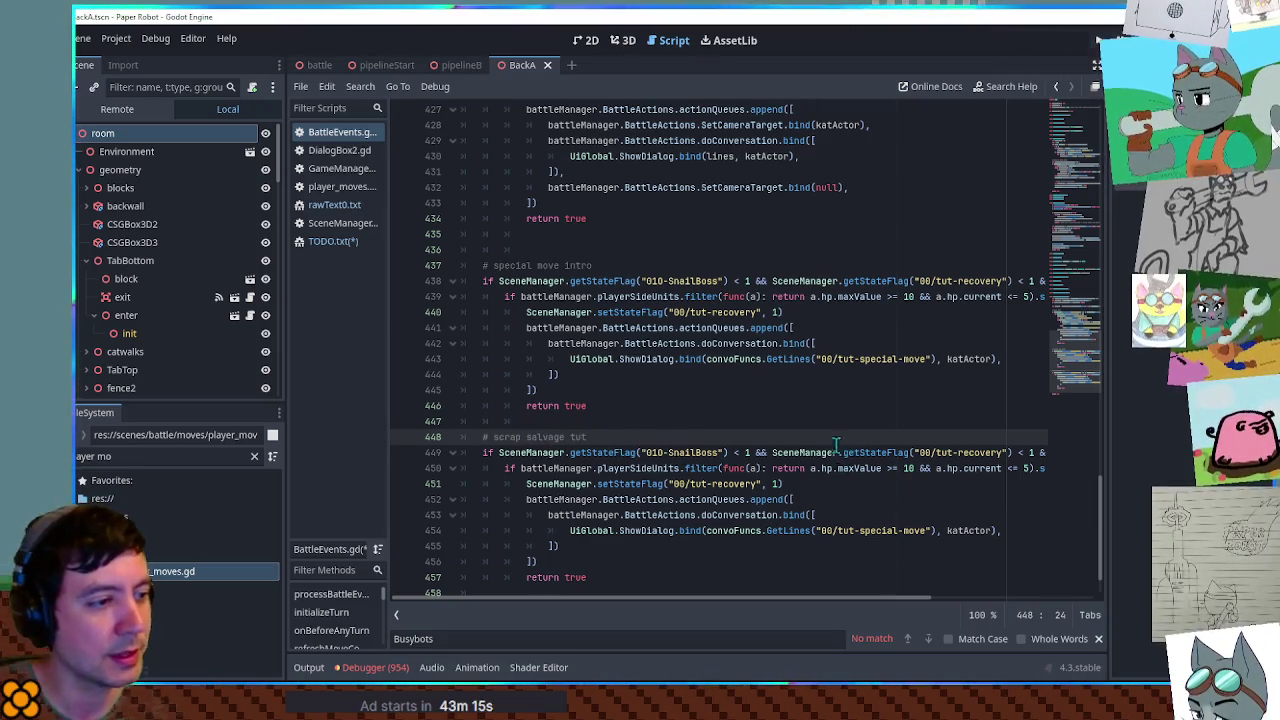
- Cut the SnailBoss check out of the special move intro condition
{"action": "scroll", "coordinate": [837, 447], "scroll_direction": "up", "scroll_amount": 2}
{"action": "double_click", "coordinate": [525, 373]}
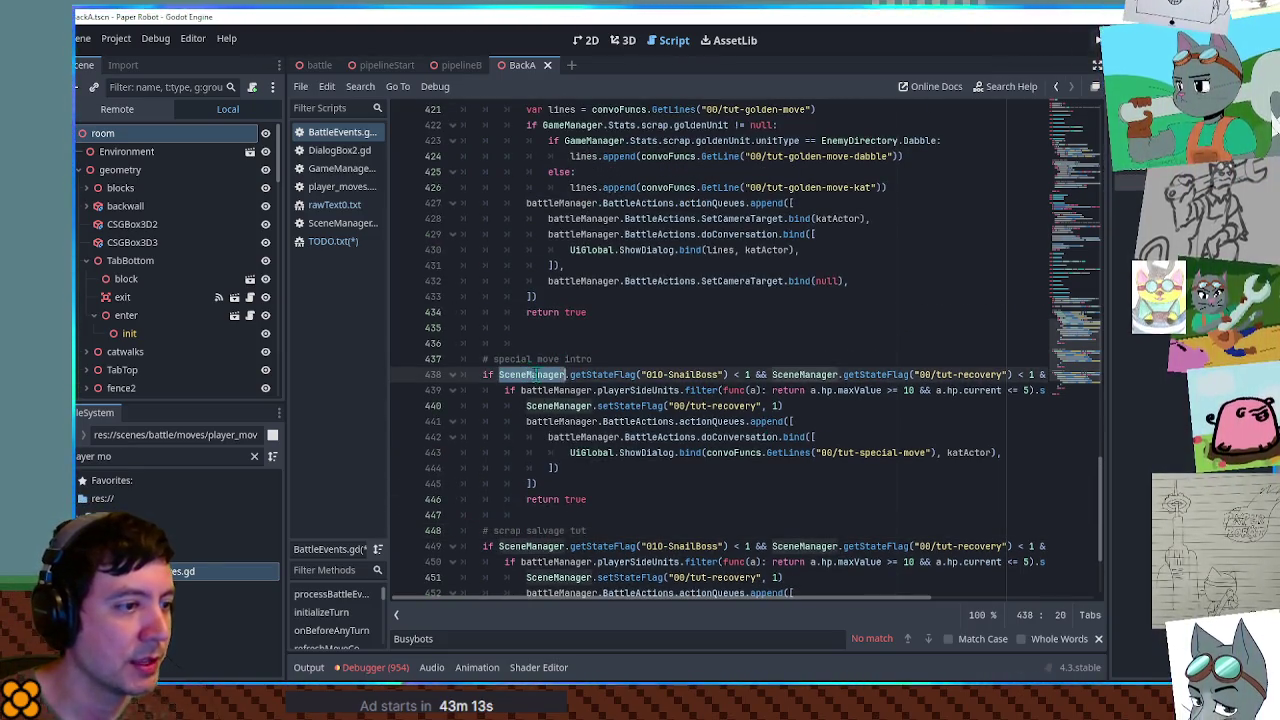
{"action": "left_click_drag", "start_coordinate": [525, 373], "coordinate": [757, 374]}
{"action": "scroll", "coordinate": [752, 374], "scroll_direction": "up", "scroll_amount": 5}
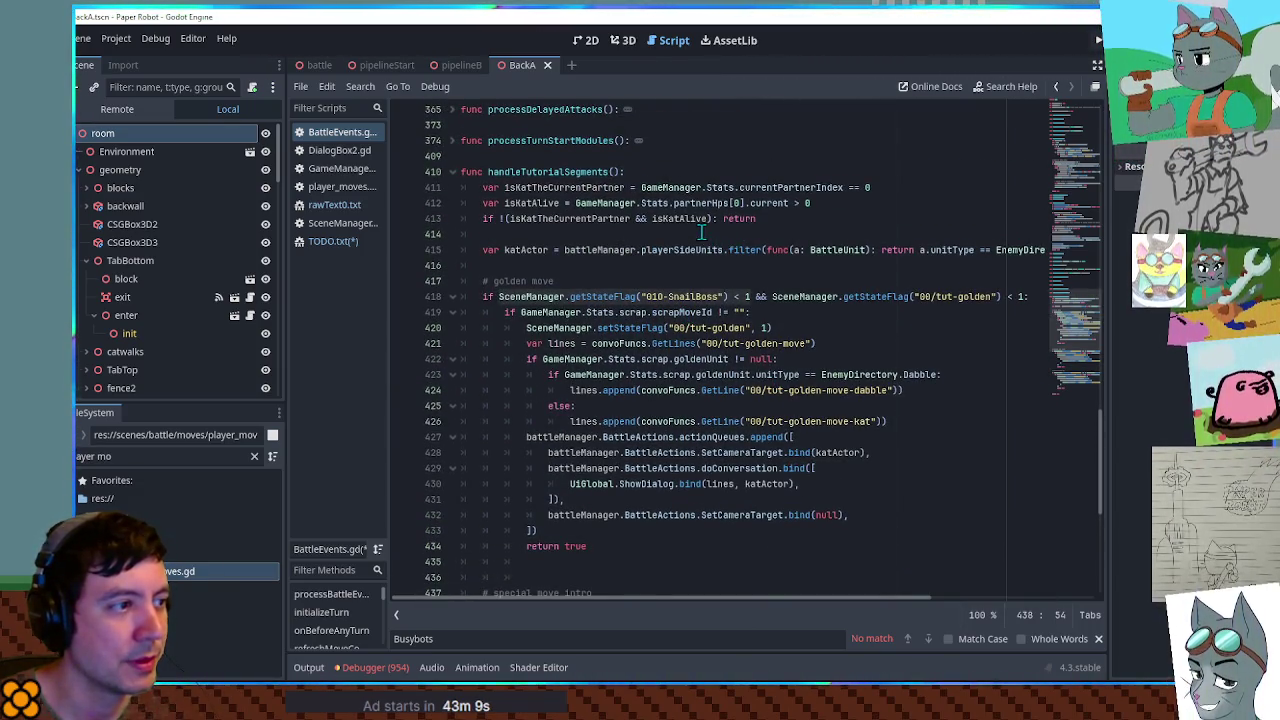
{"action": "key", "text": "ctrl+x"}
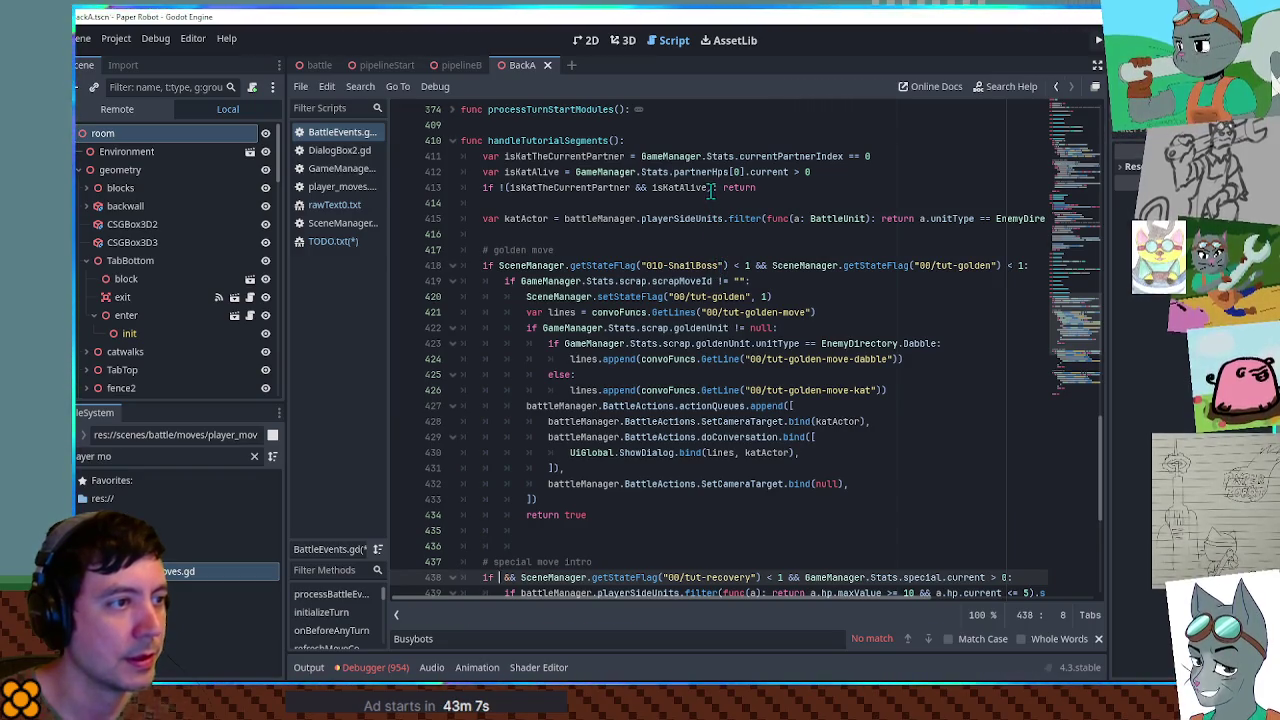
{"action": "left_click", "coordinate": [713, 187]}
- Declare isEarlyGame from the 010-SnailBoss flag and append '&& isEarlyGame' to the early-return guard
{"action": "key", "text": "ctrl+shift+Return"}
{"action": "type", "text": "var isEarlyGame"}
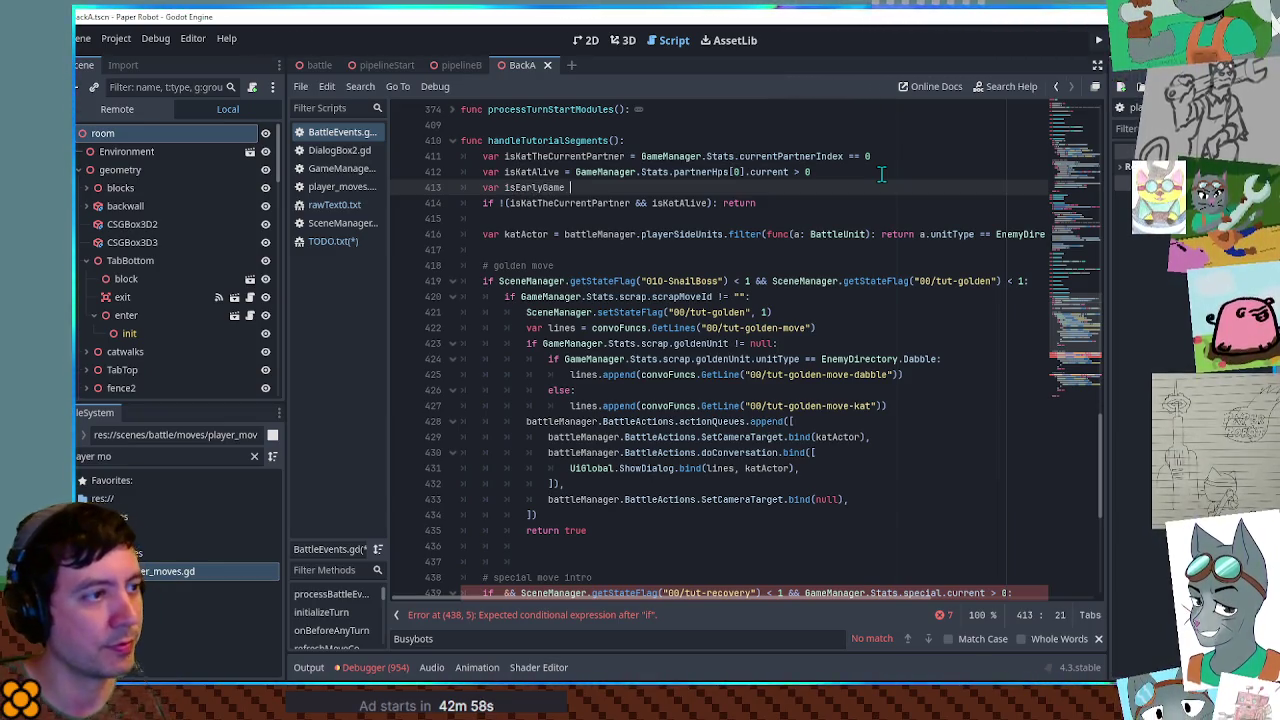
{"action": "type", "text": "="}
{"action": "key", "text": "ctrl+v"}
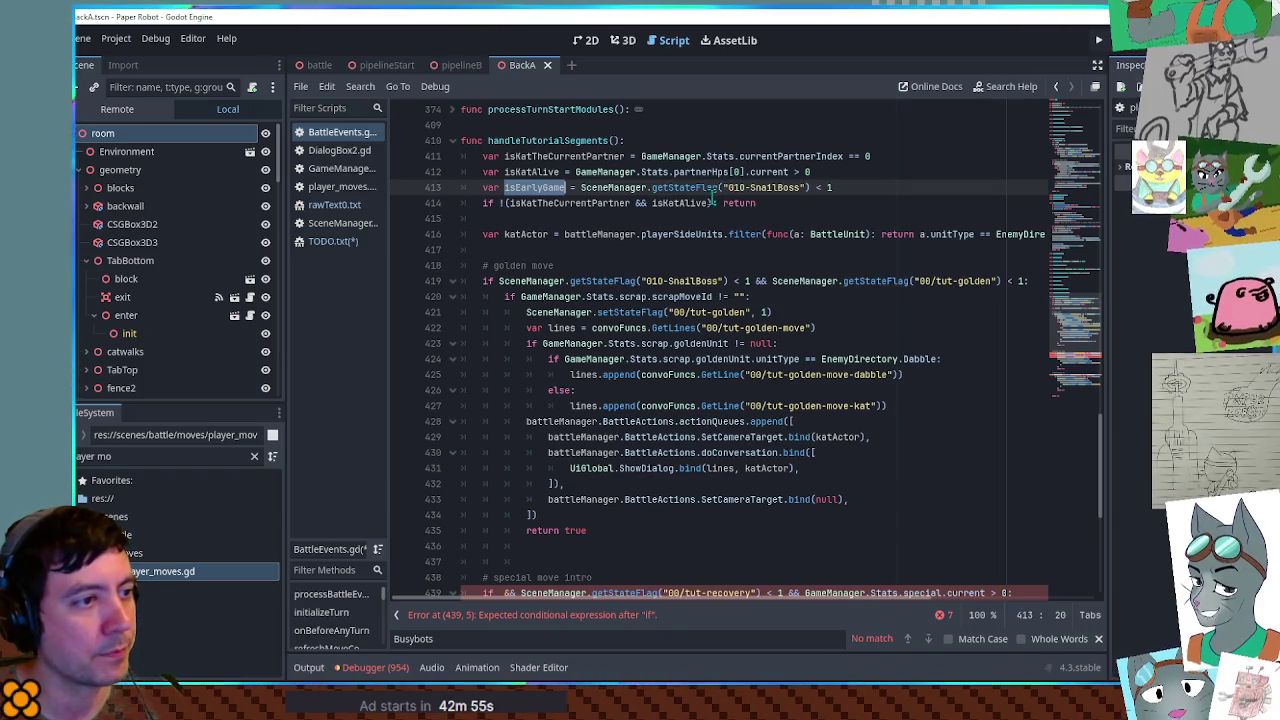
{"action": "left_click", "coordinate": [711, 203]}
{"action": "type", "text": "&& isEarlyGame"}
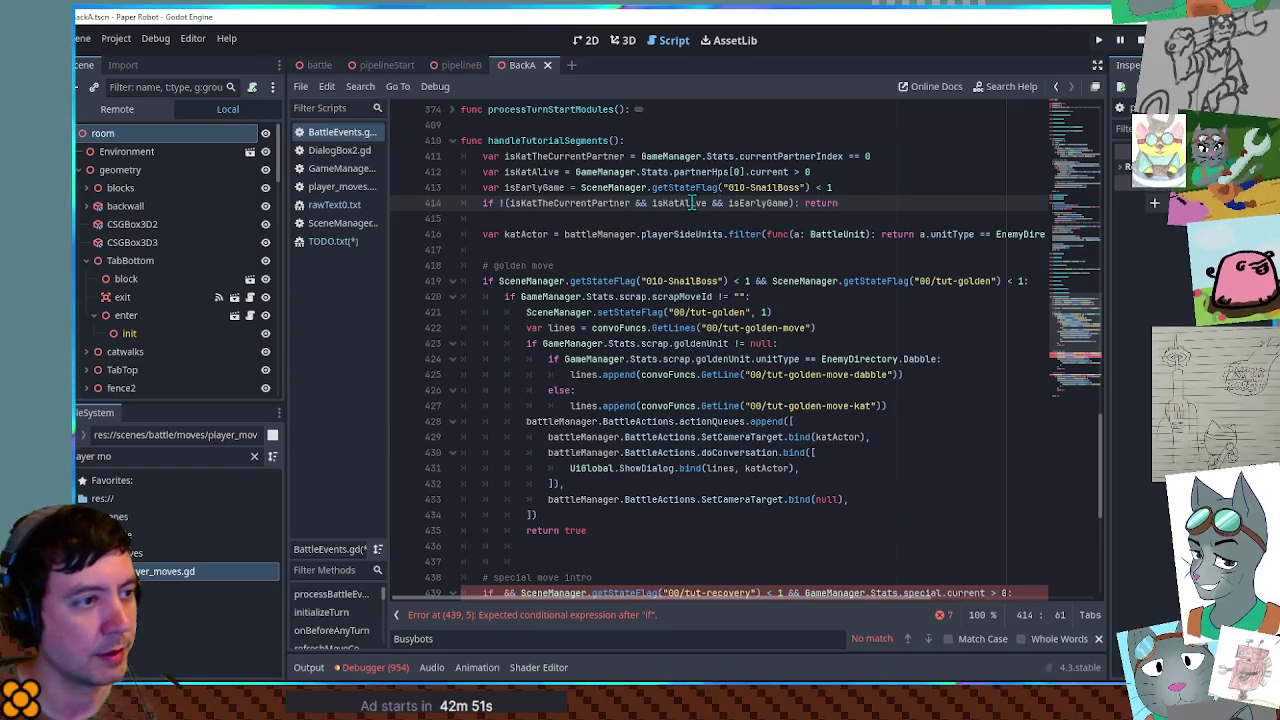
- Remove the SnailBoss check from the golden move condition
{"action": "double_click", "coordinate": [557, 203]}
{"action": "left_click_drag", "start_coordinate": [552, 281], "coordinate": [770, 281]}
{"action": "key", "text": "BackSpace"}
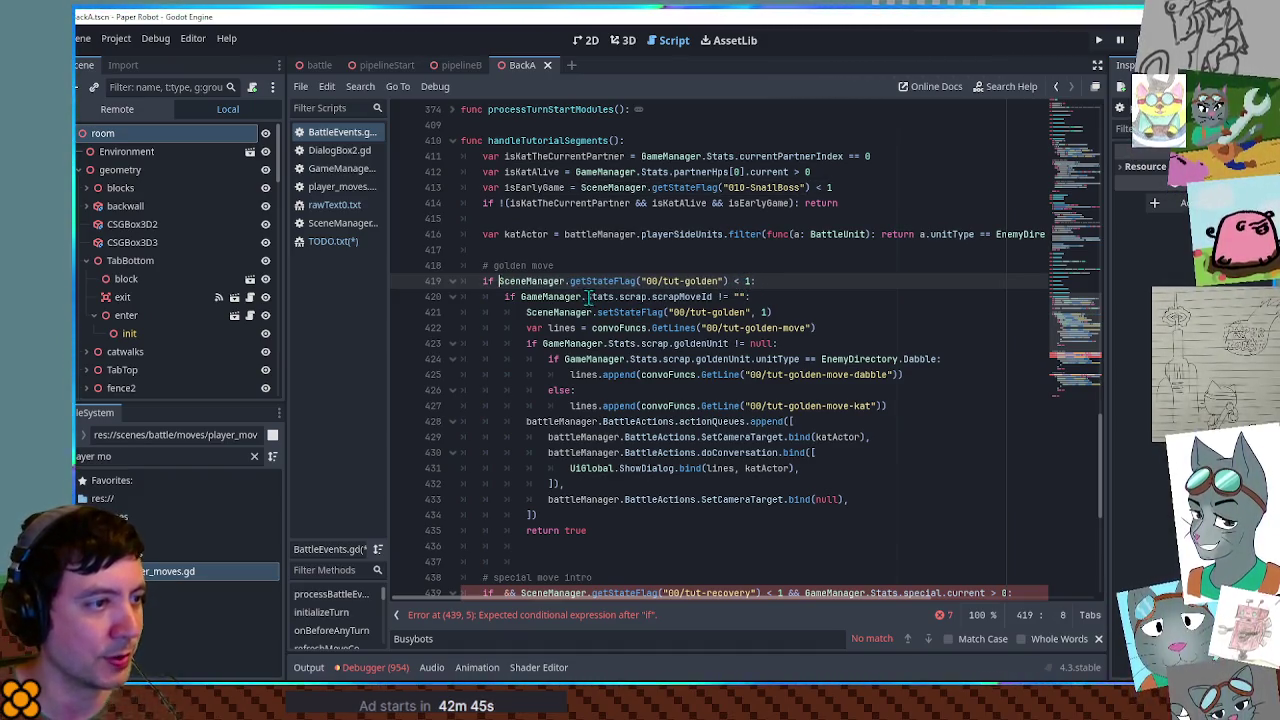
{"action": "scroll", "coordinate": [593, 319], "scroll_direction": "down", "scroll_amount": 4}
{"action": "left_click_drag", "start_coordinate": [503, 406], "coordinate": [519, 406]}
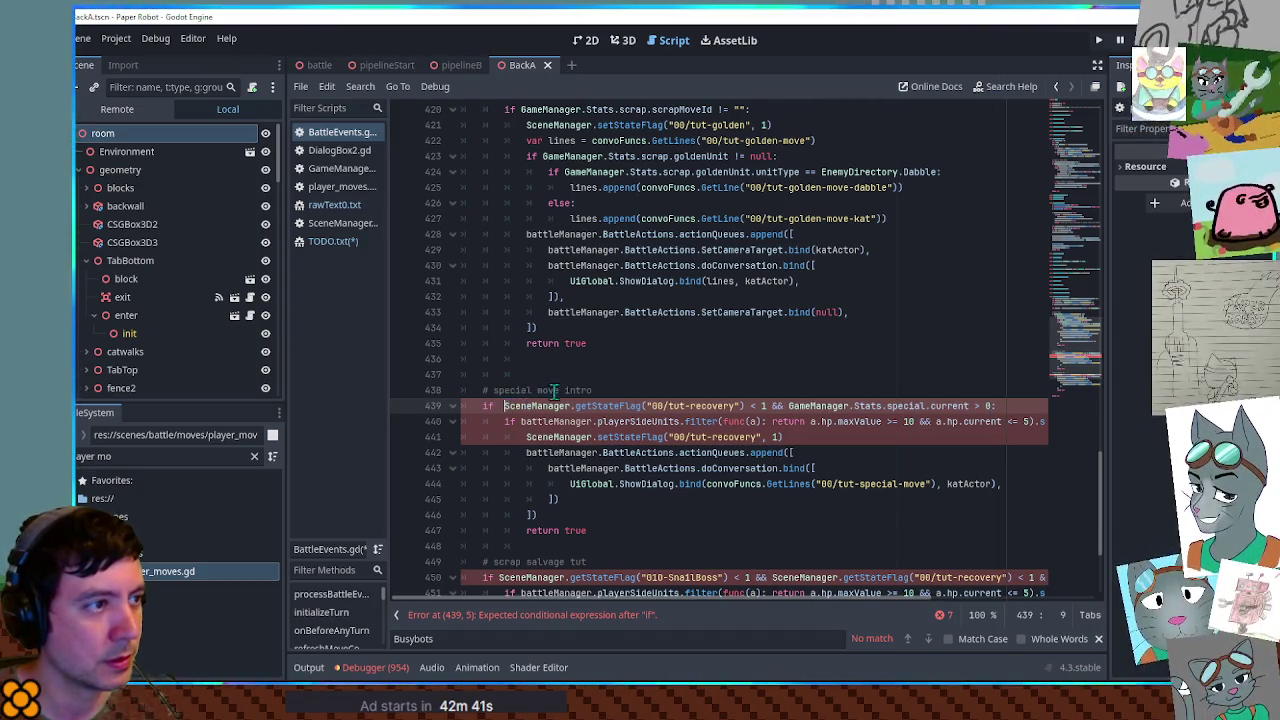
{"action": "scroll", "coordinate": [550, 395], "scroll_direction": "up", "scroll_amount": 1}
{"action": "key", "text": "ctrl+z"}
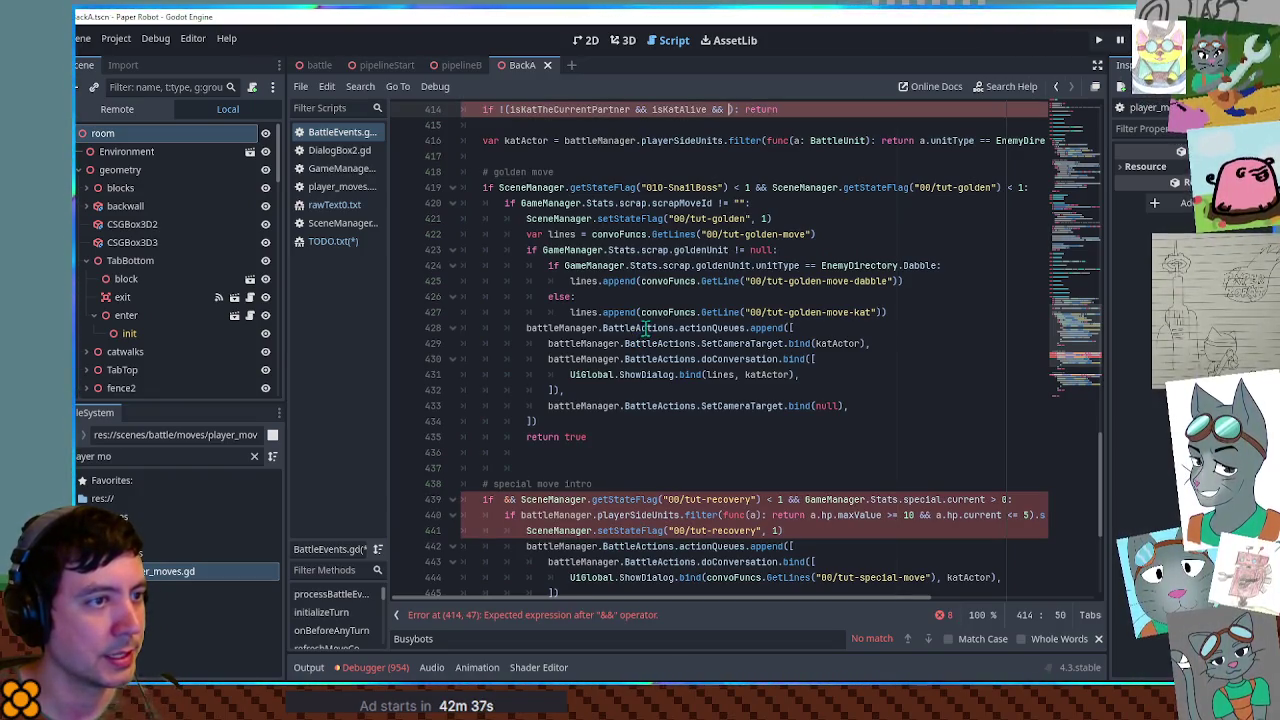
{"action": "key", "text": "ctrl+z"}
{"action": "left_click_drag", "start_coordinate": [499, 187], "coordinate": [772, 187]}
{"action": "key", "text": "Delete"}
- Remove the stray && in the special move condition and the scrap salvage SnailBoss check
{"action": "scroll", "coordinate": [519, 418], "scroll_direction": "down", "scroll_amount": 2}
{"action": "double_click", "coordinate": [510, 406]}
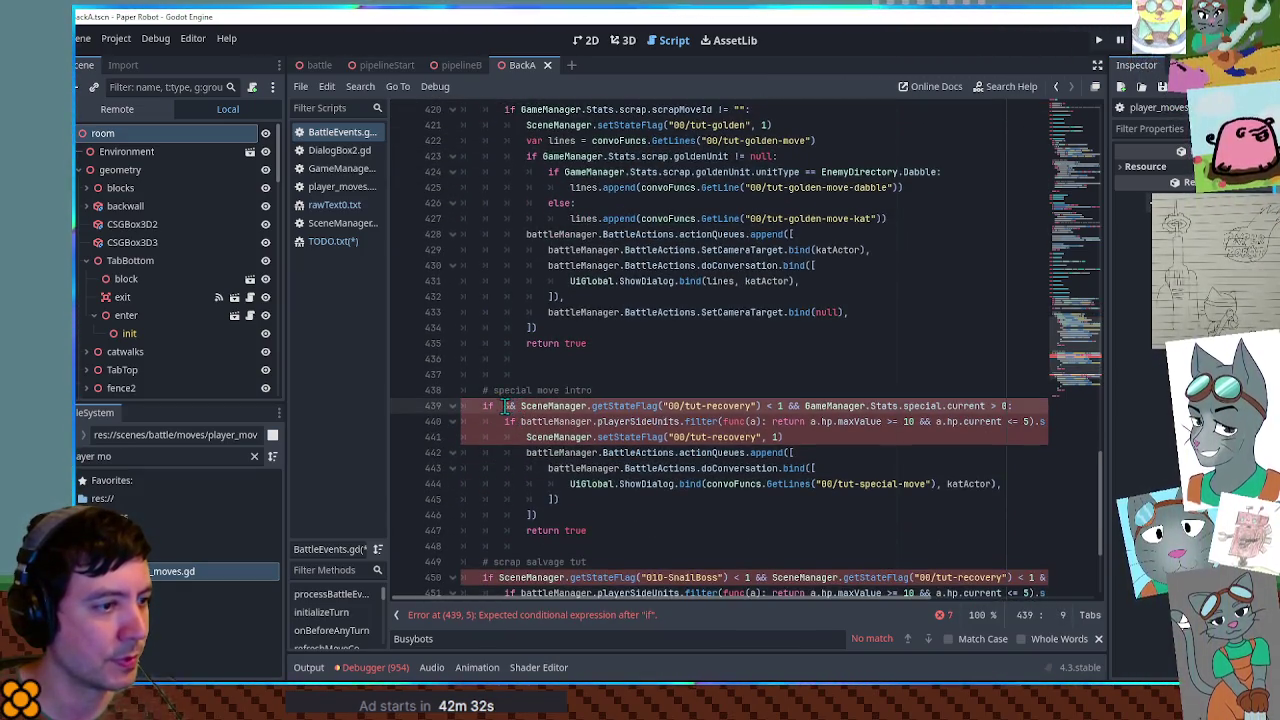
{"action": "key", "text": "Delete"}
{"action": "key", "text": "Delete"}
{"action": "scroll", "coordinate": [553, 421], "scroll_direction": "down", "scroll_amount": 4}
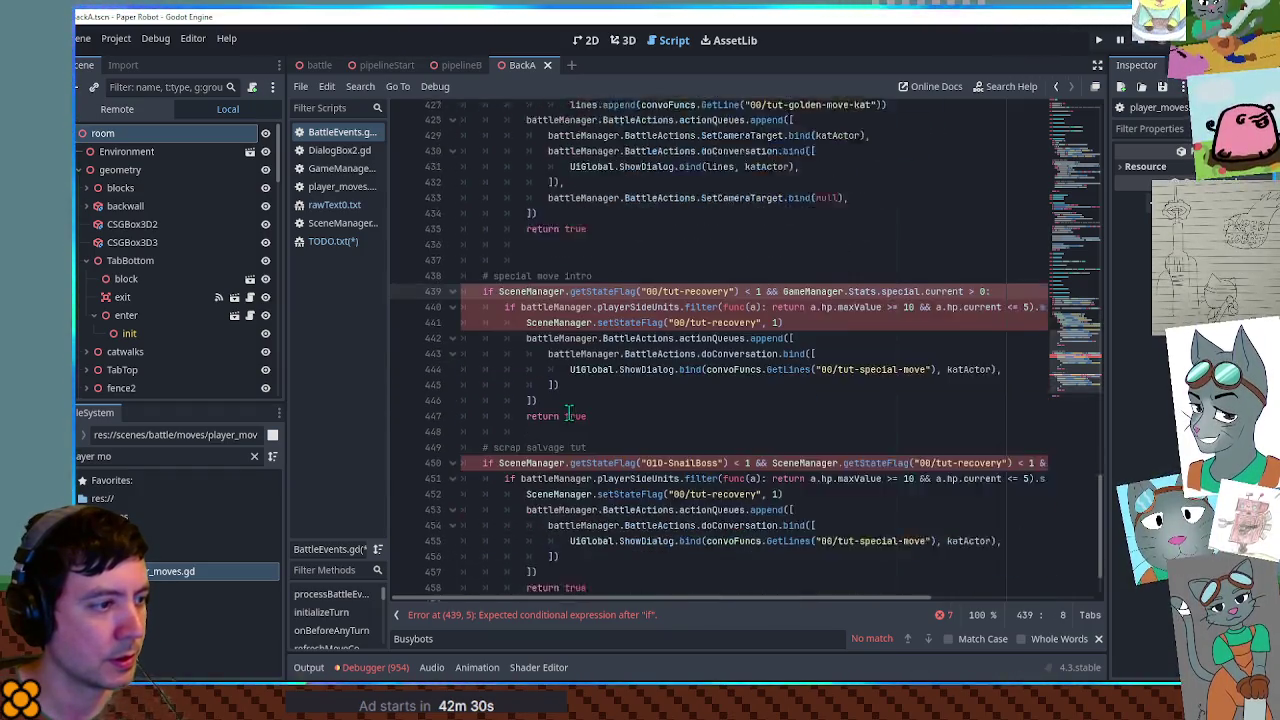
{"action": "left_click_drag", "start_coordinate": [499, 390], "coordinate": [772, 390]}
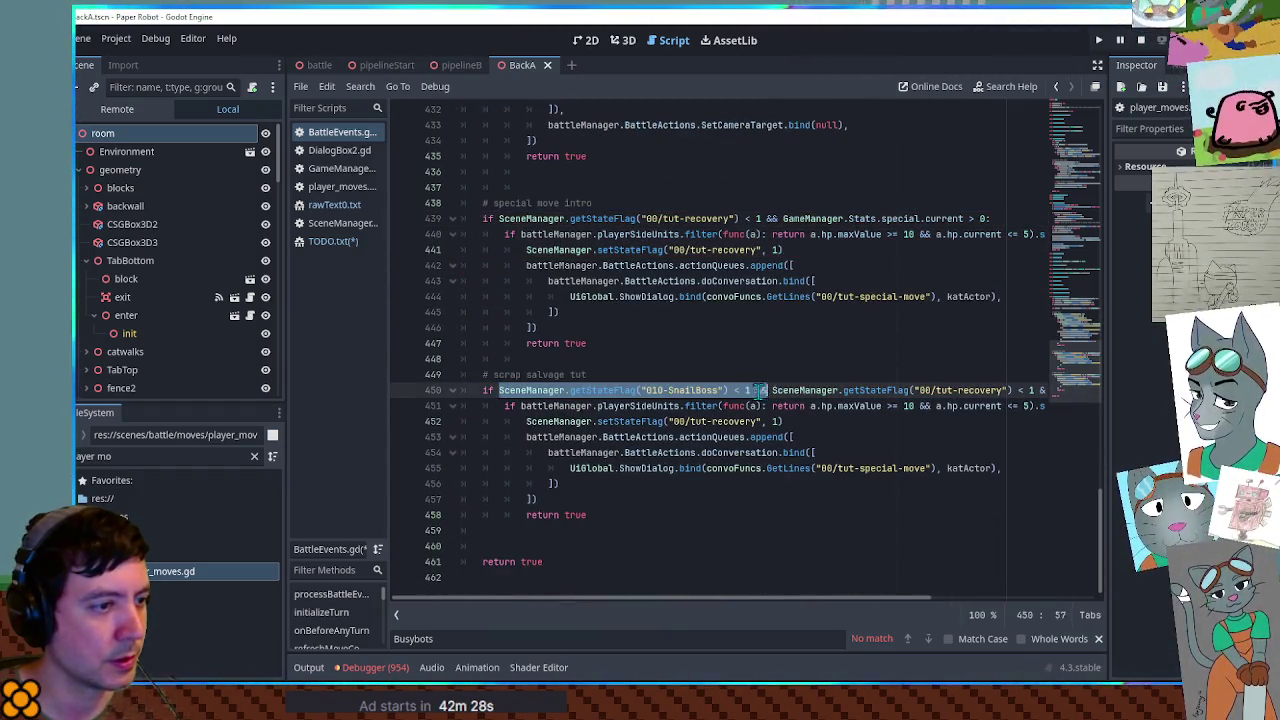
{"action": "key", "text": "Delete"}
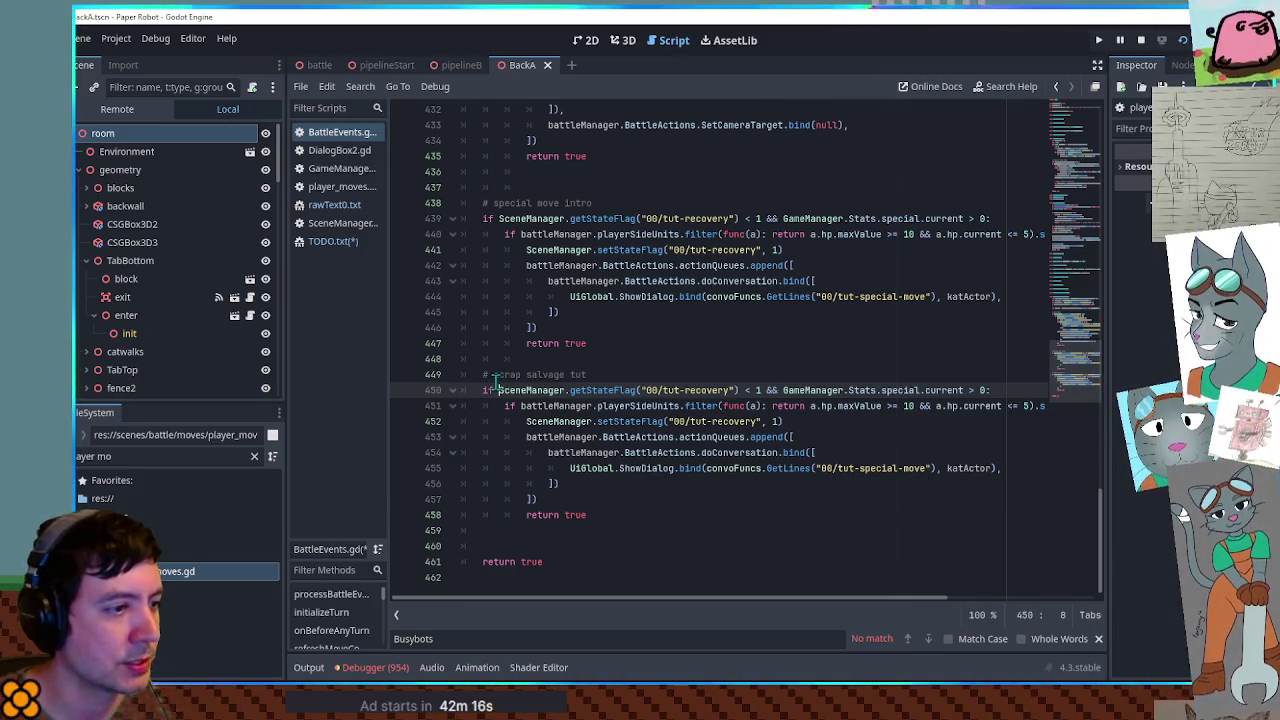
- Rename the scrap salvage flag to 00/tut-scrap-salvage and search scripts for GameManager.Stats
{"action": "key", "text": "ctrl+shift+Right"}
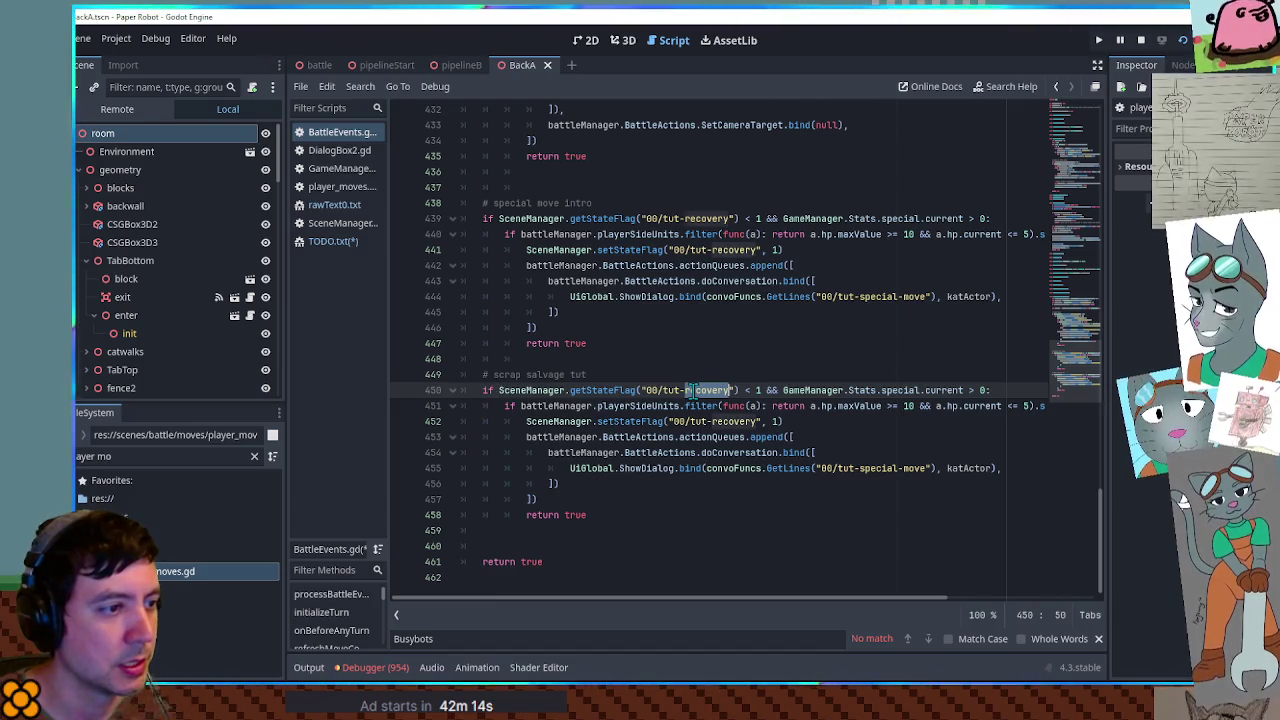
{"action": "type", "text": "scrap-"}
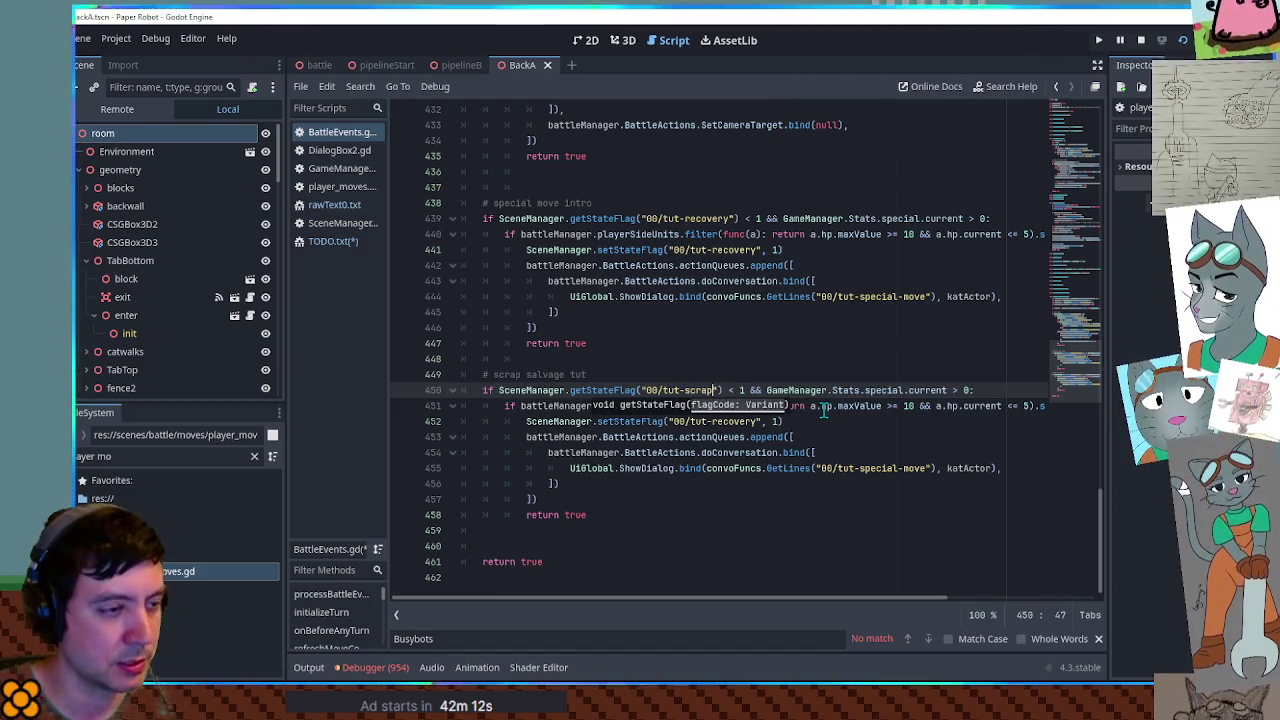
{"action": "type", "text": "salvage"}
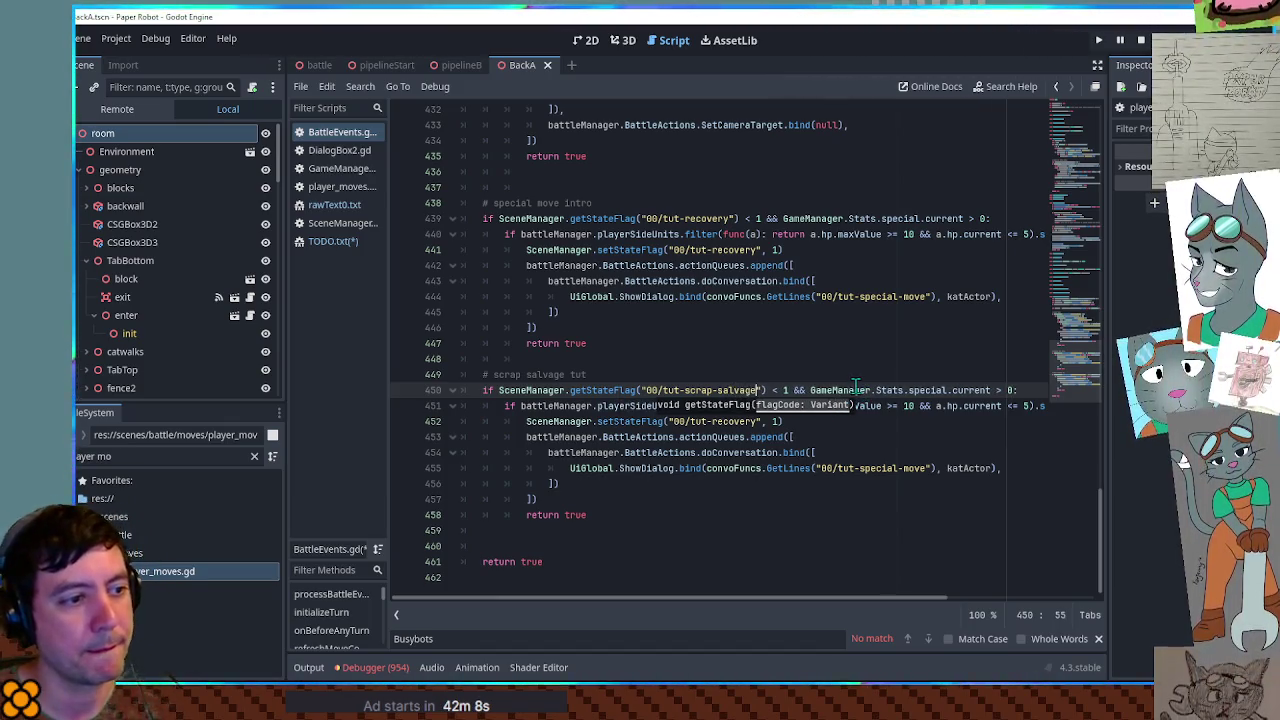
{"action": "double_click", "coordinate": [927, 390]}
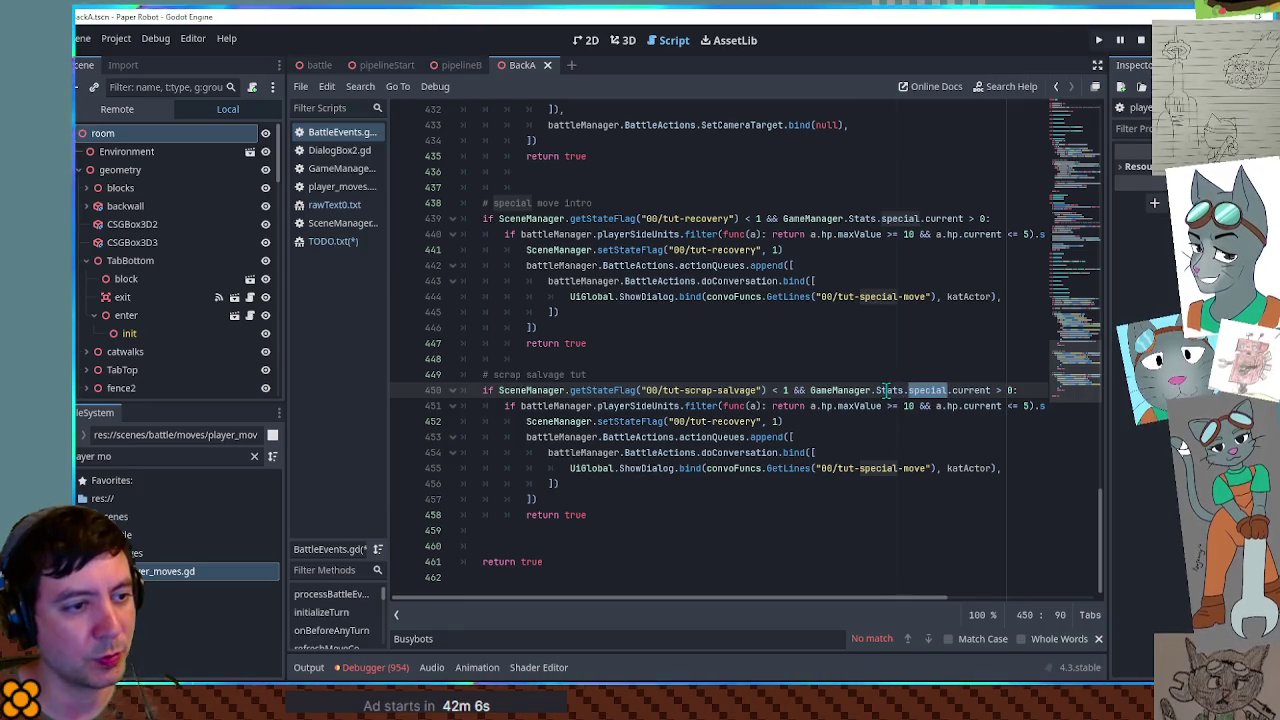
{"action": "mouse_move", "coordinate": [810, 390]}
{"action": "left_mouse_down"}
{"action": "mouse_move", "coordinate": [950, 390]}
{"action": "mouse_move", "coordinate": [870, 391]}
{"action": "mouse_move", "coordinate": [906, 392]}
{"action": "left_mouse_up"}
{"action": "key", "text": "ctrl+shift+f"}
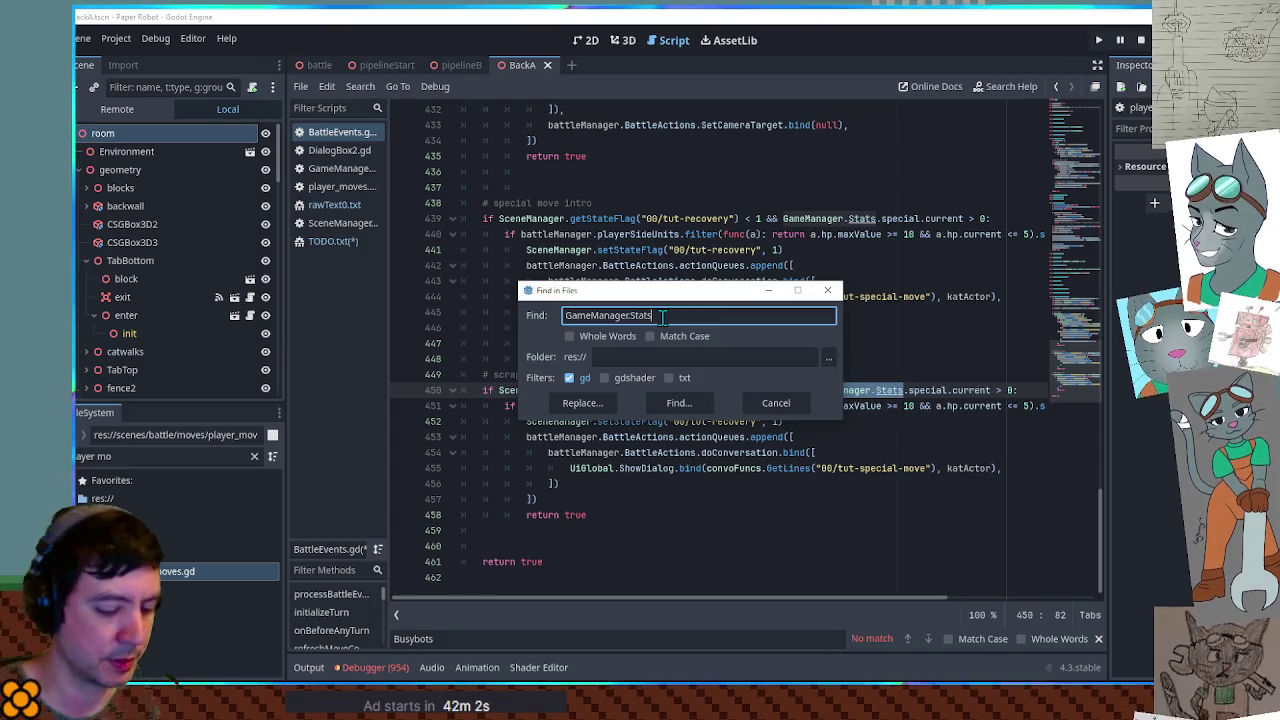
{"action": "left_click", "coordinate": [674, 403]}
{"action": "scroll", "coordinate": [700, 550], "scroll_direction": "down", "scroll_amount": 1}
{"action": "scroll", "coordinate": [700, 545], "scroll_direction": "up", "scroll_amount": 1}
{"action": "scroll", "coordinate": [565, 517], "scroll_direction": "down", "scroll_amount": 8}
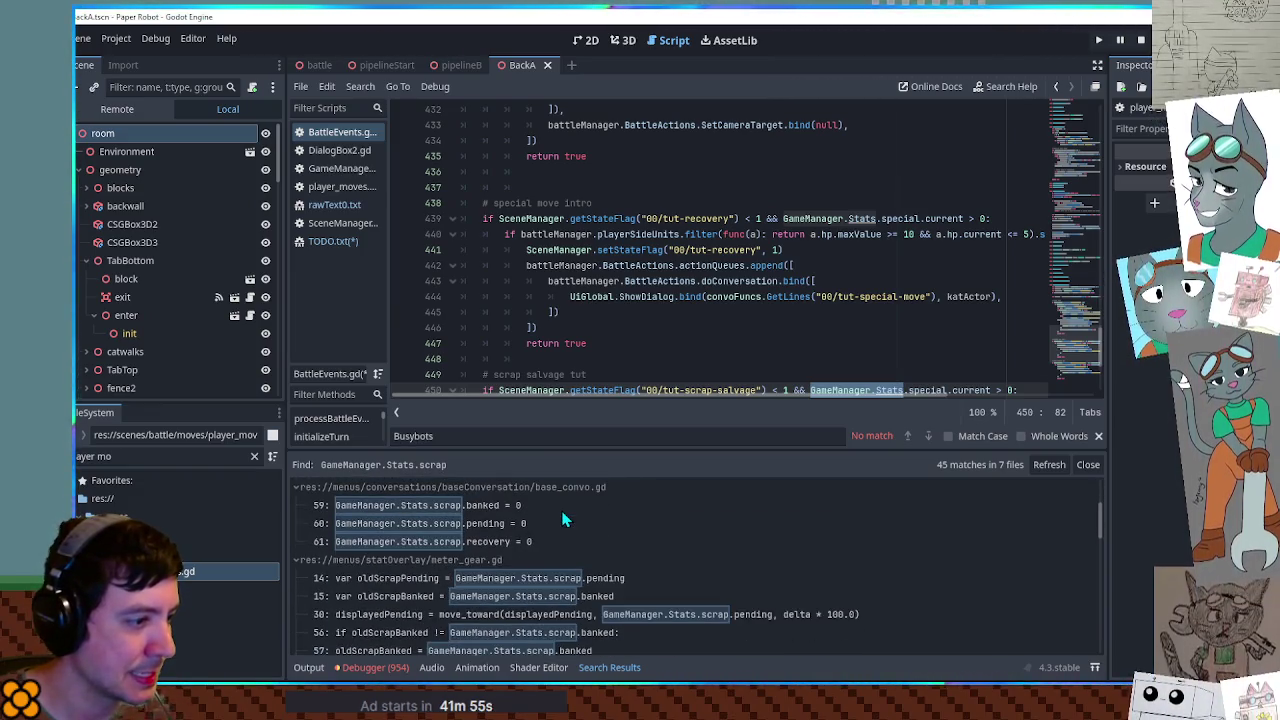
{"action": "scroll", "coordinate": [570, 520], "scroll_direction": "down", "scroll_amount": 3}
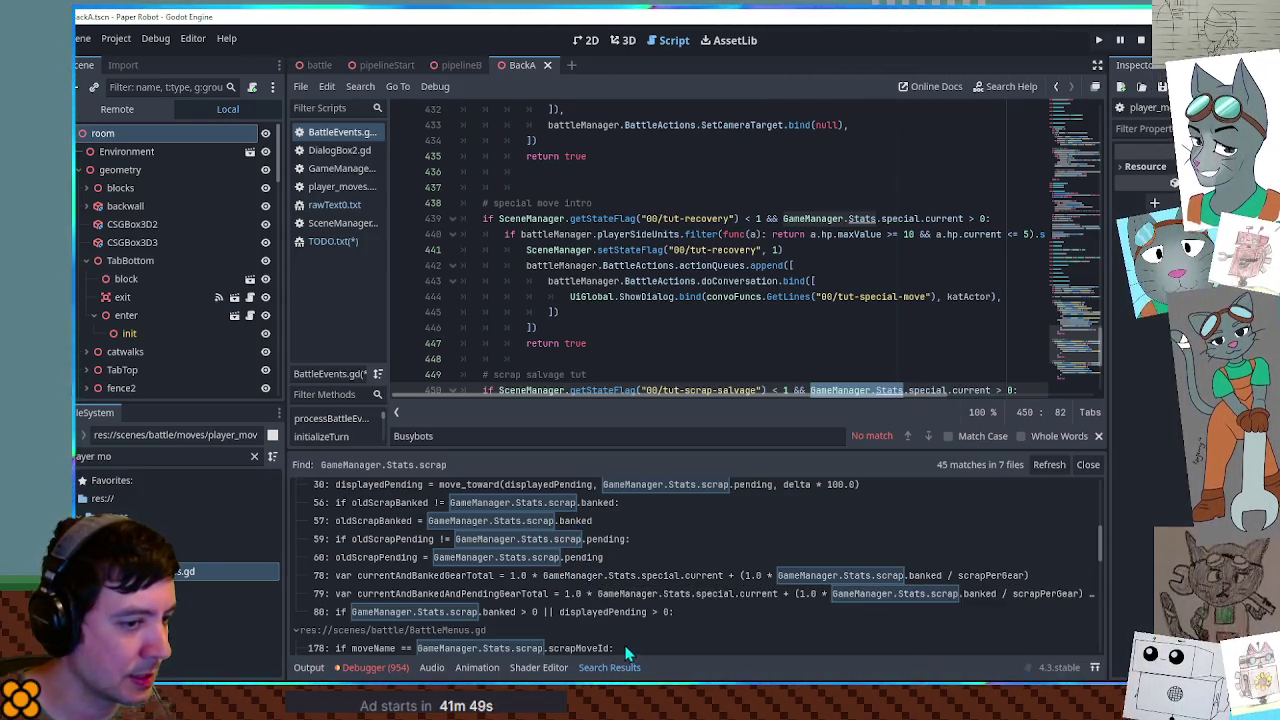
{"action": "scroll", "coordinate": [615, 630], "scroll_direction": "down", "scroll_amount": 1}
{"action": "scroll", "coordinate": [615, 631], "scroll_direction": "down", "scroll_amount": 2}
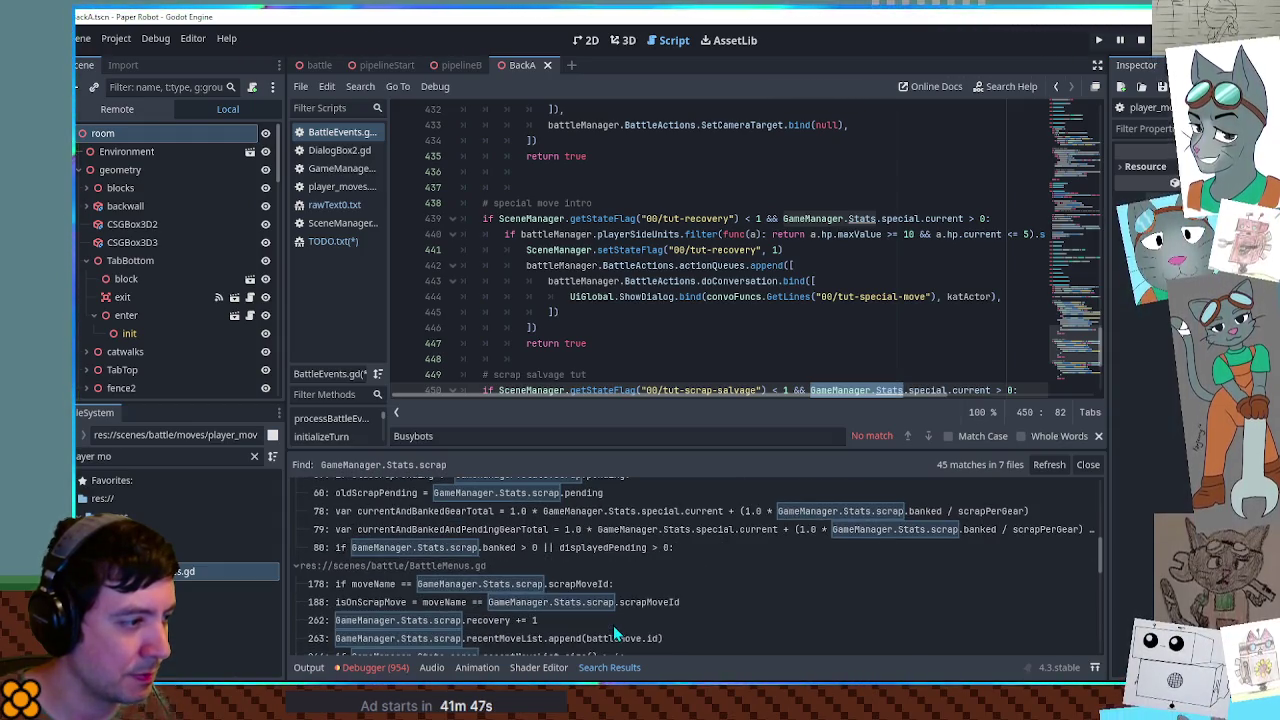
{"action": "scroll", "coordinate": [593, 536], "scroll_direction": "down", "scroll_amount": 3}
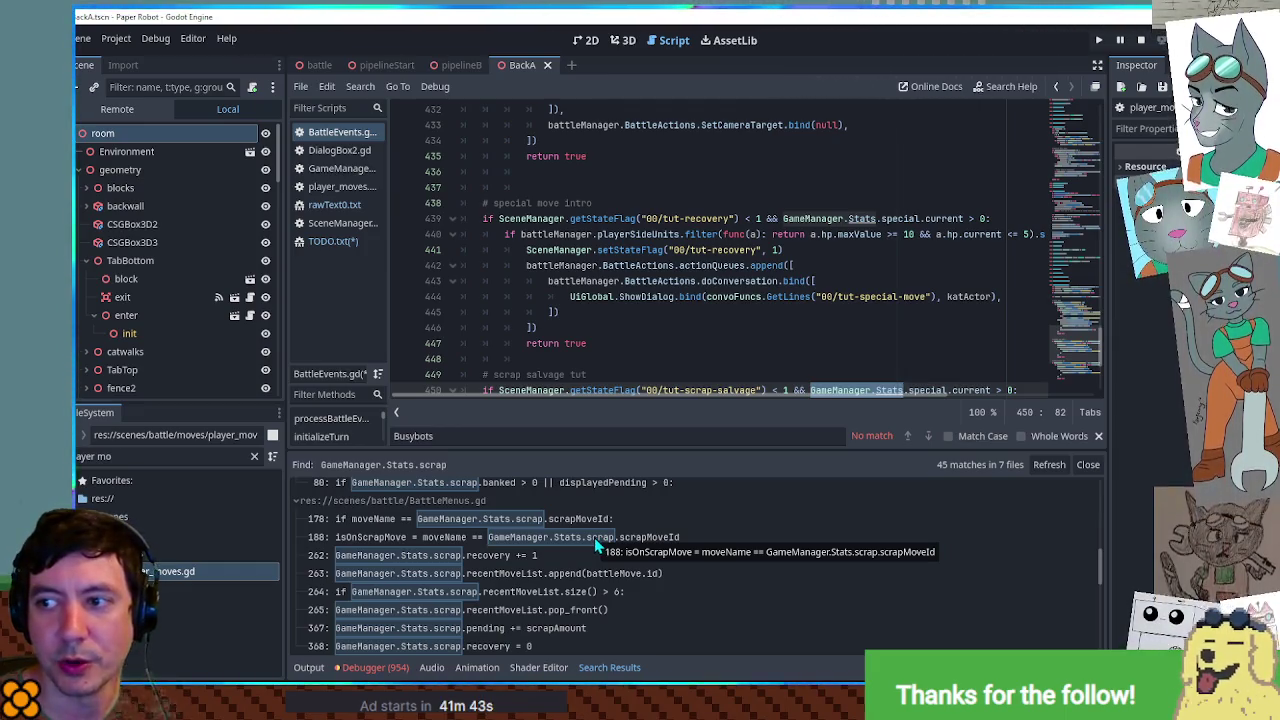
{"action": "scroll", "coordinate": [595, 537], "scroll_direction": "down", "scroll_amount": 4}
{"action": "scroll", "coordinate": [594, 545], "scroll_direction": "down", "scroll_amount": 4}
{"action": "scroll", "coordinate": [591, 540], "scroll_direction": "down", "scroll_amount": 4}
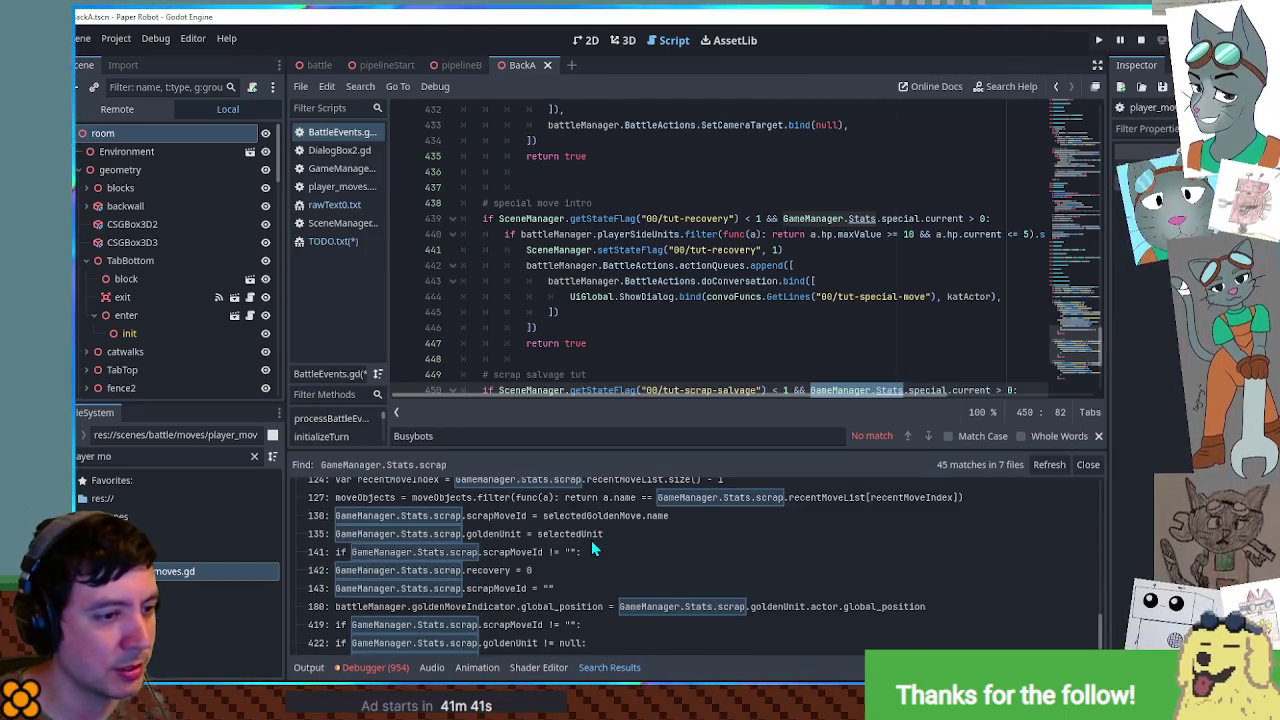
{"action": "left_click_drag", "start_coordinate": [1106, 625], "coordinate": [1098, 540]}
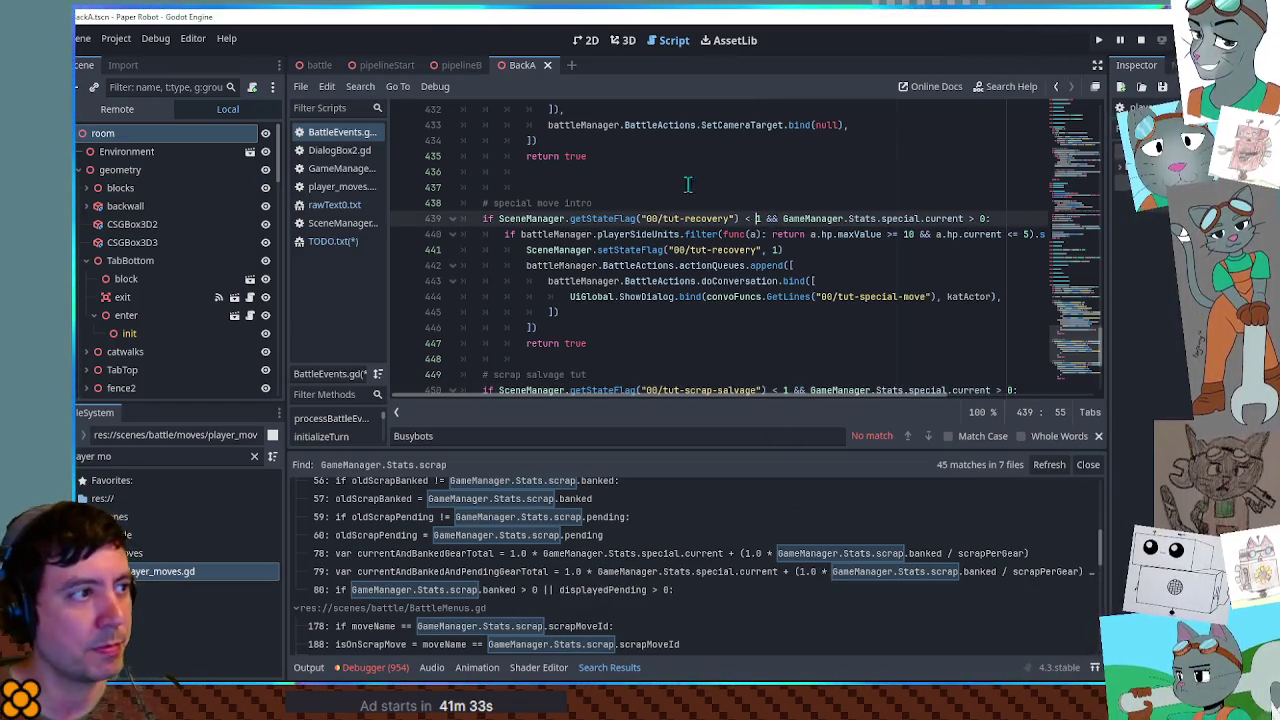
- Switch to the battle scene and run it with F6
{"action": "left_click", "coordinate": [318, 64]}
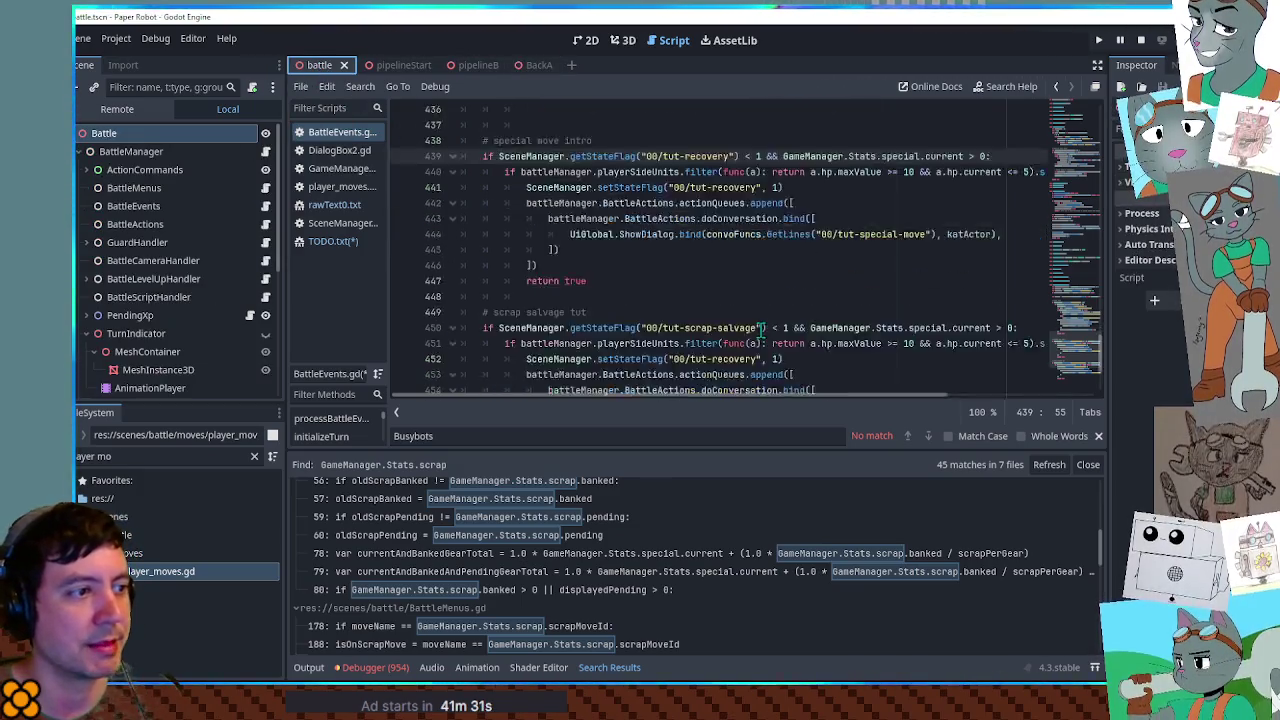
{"action": "key", "text": "F6"}
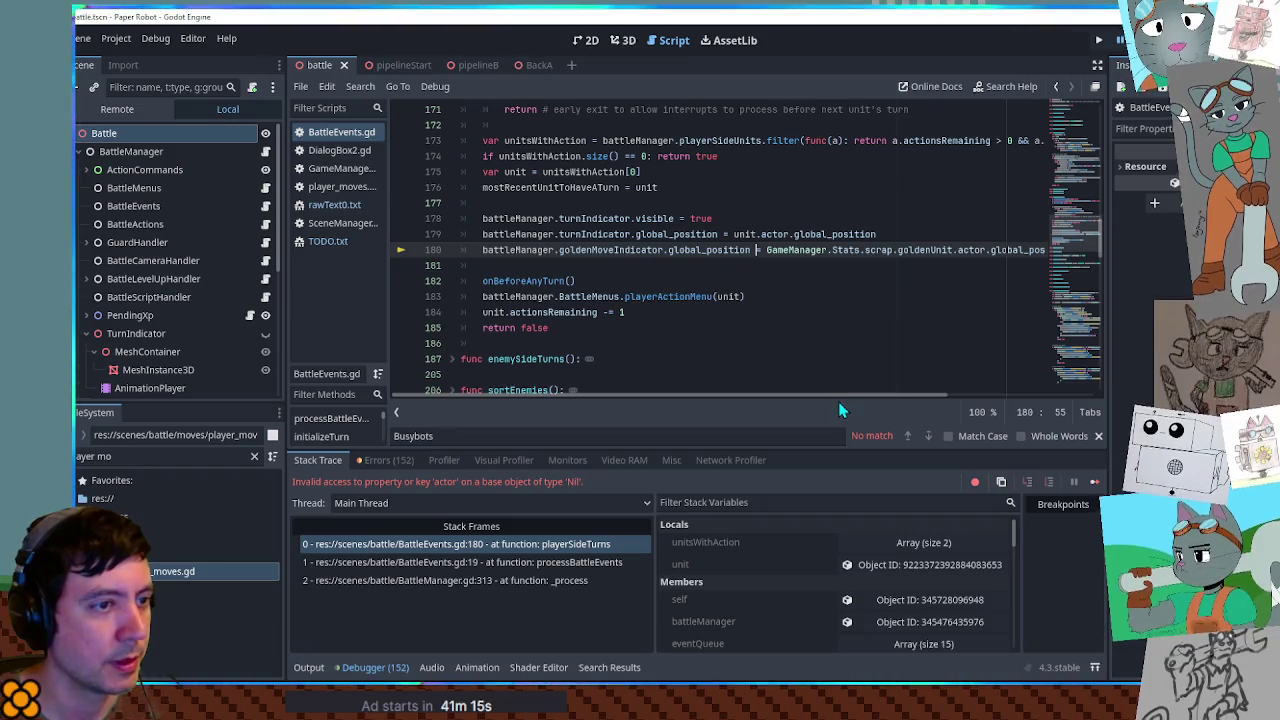
- Guard the indicator assignment with 'if GameManager.Stats.scrap.goldenUnit != null:' and restart the game
{"action": "scroll", "coordinate": [838, 401], "scroll_direction": "right", "scroll_amount": 2}
{"action": "scroll", "coordinate": [838, 400], "scroll_direction": "left", "scroll_amount": 2}
{"action": "left_click_drag", "start_coordinate": [767, 250], "coordinate": [986, 250]}
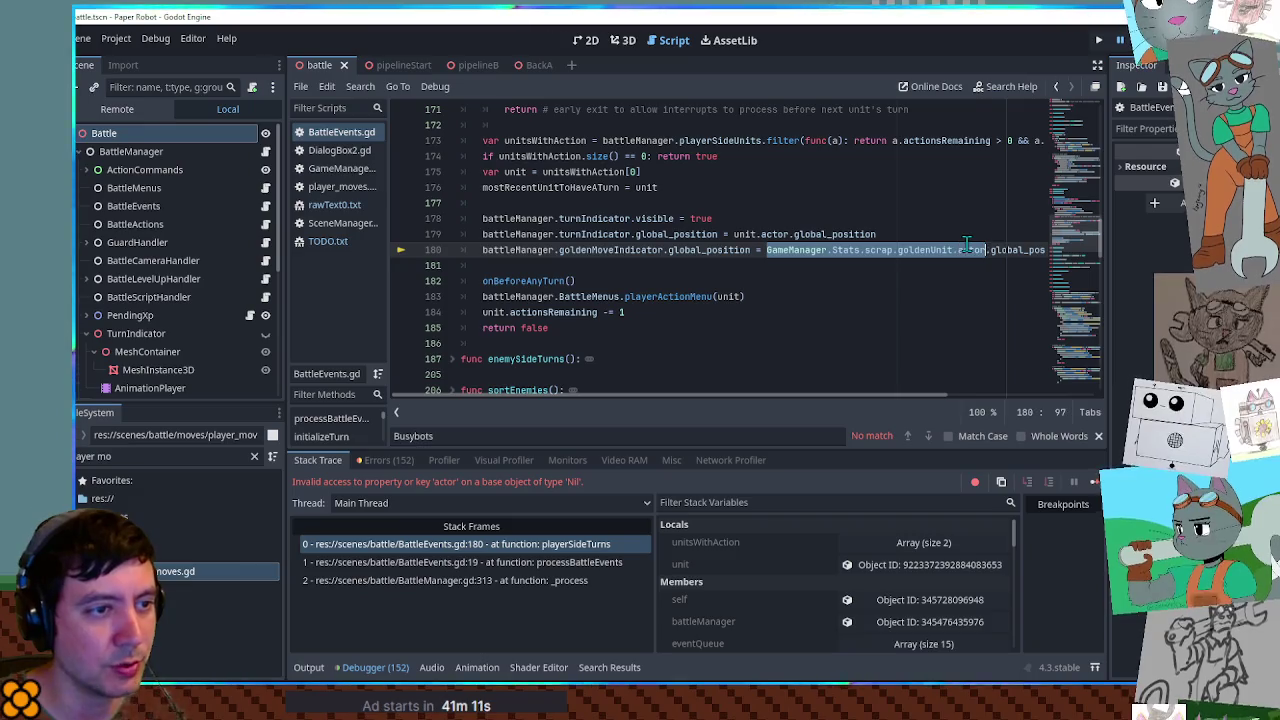
{"action": "left_click", "coordinate": [928, 233]}
{"action": "key", "text": "Return"}
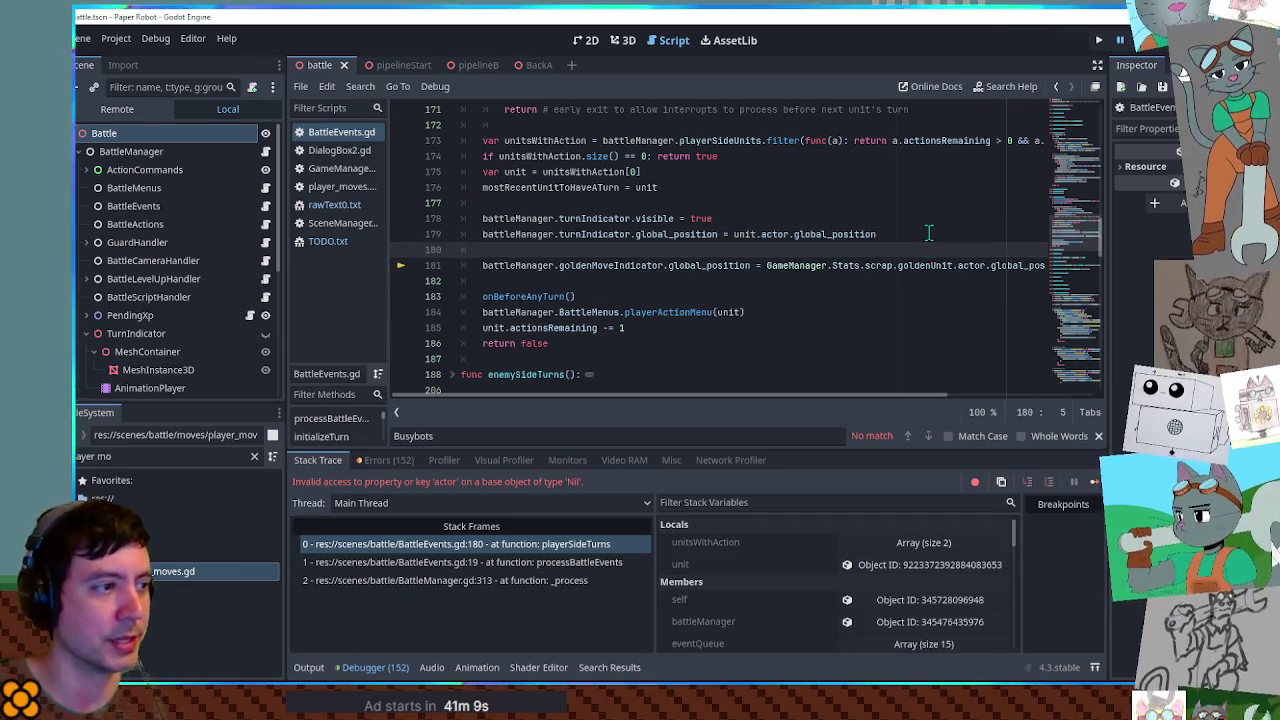
{"action": "type", "text": "if GameManager.Stats.scrap.goldenUnit != null"}
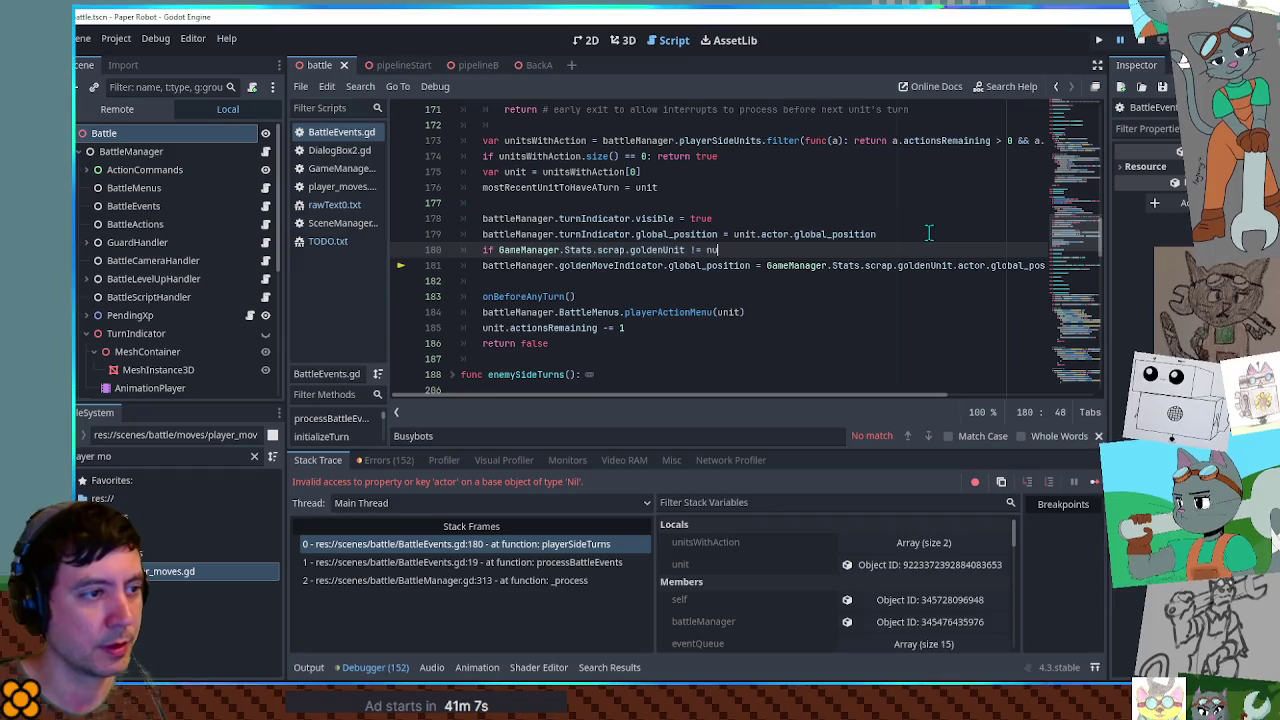
{"action": "type", "text": ":"}
{"action": "left_click", "coordinate": [483, 265]}
{"action": "key", "text": "Tab"}
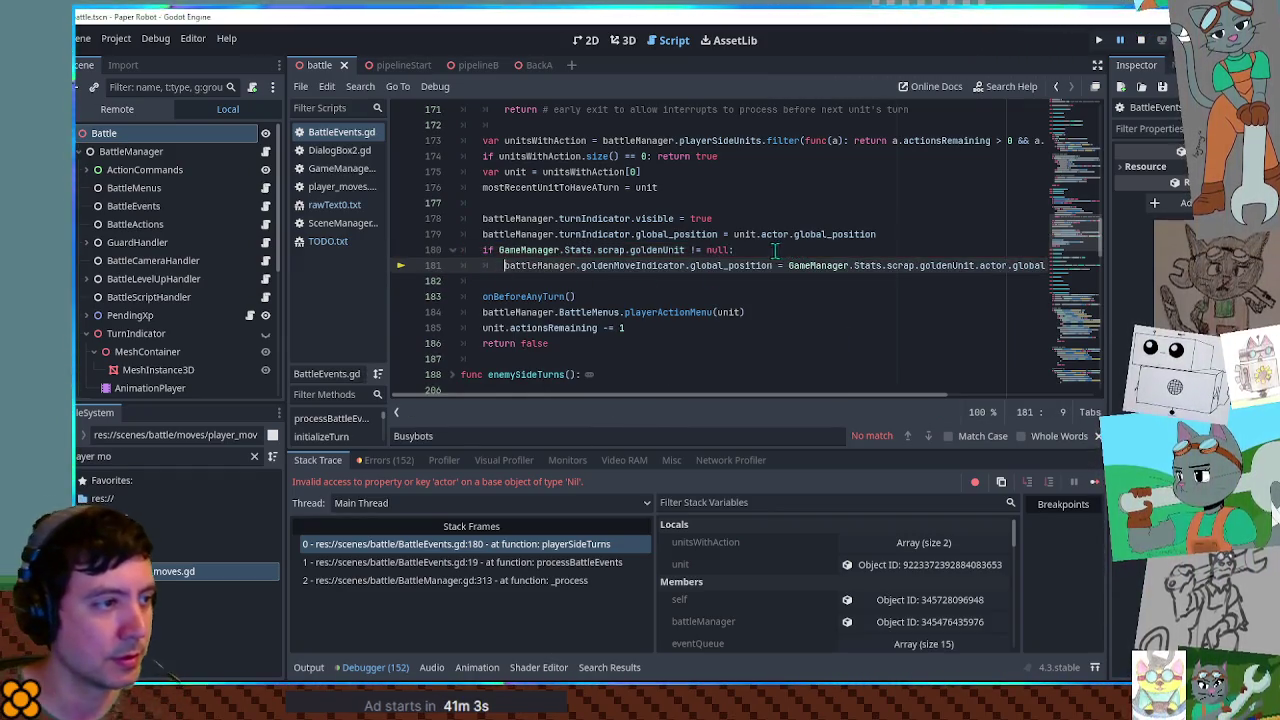
{"action": "key", "text": "F8"}
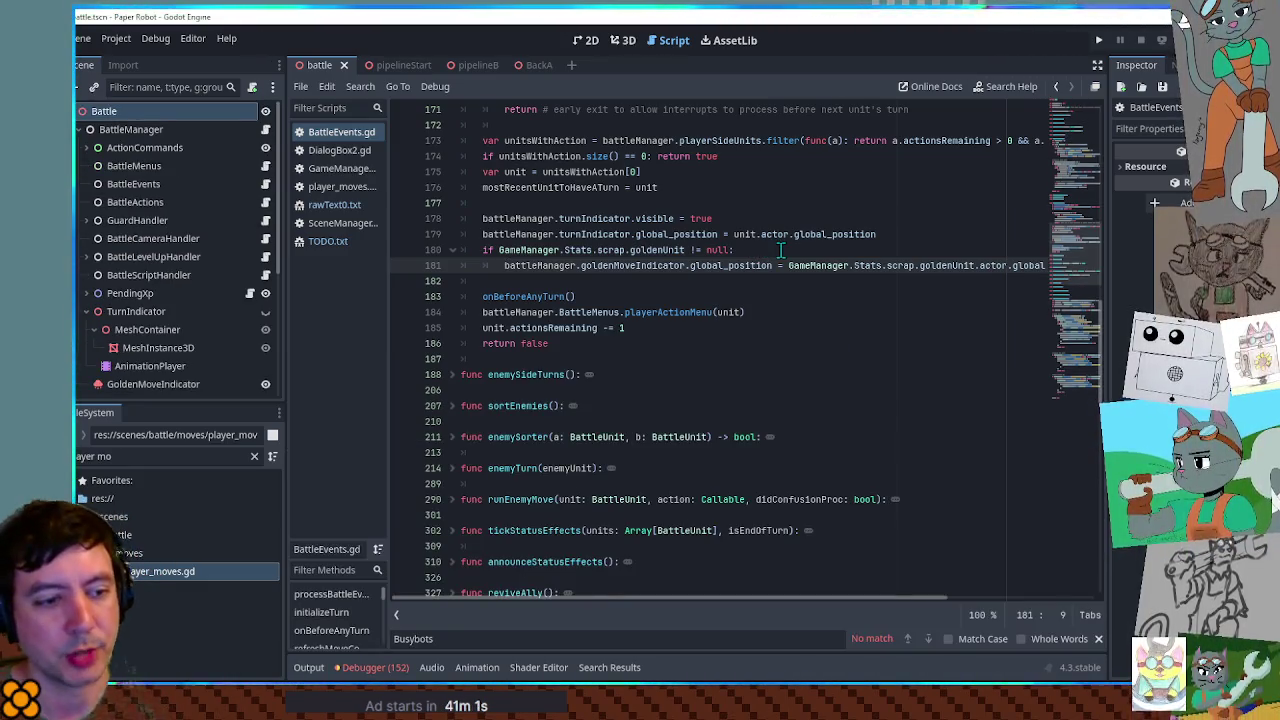
{"action": "key", "text": "F5"}
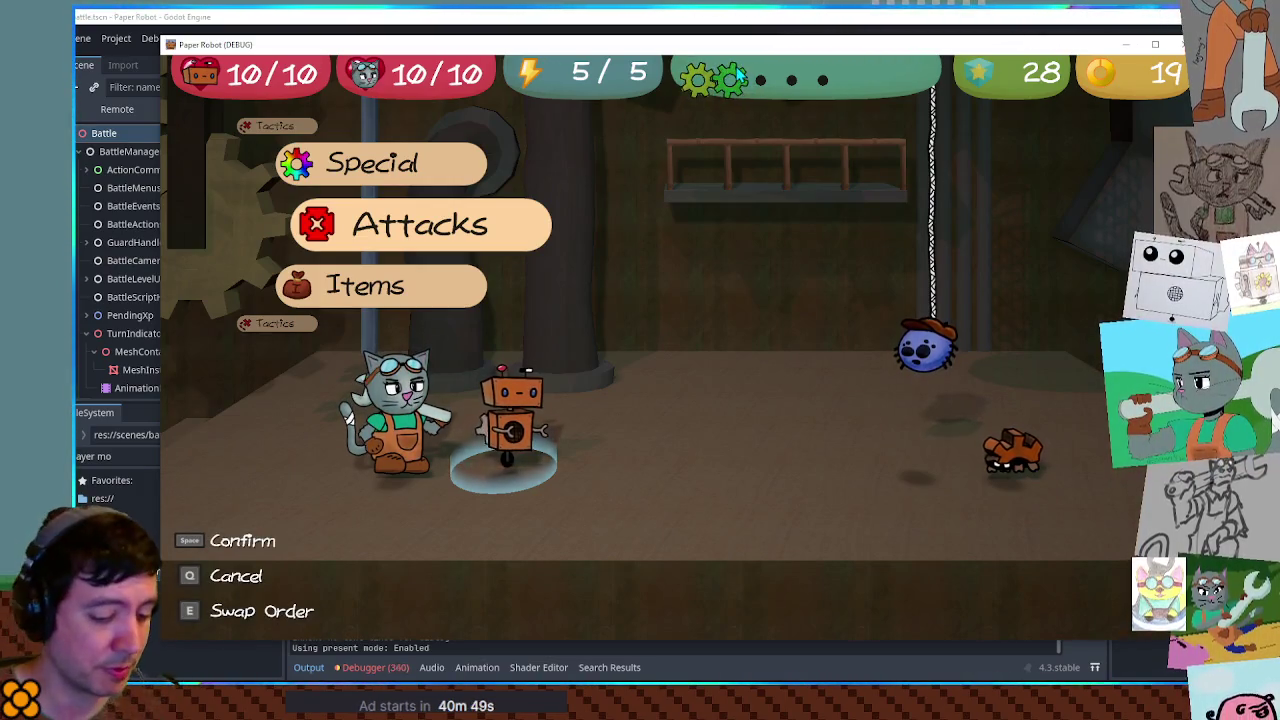
- Open the in-game debug tools with F1 and go to the Set Values page
{"action": "key", "text": "F1"}
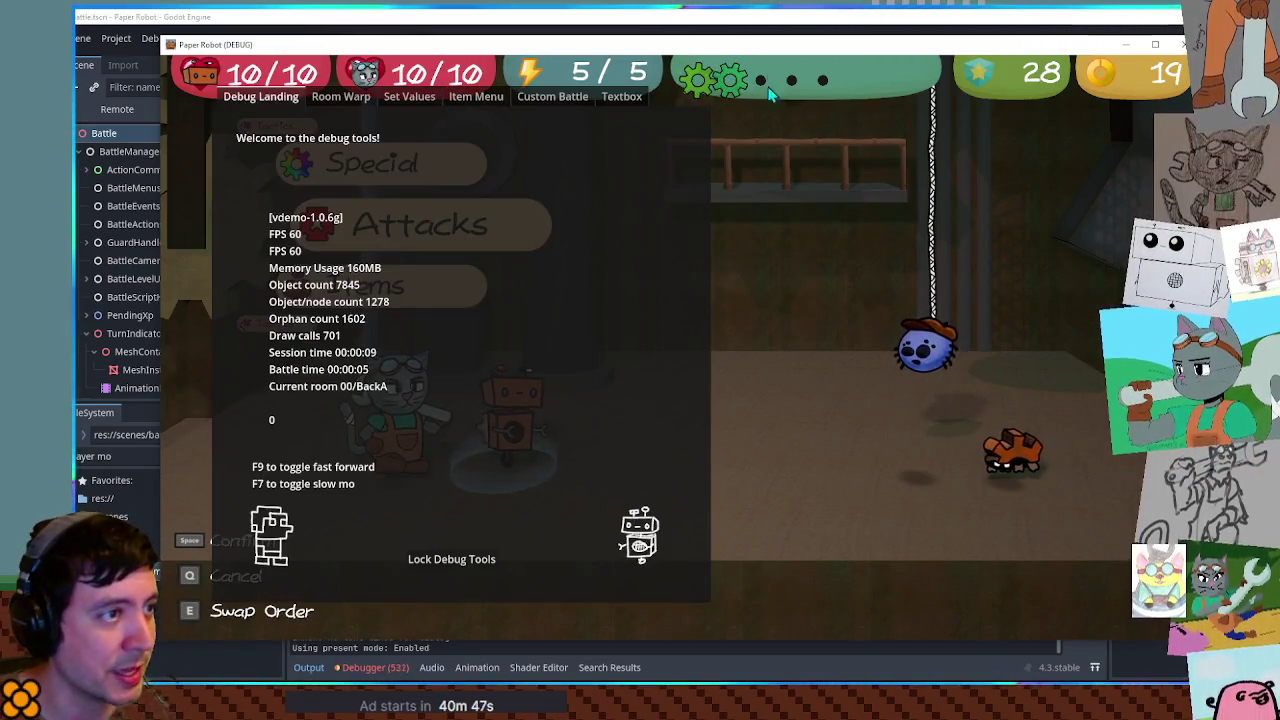
{"action": "left_click", "coordinate": [408, 99]}
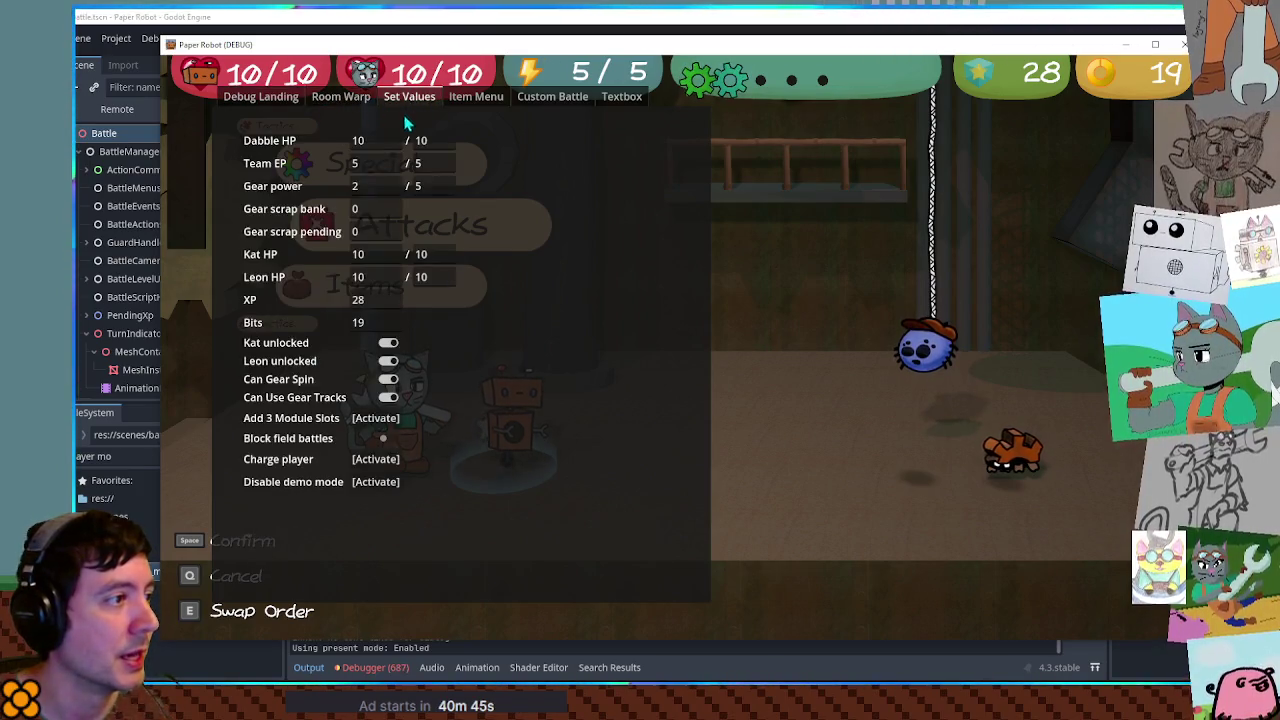
- Set Gear power to 0 of 1 and Gear scrap bank to 50
{"action": "left_click", "coordinate": [370, 185]}
{"action": "type", "text": "0"}
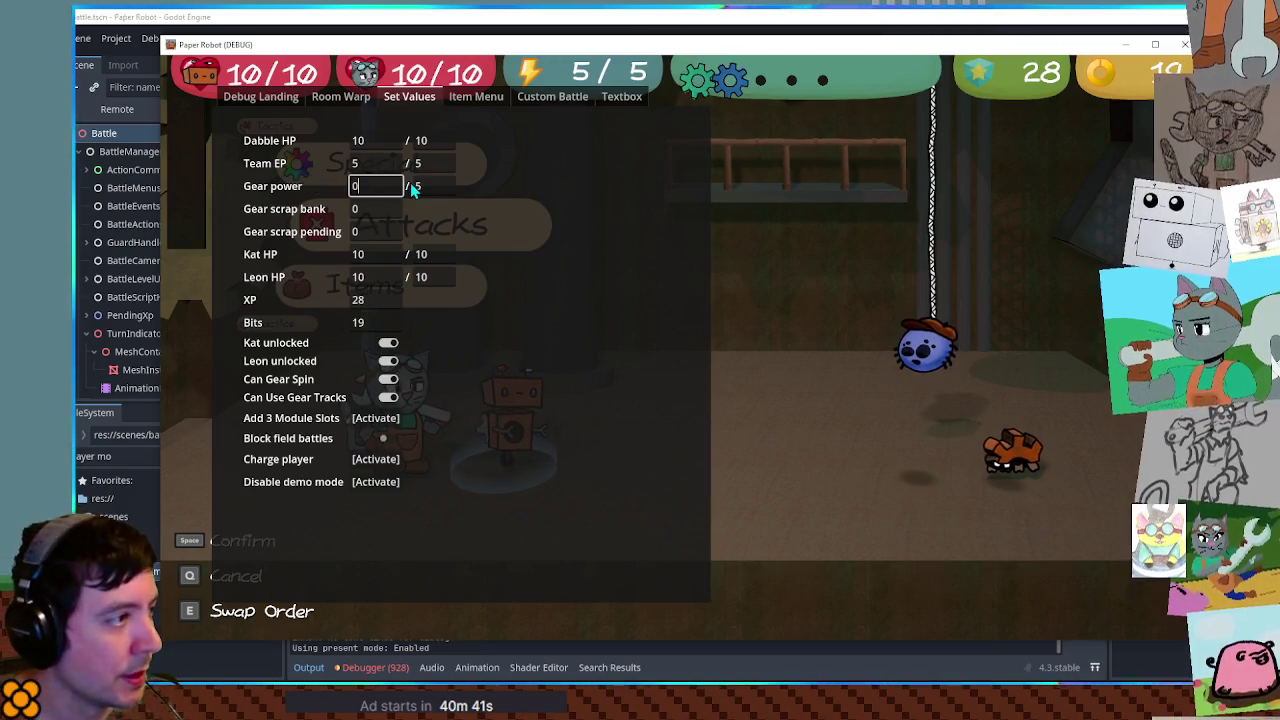
{"action": "left_click", "coordinate": [412, 186]}
{"action": "type", "text": "1"}
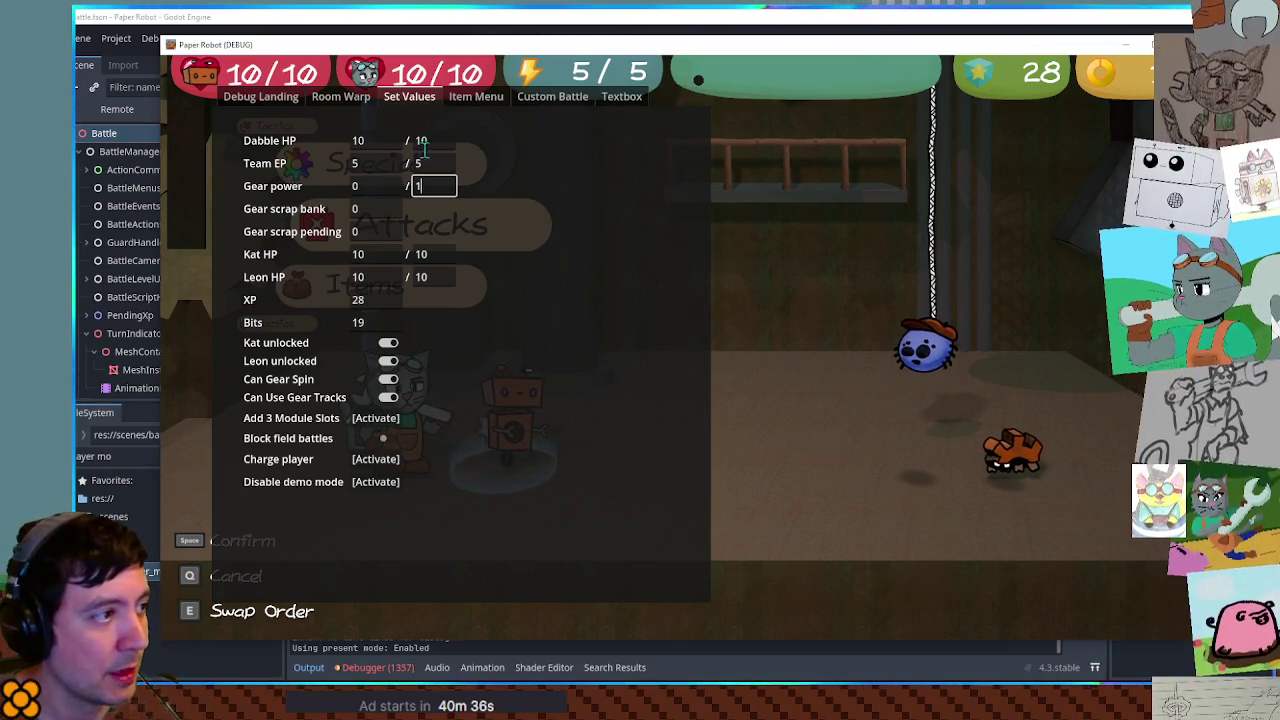
{"action": "left_click", "coordinate": [377, 208]}
{"action": "type", "text": "50"}
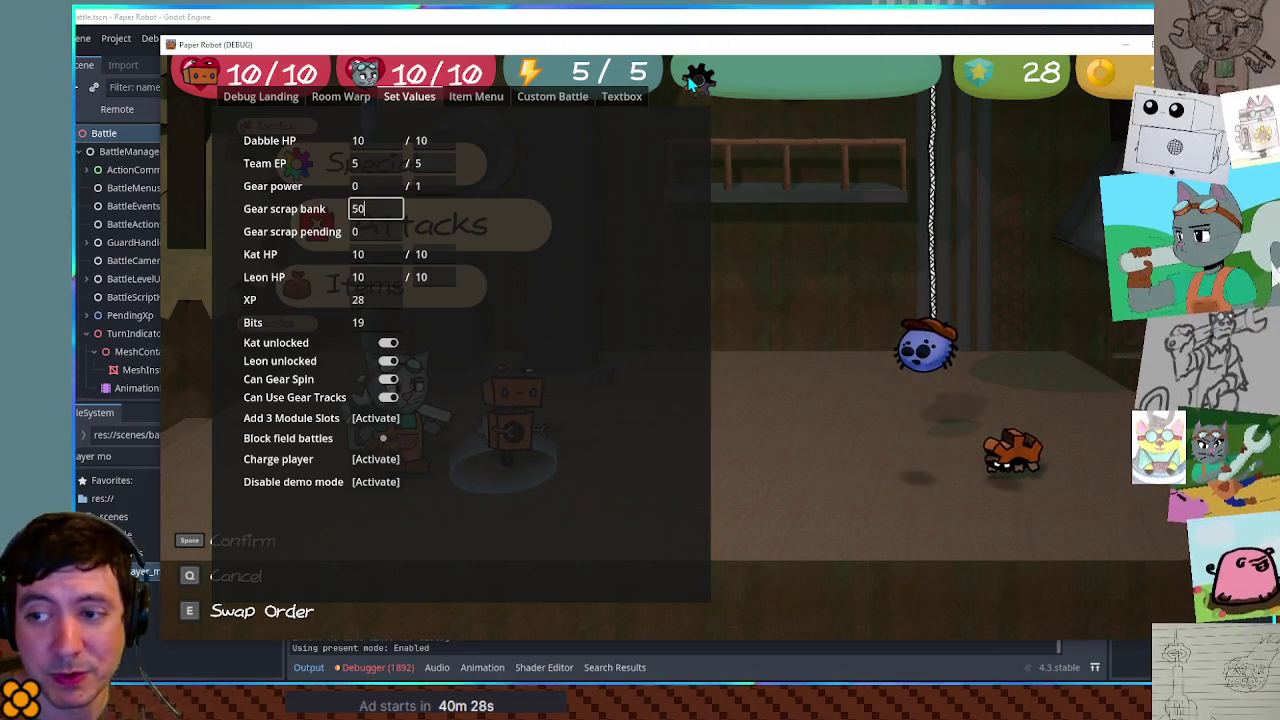
- Set Gear scrap pending to 50 and return to the Godot editor
{"action": "left_click", "coordinate": [356, 231]}
{"action": "type", "text": "40"}
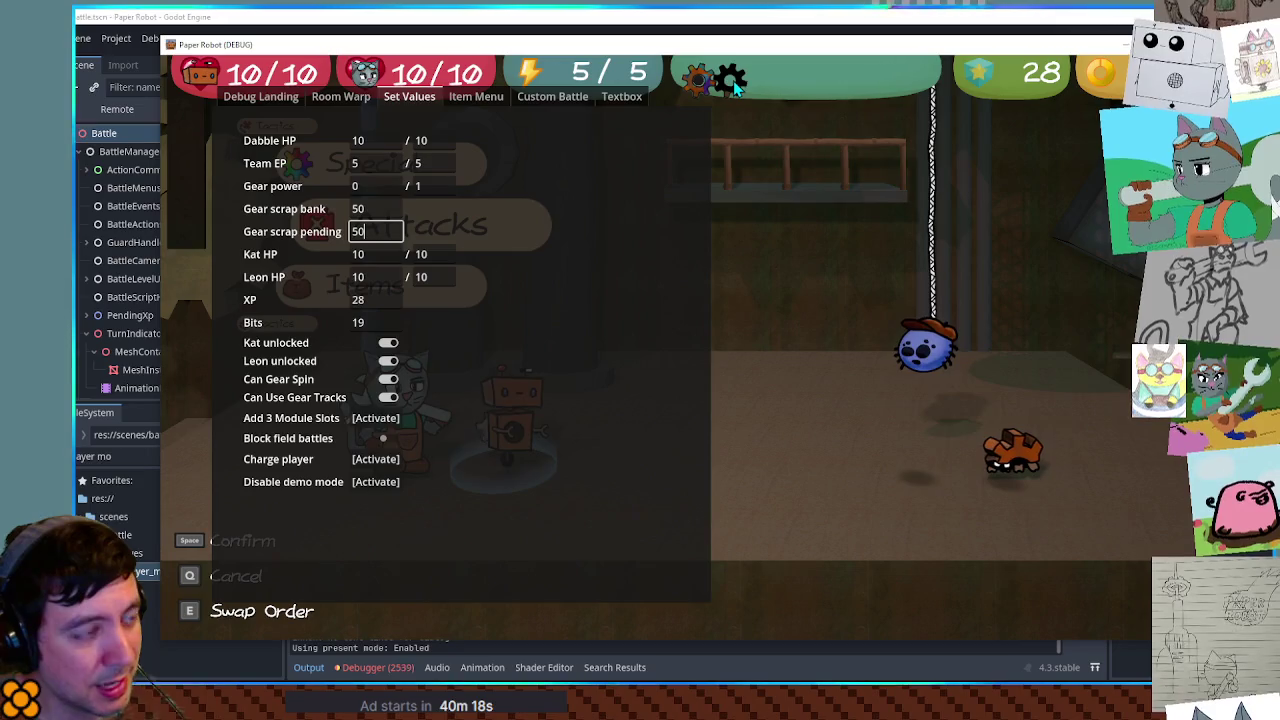
{"action": "left_click_drag", "start_coordinate": [379, 232], "coordinate": [303, 232]}
{"action": "type", "text": "49"}
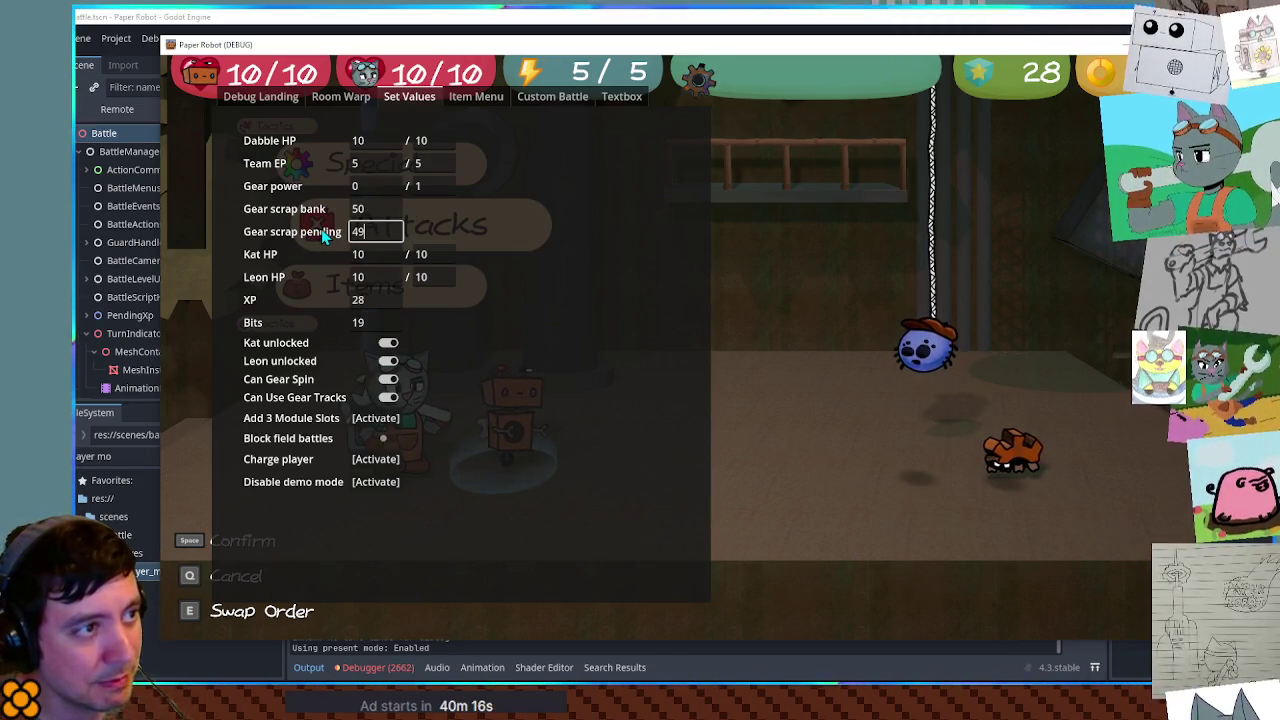
{"action": "left_click_drag", "start_coordinate": [371, 231], "coordinate": [326, 231]}
{"action": "type", "text": "50"}
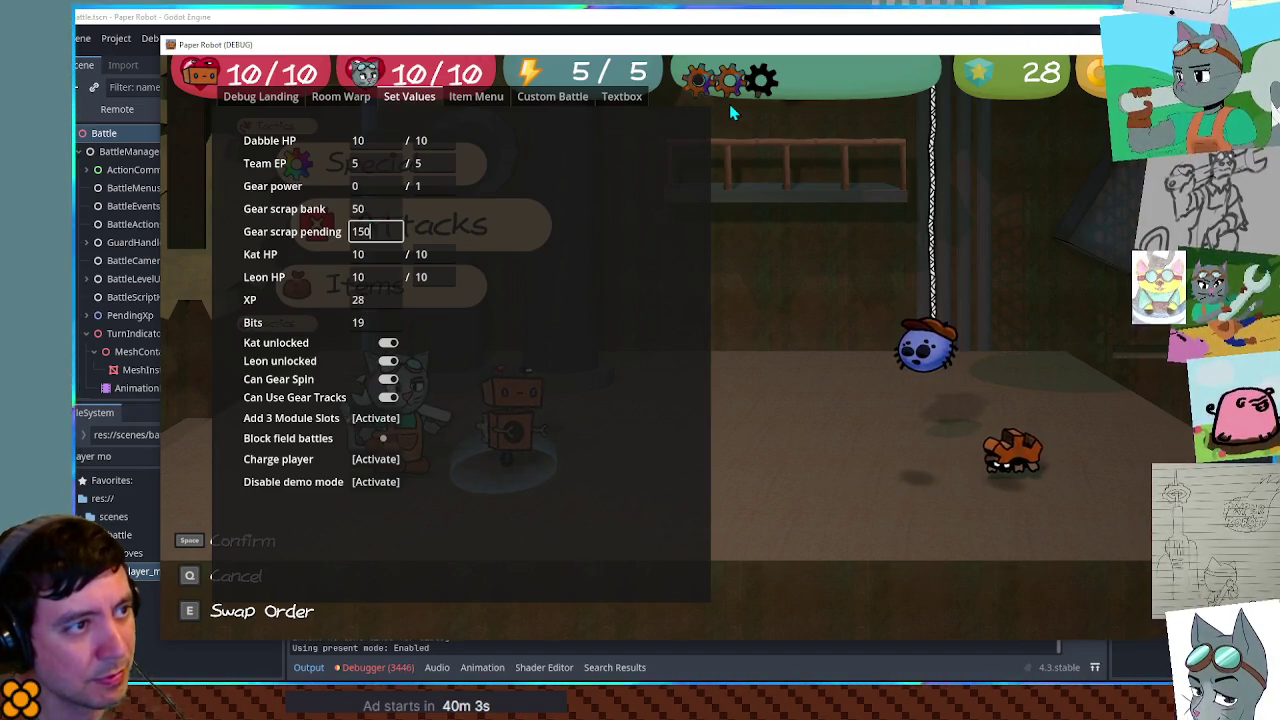
{"action": "double_click", "coordinate": [392, 231]}
{"action": "type", "text": "50"}
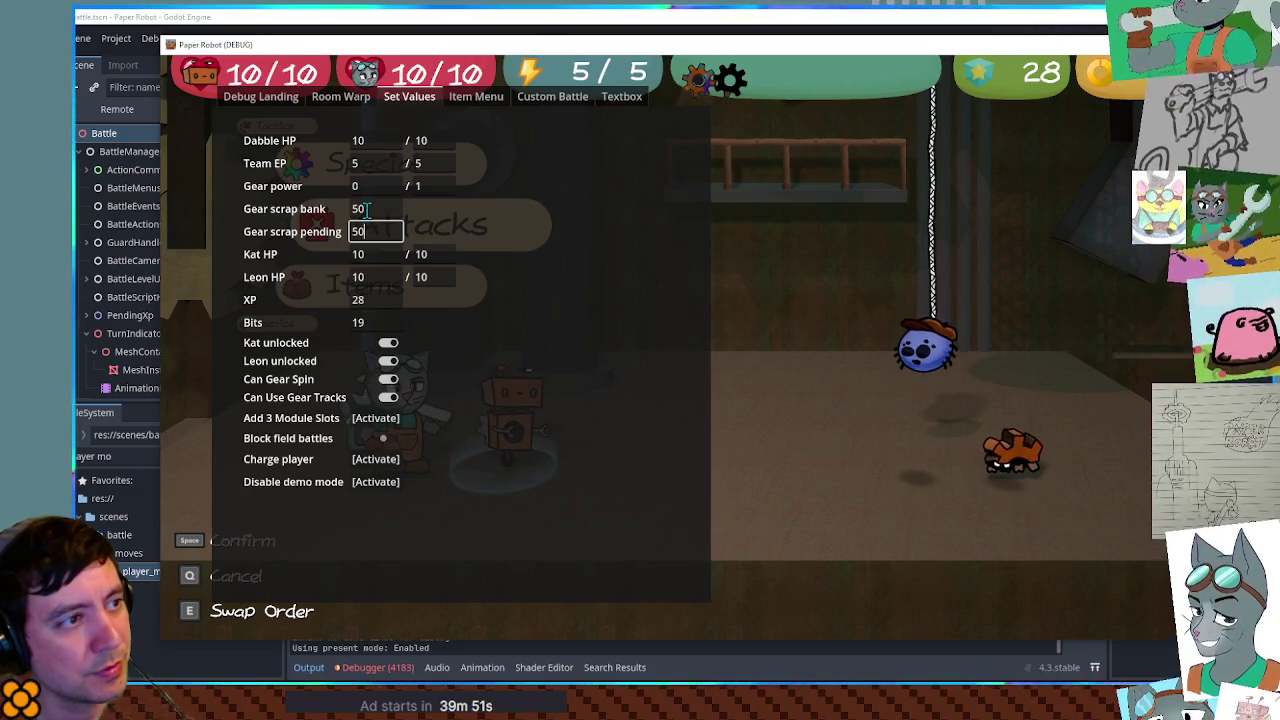
{"action": "left_click_drag", "start_coordinate": [405, 230], "coordinate": [340, 228]}
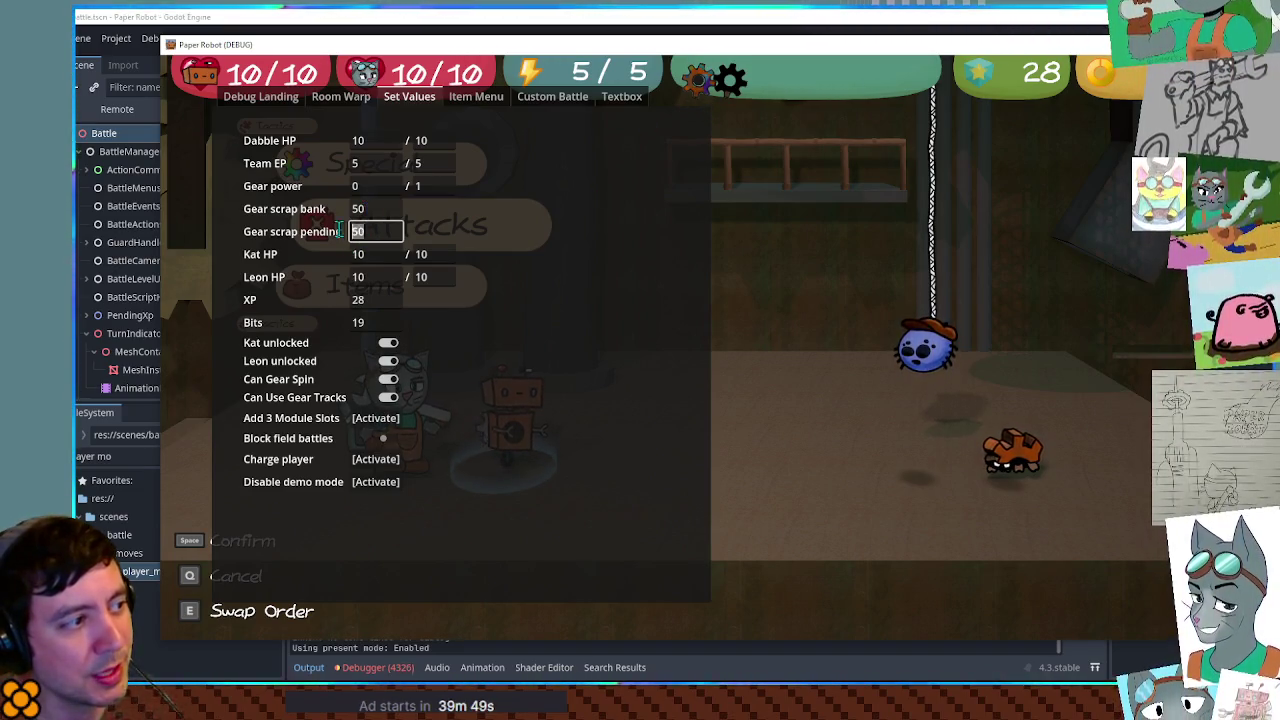
{"action": "type", "text": "496"}
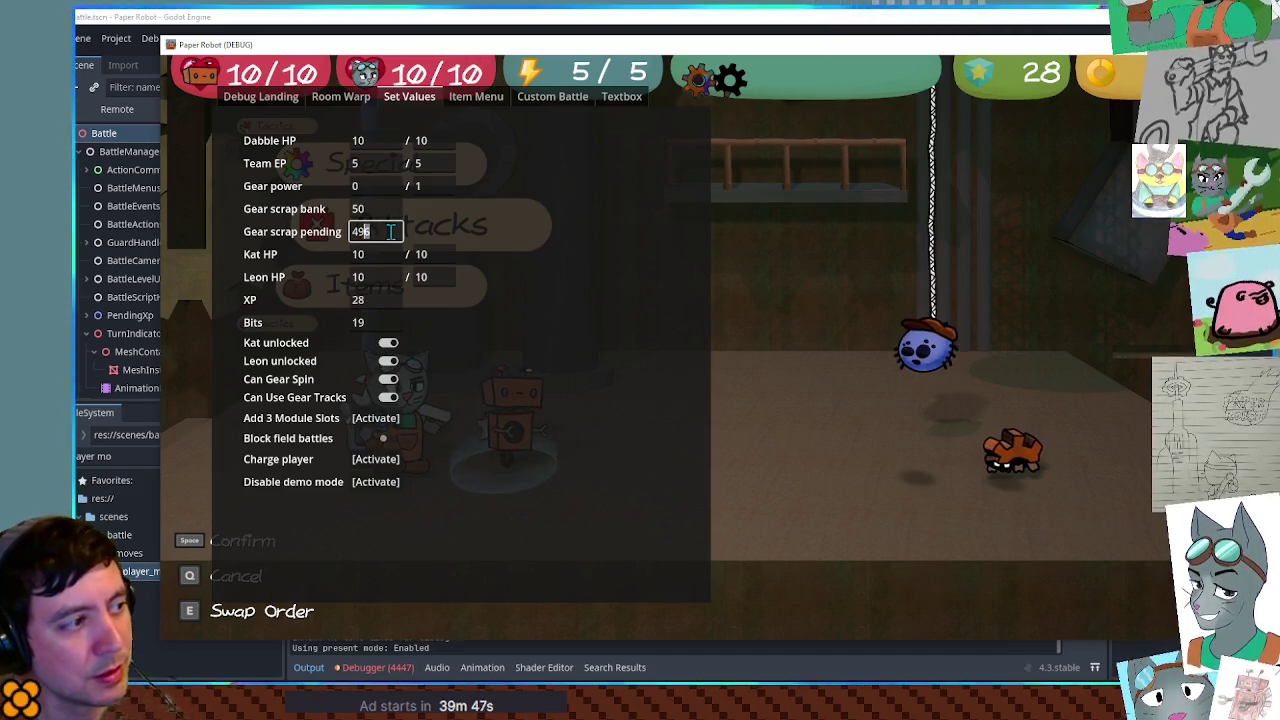
{"action": "key", "text": "BackSpace"}
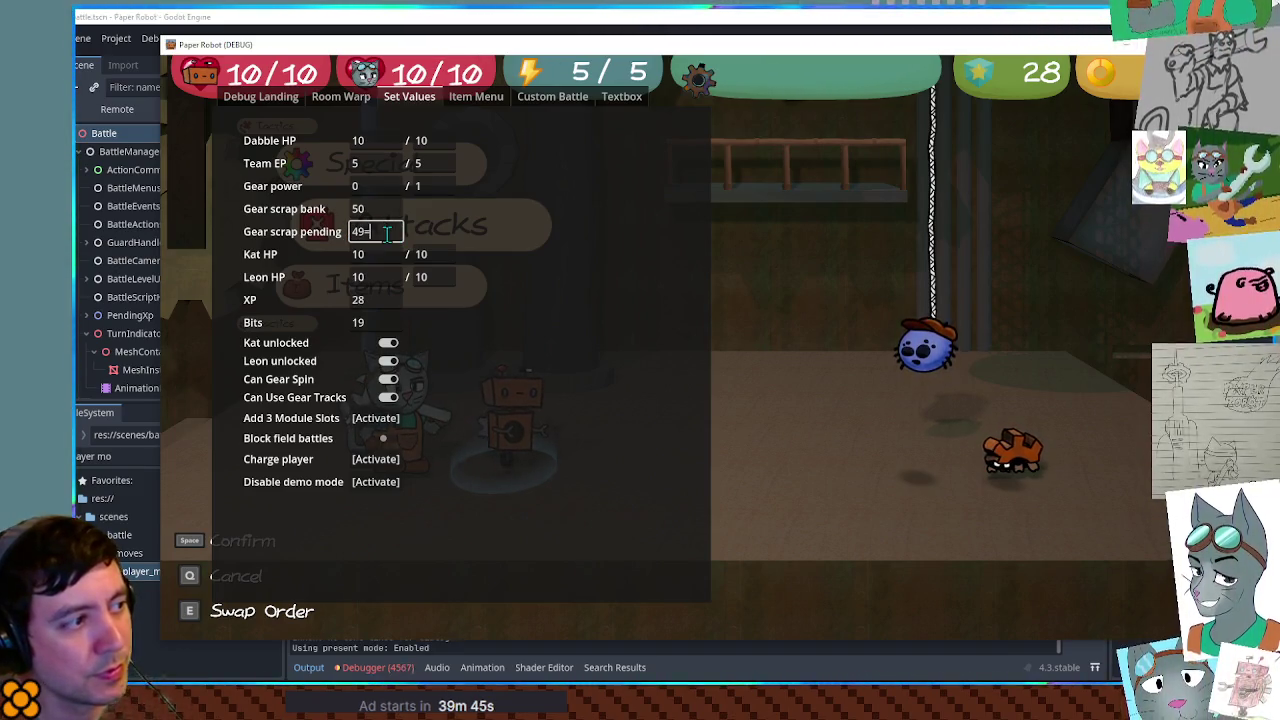
{"action": "key", "text": "Return"}
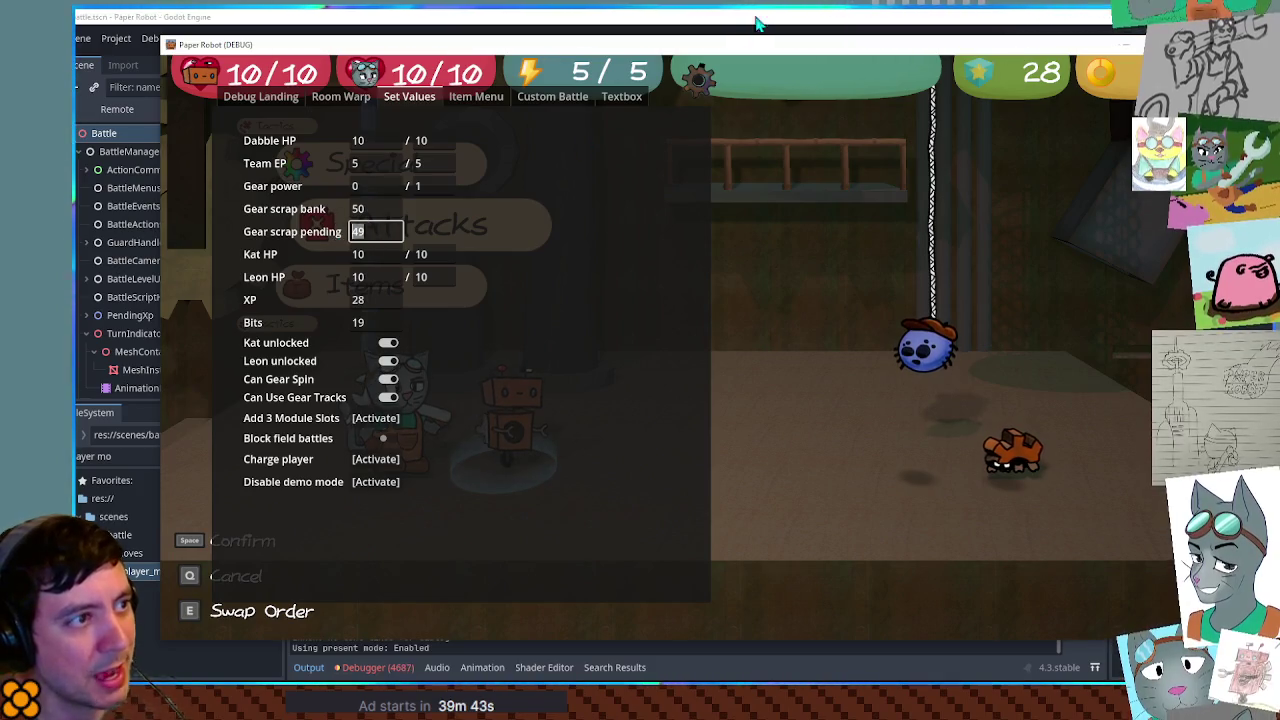
{"action": "type", "text": "50"}
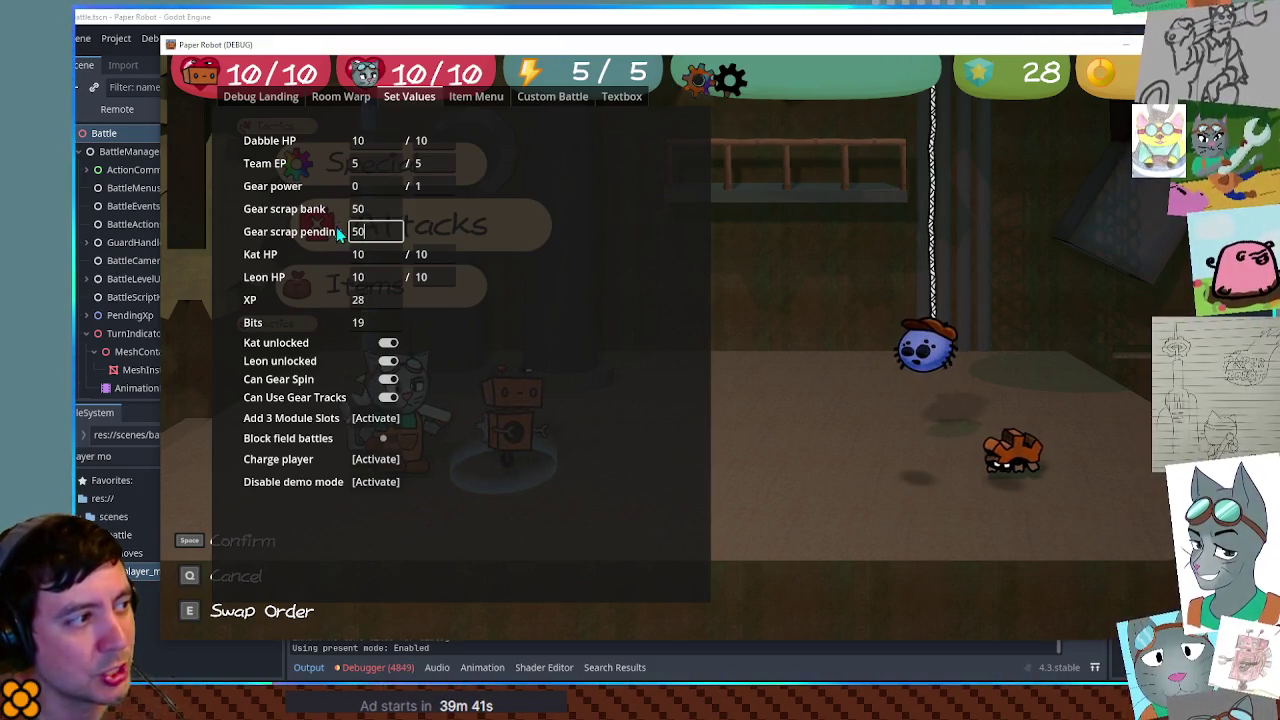
{"action": "left_click", "coordinate": [935, 22]}
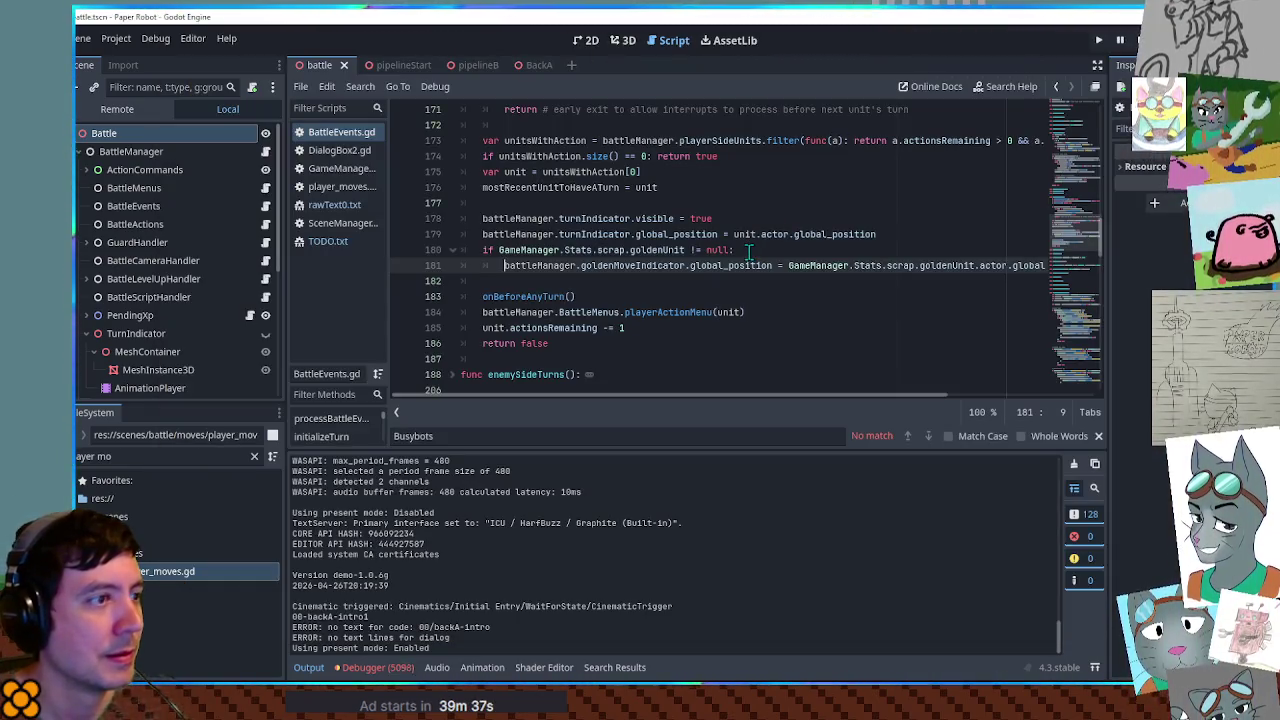
- Clear the debugger's error list and open an UpdateStemAngle error at DialogBox2.gd line 279
{"action": "left_click", "coordinate": [389, 662]}
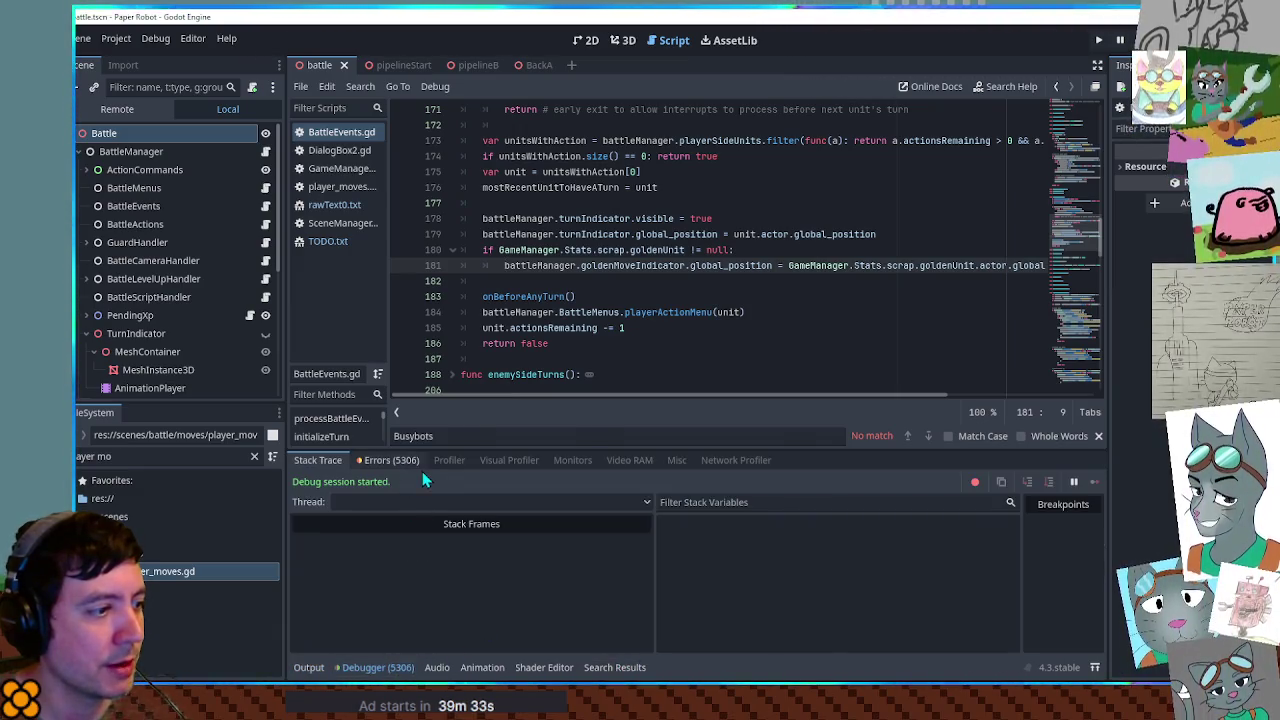
{"action": "left_click", "coordinate": [421, 468]}
{"action": "left_click", "coordinate": [1088, 483]}
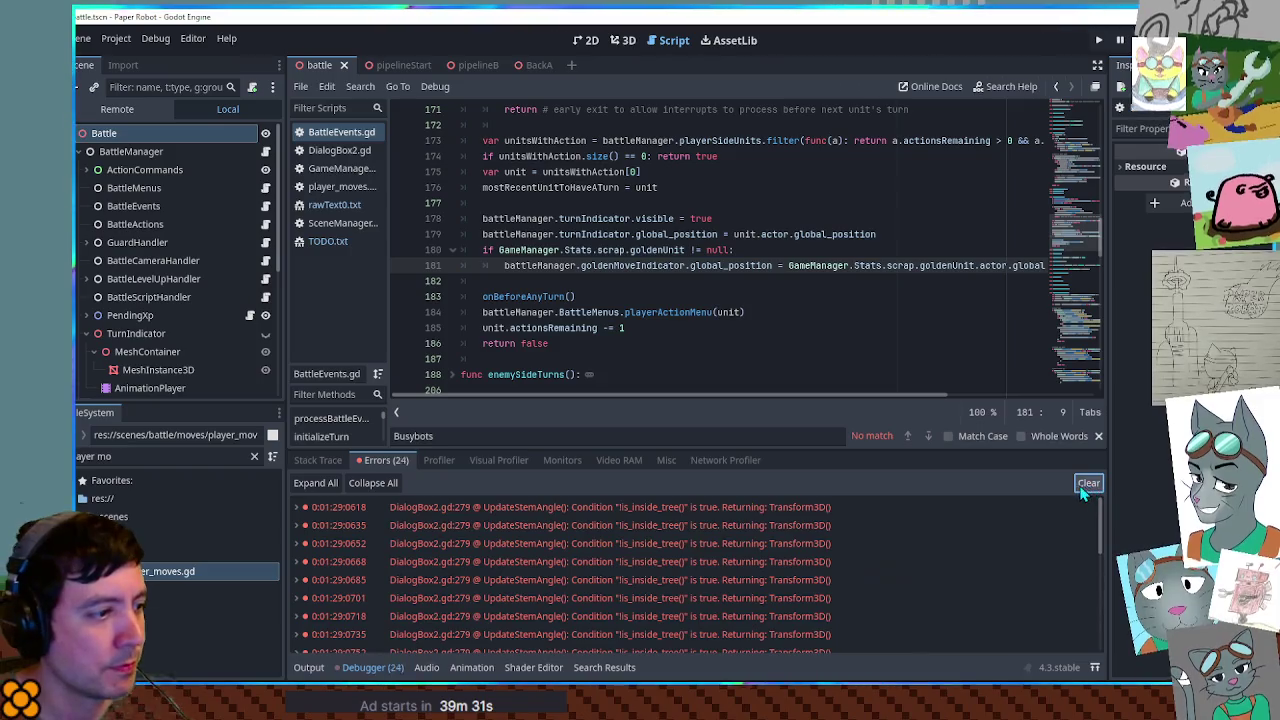
{"action": "double_click", "coordinate": [481, 546]}
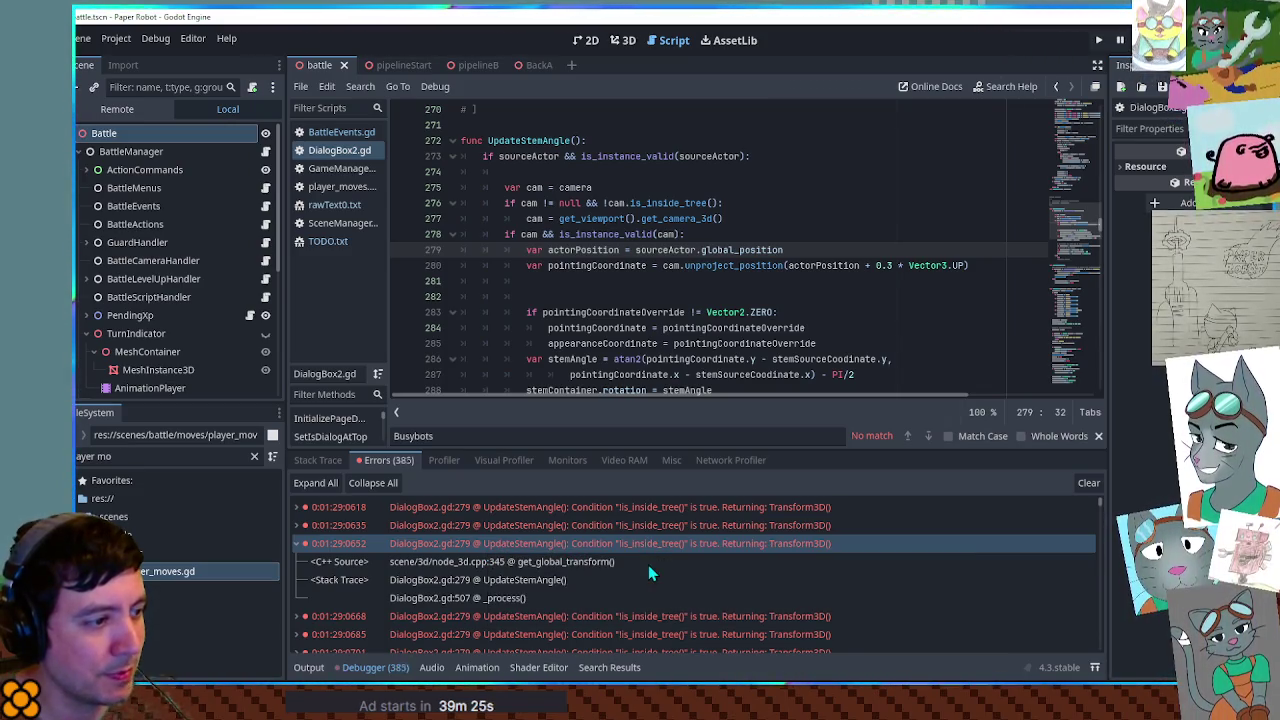
- Add print(sourceActor) after line 278 in UpdateStemAngle, save, and show the Output log
{"action": "scroll", "coordinate": [519, 174], "scroll_direction": "up", "scroll_amount": 1}
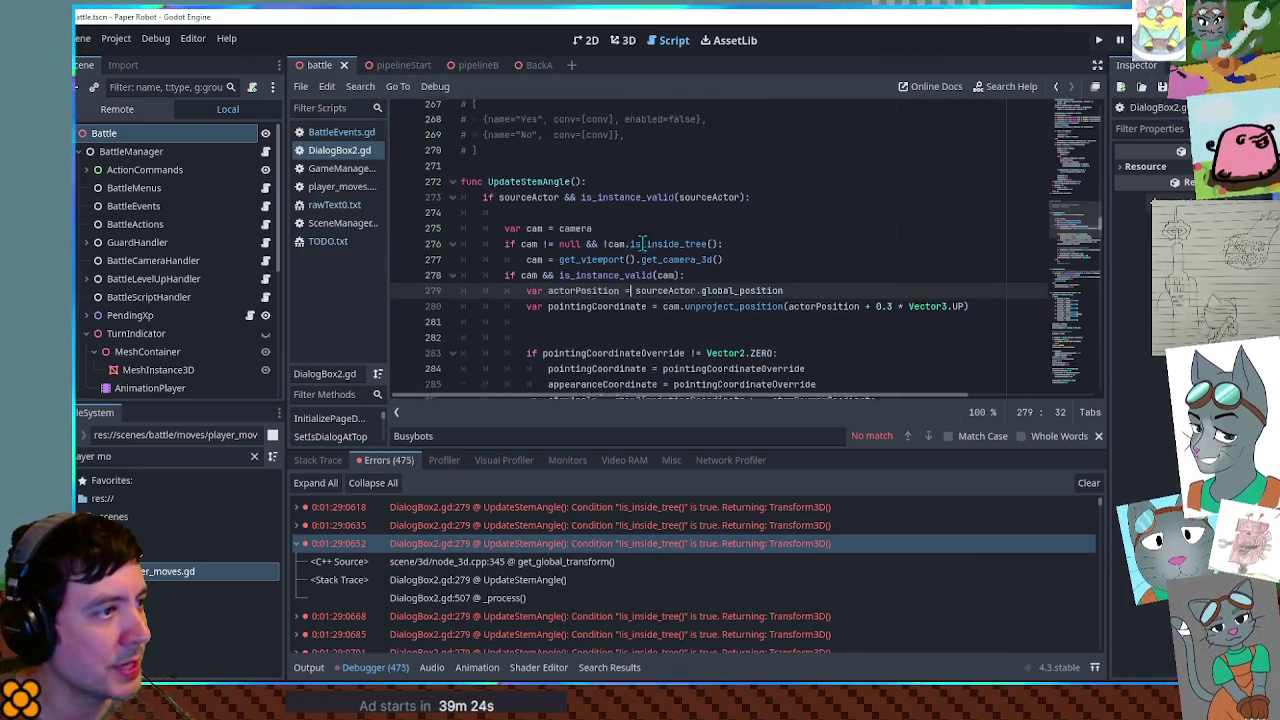
{"action": "double_click", "coordinate": [530, 187]}
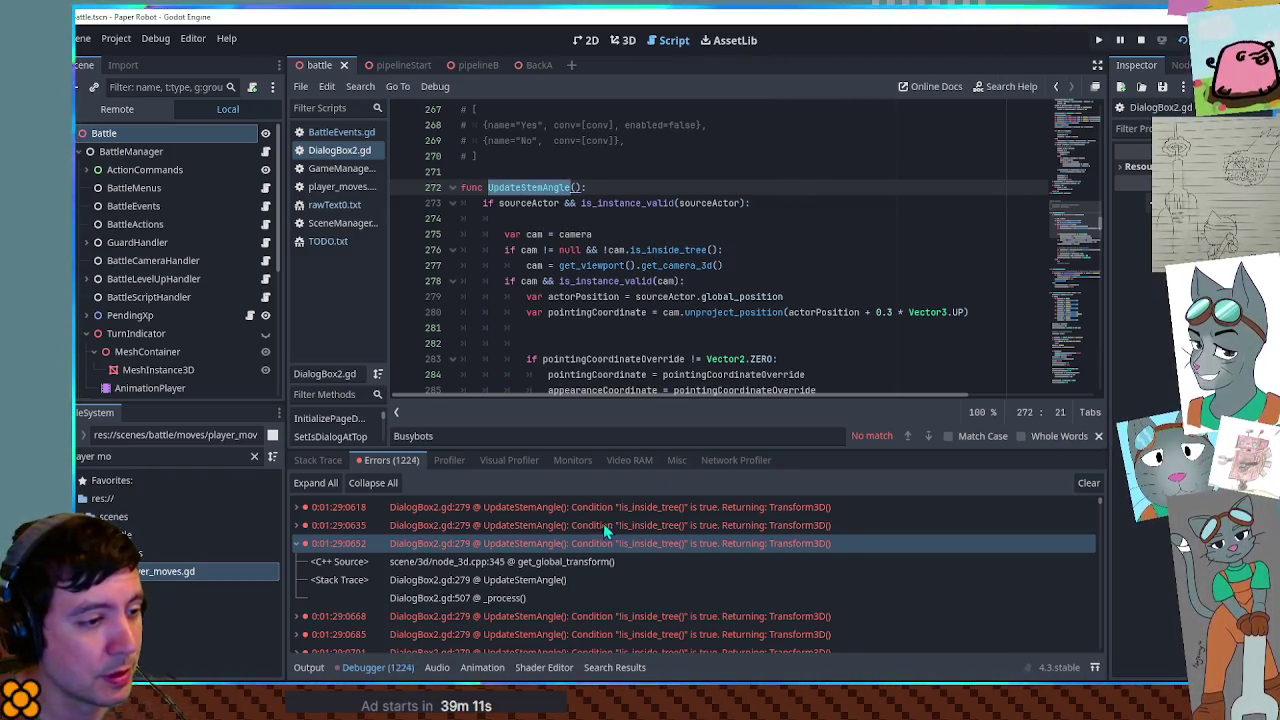
{"action": "double_click", "coordinate": [636, 545]}
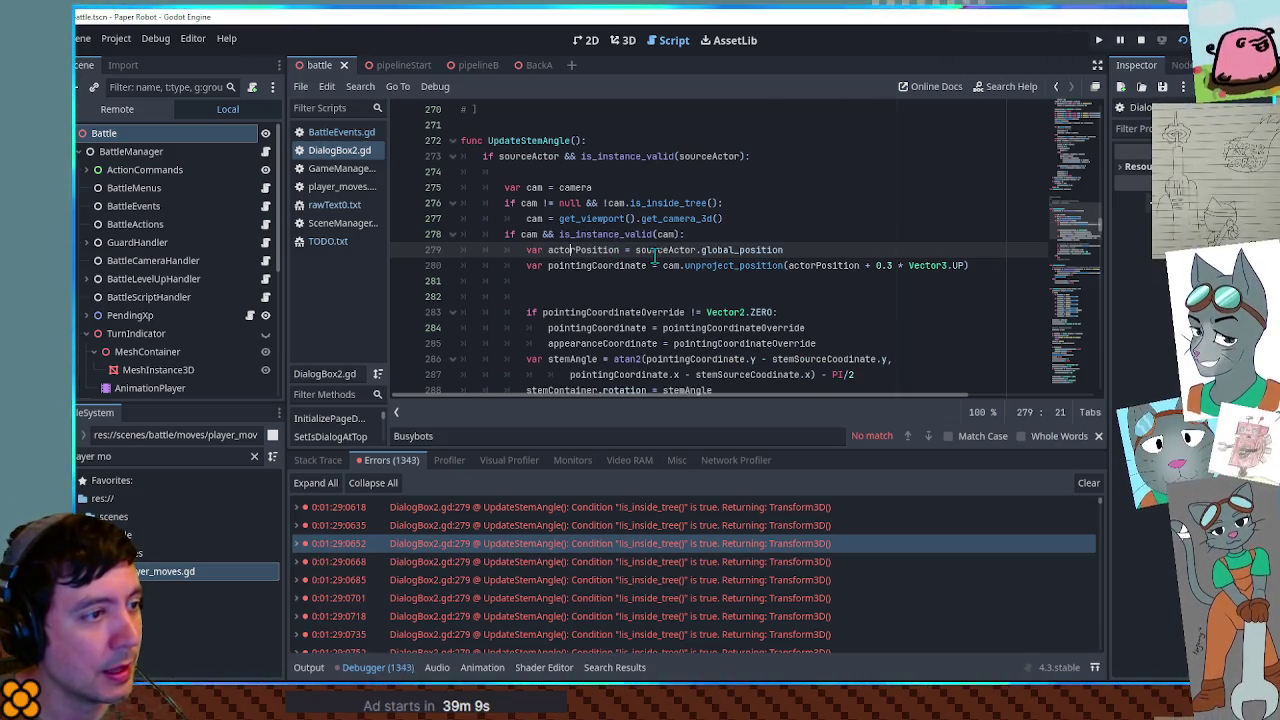
{"action": "scroll", "coordinate": [655, 257], "scroll_direction": "down", "scroll_amount": 1}
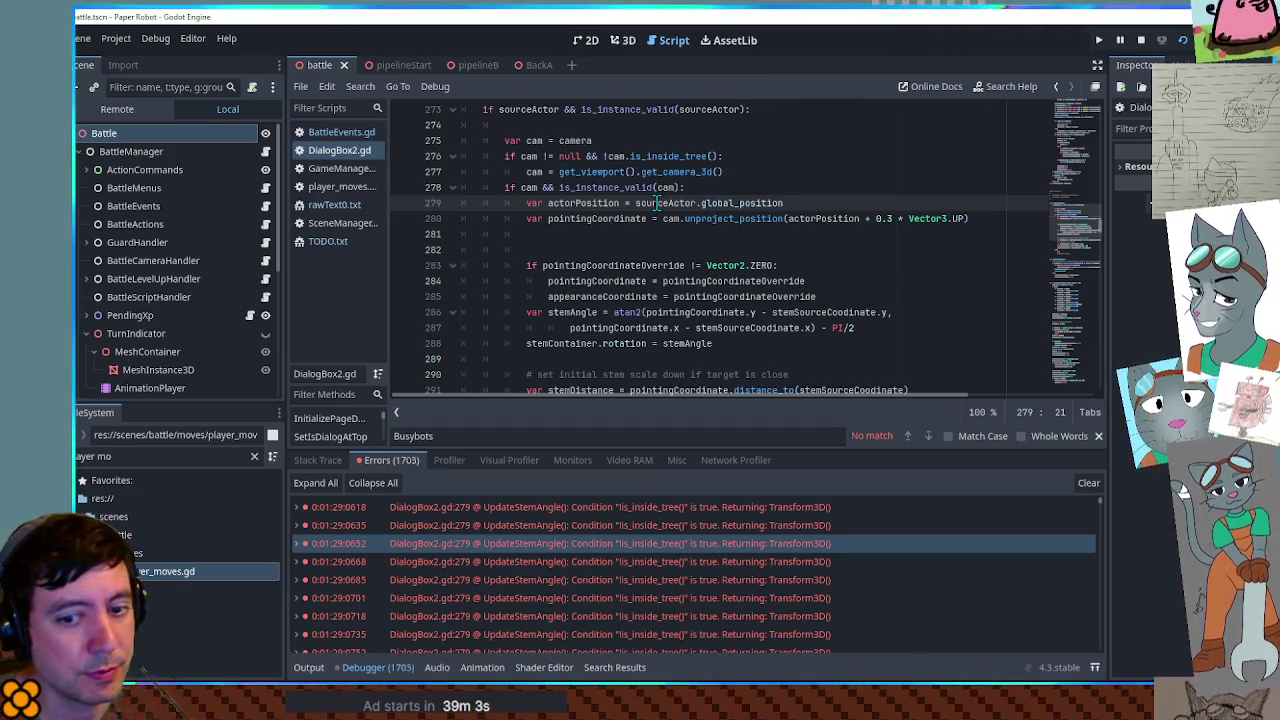
{"action": "left_click", "coordinate": [736, 188]}
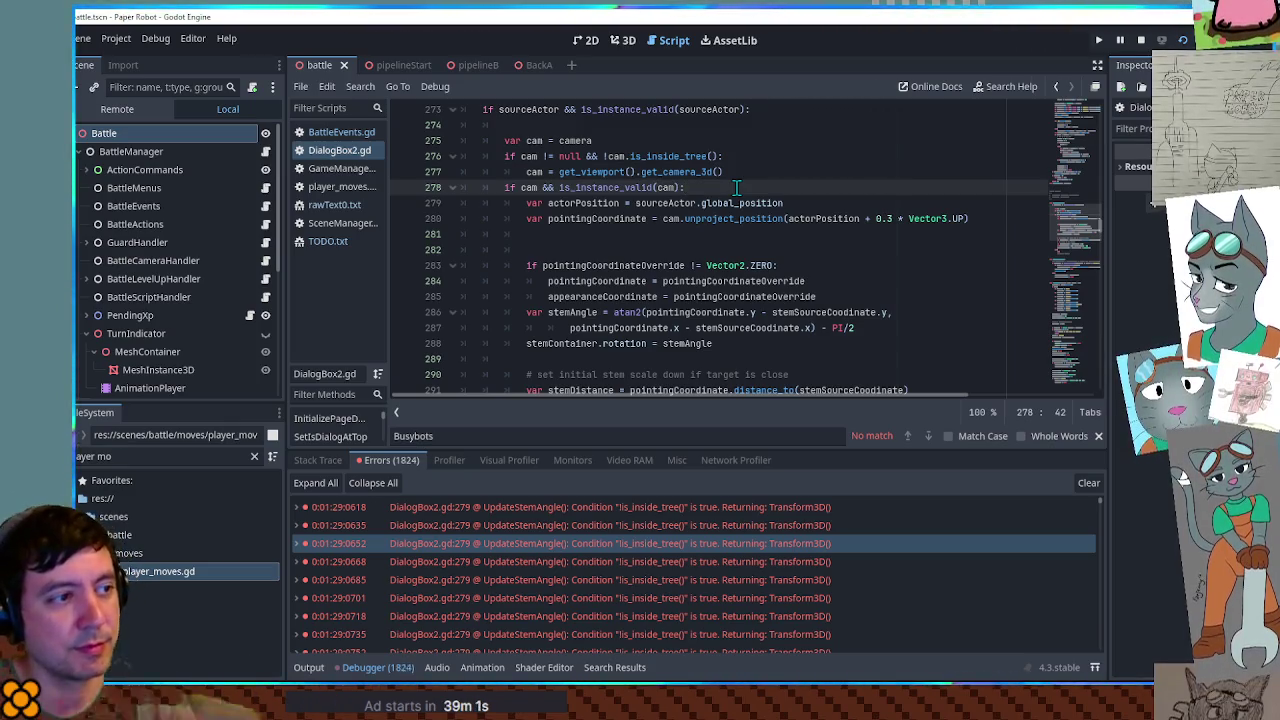
{"action": "scroll", "coordinate": [740, 188], "scroll_direction": "down", "scroll_amount": 1}
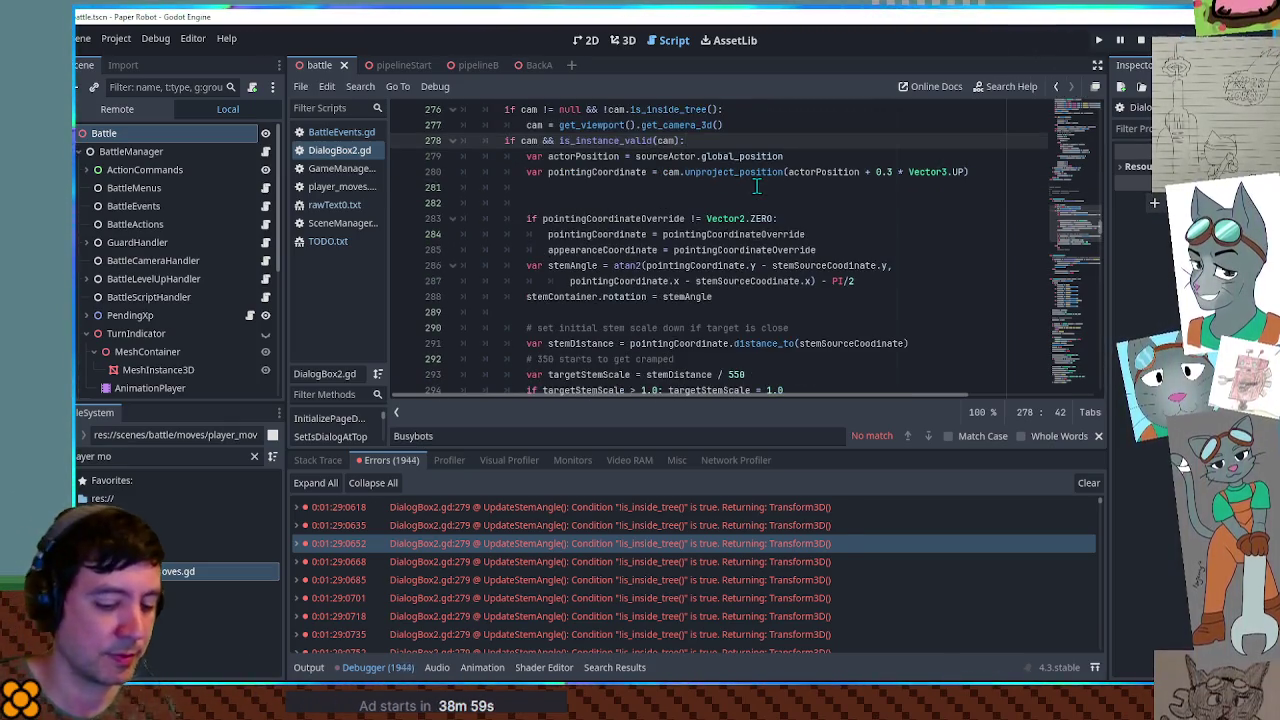
{"action": "key", "text": "Return"}
{"action": "type", "text": "pr"}
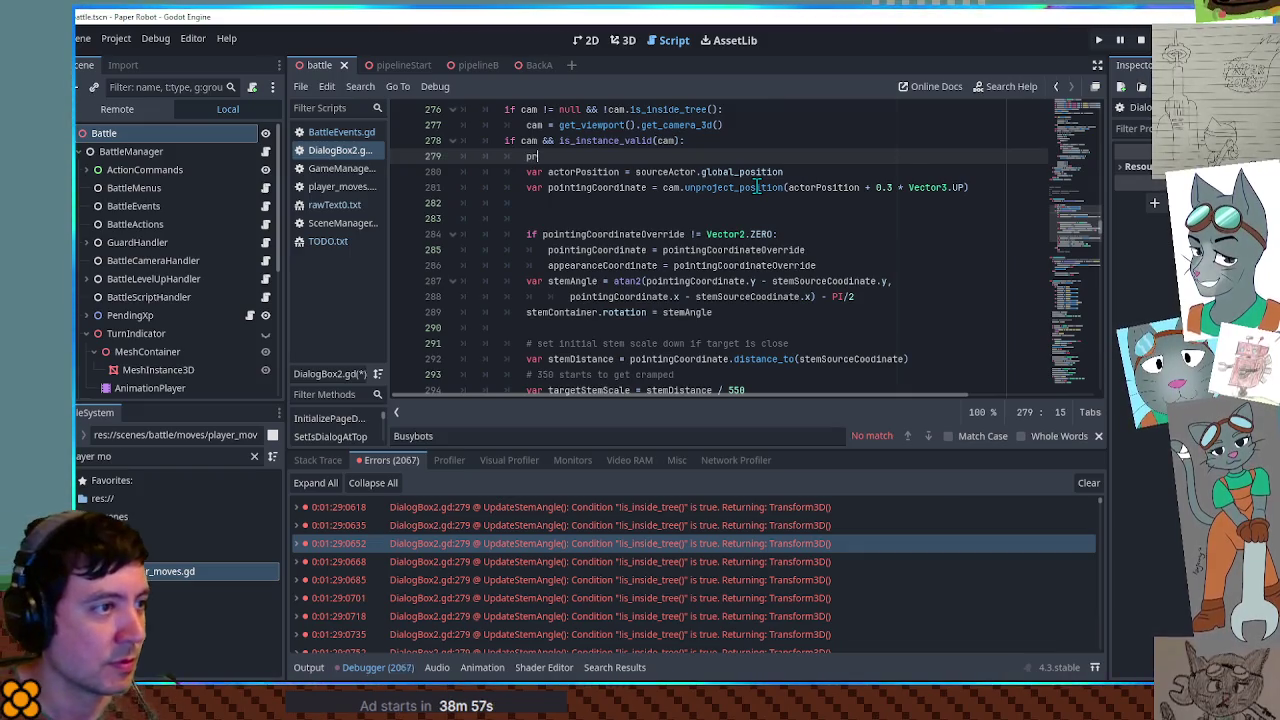
{"action": "type", "text": "int("}
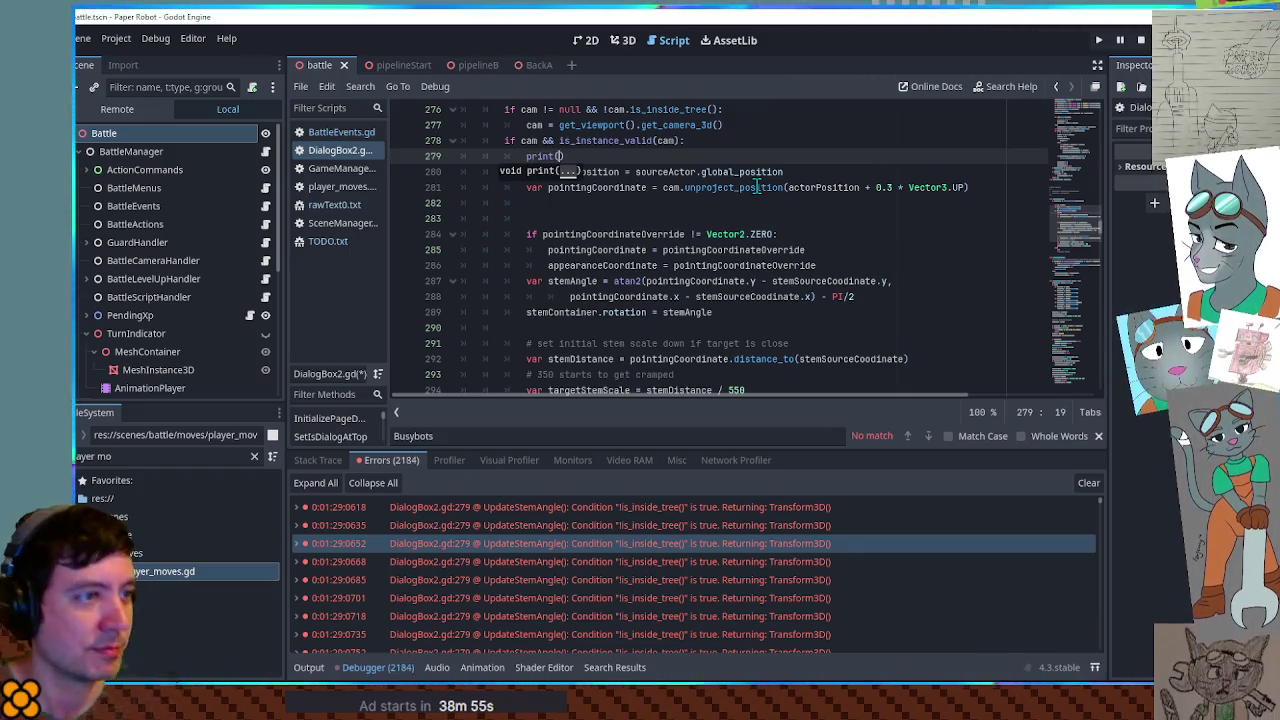
{"action": "type", "text": "sourceActor"}
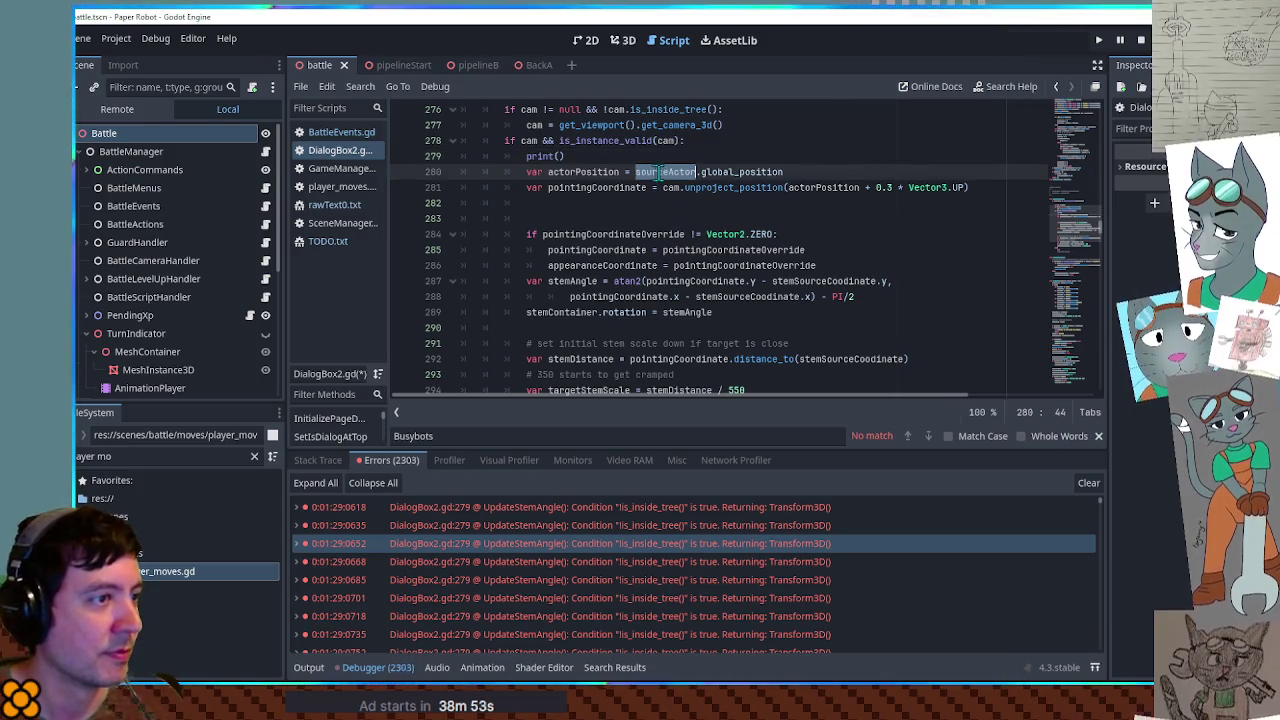
{"action": "key", "text": "ctrl+s"}
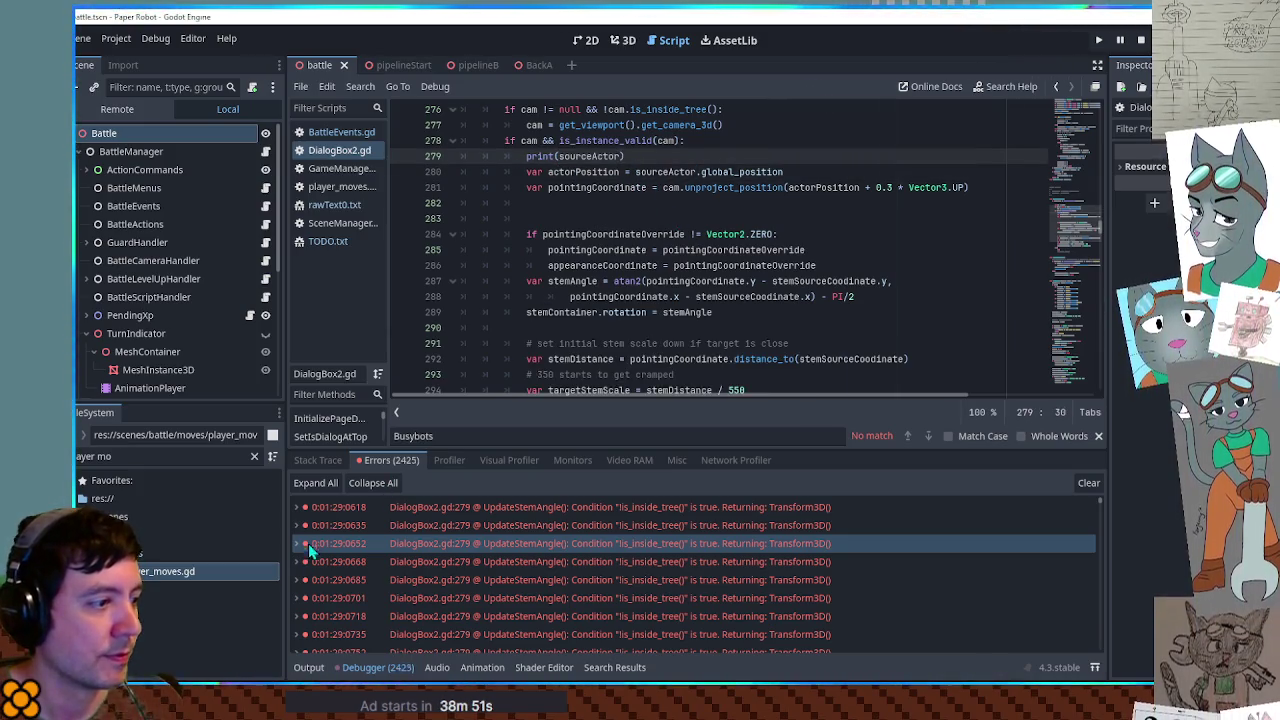
{"action": "left_click", "coordinate": [308, 667]}
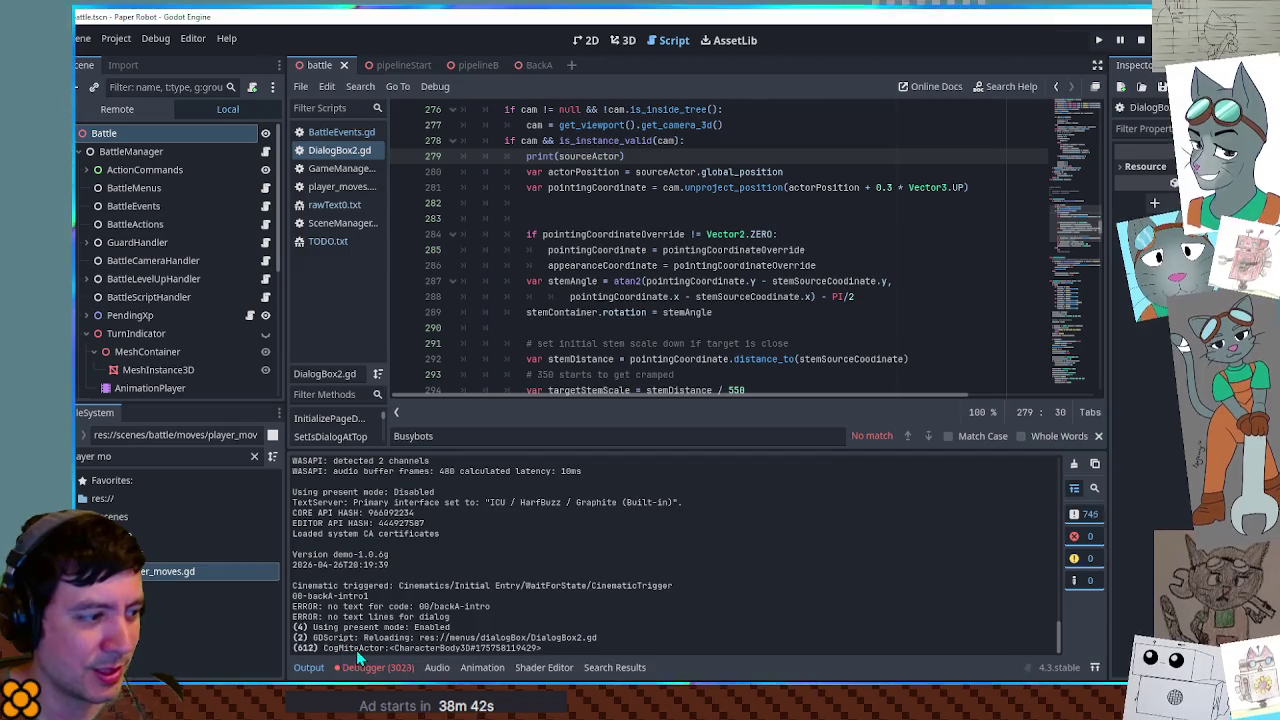
- Delete the print(sourceActor) line and select sourceActor on line 273
{"action": "scroll", "coordinate": [656, 278], "scroll_direction": "up", "scroll_amount": 3}
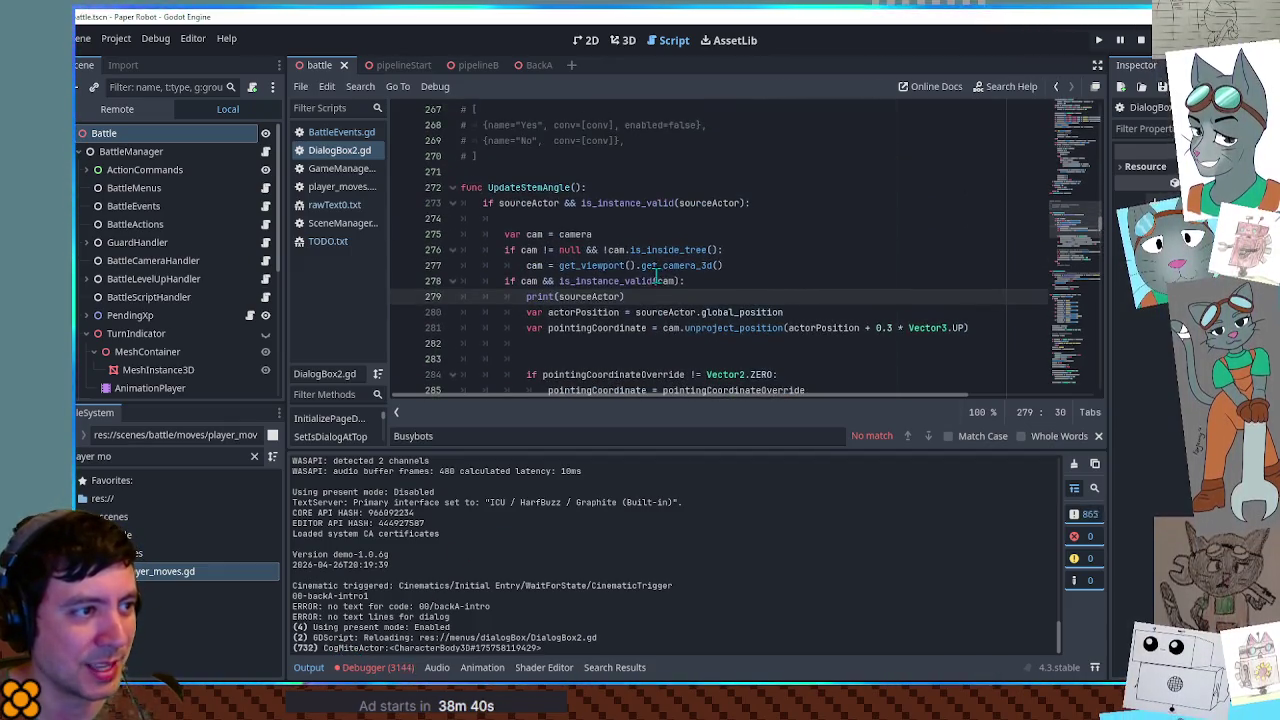
{"action": "key", "text": "ctrl+shift+k"}
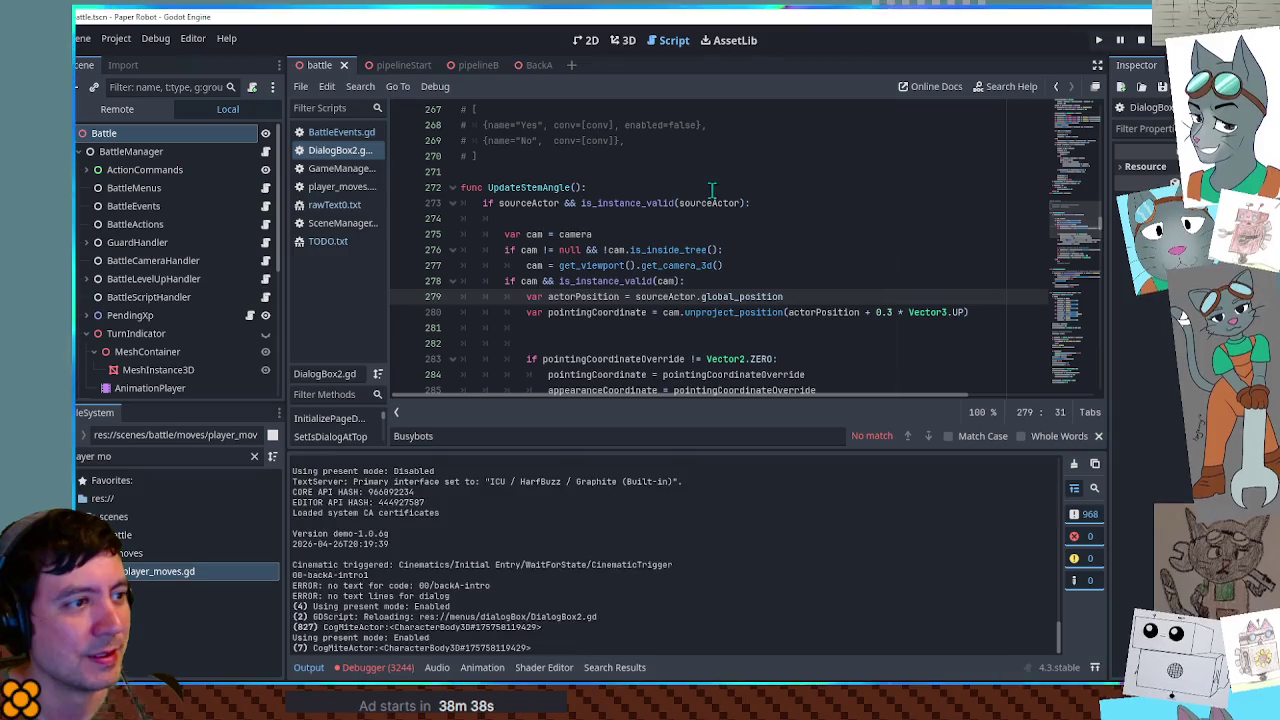
{"action": "double_click", "coordinate": [709, 204]}
- Search the script for 'sourceActor =' to reach its assignment on line 334
{"action": "key", "text": "ctrl+f"}
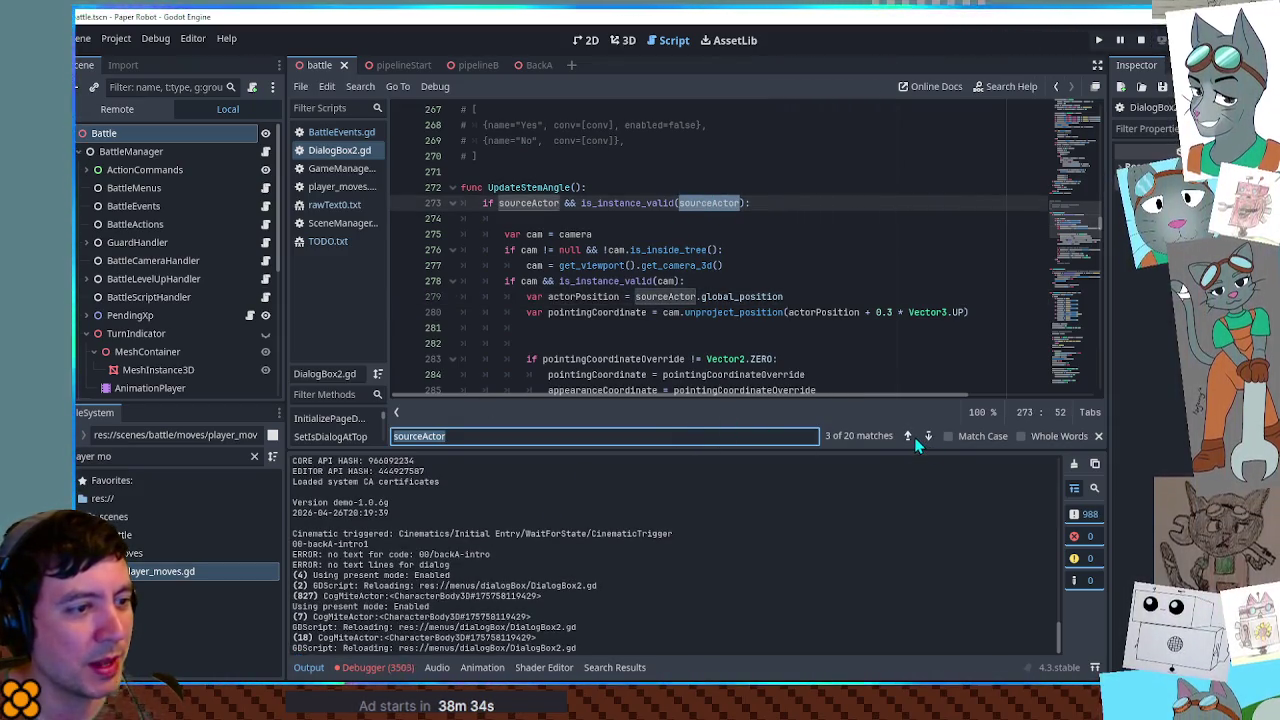
{"action": "type", "text": "="}
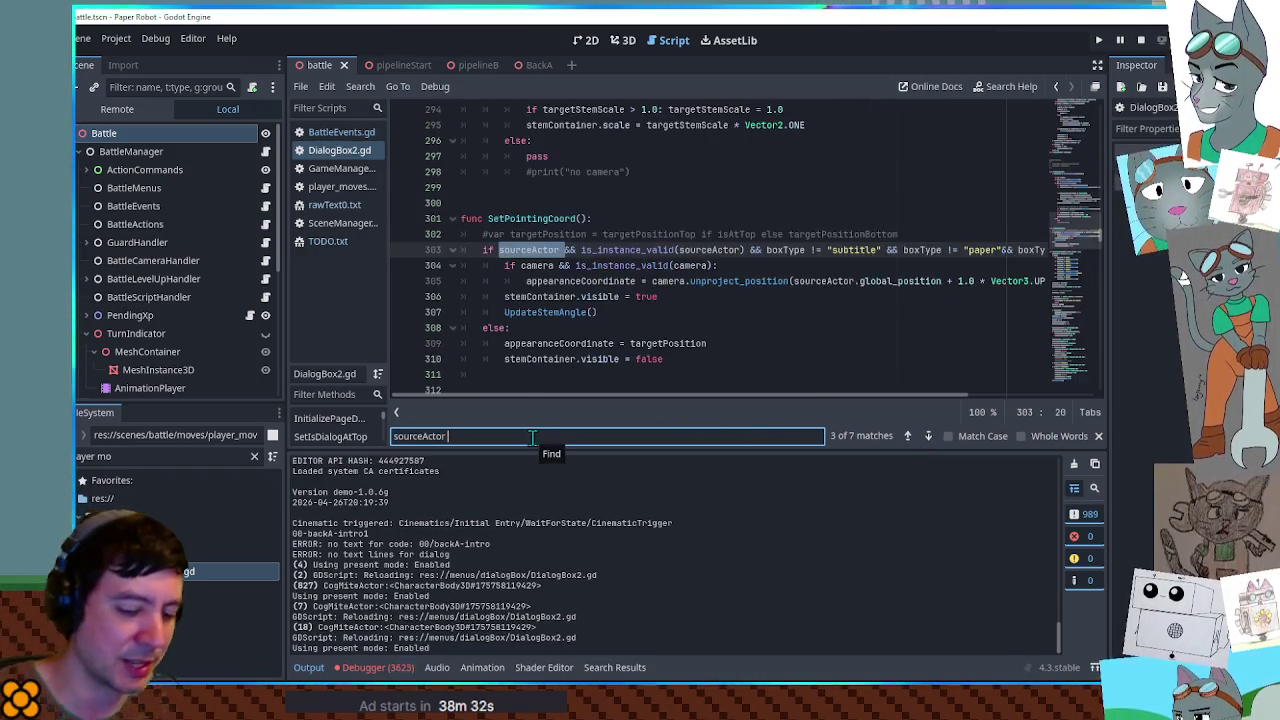
{"action": "scroll", "coordinate": [510, 265], "scroll_direction": "up", "scroll_amount": 5}
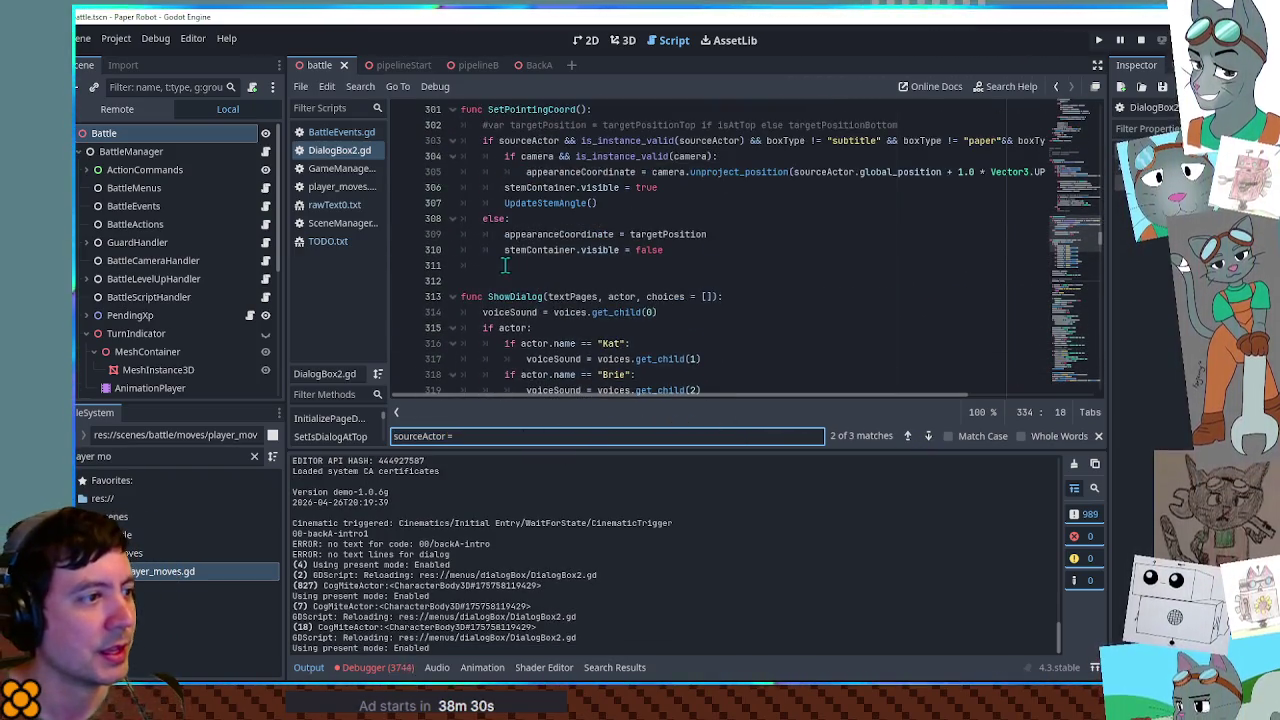
{"action": "scroll", "coordinate": [487, 281], "scroll_direction": "down", "scroll_amount": 5}
{"action": "scroll", "coordinate": [488, 284], "scroll_direction": "down", "scroll_amount": 3}
{"action": "scroll", "coordinate": [490, 282], "scroll_direction": "up", "scroll_amount": 5}
{"action": "scroll", "coordinate": [500, 278], "scroll_direction": "down", "scroll_amount": 3}
{"action": "scroll", "coordinate": [500, 278], "scroll_direction": "down", "scroll_amount": 3}
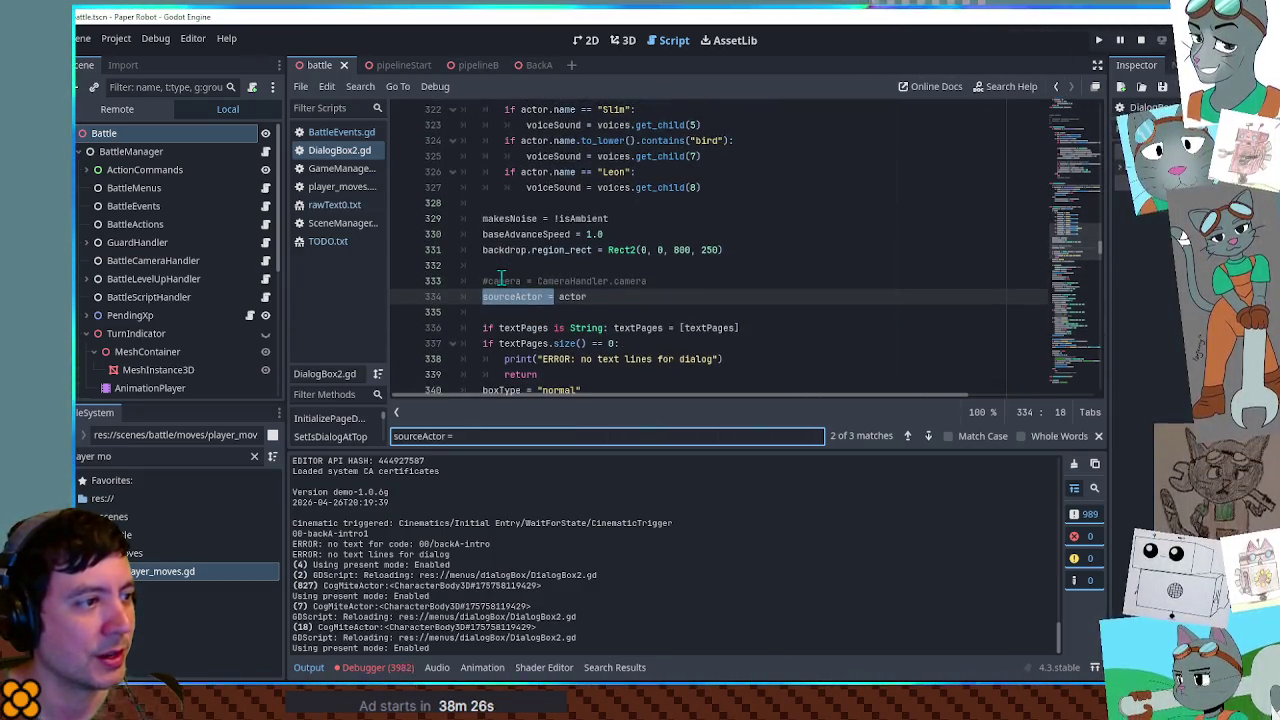
{"action": "scroll", "coordinate": [500, 278], "scroll_direction": "up", "scroll_amount": 4}
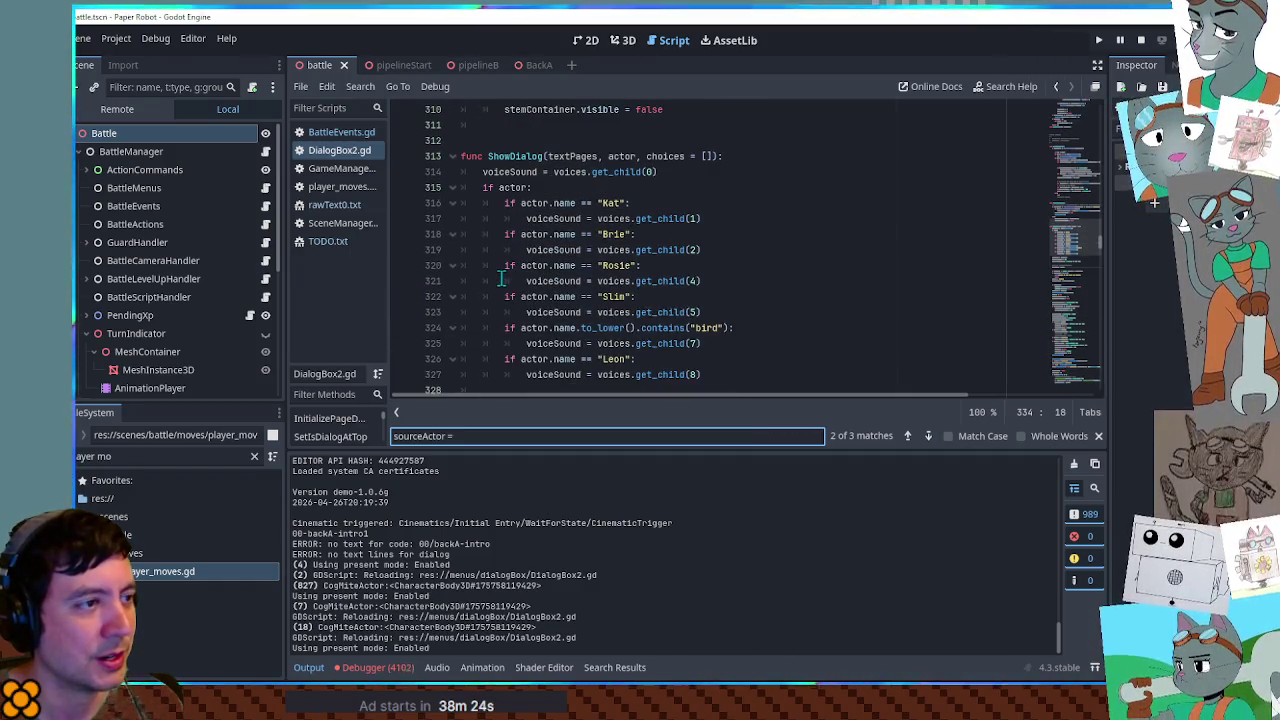
{"action": "scroll", "coordinate": [500, 278], "scroll_direction": "down", "scroll_amount": 3}
{"action": "scroll", "coordinate": [500, 280], "scroll_direction": "down", "scroll_amount": 3}
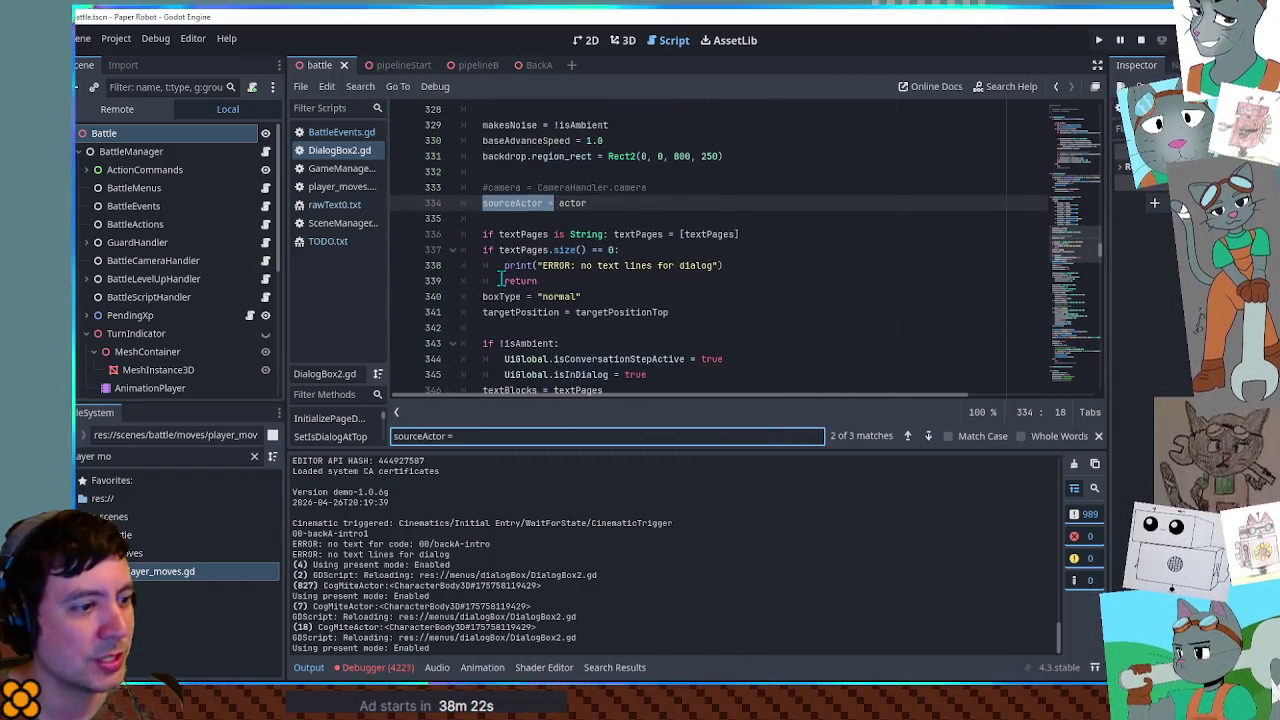
{"action": "scroll", "coordinate": [500, 280], "scroll_direction": "down", "scroll_amount": 9}
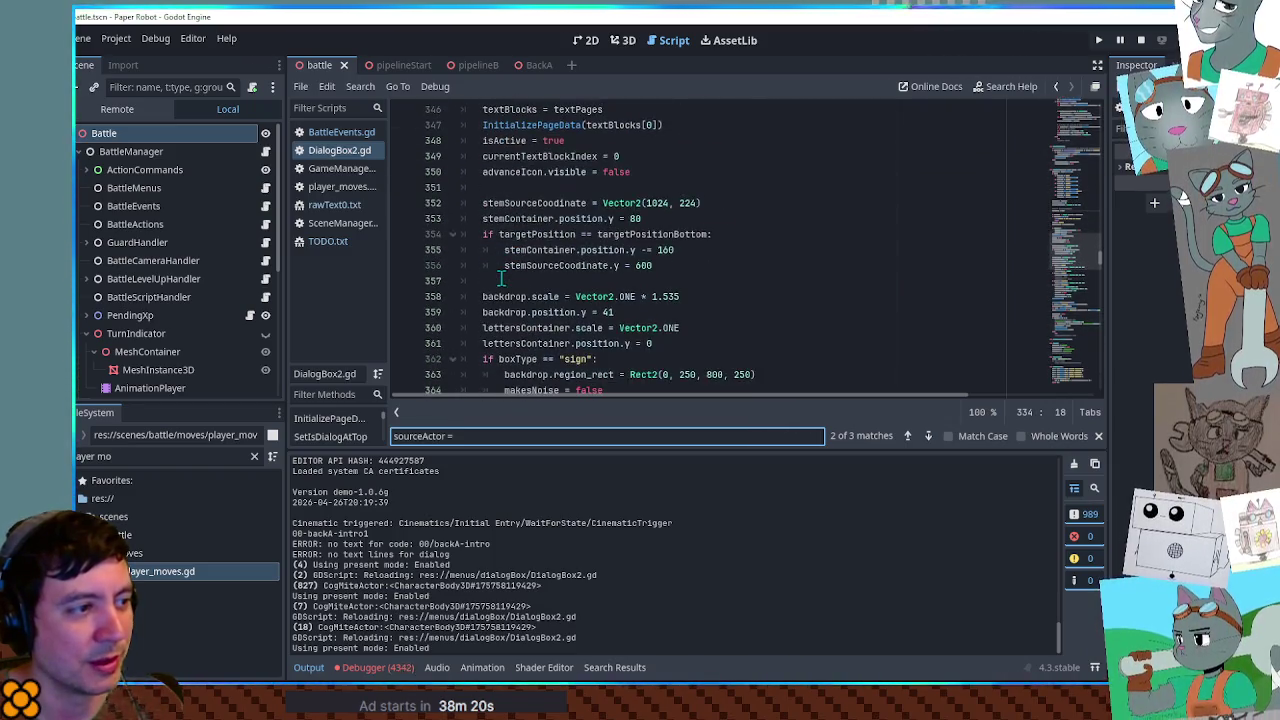
{"action": "left_click", "coordinate": [921, 433]}
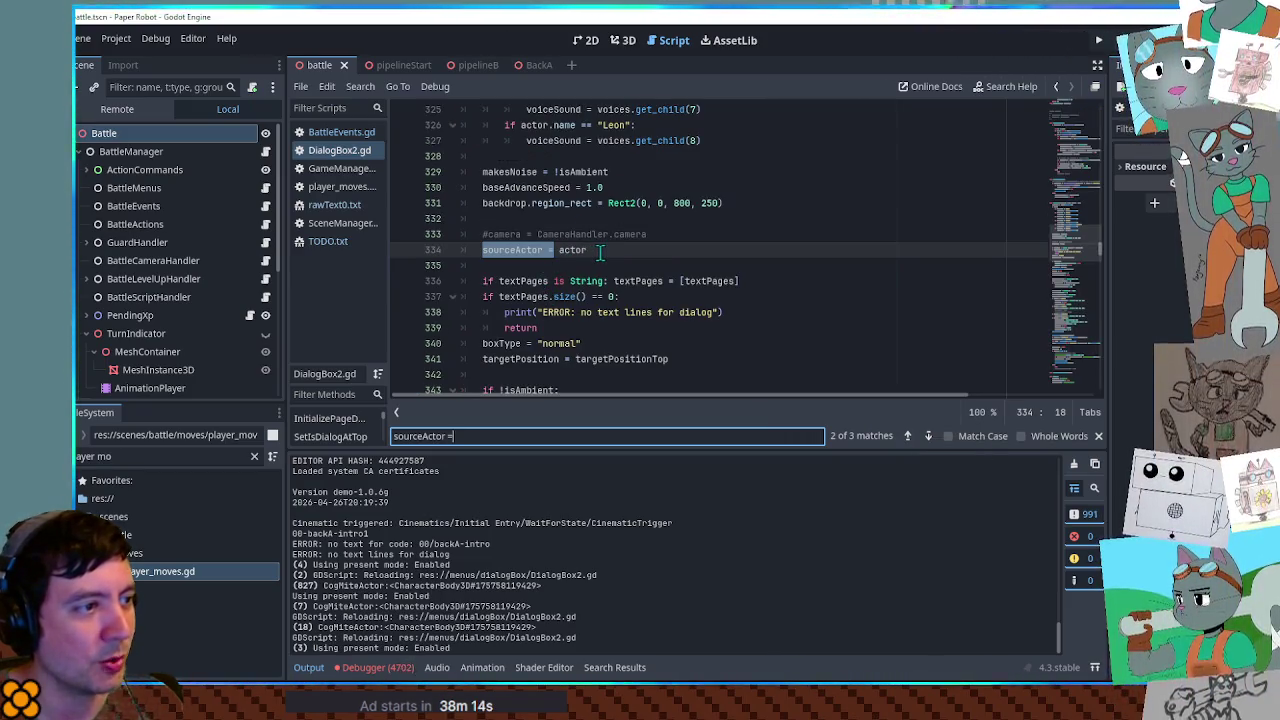
- Set a breakpoint on line 334 and restart the game
{"action": "left_click", "coordinate": [399, 252]}
{"action": "left_click", "coordinate": [795, 234]}
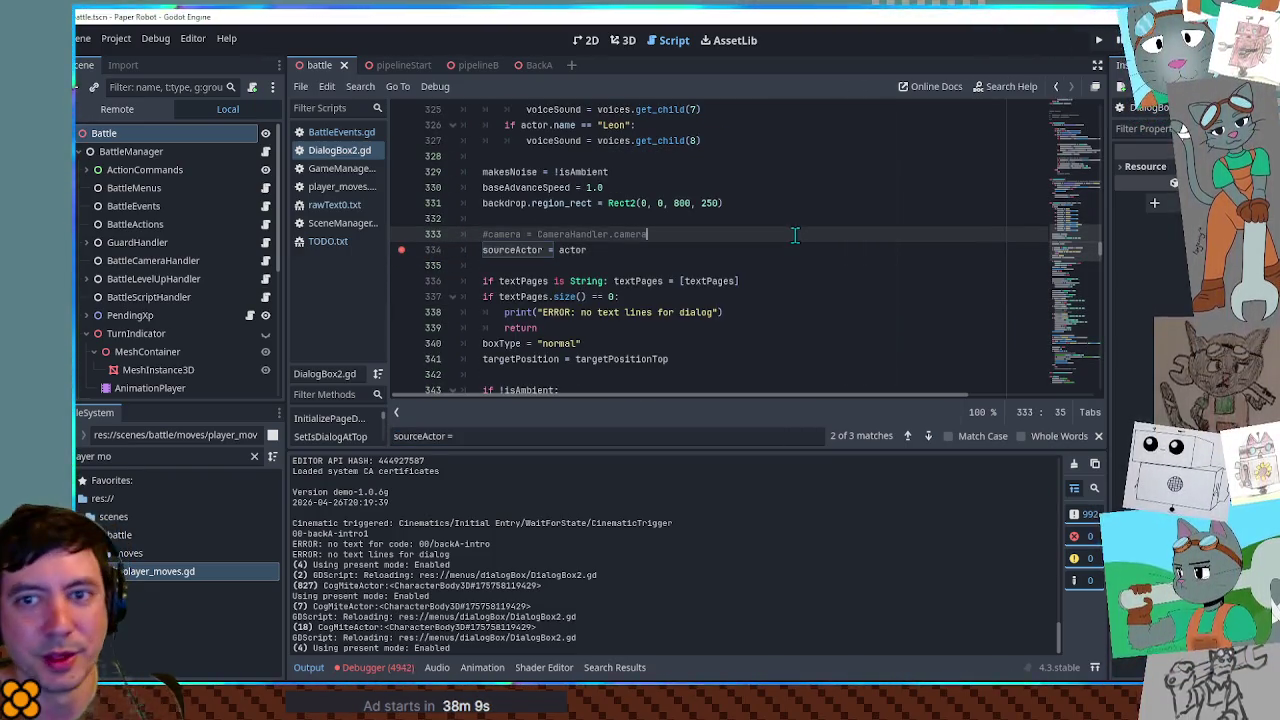
{"action": "key", "text": "F8"}
{"action": "key", "text": "F6"}
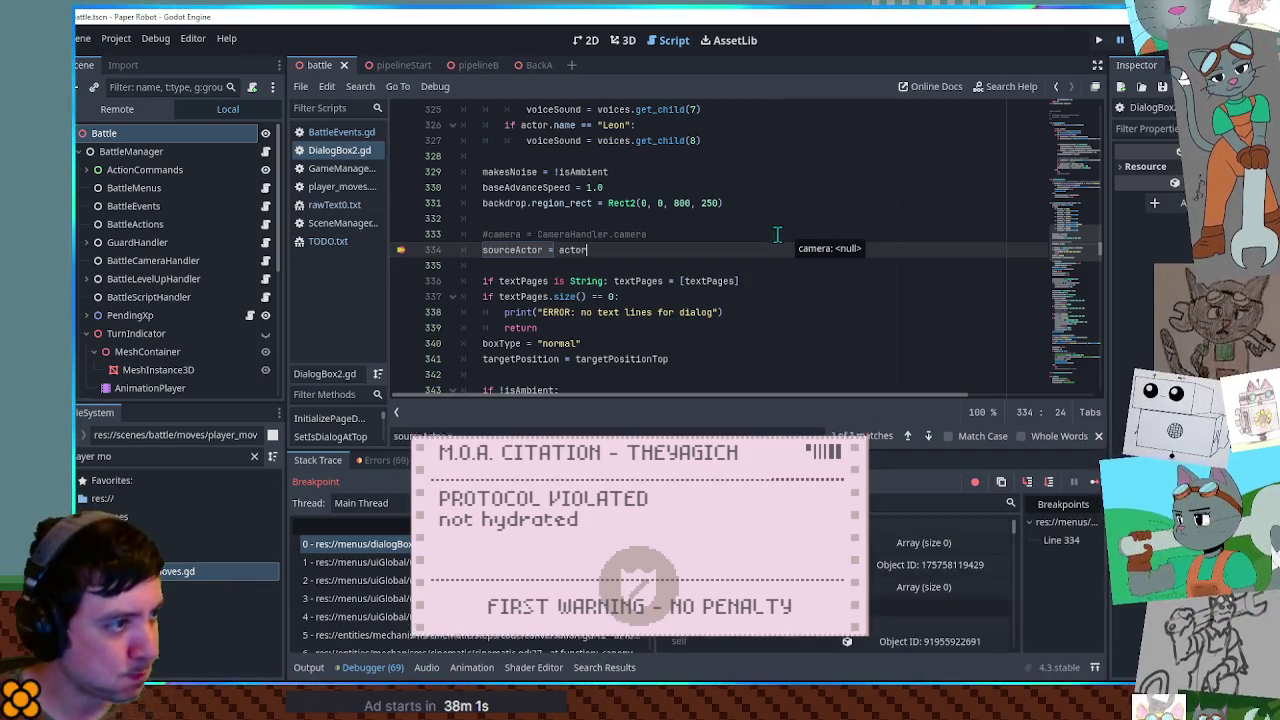
- At the breakpoint, inspect actor and the empty textPages parameter, then stop the game
{"action": "left_click", "coordinate": [666, 237]}
{"action": "mouse_move", "coordinate": [578, 254]}
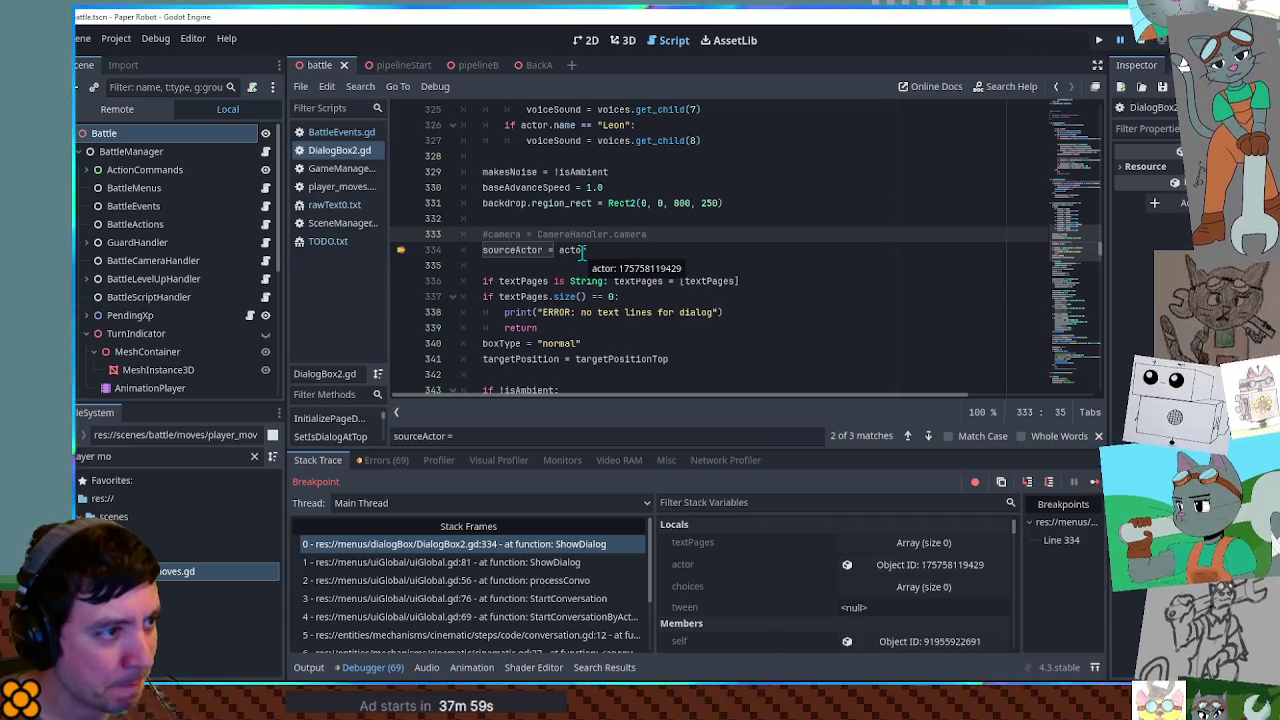
{"action": "scroll", "coordinate": [578, 254], "scroll_direction": "up", "scroll_amount": 5}
{"action": "mouse_move", "coordinate": [563, 157]}
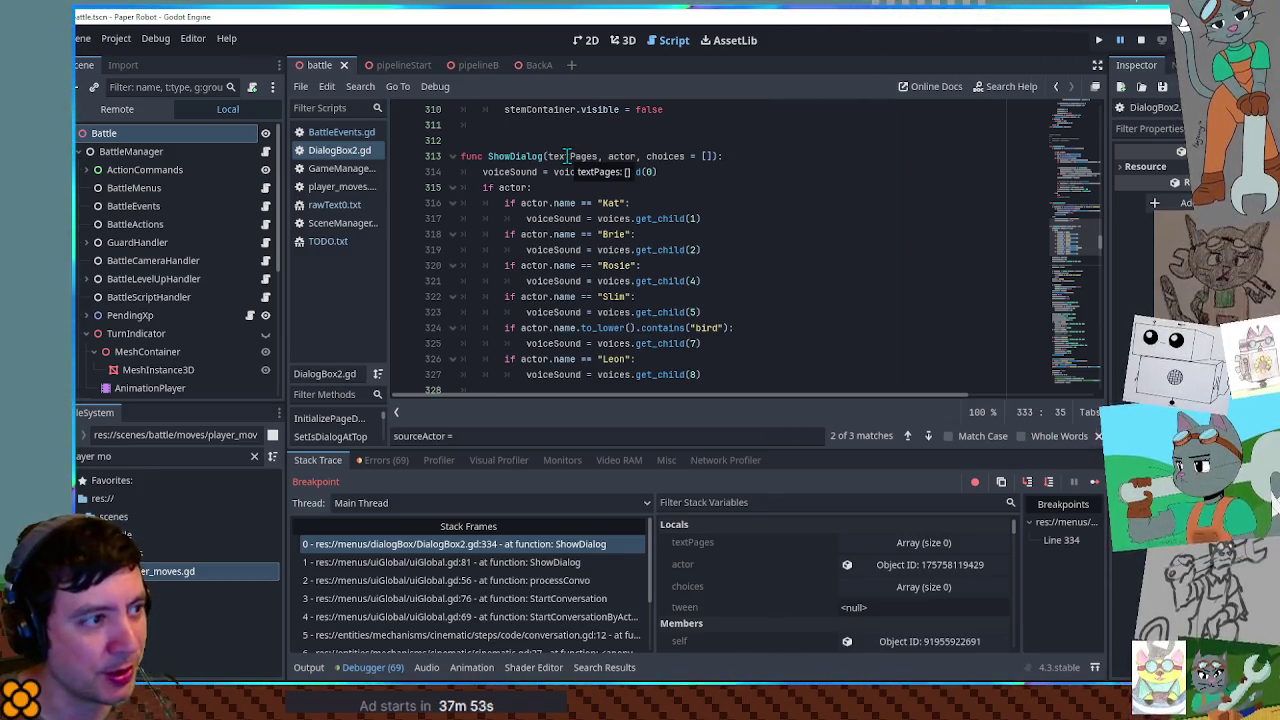
{"action": "double_click", "coordinate": [566, 156]}
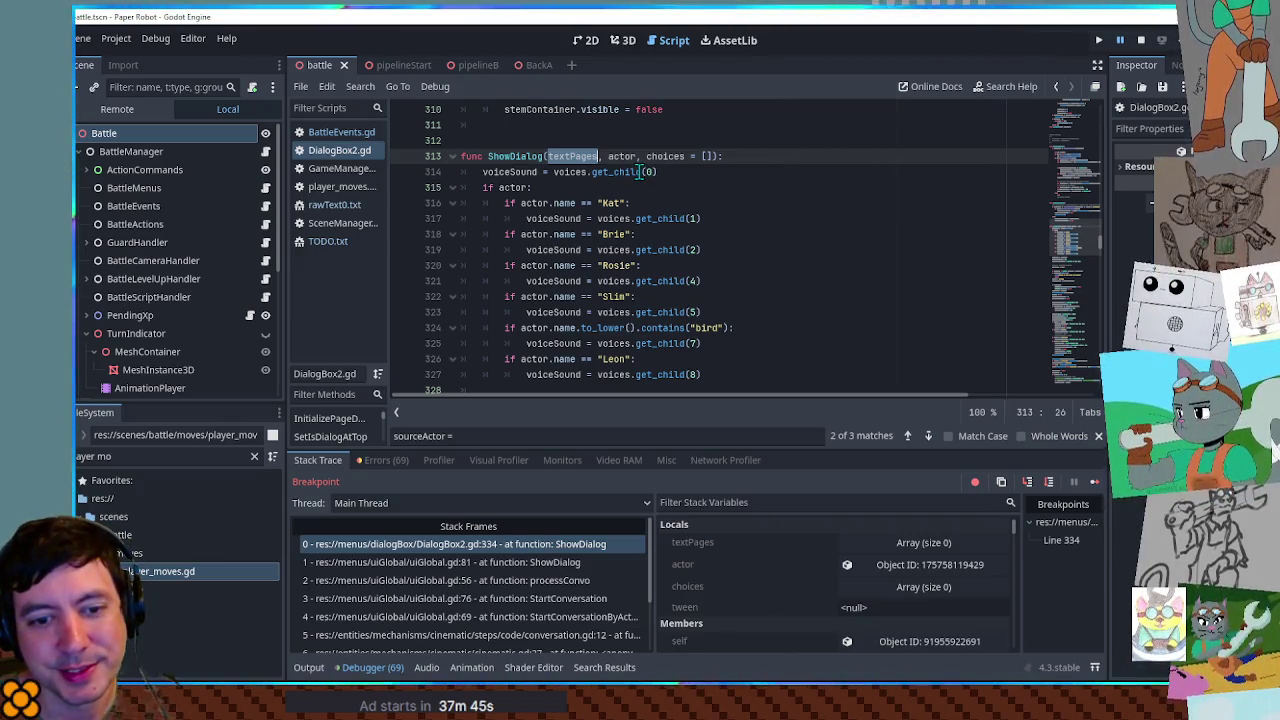
{"action": "left_click", "coordinate": [1141, 39]}
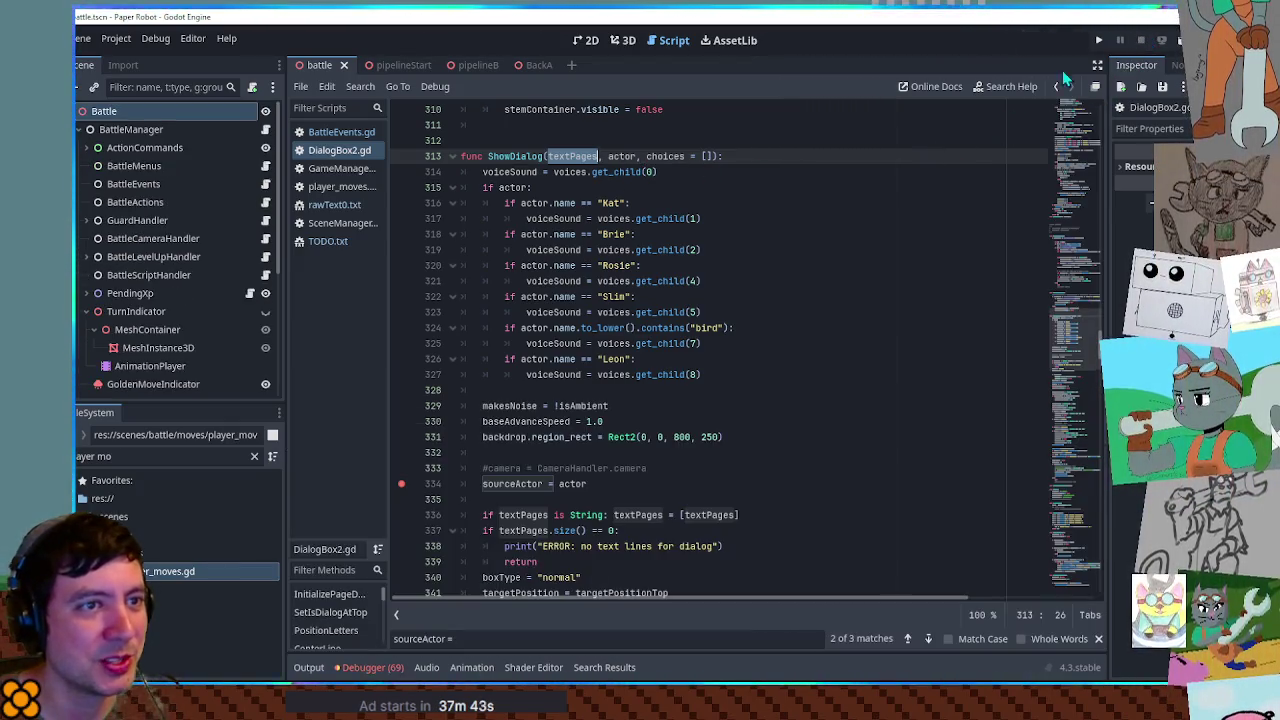
- Stop the paused game, add an 'if textPages.size() == 0: return' guard atop ShowDialog, and save the script
{"action": "left_click", "coordinate": [762, 155]}
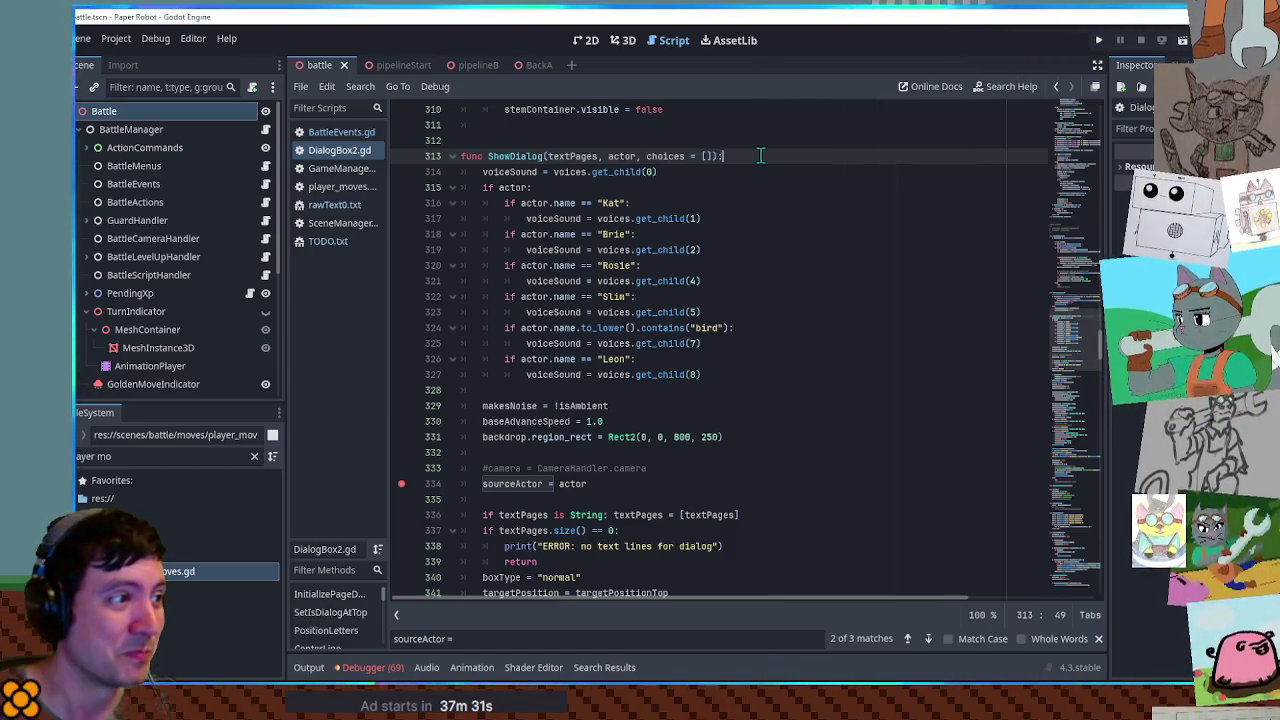
{"action": "key", "text": "Return"}
{"action": "type", "text": "if textPages.size() == 0: return"}
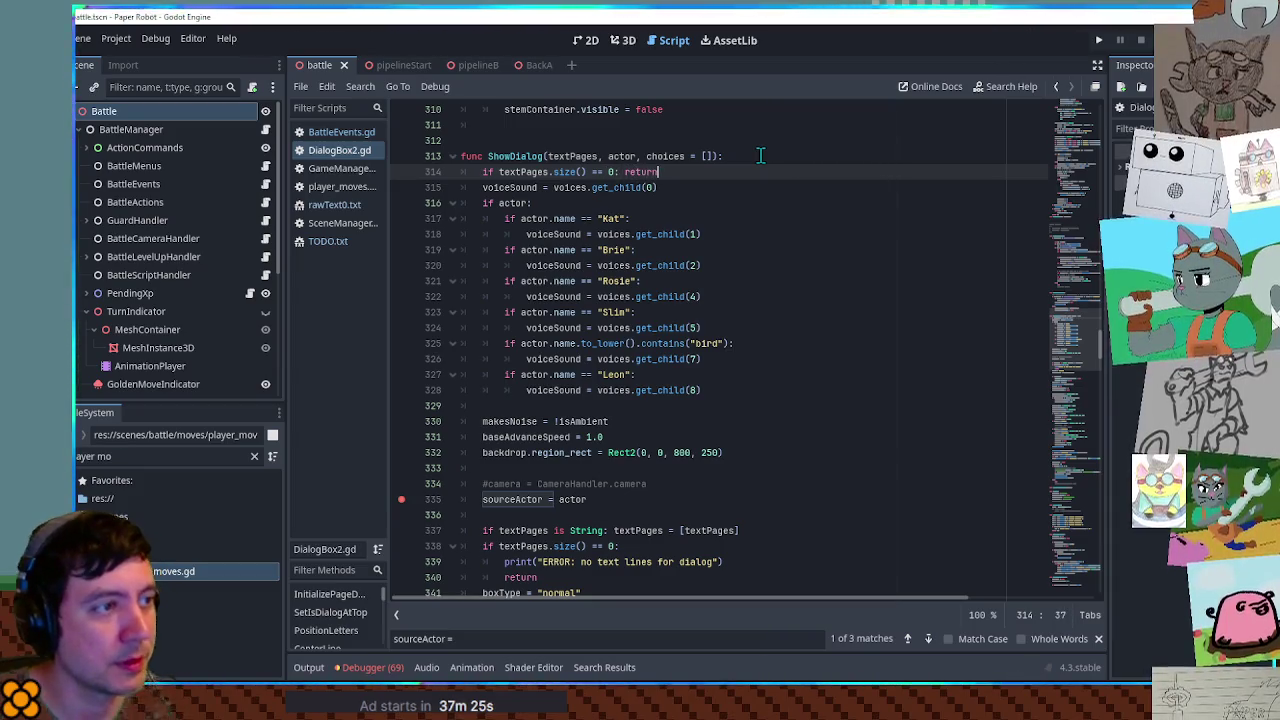
{"action": "key", "text": "ctrl+s"}
- Review the line 314 condition, then run the game with F5 to test it
{"action": "double_click", "coordinate": [578, 156]}
{"action": "left_click_drag", "start_coordinate": [690, 180], "coordinate": [533, 176]}
{"action": "left_click", "coordinate": [737, 171]}
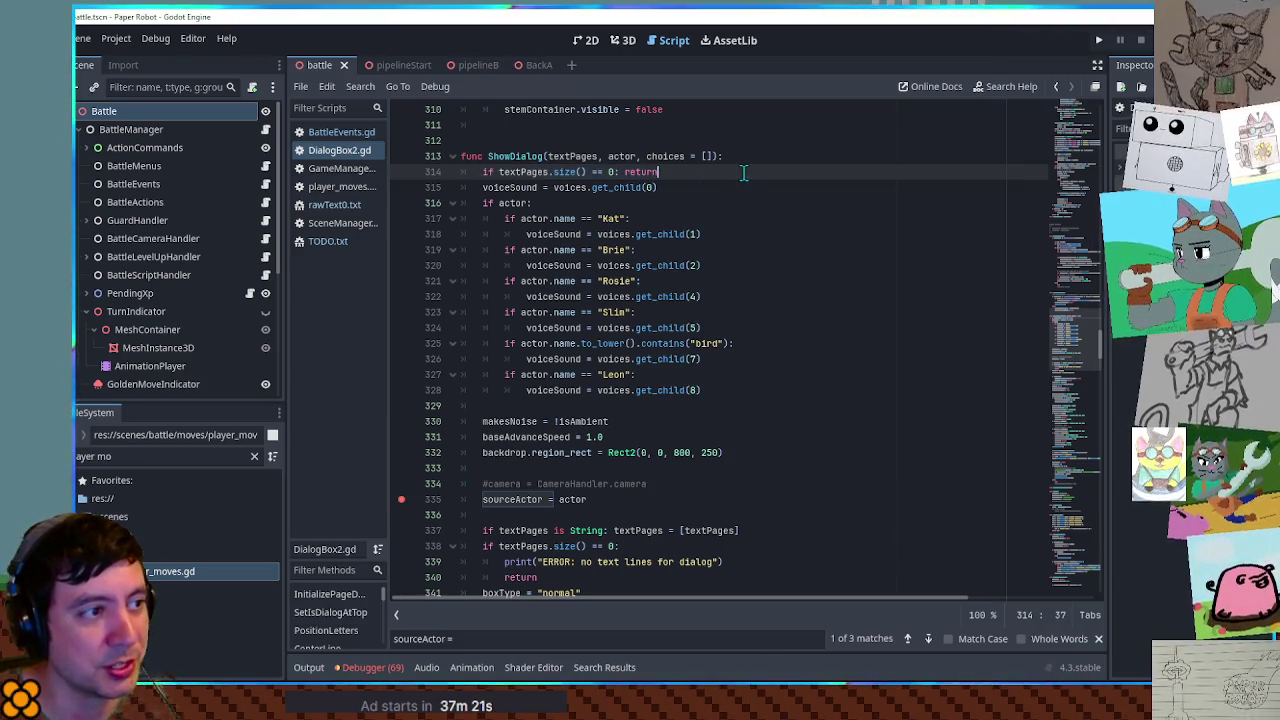
{"action": "scroll", "coordinate": [632, 217], "scroll_direction": "down", "scroll_amount": 4}
{"action": "scroll", "coordinate": [632, 217], "scroll_direction": "up", "scroll_amount": 2}
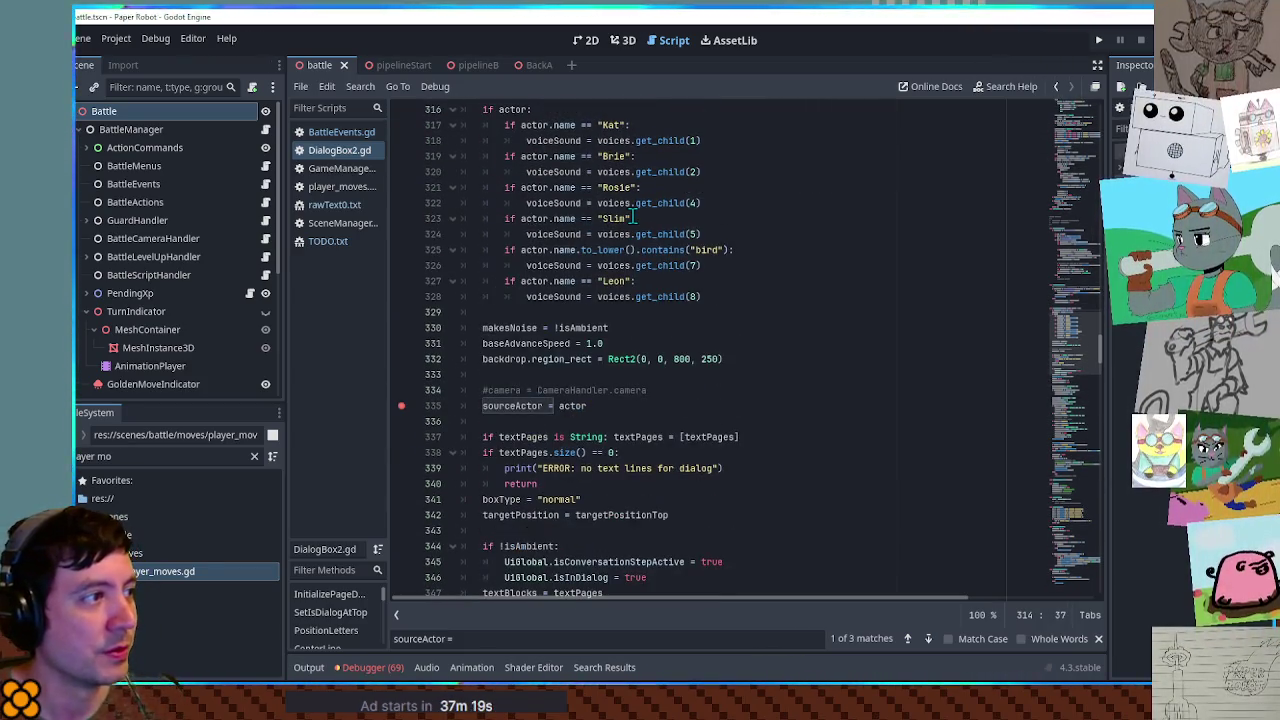
{"action": "key", "text": "F5"}
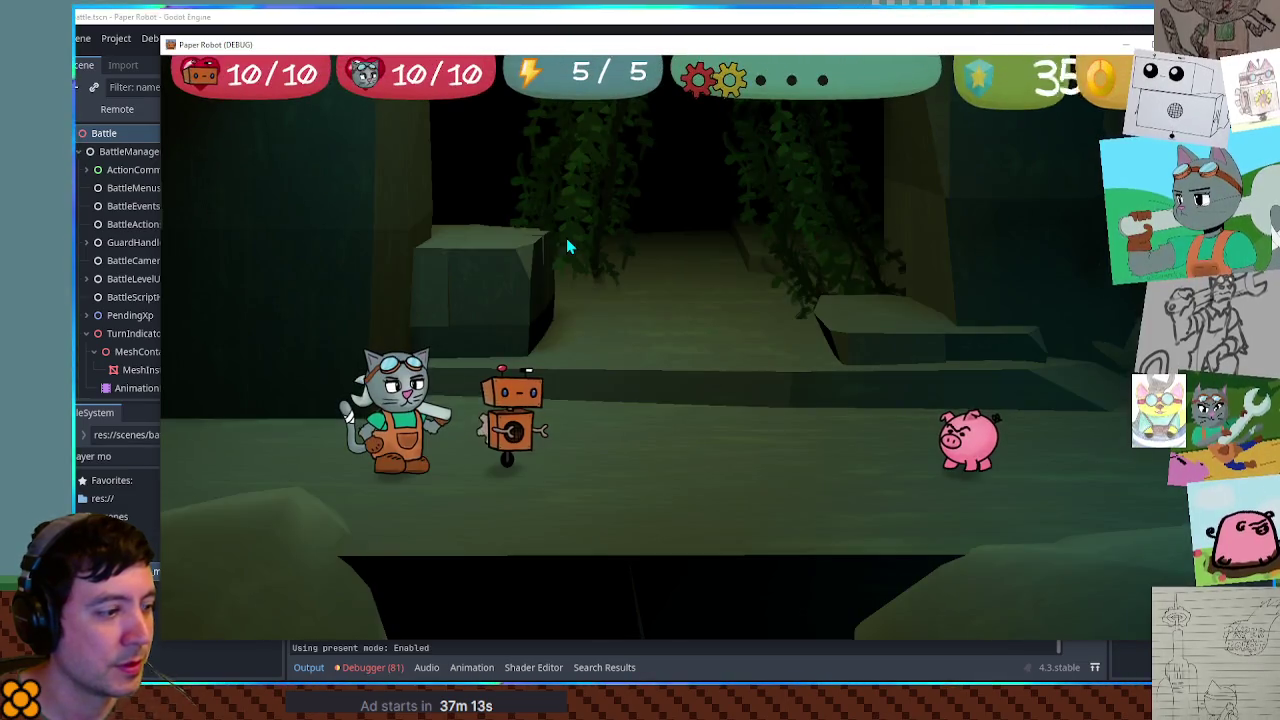
- In the game's debug Set Values panel, enter 100 for Gear scrap pending, then return to the editor
{"action": "key", "text": "F8"}
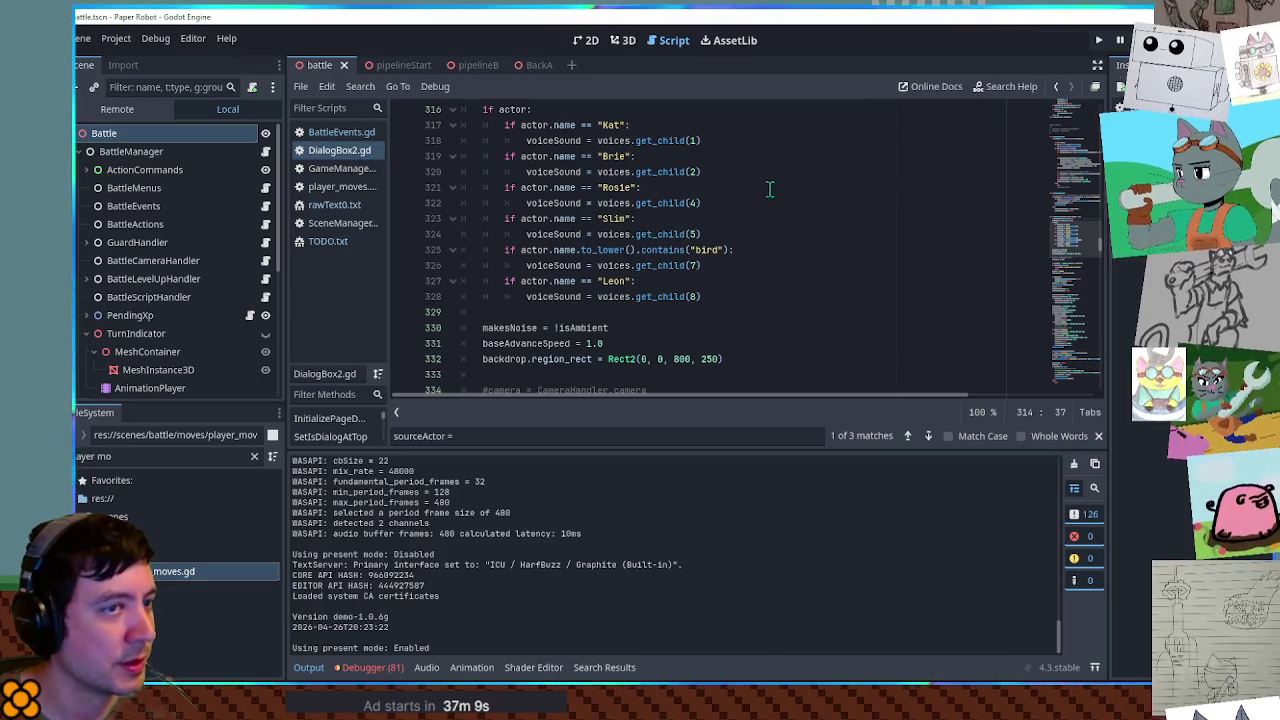
{"action": "key", "text": "alt+Tab"}
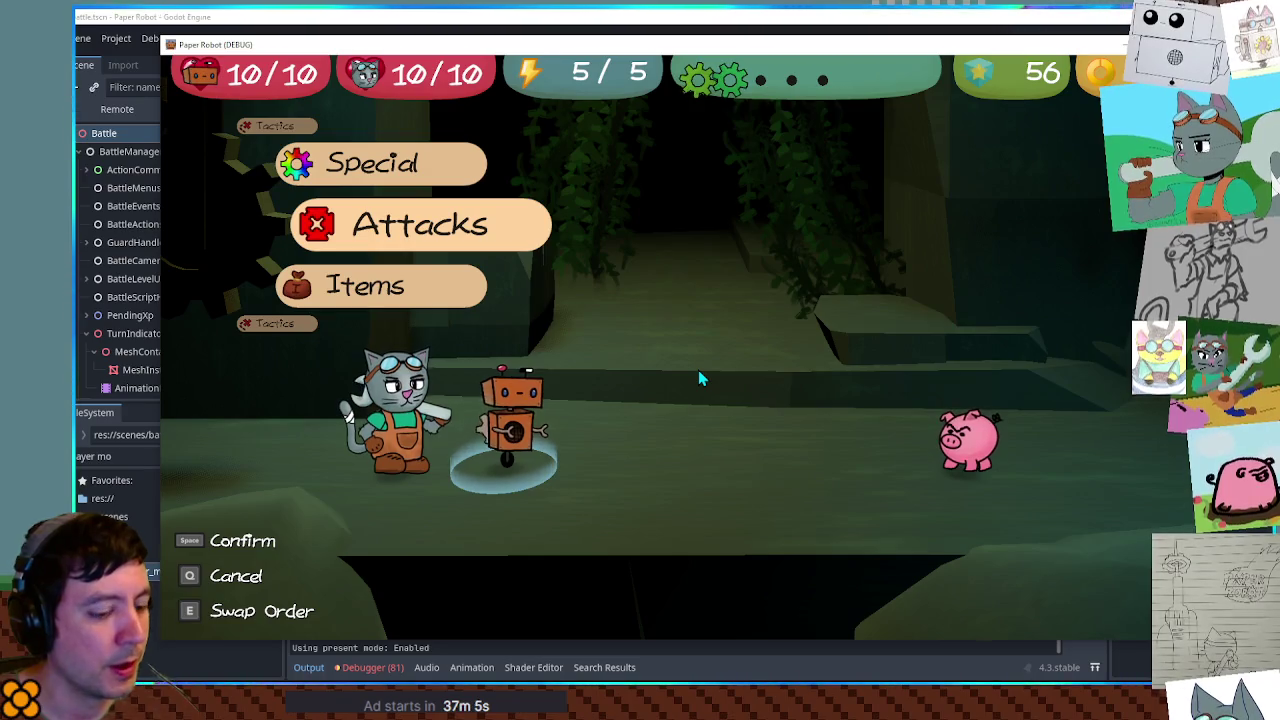
{"action": "key", "text": "grave"}
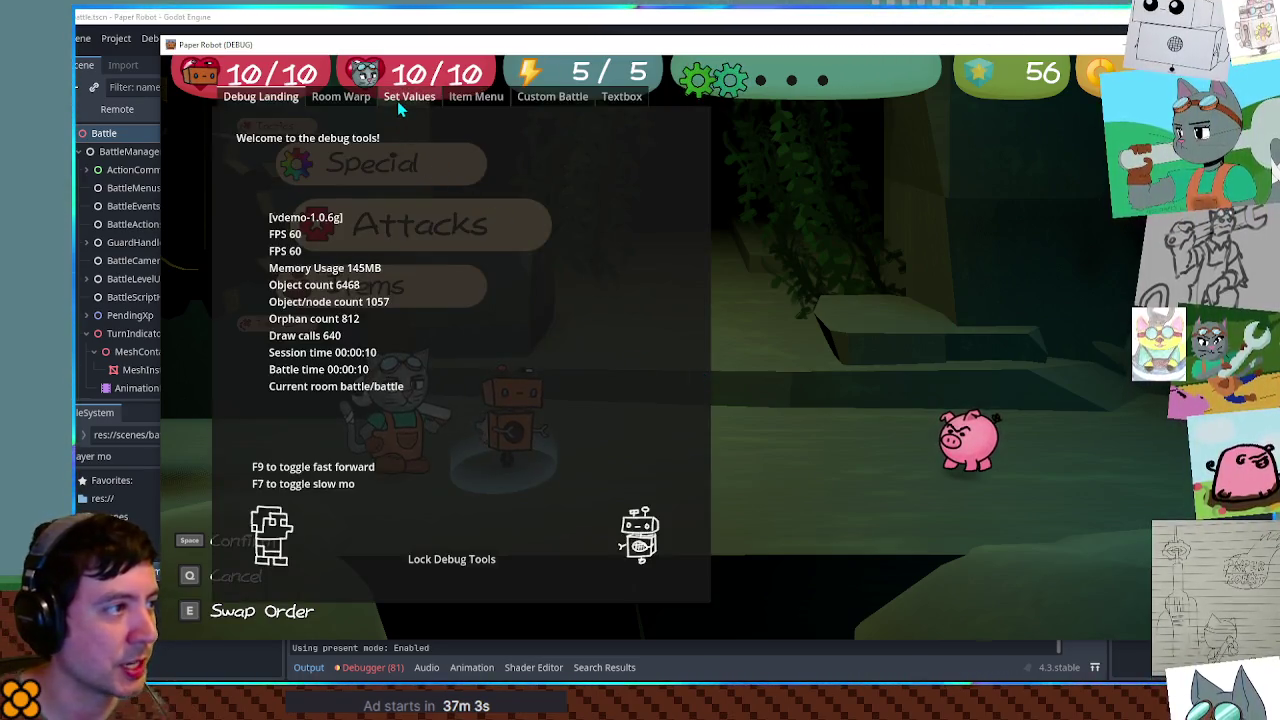
{"action": "left_click", "coordinate": [409, 97]}
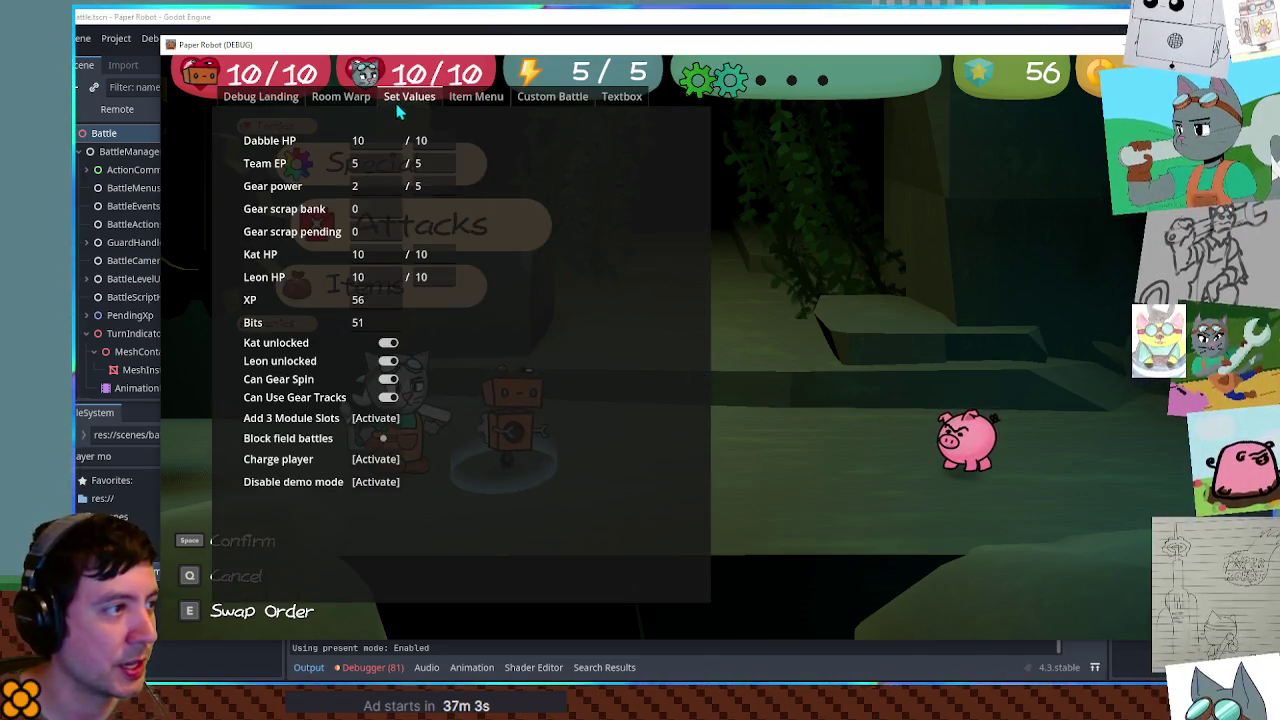
{"action": "left_click", "coordinate": [366, 209]}
{"action": "left_click", "coordinate": [355, 231]}
{"action": "type", "text": "100"}
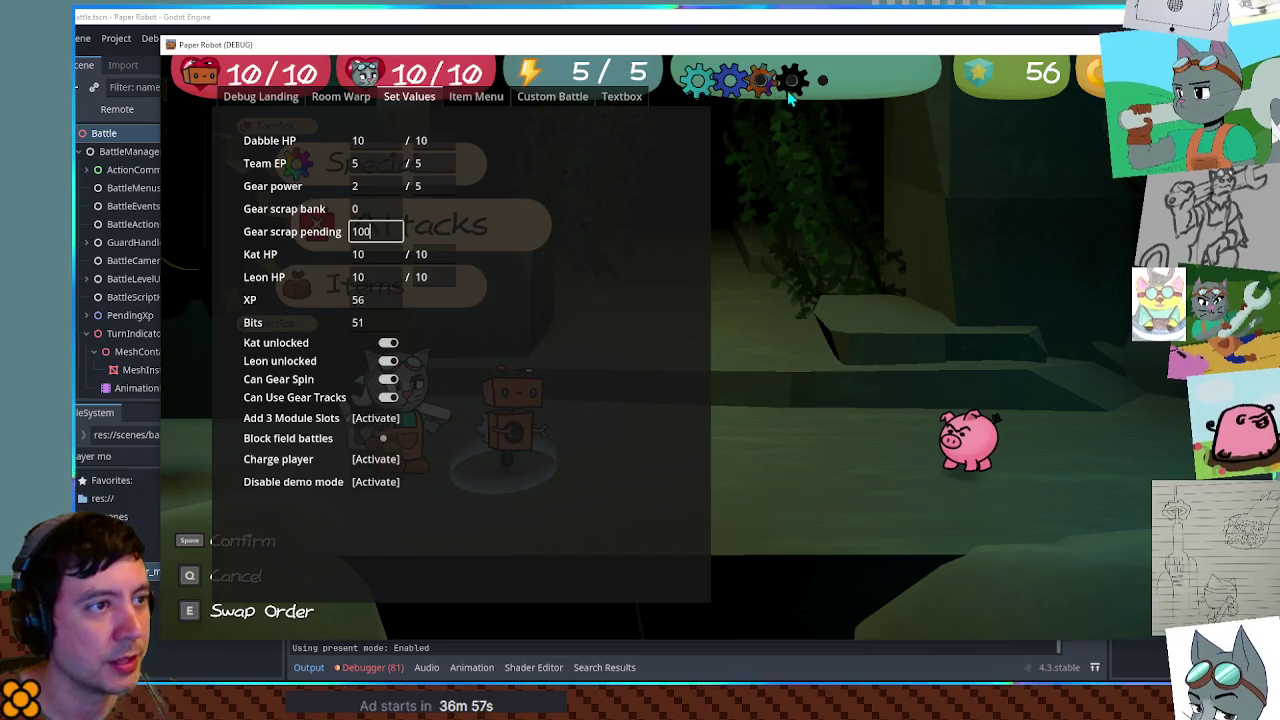
{"action": "left_click", "coordinate": [815, 22]}
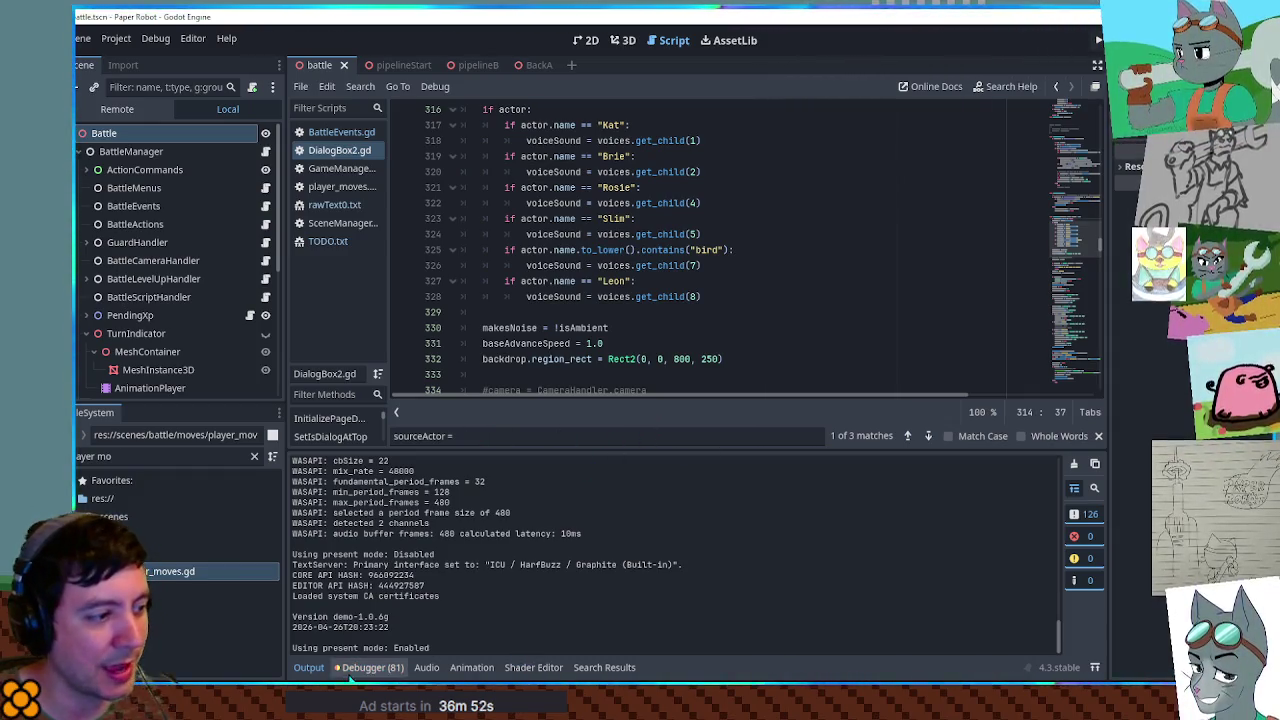
- Open meter_gear.gd from the search results and find the scrap.pending use on line 30
{"action": "left_click", "coordinate": [600, 668]}
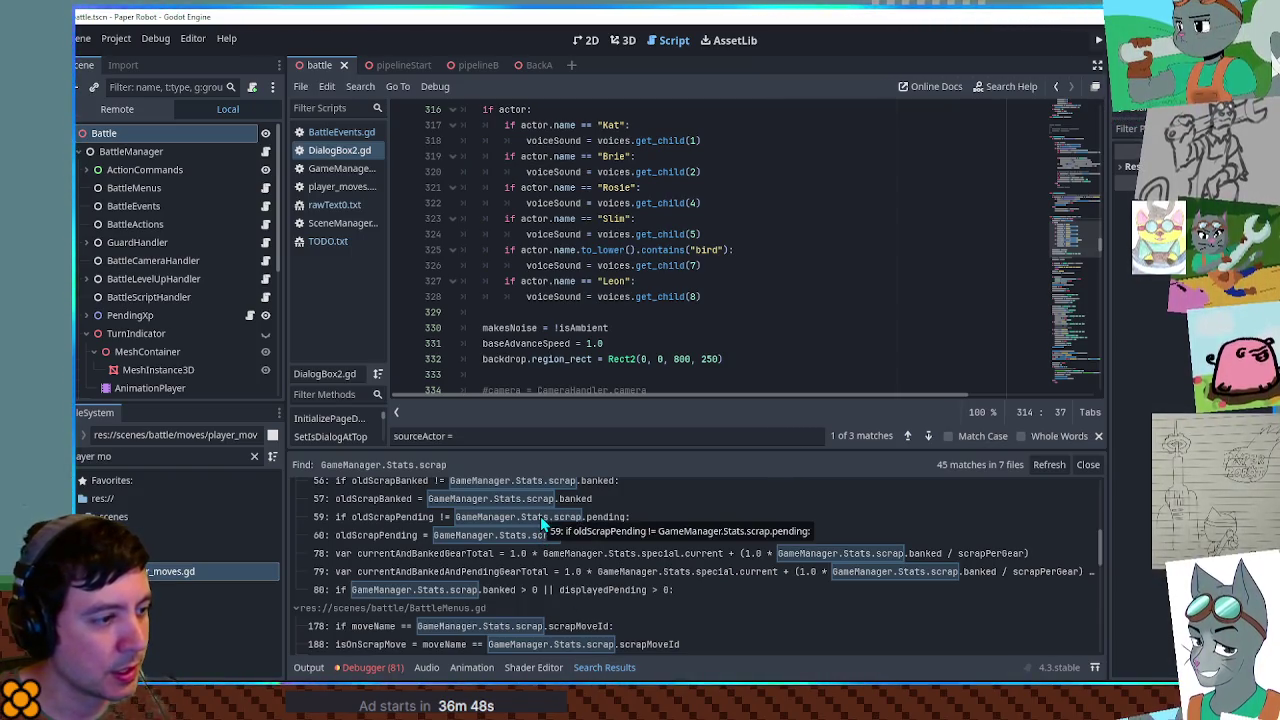
{"action": "left_click", "coordinate": [541, 518]}
{"action": "scroll", "coordinate": [708, 172], "scroll_direction": "up", "scroll_amount": 2}
{"action": "left_click_drag", "start_coordinate": [768, 203], "coordinate": [597, 203]}
{"action": "key", "text": "ctrl+f"}
{"action": "left_click", "coordinate": [928, 437]}
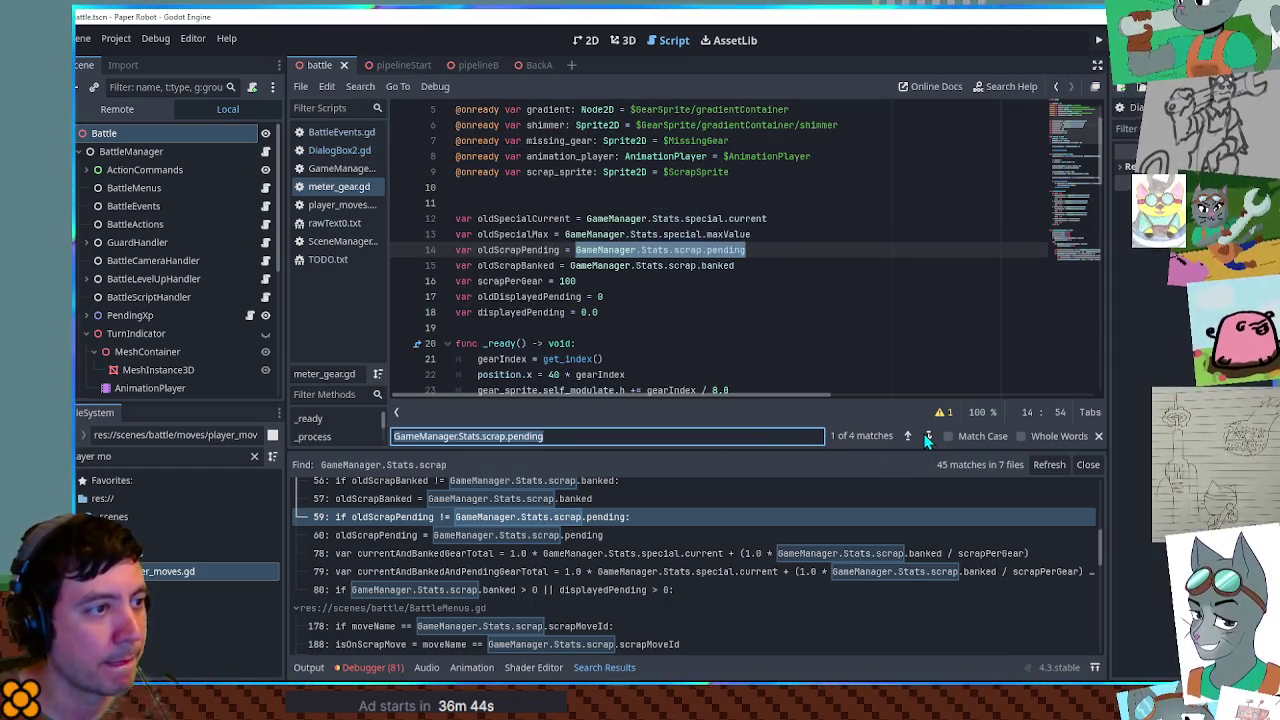
{"action": "left_click", "coordinate": [927, 437]}
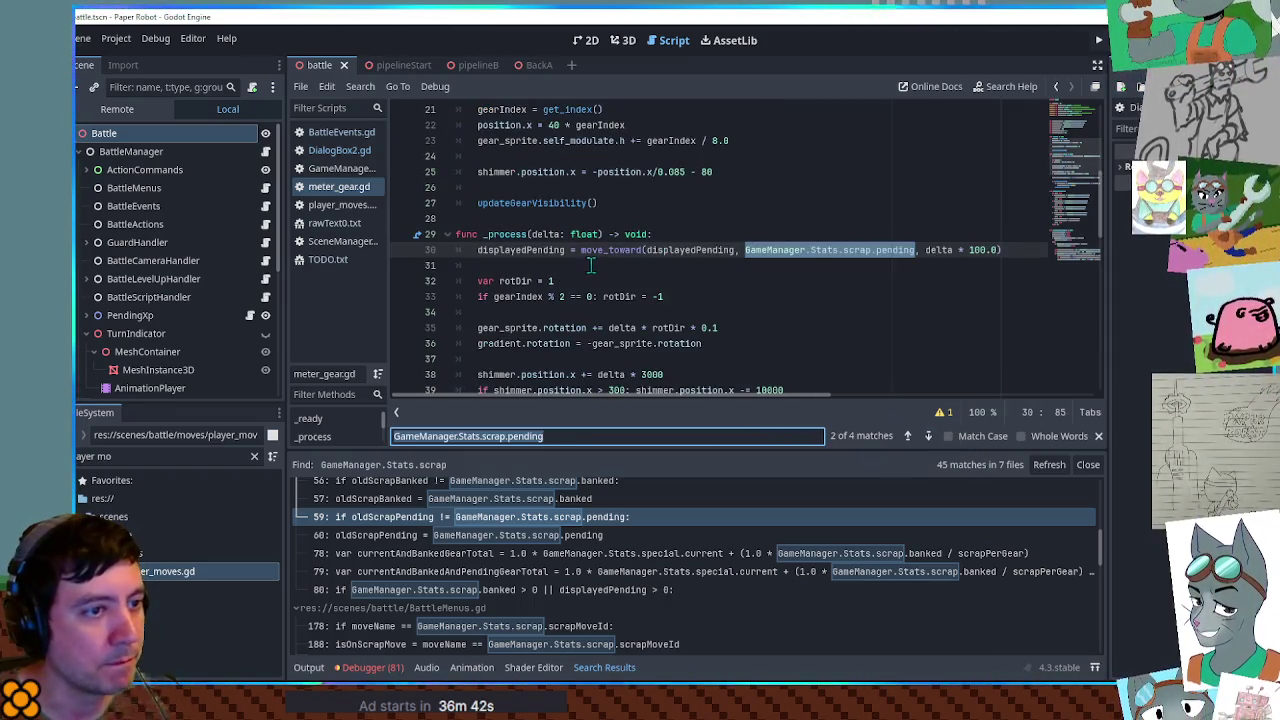
- Search for displayedPending and step through its matches to the line 80 condition
{"action": "left_click", "coordinate": [622, 252]}
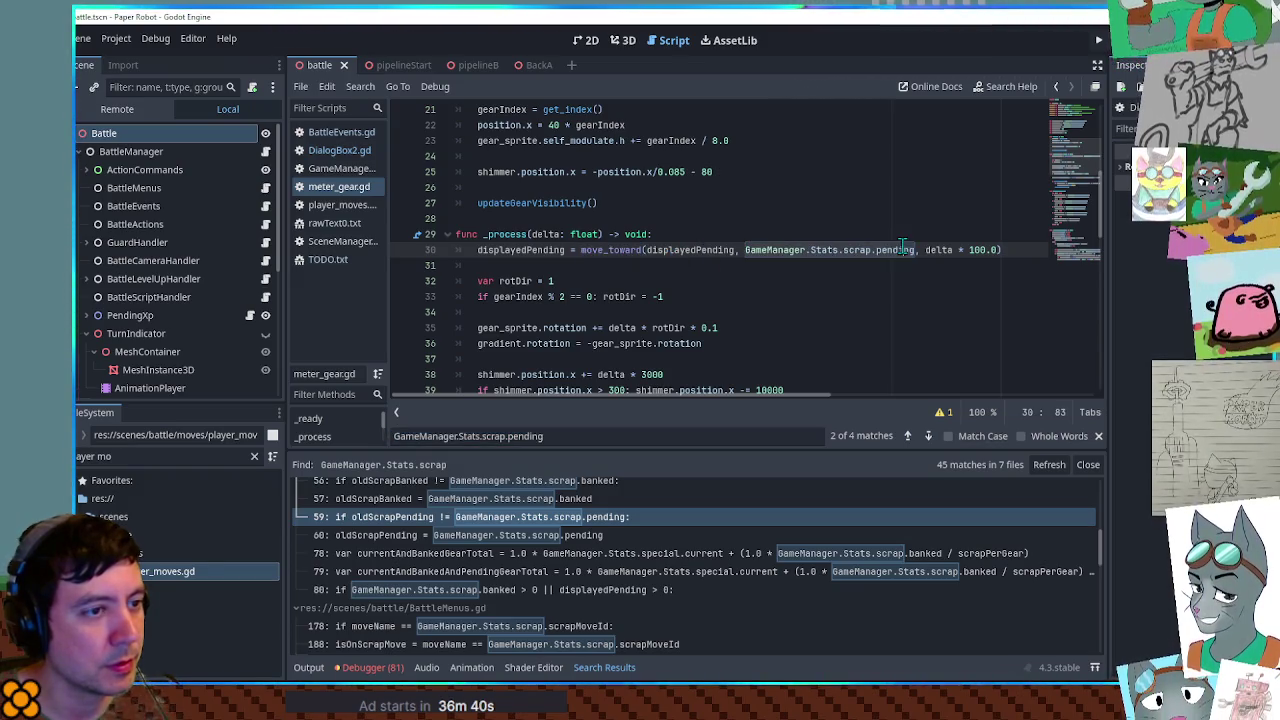
{"action": "left_click_drag", "start_coordinate": [886, 250], "coordinate": [763, 248]}
{"action": "double_click", "coordinate": [556, 249]}
{"action": "scroll", "coordinate": [660, 290], "scroll_direction": "down", "scroll_amount": 5}
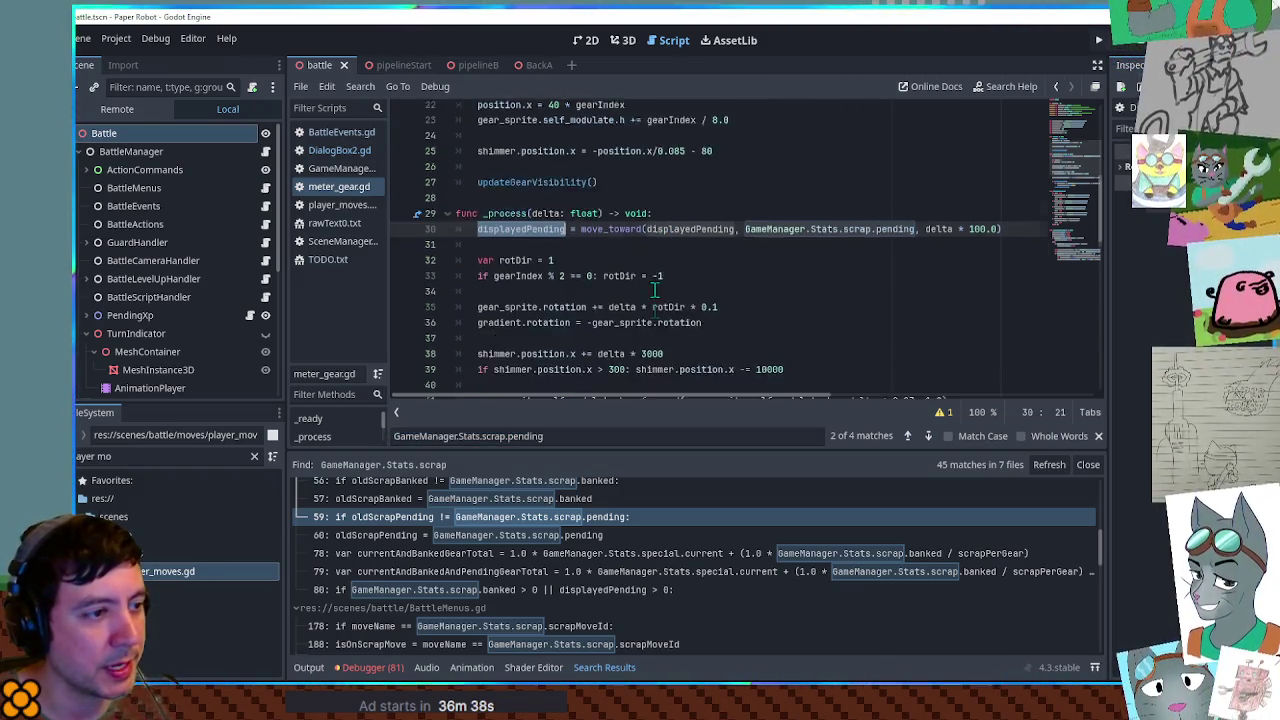
{"action": "scroll", "coordinate": [667, 290], "scroll_direction": "up", "scroll_amount": 5}
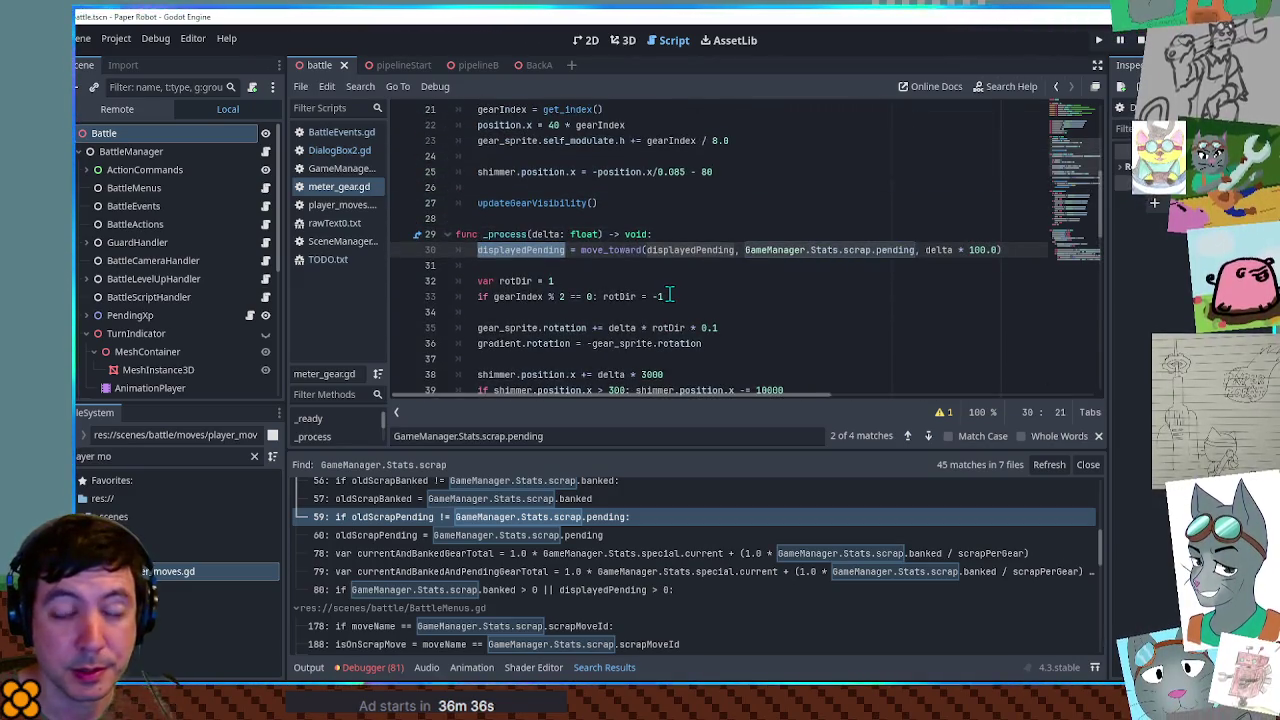
{"action": "key", "text": "ctrl+f"}
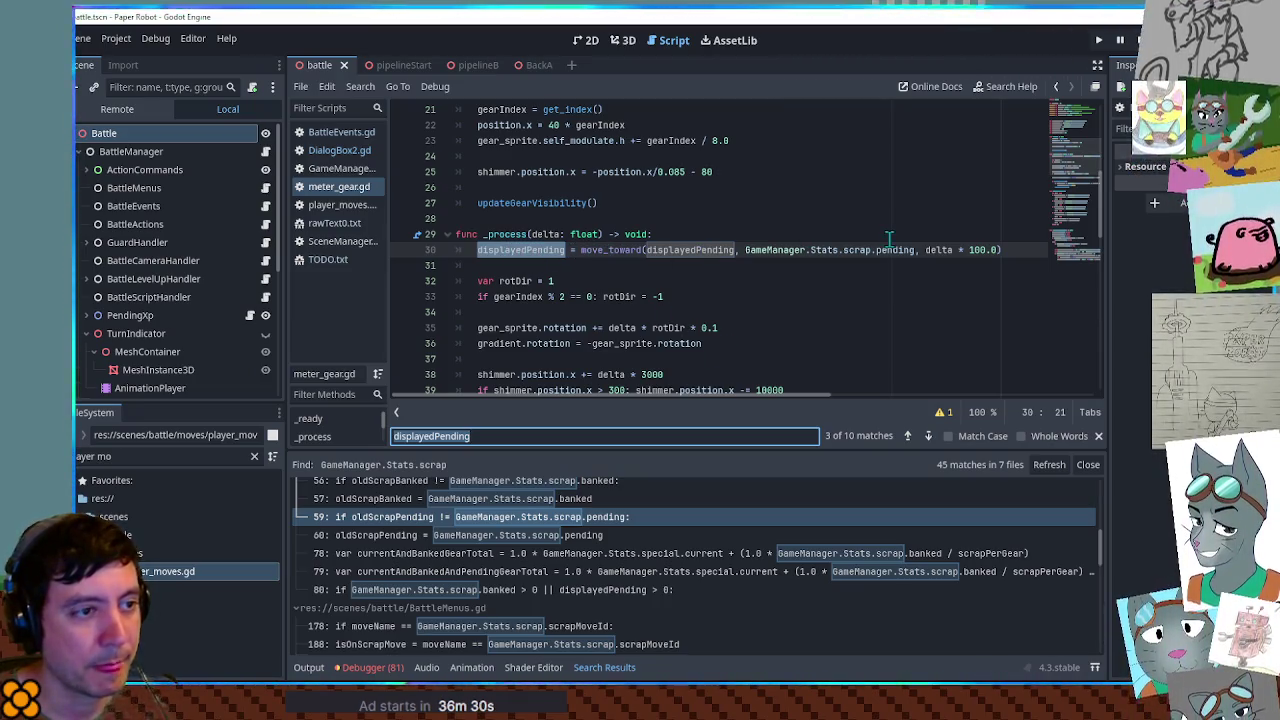
{"action": "left_click", "coordinate": [930, 437]}
{"action": "left_click", "coordinate": [930, 437]}
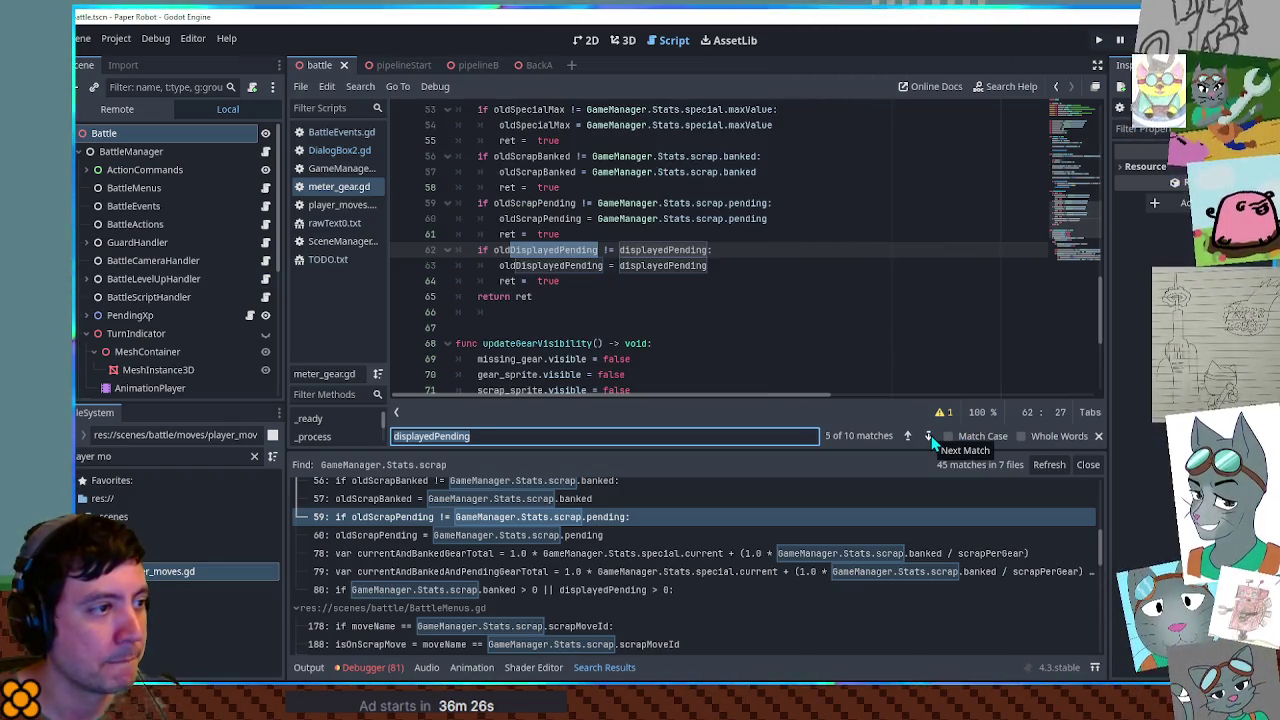
{"action": "left_click", "coordinate": [930, 437]}
{"action": "left_click", "coordinate": [930, 437]}
{"action": "left_click", "coordinate": [930, 437]}
{"action": "left_click", "coordinate": [930, 437]}
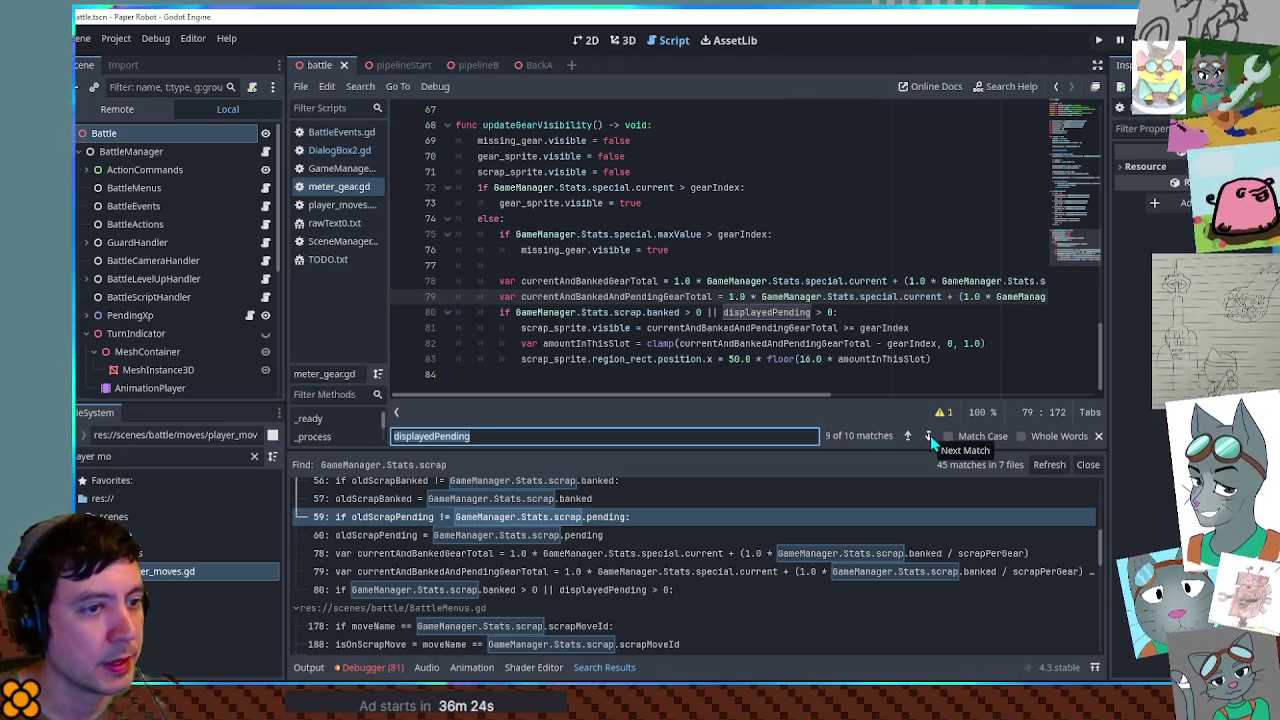
{"action": "mouse_move", "coordinate": [747, 401]}
{"action": "left_mouse_down"}
{"action": "mouse_move", "coordinate": [980, 400]}
{"action": "mouse_move", "coordinate": [656, 392]}
{"action": "mouse_move", "coordinate": [839, 381]}
{"action": "left_mouse_up"}
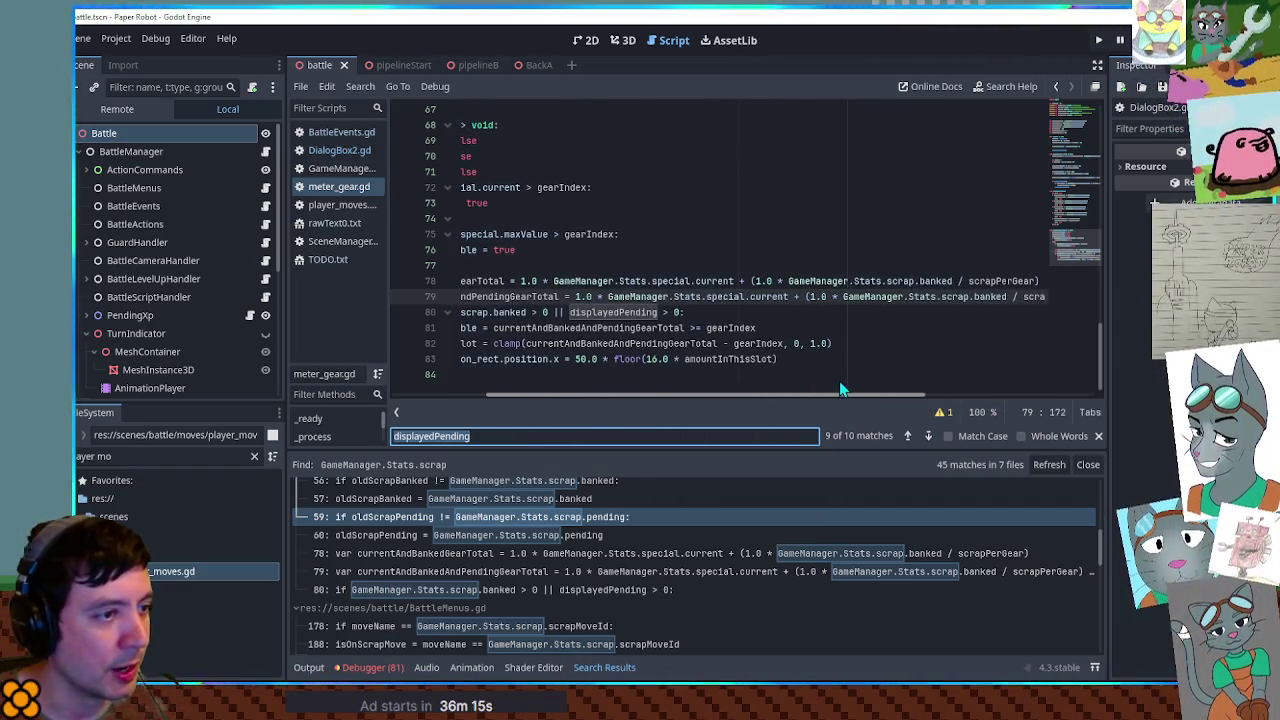
- Examine the terms of the gear total calculation on line 79
{"action": "double_click", "coordinate": [760, 297]}
{"action": "left_click_drag", "start_coordinate": [760, 297], "coordinate": [643, 297]}
{"action": "left_click_drag", "start_coordinate": [728, 396], "coordinate": [862, 397]}
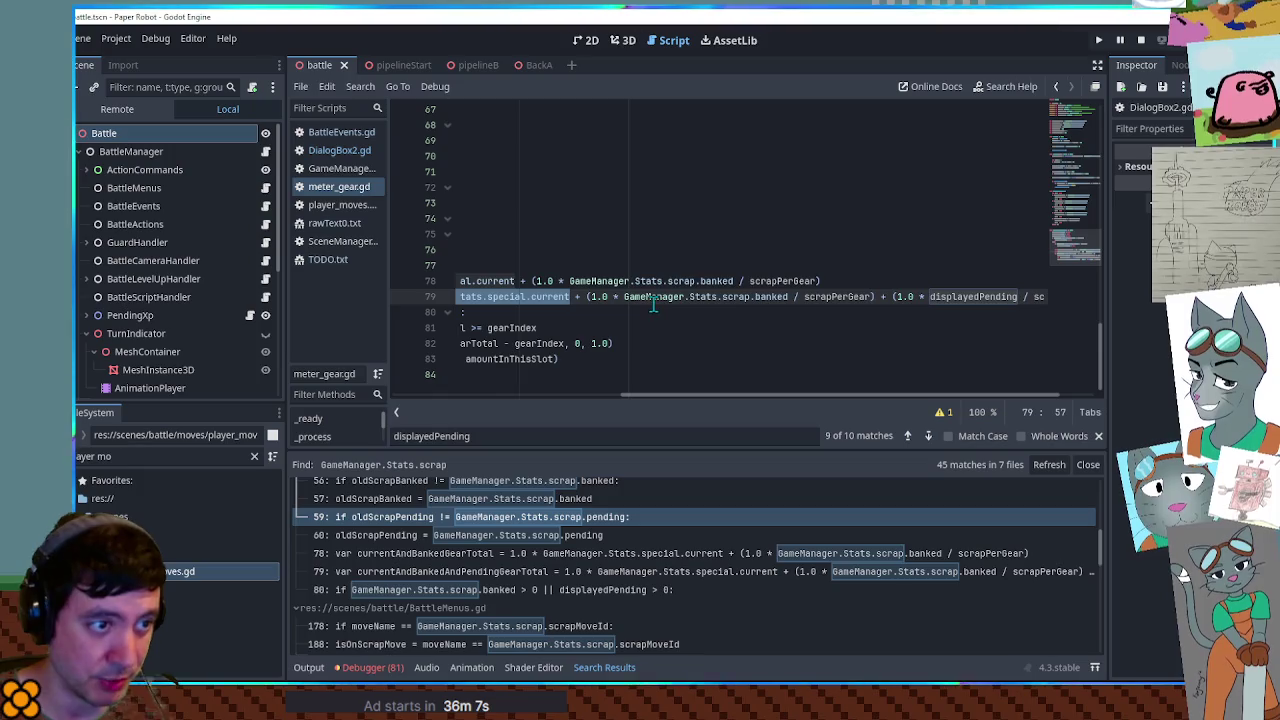
{"action": "left_click_drag", "start_coordinate": [857, 397], "coordinate": [905, 395]}
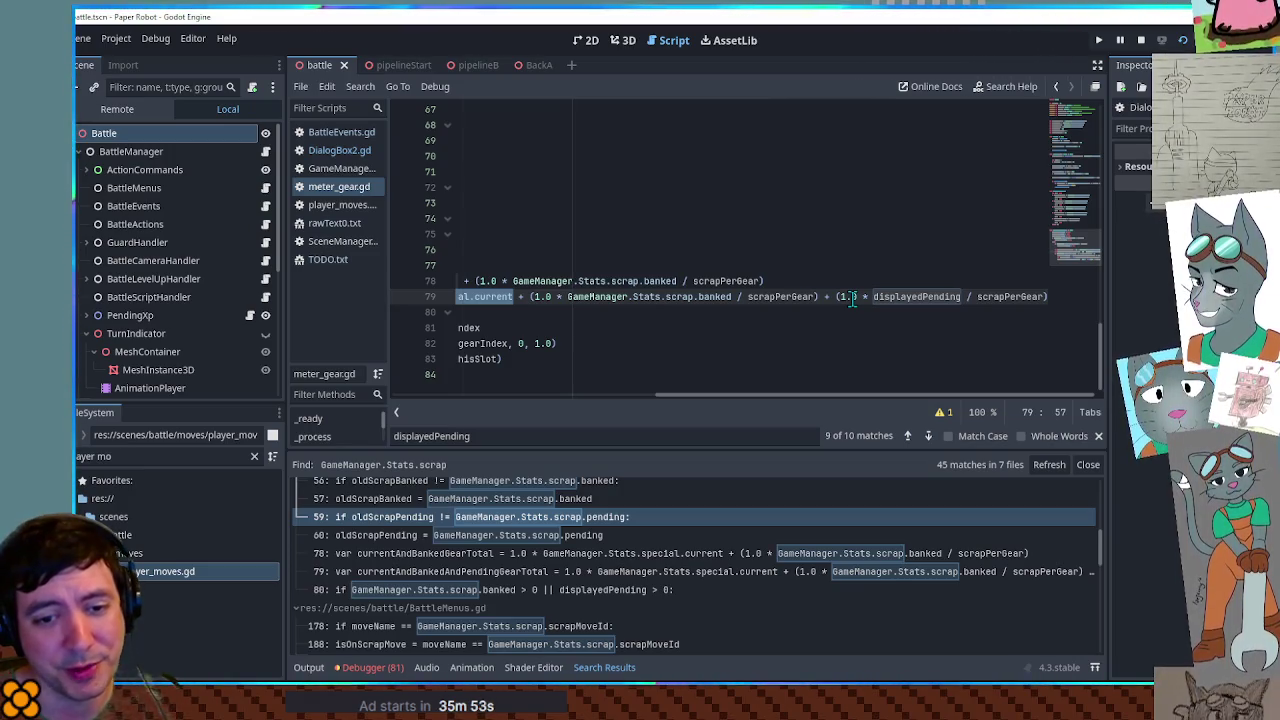
{"action": "double_click", "coordinate": [987, 297]}
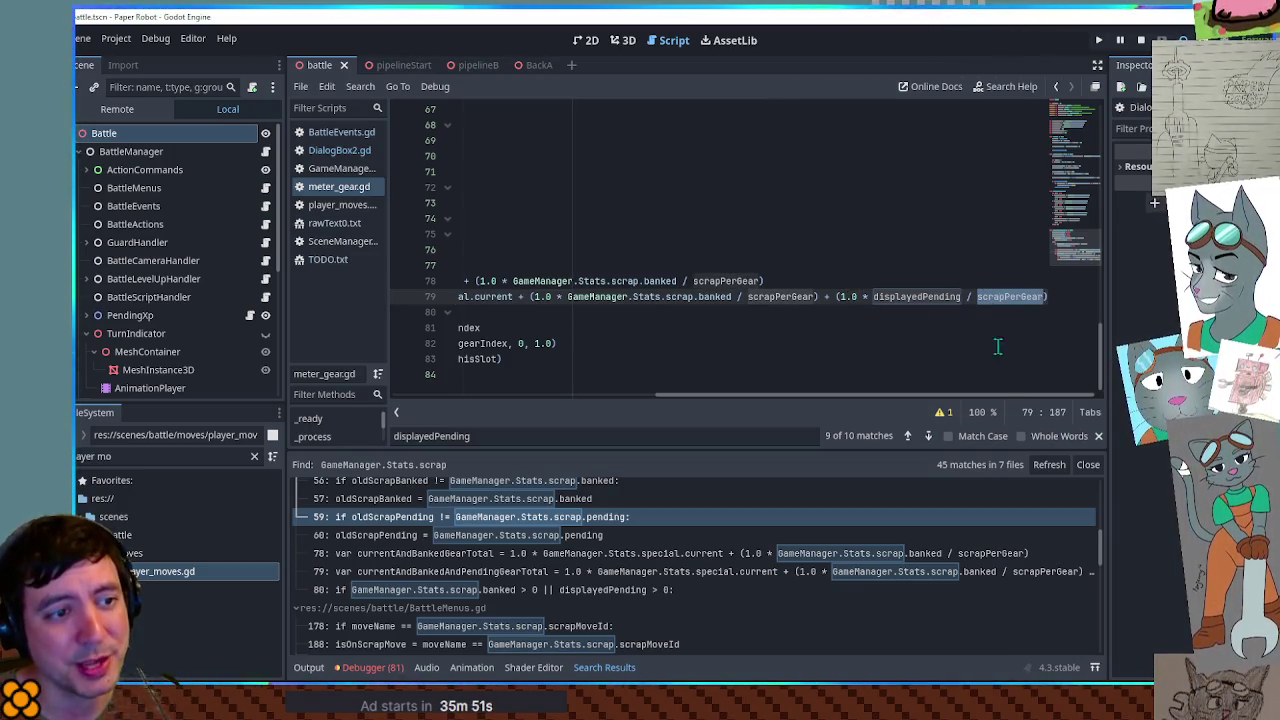
{"action": "left_click_drag", "start_coordinate": [1008, 398], "coordinate": [691, 404]}
- Add print(currentAndBankedAndPendingGearTotal) on a new line 80 and show the Output log
{"action": "double_click", "coordinate": [572, 297]}
{"action": "key", "text": "ctrl+c"}
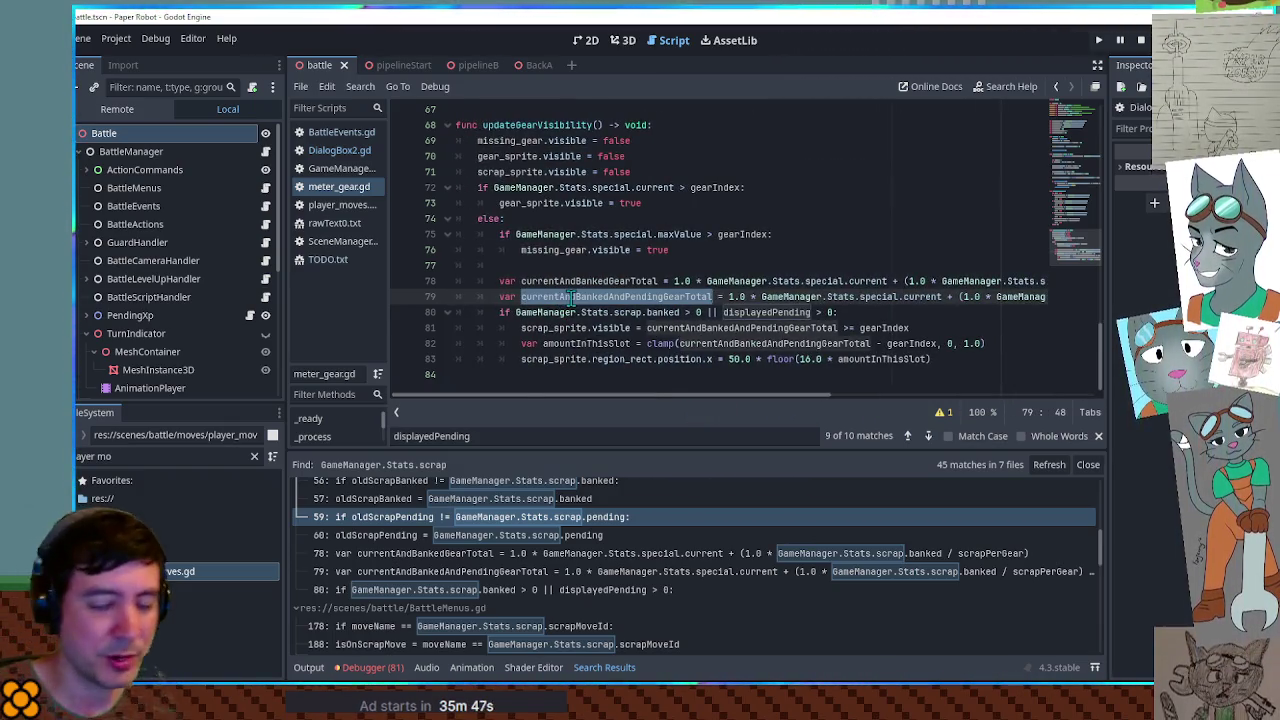
{"action": "key", "text": "End"}
{"action": "key", "text": "Return"}
{"action": "type", "text": "pri"}
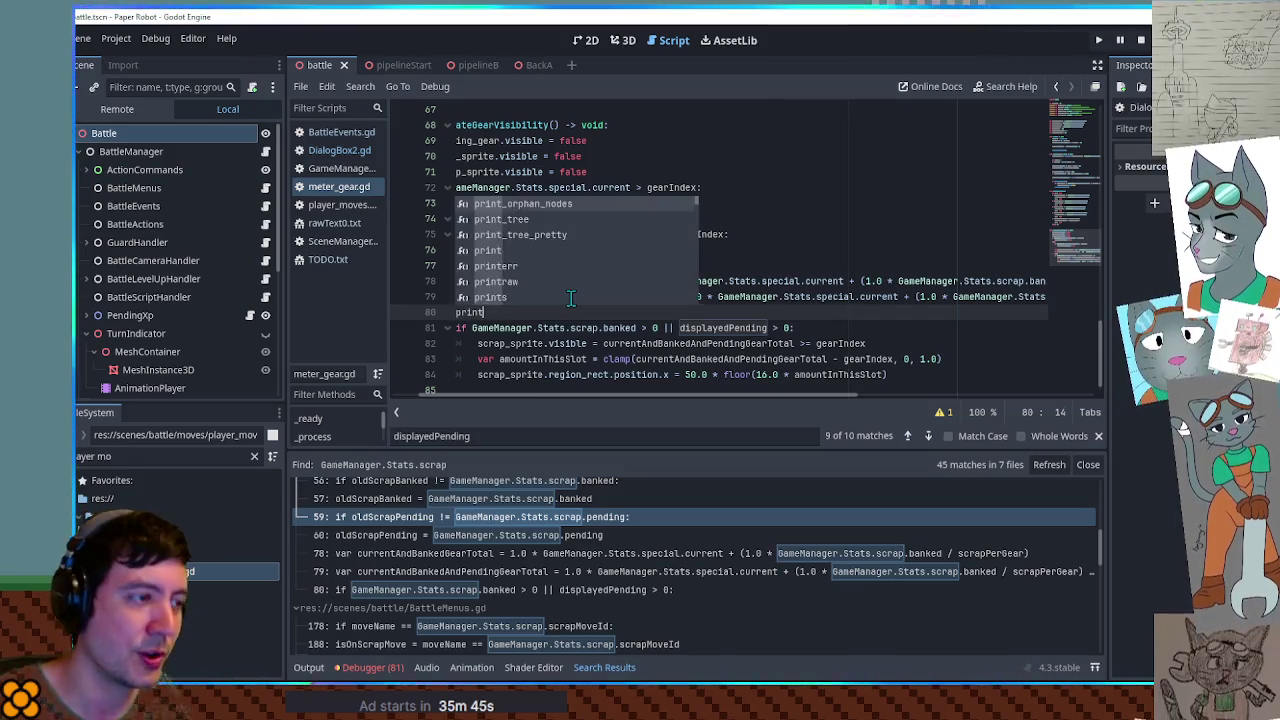
{"action": "key", "text": "Return"}
{"action": "key", "text": "ctrl+v"}
{"action": "left_click", "coordinate": [298, 672]}
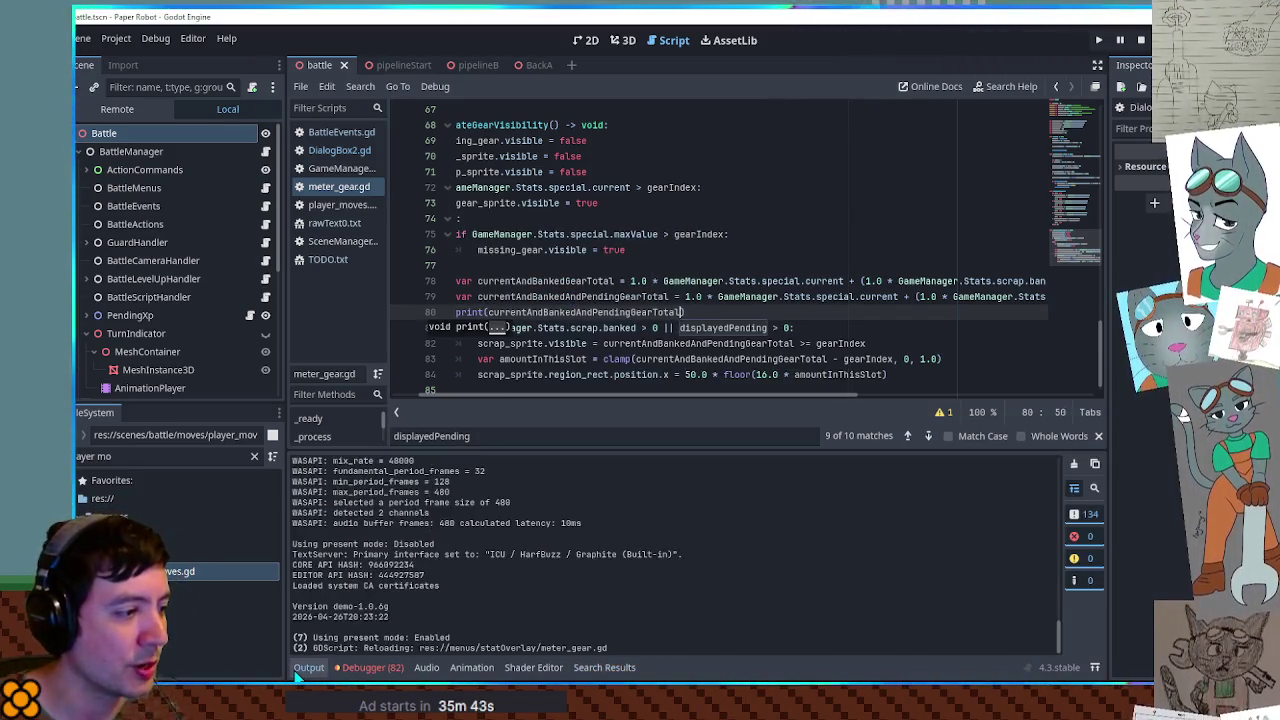